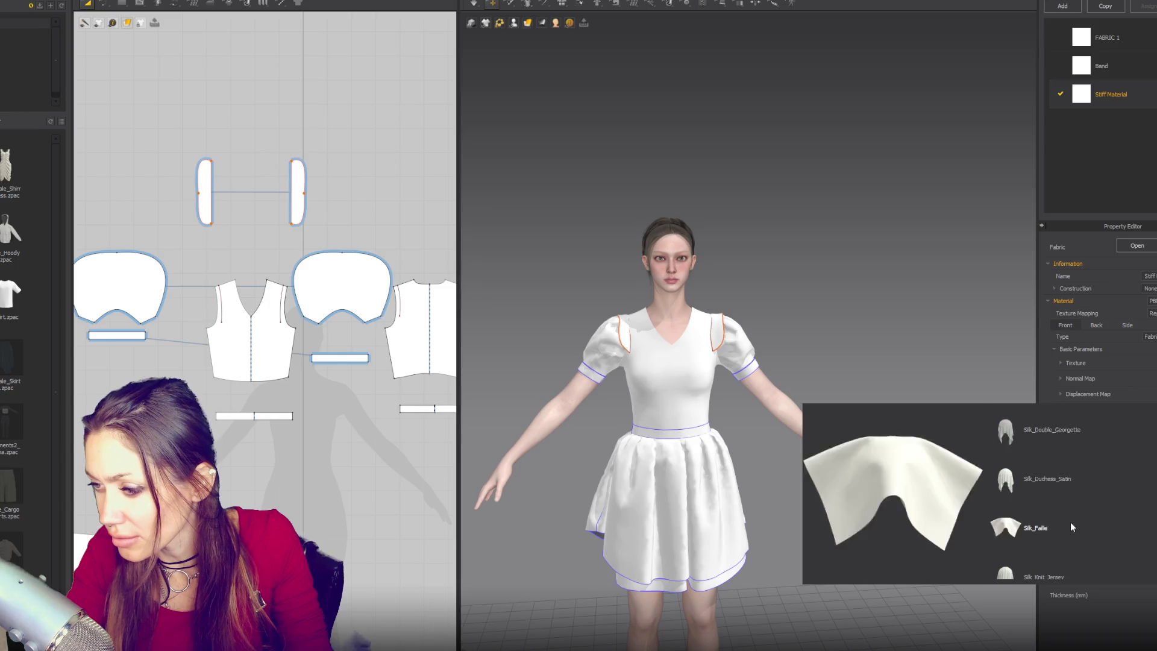
# Choose Trim_Fusible_Rigid from the Physical Property preset list for the Stiff Material fabric
pyautogui.scroll(3, 1069, 514)
pyautogui.scroll(-5, 1069, 497)
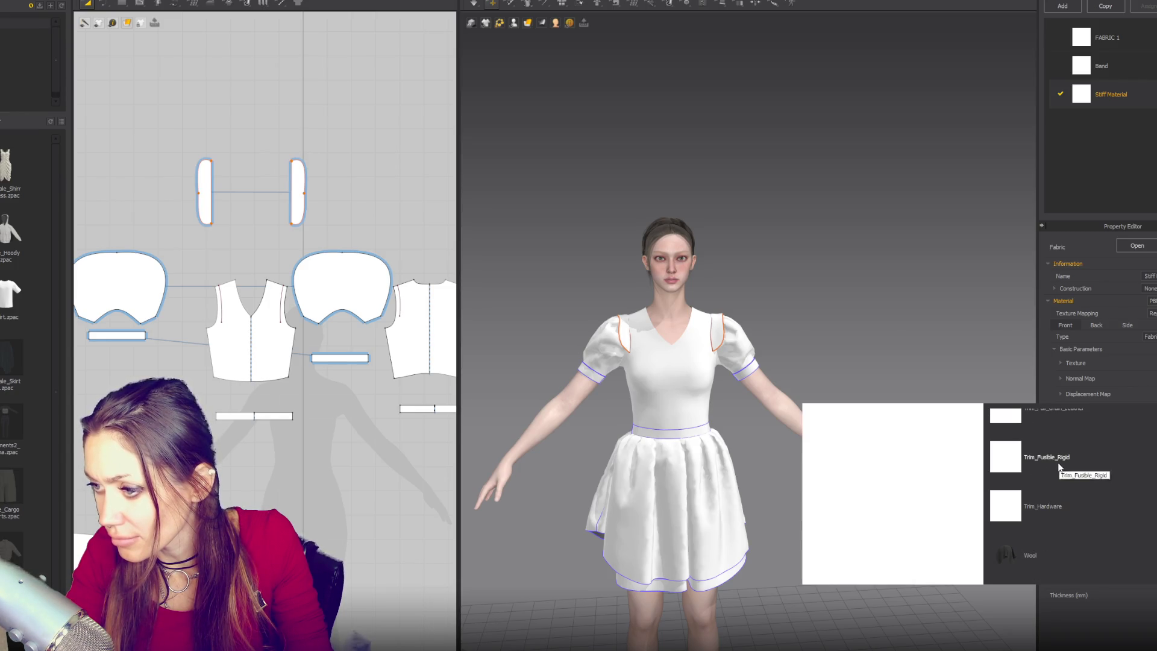
pyautogui.click(1047, 458)
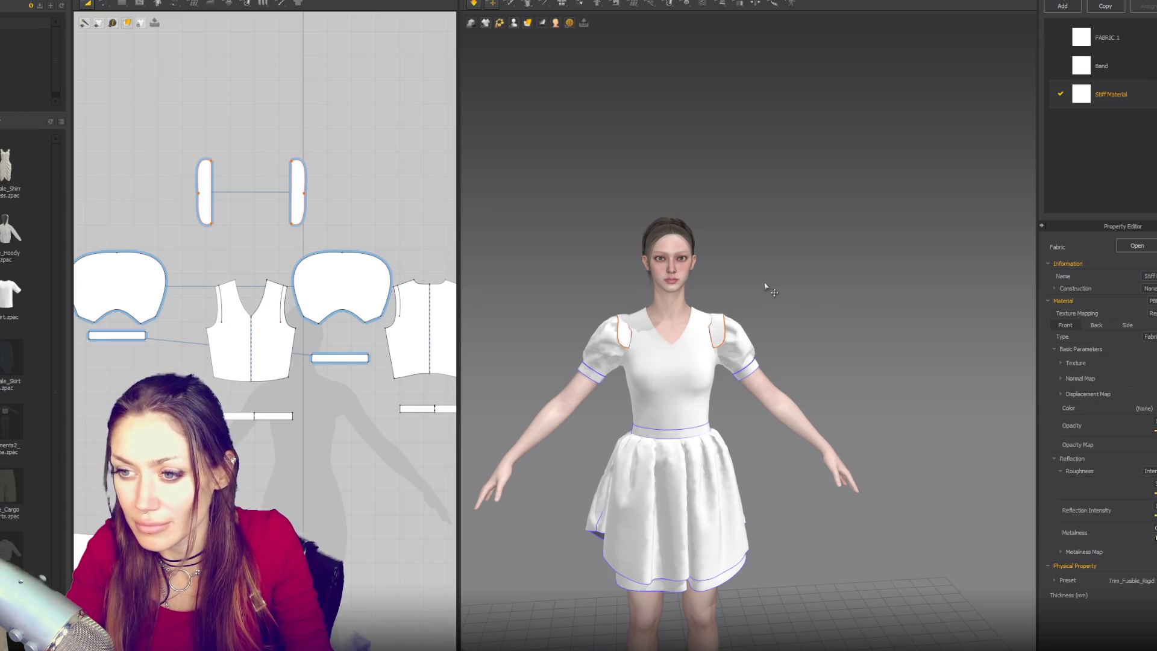
pyautogui.scroll(3, 754, 290)
# Lower the right shoulder strip and curve its upper and lower outer edges
pyautogui.click(713, 307)
pyautogui.moveTo(718, 309); pyautogui.dragTo(735, 345)
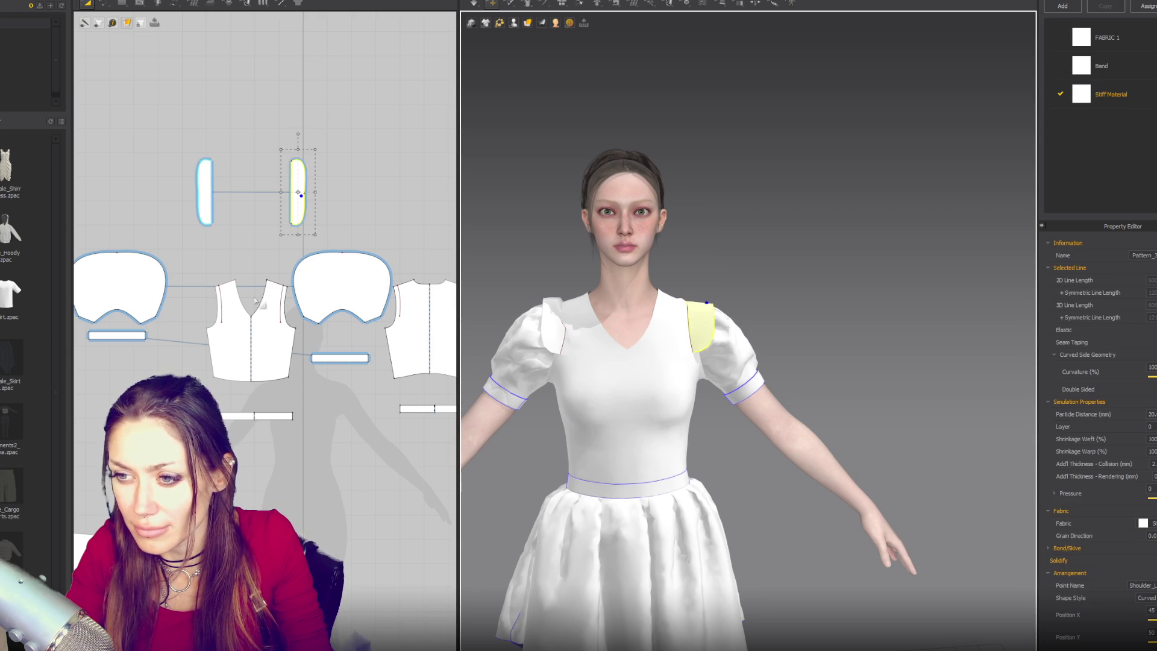
pyautogui.scroll(4, 227, 217)
pyautogui.press('z')
pyautogui.moveTo(370, 186); pyautogui.dragTo(376, 188)
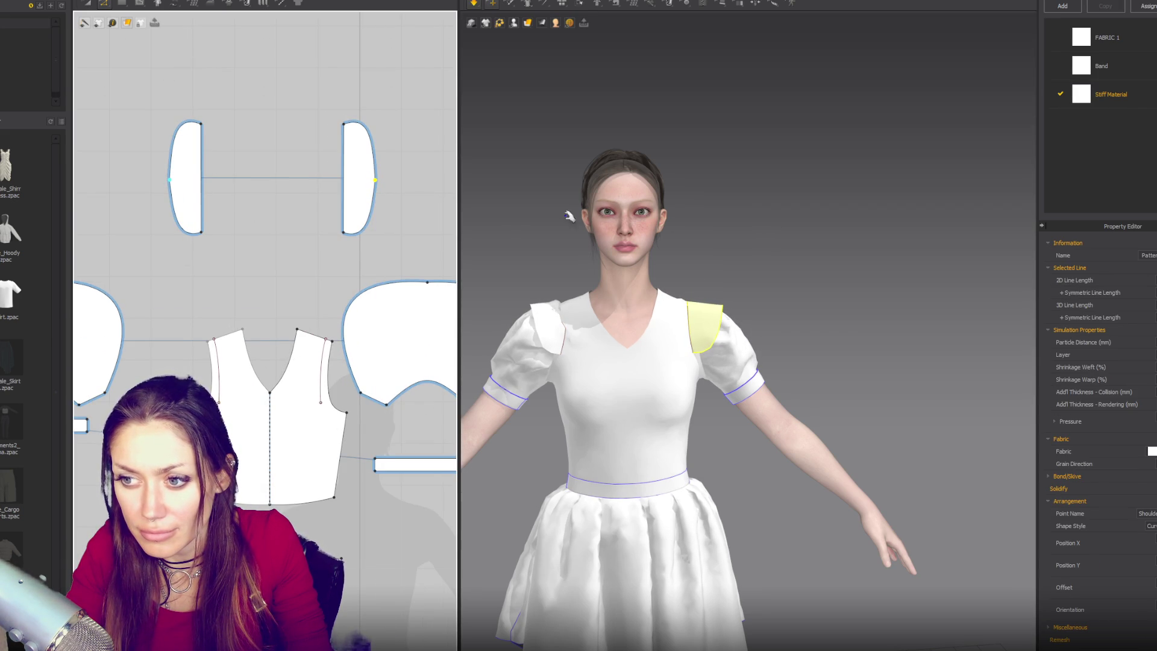
pyautogui.click(364, 231)
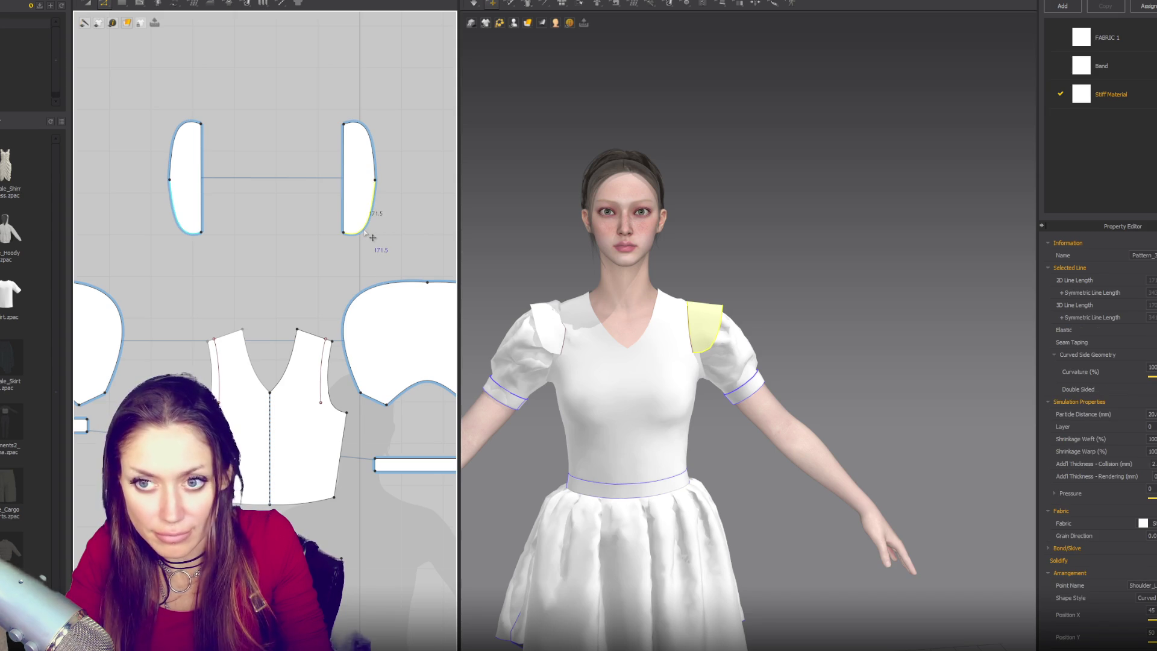
pyautogui.moveTo(365, 232); pyautogui.dragTo(356, 232)
pyautogui.moveTo(369, 134); pyautogui.dragTo(358, 138)
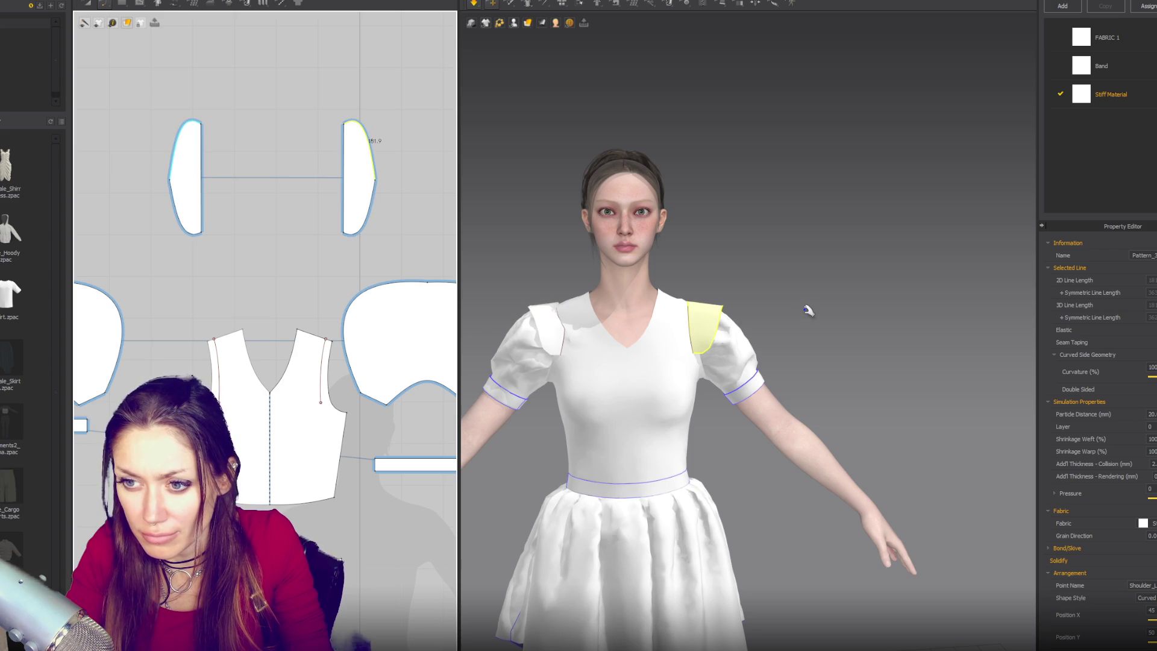
# Select both shoulder strip pieces and make them narrower, checking the shoulders in 3D
pyautogui.moveTo(805, 309)
pyautogui.mouseDown(button='right')
pyautogui.moveTo(725, 353)
pyautogui.moveTo(711, 338)
pyautogui.moveTo(693, 360)
pyautogui.mouseUp(button='right')
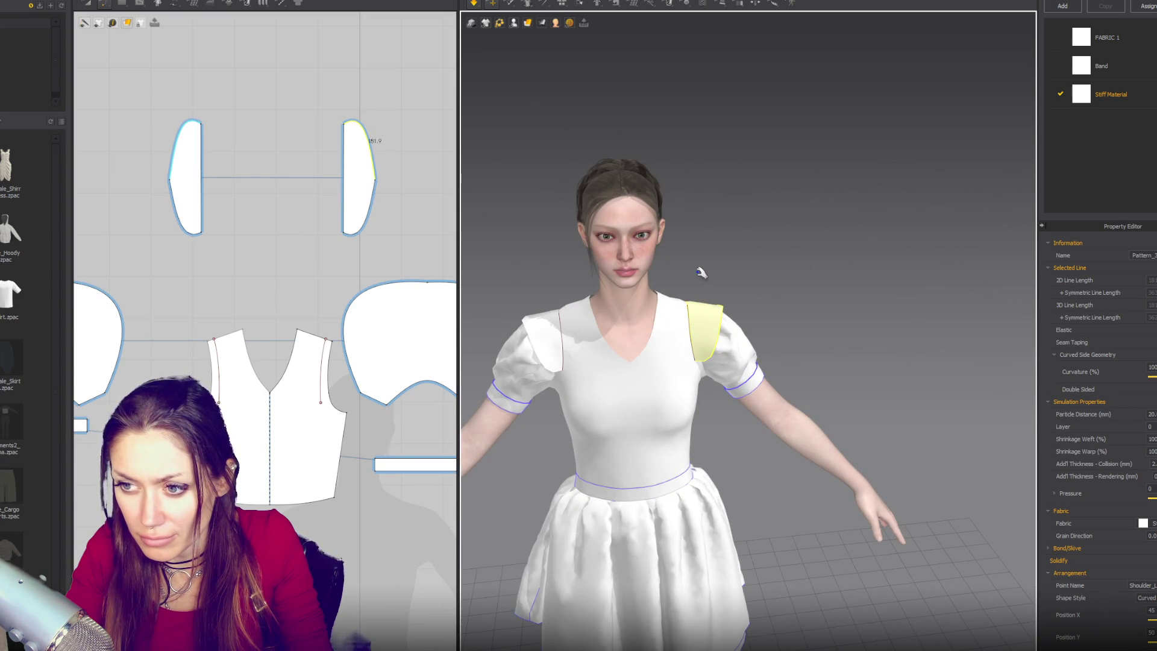
pyautogui.moveTo(764, 325); pyautogui.dragTo(750, 287, button='right')
pyautogui.click(722, 307)
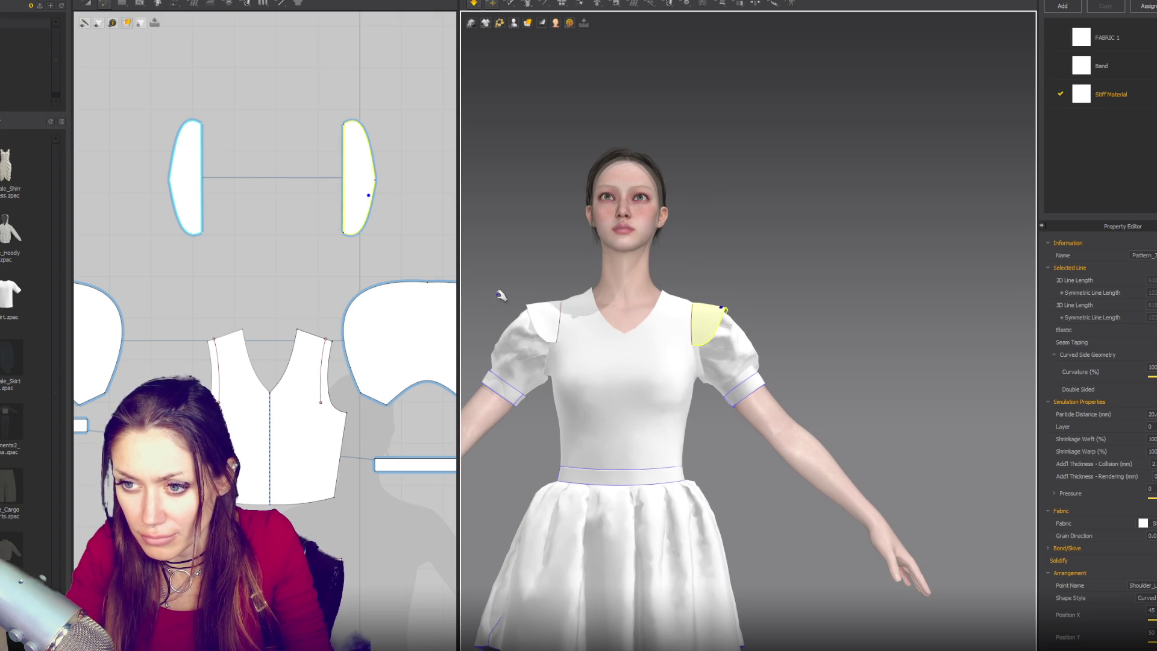
pyautogui.click(532, 304)
pyautogui.moveTo(736, 286)
pyautogui.mouseDown(button='right')
pyautogui.moveTo(711, 289)
pyautogui.moveTo(777, 302)
pyautogui.moveTo(855, 289)
pyautogui.moveTo(1005, 299)
pyautogui.moveTo(981, 290)
pyautogui.moveTo(797, 302)
pyautogui.mouseUp(button='right')
pyautogui.click(736, 297)
pyautogui.click(370, 188)
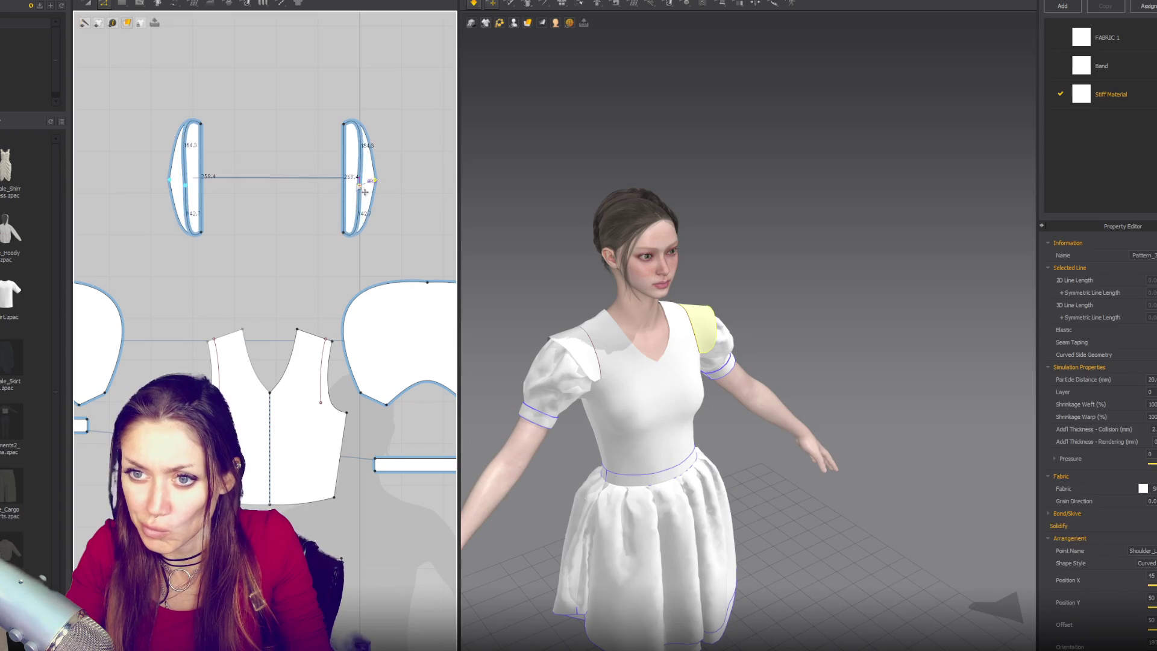
pyautogui.hotkey('ctrl', 'z')
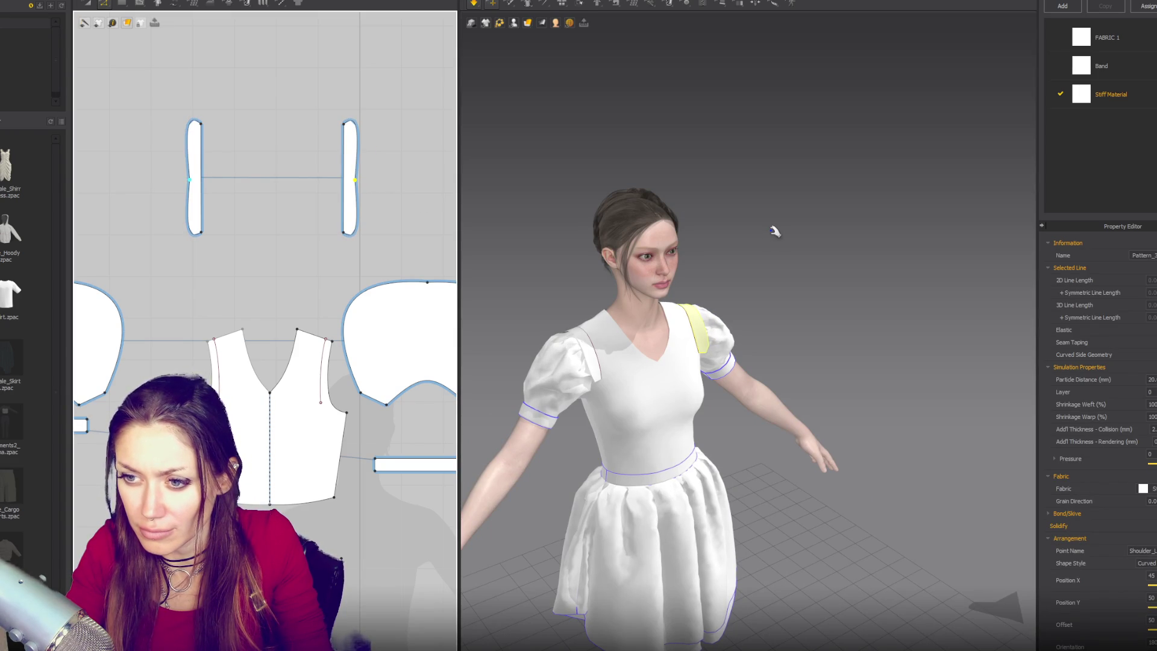
pyautogui.scroll(5, 804, 307)
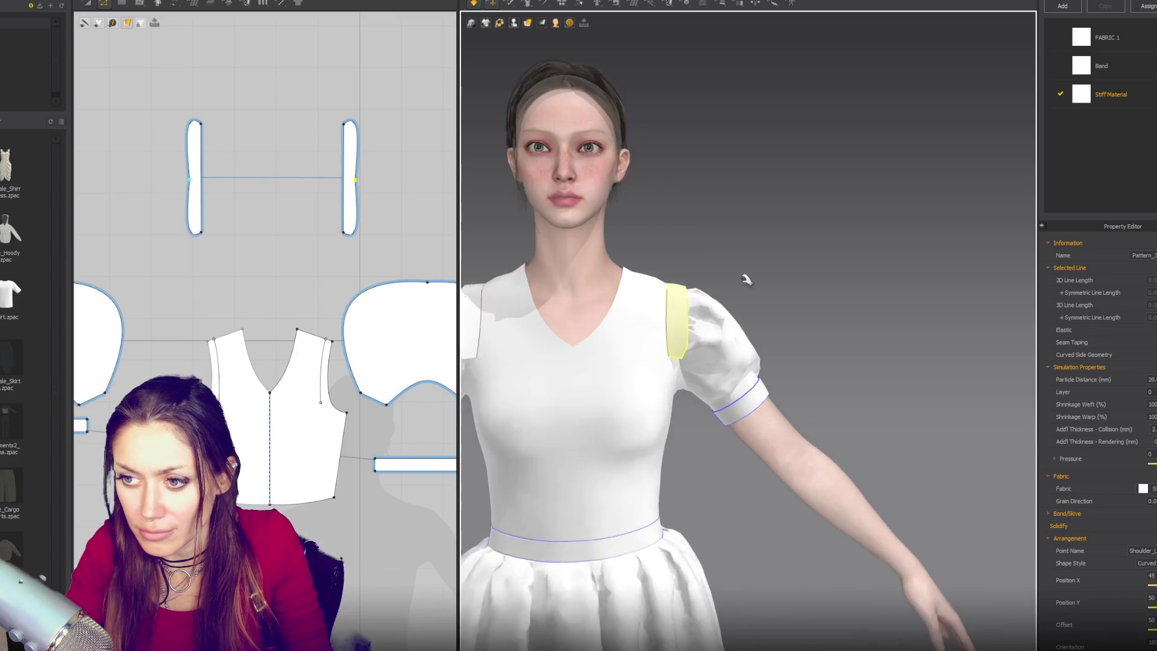
pyautogui.click(579, 3)
pyautogui.click(656, 319)
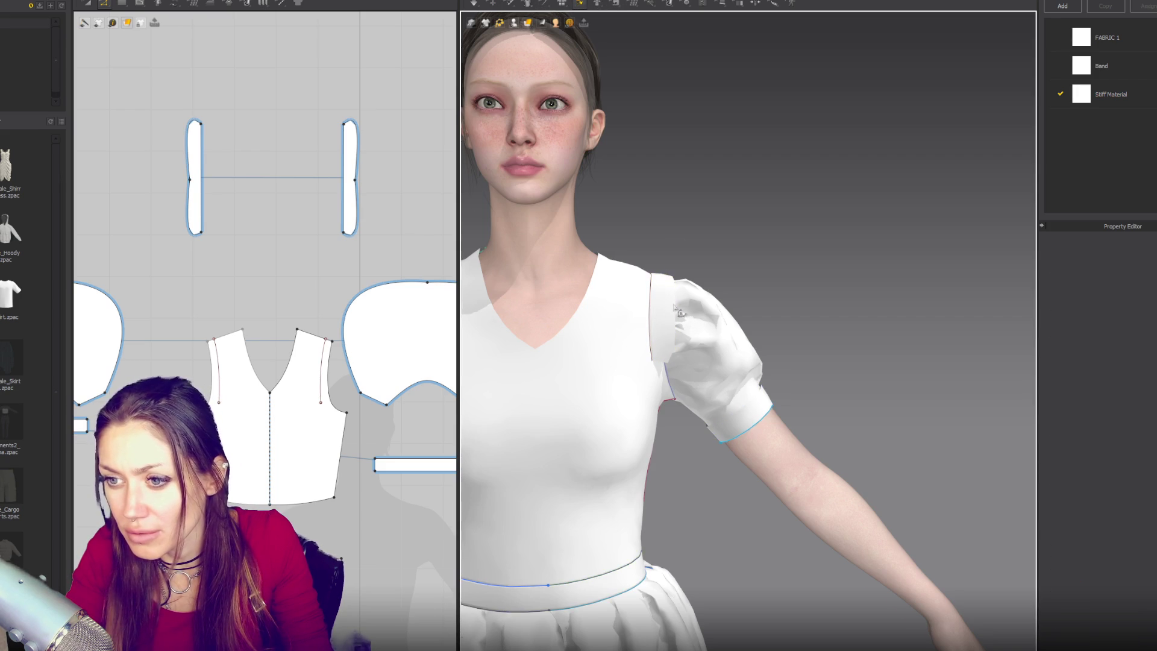
pyautogui.scroll(3, 671, 311)
pyautogui.click(698, 354)
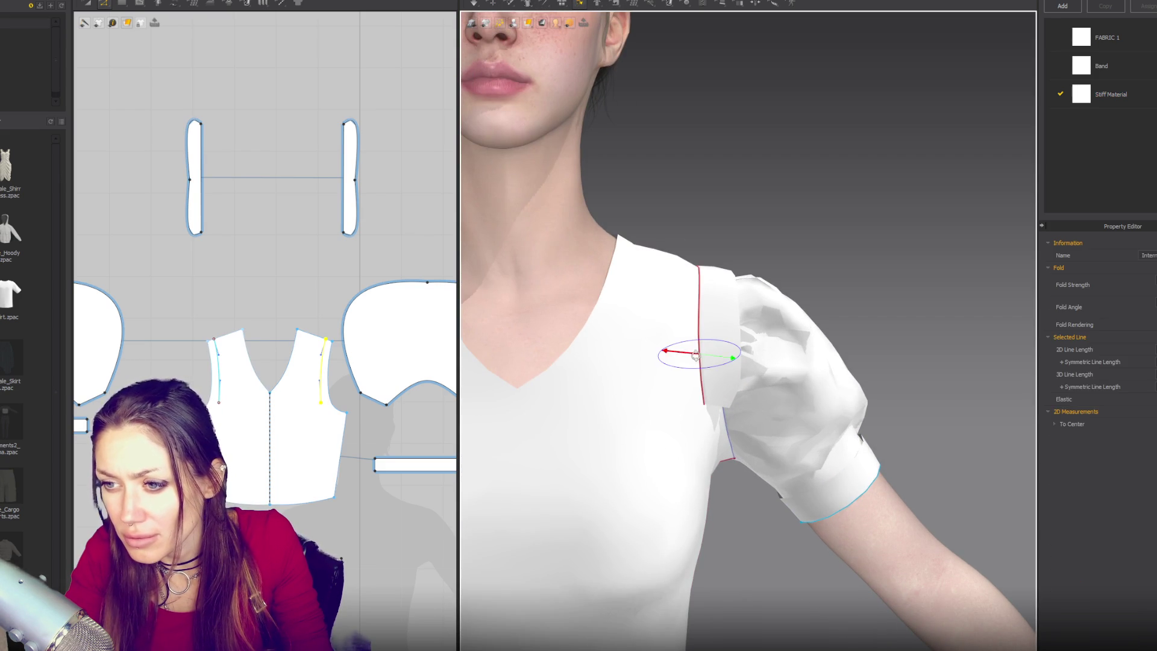
pyautogui.click(708, 365)
pyautogui.click(718, 326)
pyautogui.click(701, 338)
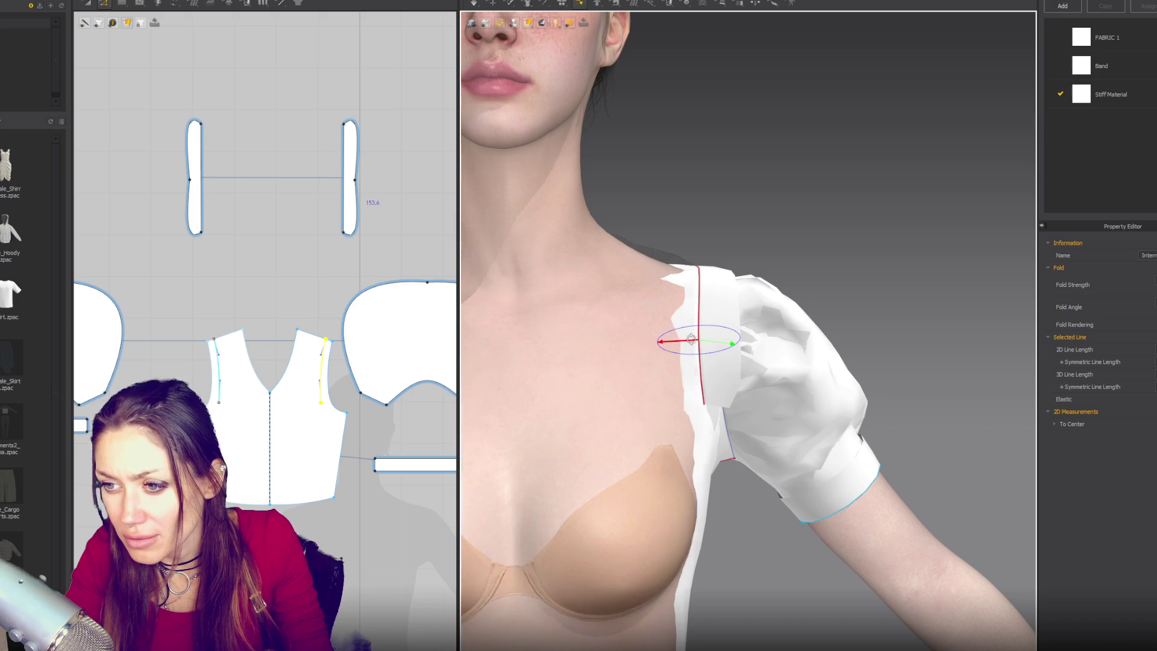
pyautogui.moveTo(703, 335)
pyautogui.mouseDown(button='right')
pyautogui.moveTo(814, 229)
pyautogui.moveTo(795, 201)
pyautogui.moveTo(811, 284)
pyautogui.mouseUp(button='right')
pyautogui.scroll(-5, 796, 201)
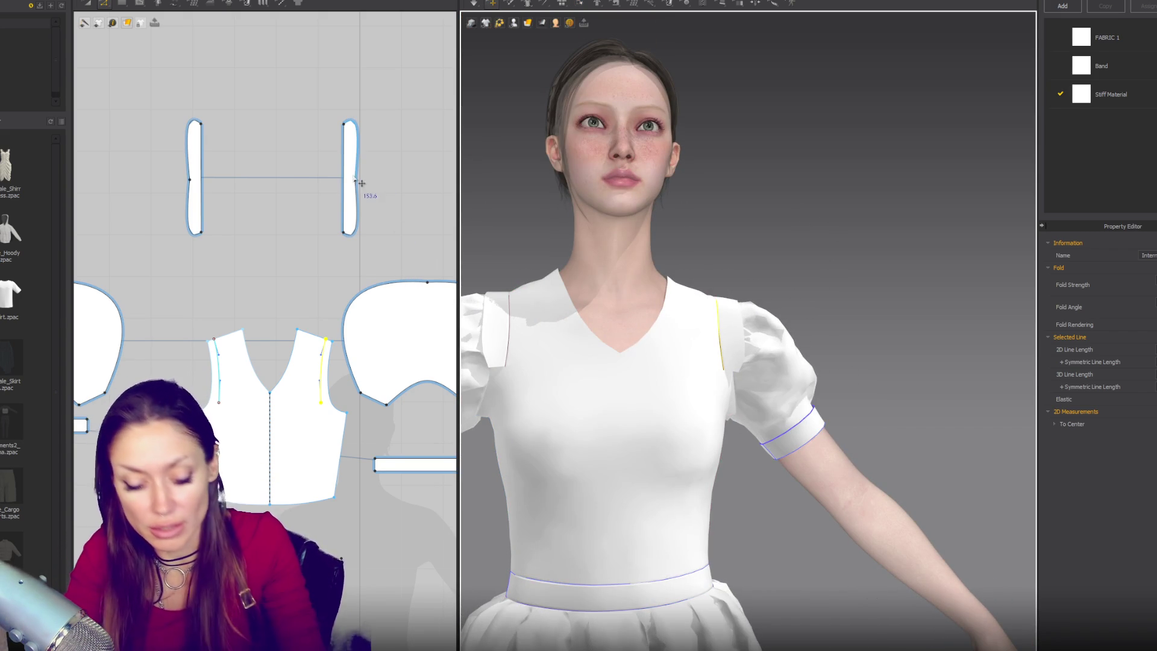
pyautogui.press('v')
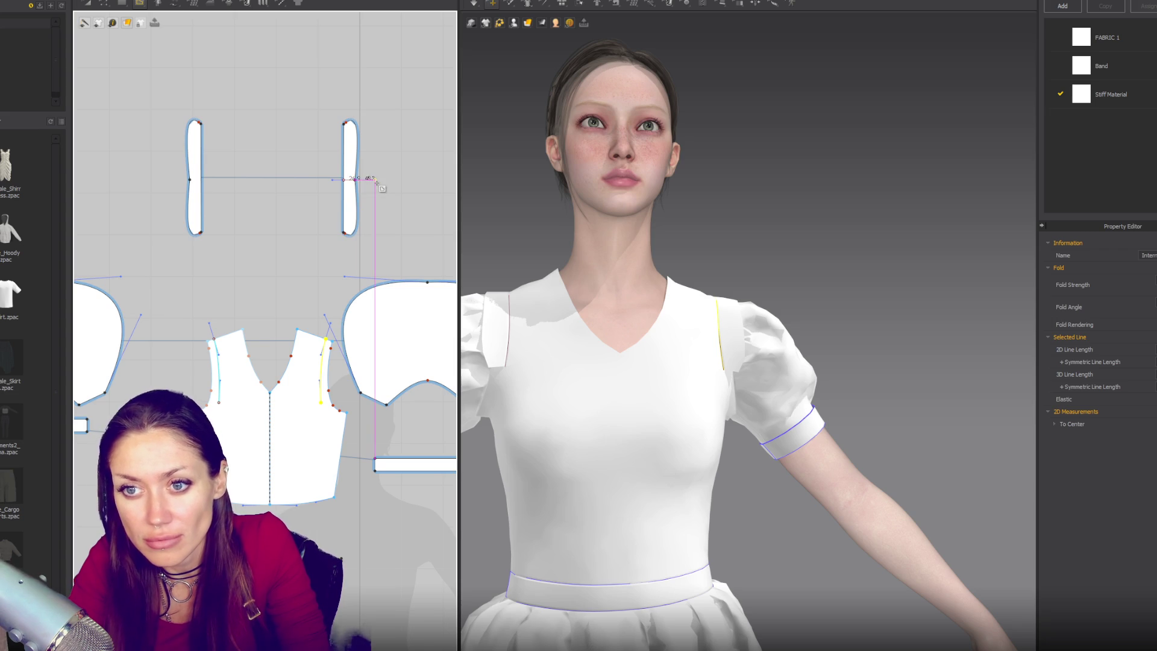
pyautogui.press('z')
# Cut & Sew the strips along the internal line, simulate, and bow both pieces' outer edges outward
pyautogui.rightClick(348, 181)
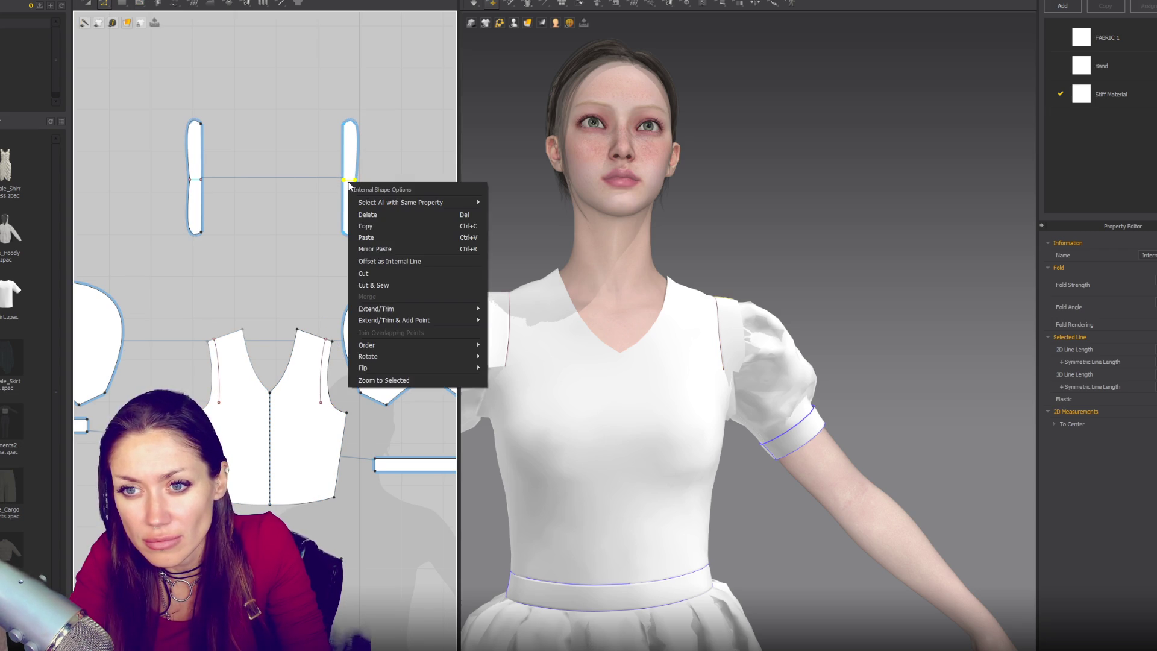
pyautogui.click(396, 288)
pyautogui.press('space')
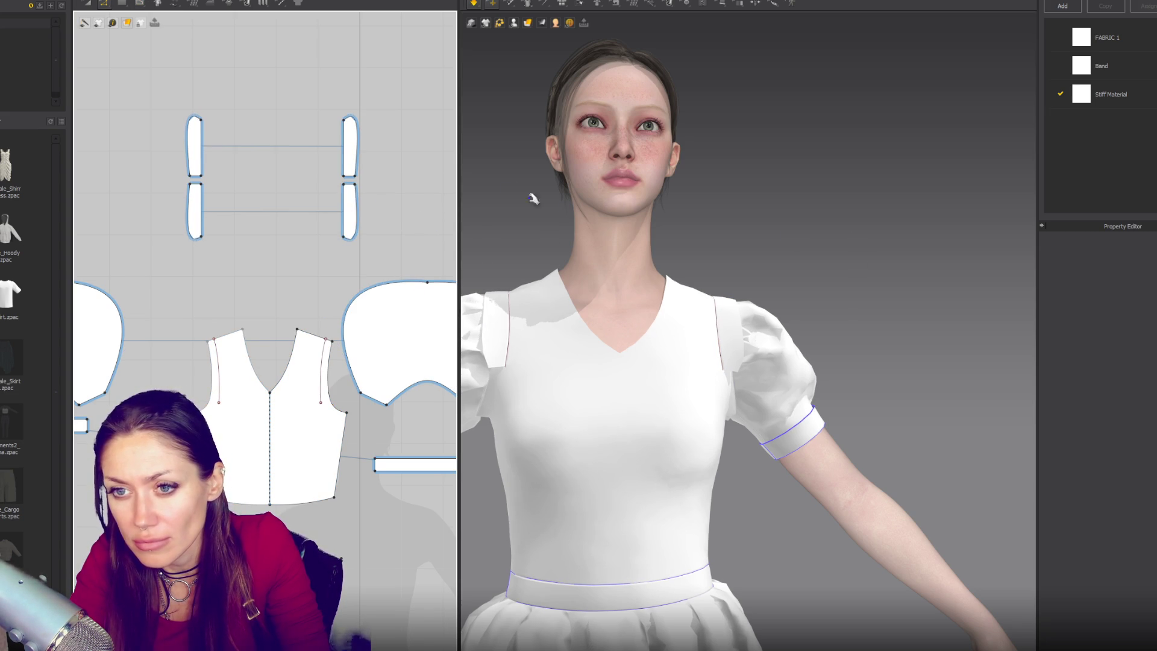
pyautogui.click(360, 205)
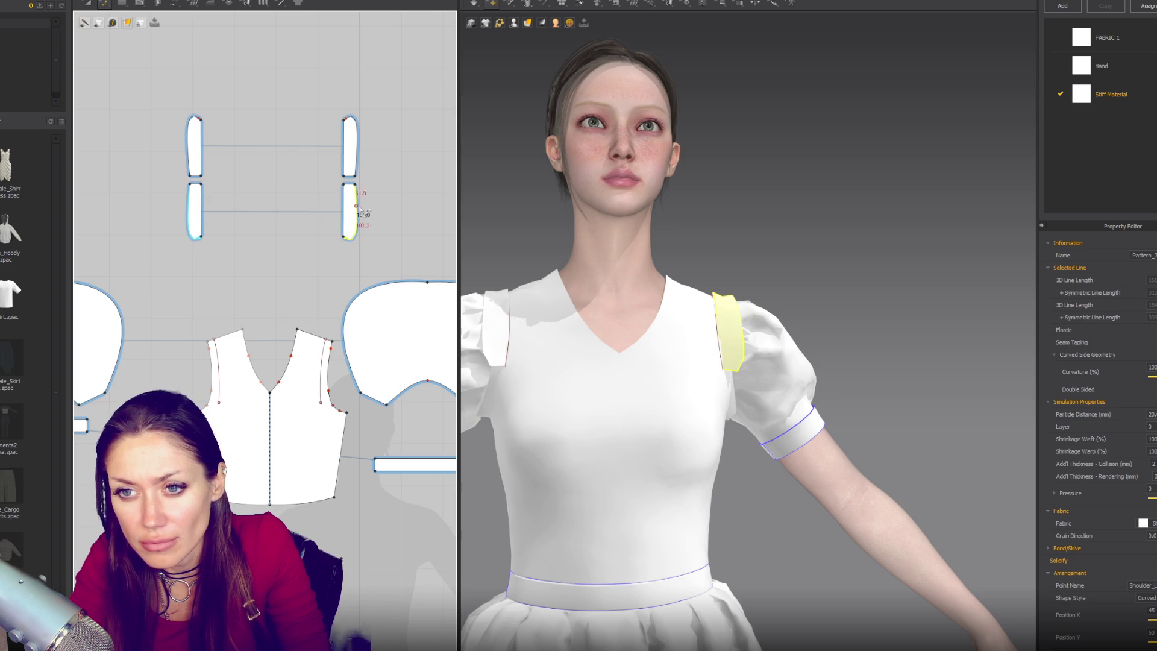
pyautogui.moveTo(361, 211); pyautogui.dragTo(365, 208)
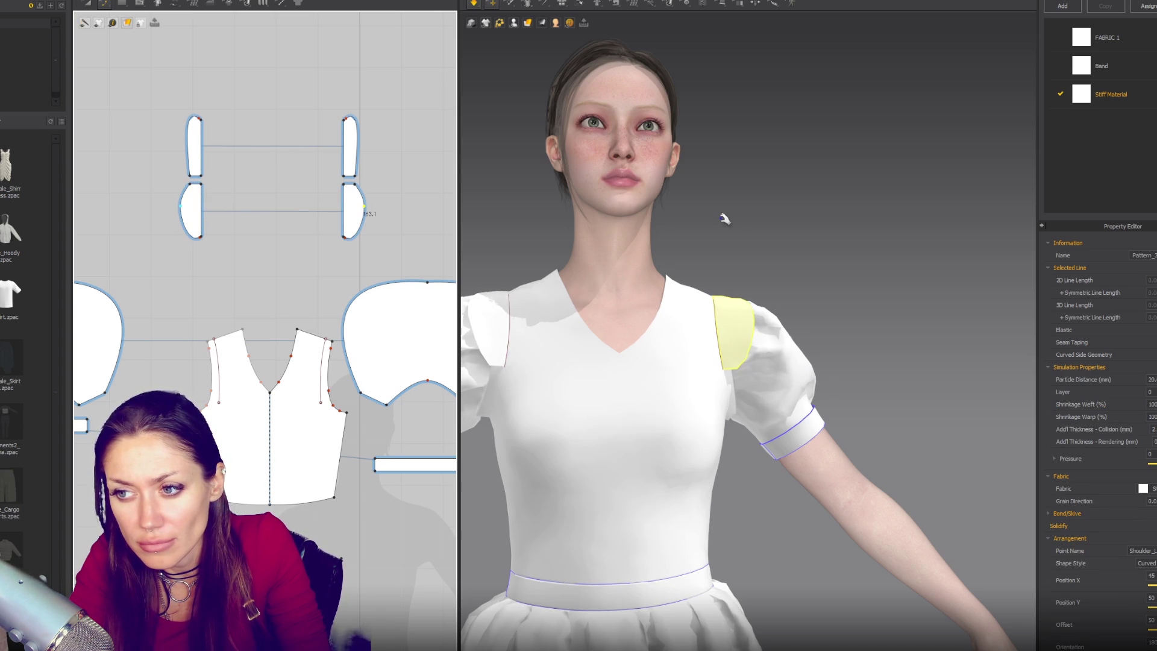
pyautogui.moveTo(359, 146); pyautogui.dragTo(365, 150)
# Reshape the upper pieces' curved outer edge and move the lower-right strip piece down
pyautogui.moveTo(767, 213)
pyautogui.mouseDown(button='right')
pyautogui.moveTo(713, 251)
pyautogui.moveTo(728, 248)
pyautogui.moveTo(711, 189)
pyautogui.moveTo(738, 226)
pyautogui.moveTo(695, 240)
pyautogui.moveTo(755, 247)
pyautogui.mouseUp(button='right')
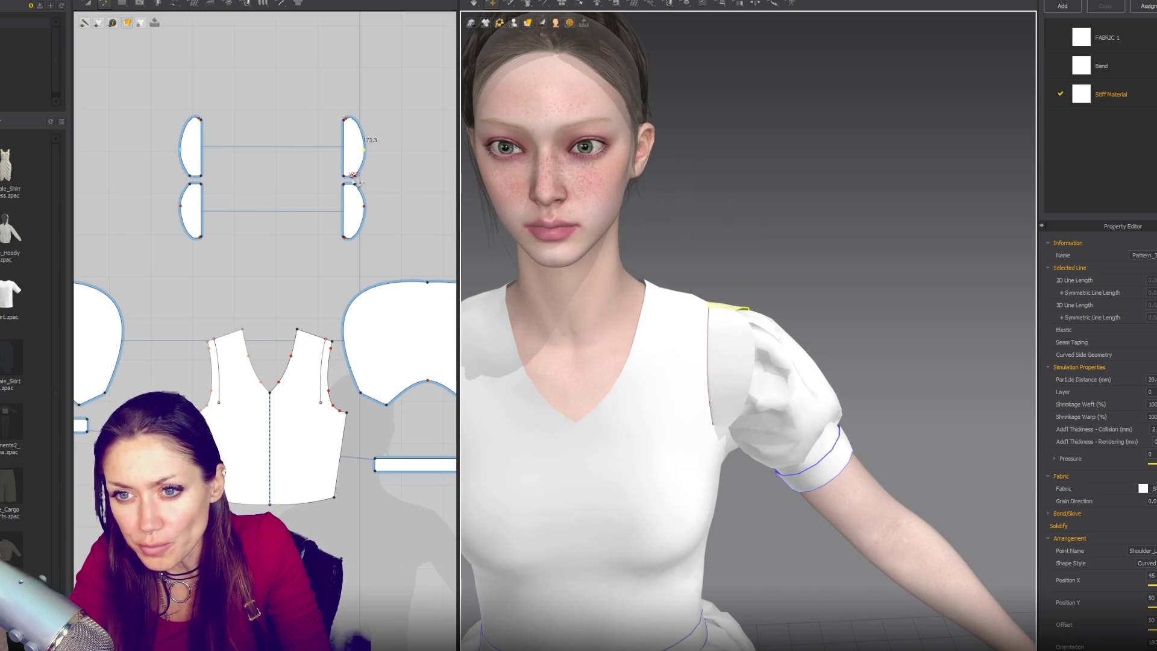
pyautogui.click(362, 208)
pyautogui.click(369, 203)
pyautogui.moveTo(374, 153); pyautogui.dragTo(377, 162)
pyautogui.moveTo(808, 258)
pyautogui.mouseDown(button='right')
pyautogui.moveTo(693, 272)
pyautogui.moveTo(729, 284)
pyautogui.moveTo(811, 277)
pyautogui.mouseUp(button='right')
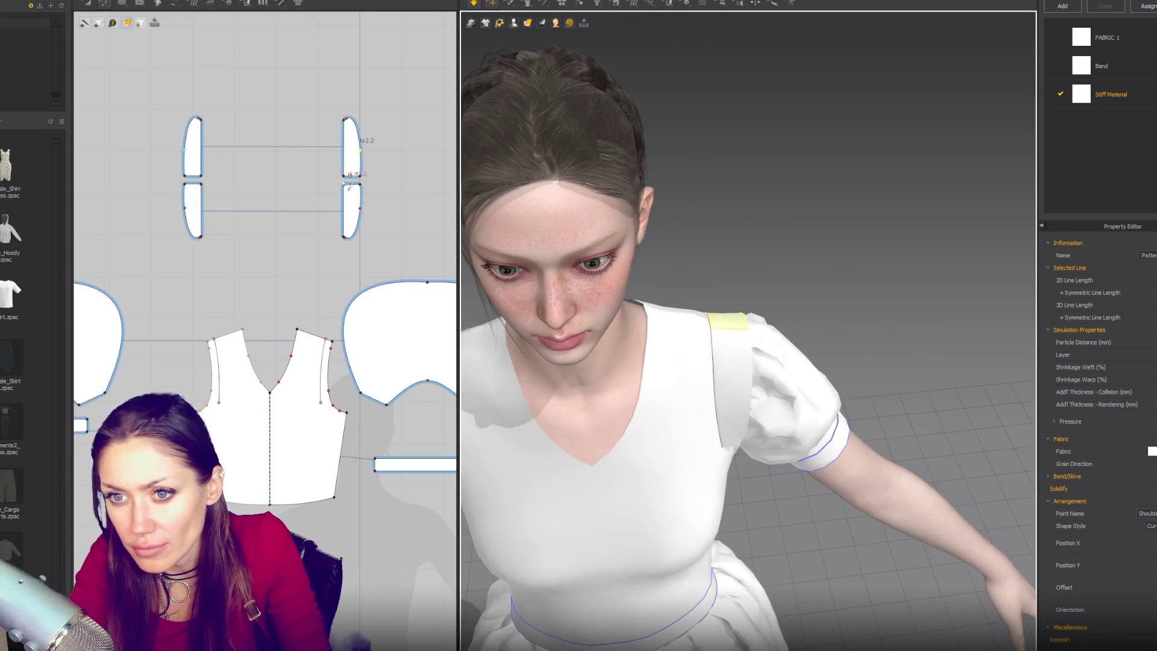
pyautogui.moveTo(349, 215); pyautogui.dragTo(348, 192)
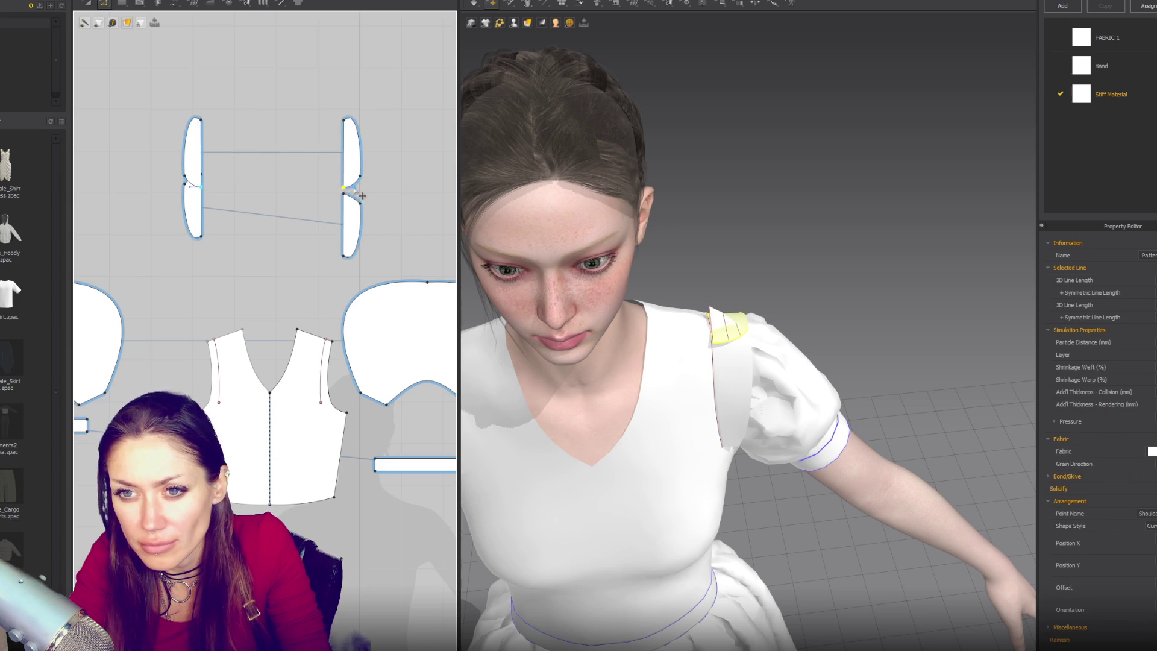
# Simulate, adjust the strip points, and move the upper strip pieces up away from the lower ones
pyautogui.press('space')
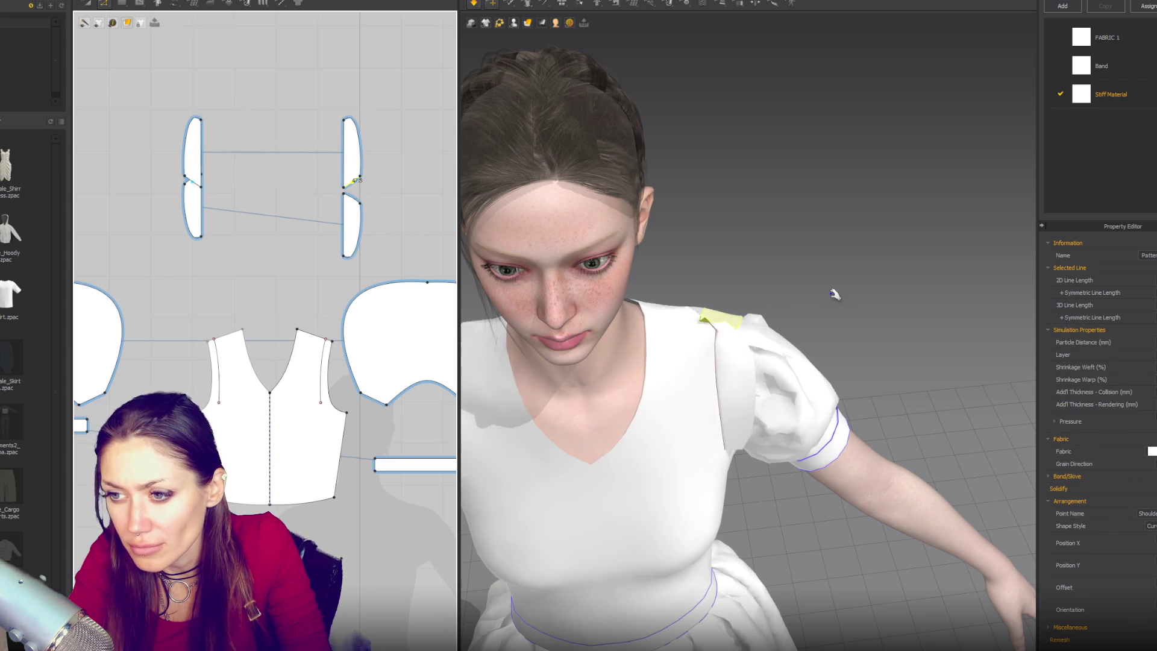
pyautogui.moveTo(835, 293); pyautogui.dragTo(744, 292, button='right')
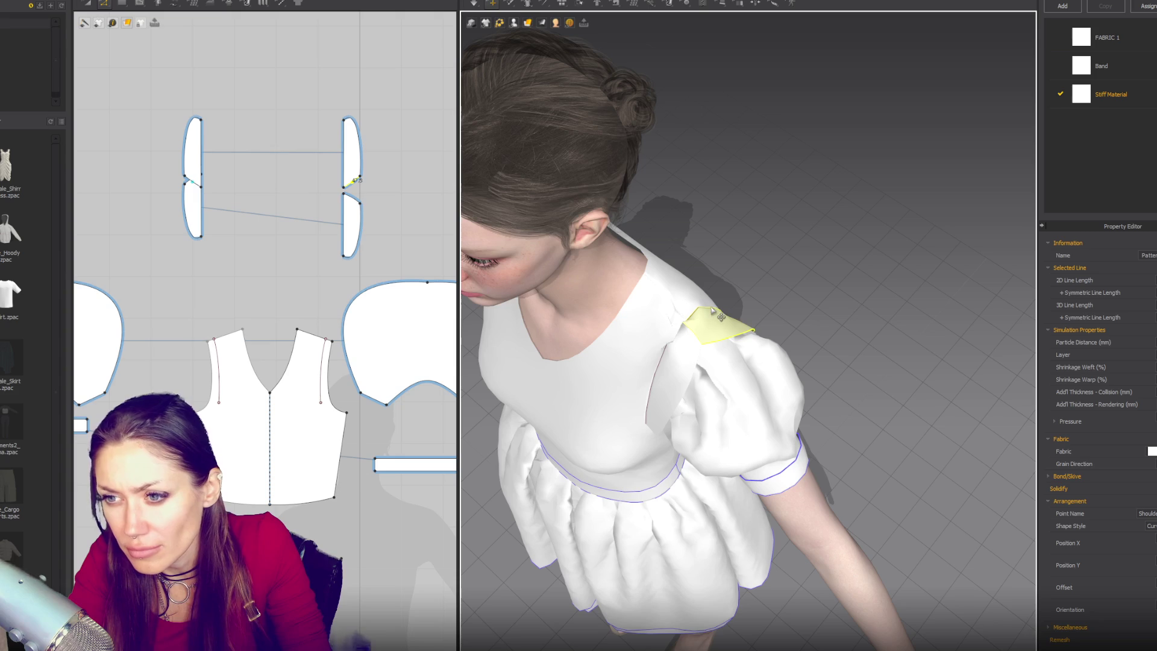
pyautogui.moveTo(346, 197)
pyautogui.mouseDown()
pyautogui.moveTo(346, 221)
pyautogui.moveTo(375, 190)
pyautogui.mouseUp()
pyautogui.click(559, 345)
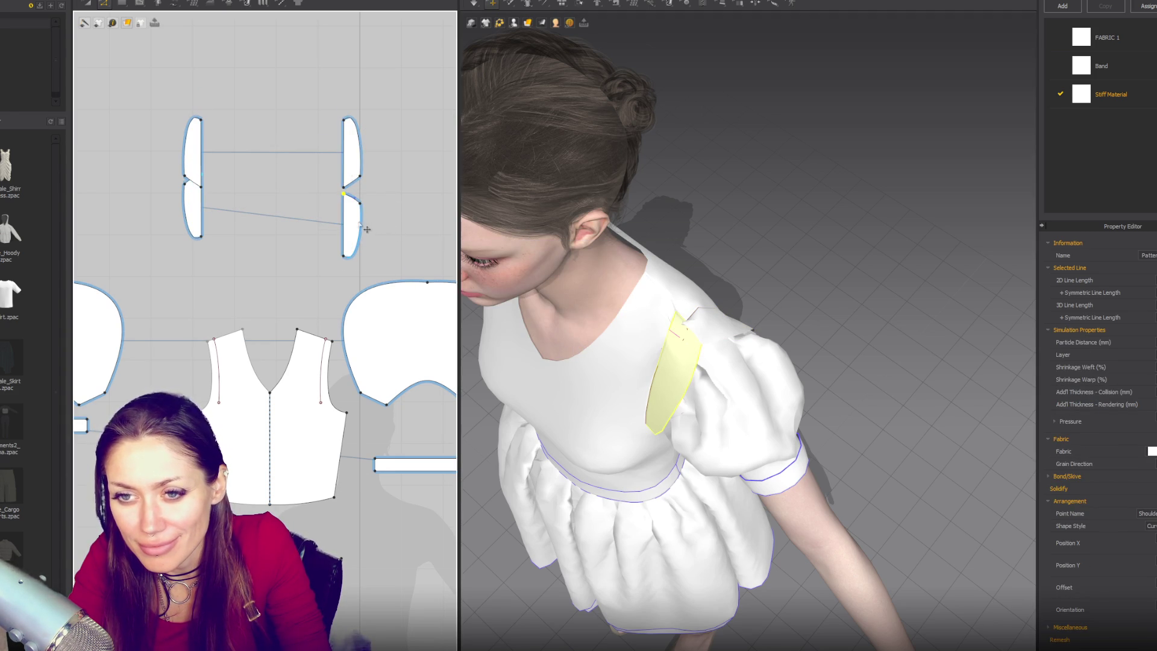
pyautogui.moveTo(356, 154)
pyautogui.mouseDown()
pyautogui.moveTo(356, 112)
pyautogui.moveTo(370, 160)
pyautogui.moveTo(359, 157)
pyautogui.mouseUp()
pyautogui.moveTo(360, 204)
pyautogui.mouseDown()
pyautogui.moveTo(360, 171)
pyautogui.moveTo(362, 196)
pyautogui.moveTo(356, 180)
pyautogui.mouseUp()
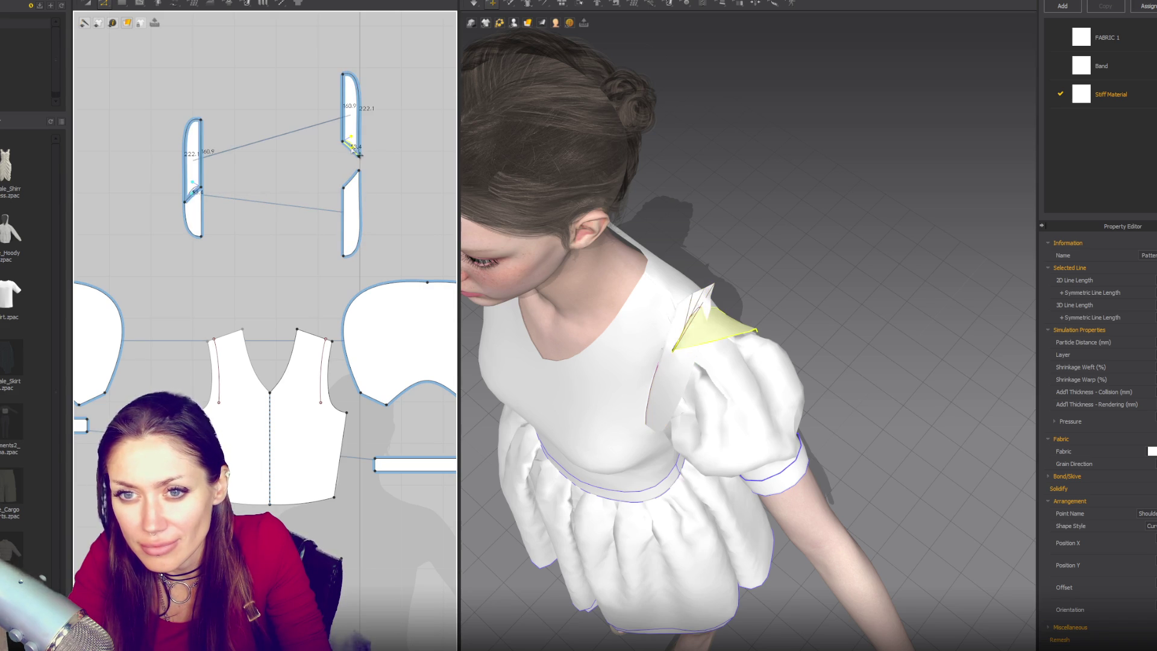
pyautogui.press('a')
pyautogui.moveTo(190, 144); pyautogui.dragTo(193, 117)
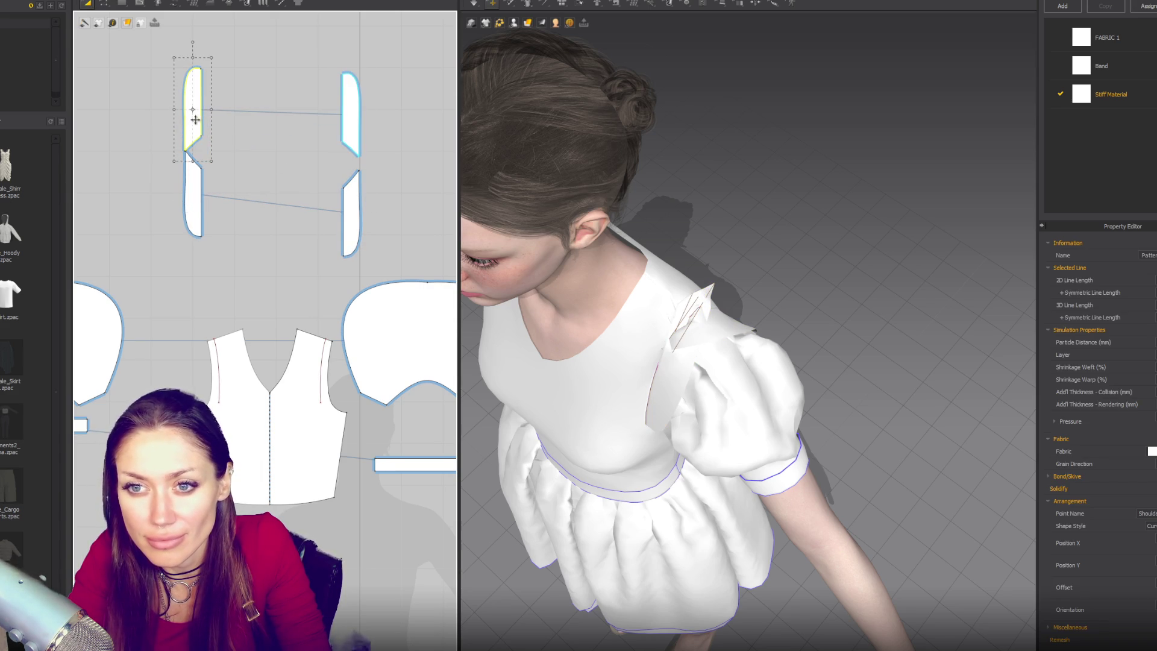
# Stand the right and upper-left shoulder strips upright on the avatar in 3D
pyautogui.moveTo(737, 331); pyautogui.dragTo(718, 302, button='right')
pyautogui.click(710, 302)
pyautogui.click(700, 320)
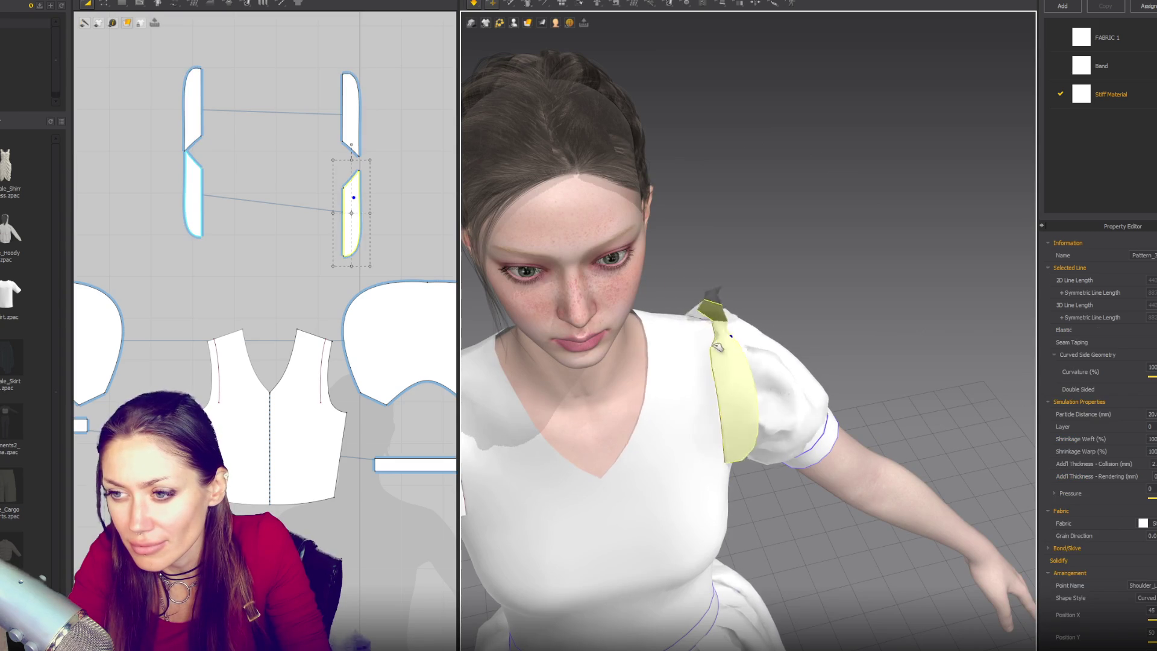
pyautogui.moveTo(699, 319)
pyautogui.mouseDown()
pyautogui.moveTo(714, 302)
pyautogui.moveTo(767, 313)
pyautogui.moveTo(768, 295)
pyautogui.mouseUp()
pyautogui.press('2')
pyautogui.click(570, 275)
pyautogui.moveTo(570, 275)
pyautogui.mouseDown(button='right')
pyautogui.moveTo(822, 302)
pyautogui.moveTo(643, 298)
pyautogui.mouseUp(button='right')
pyautogui.moveTo(565, 268); pyautogui.dragTo(612, 261)
pyautogui.moveTo(611, 261)
pyautogui.mouseDown(button='right')
pyautogui.moveTo(599, 26)
pyautogui.moveTo(466, 290)
pyautogui.mouseUp(button='right')
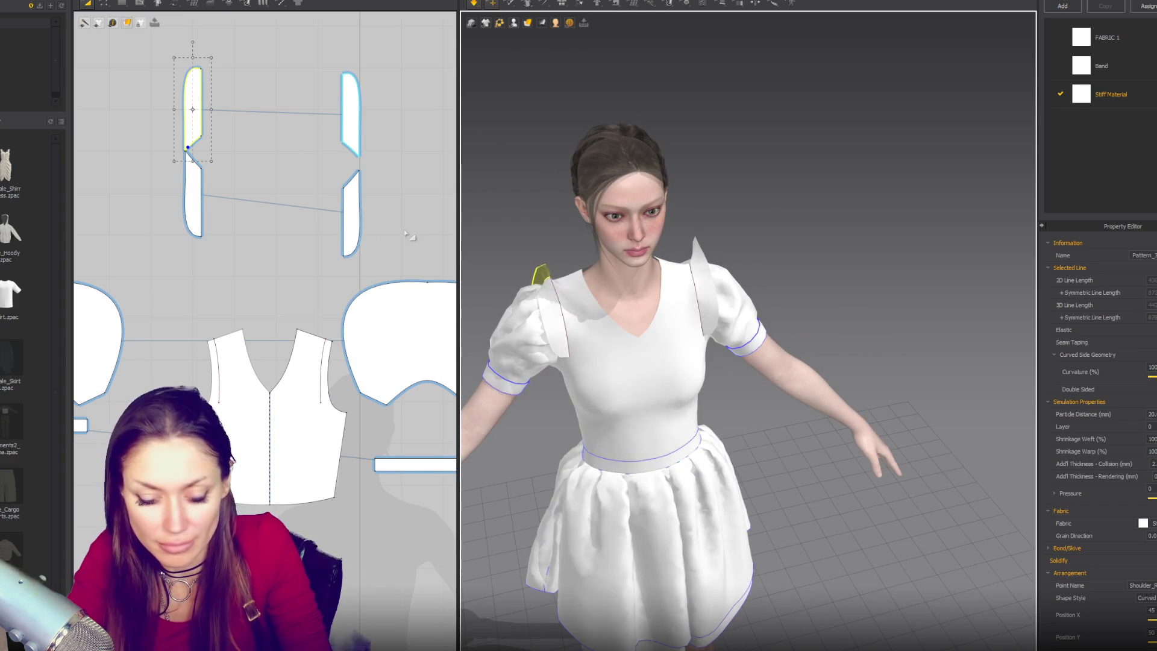
# Move the lower-left strip slightly down and raise the right strips' corner points
pyautogui.press('n')
pyautogui.press('a')
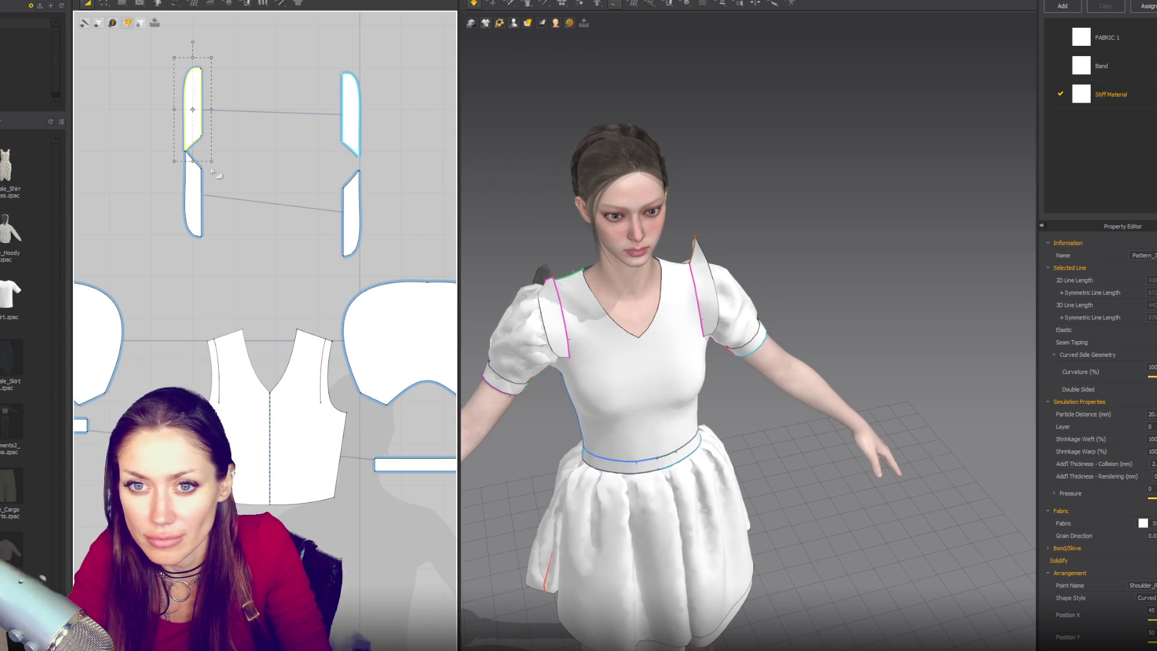
pyautogui.moveTo(193, 192); pyautogui.dragTo(193, 207)
pyautogui.press('z')
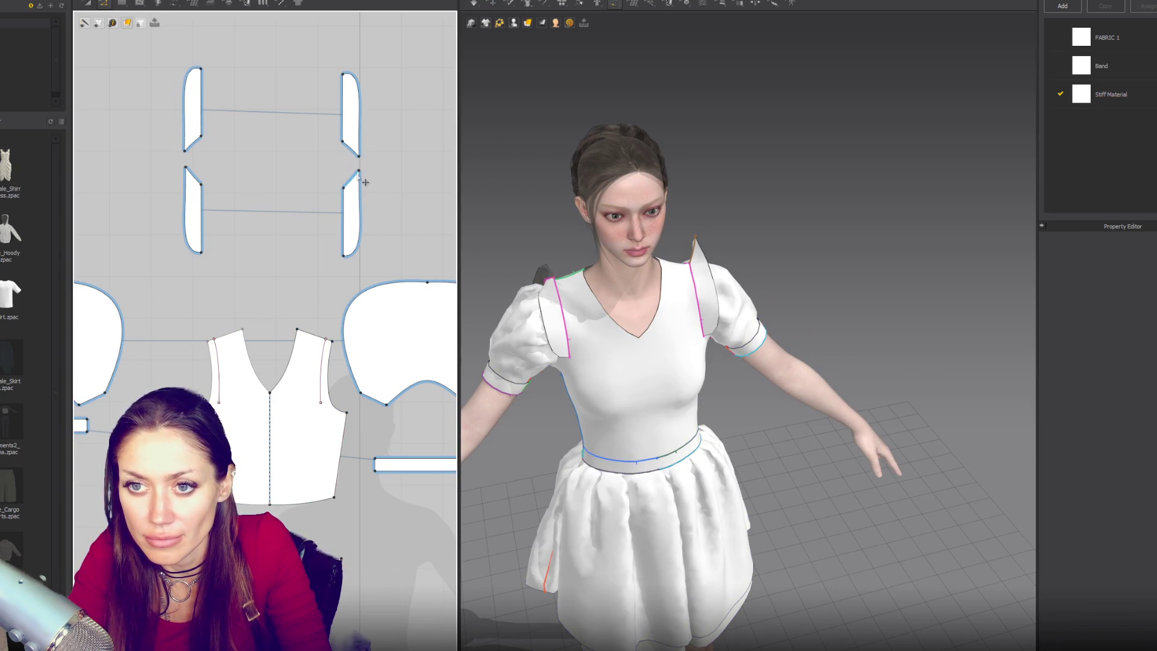
pyautogui.moveTo(348, 191); pyautogui.dragTo(351, 173)
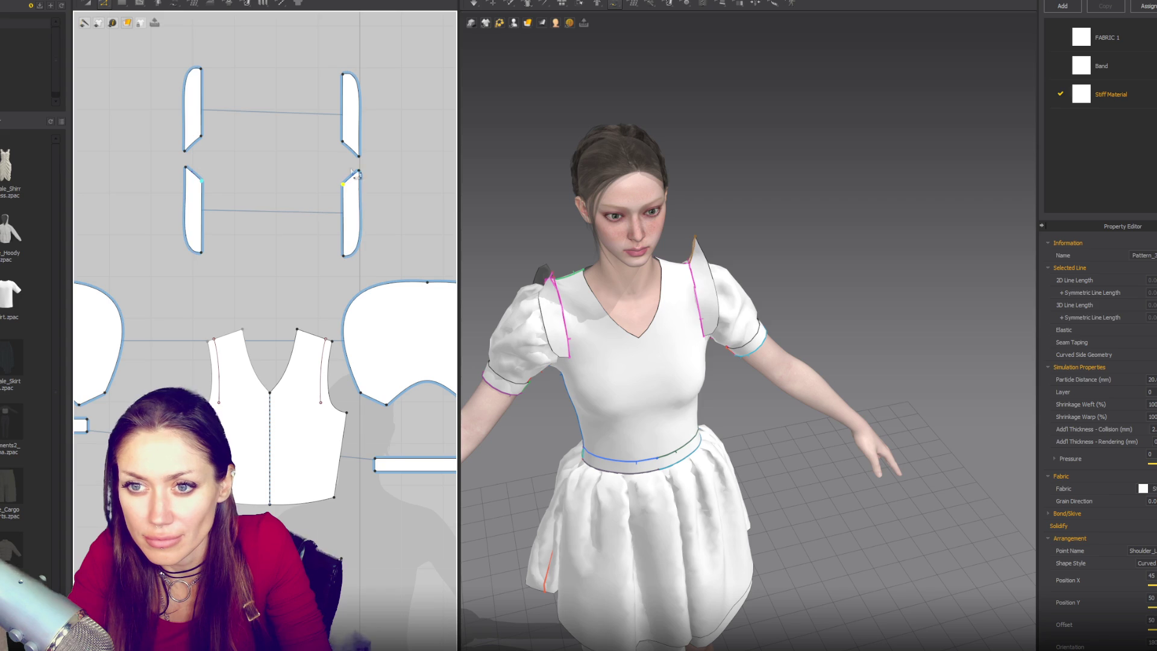
pyautogui.click(344, 144)
pyautogui.click(343, 181)
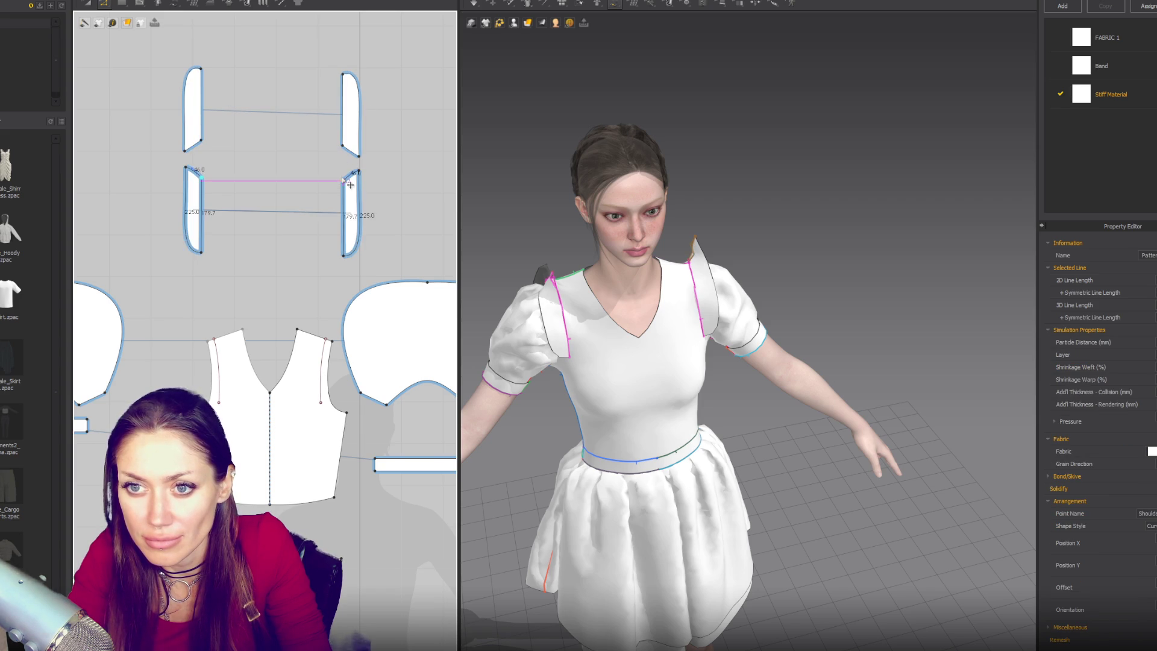
# Select the left strip and the other strip pieces, then pull the left strip up and outward
pyautogui.press('q')
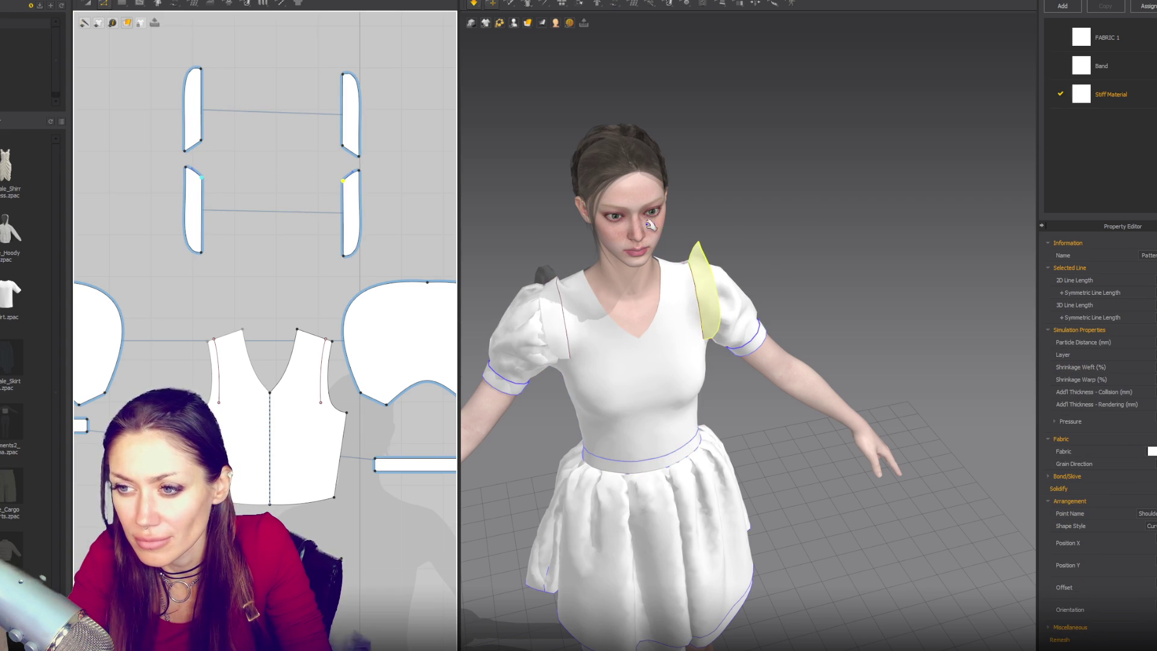
pyautogui.press('2')
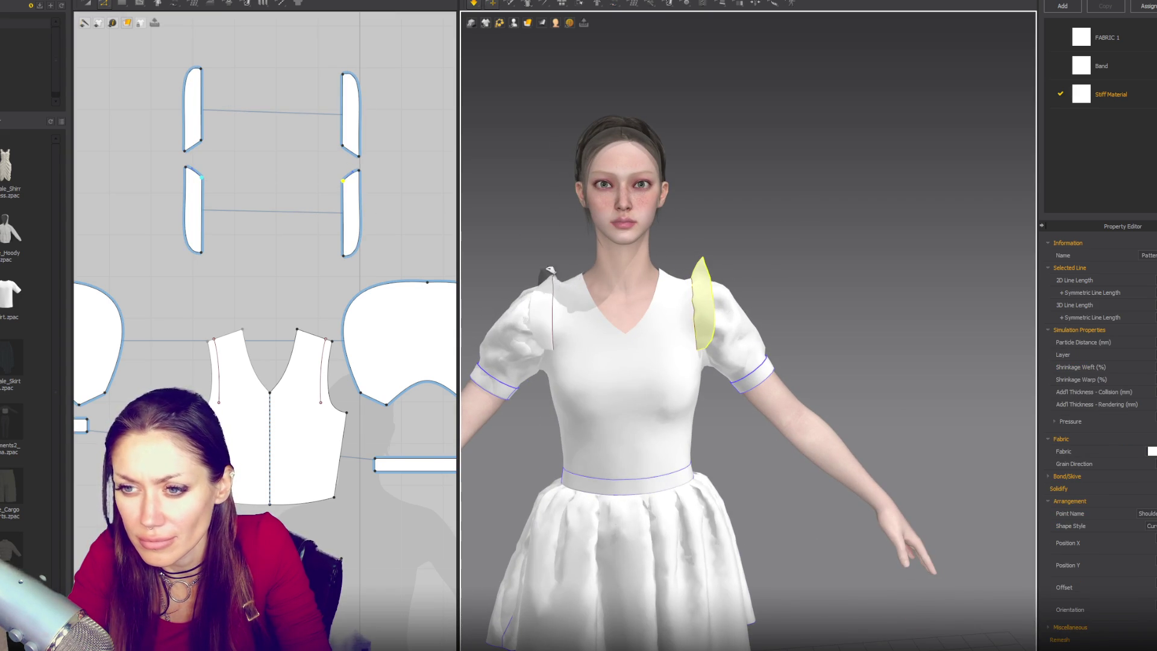
pyautogui.click(550, 246)
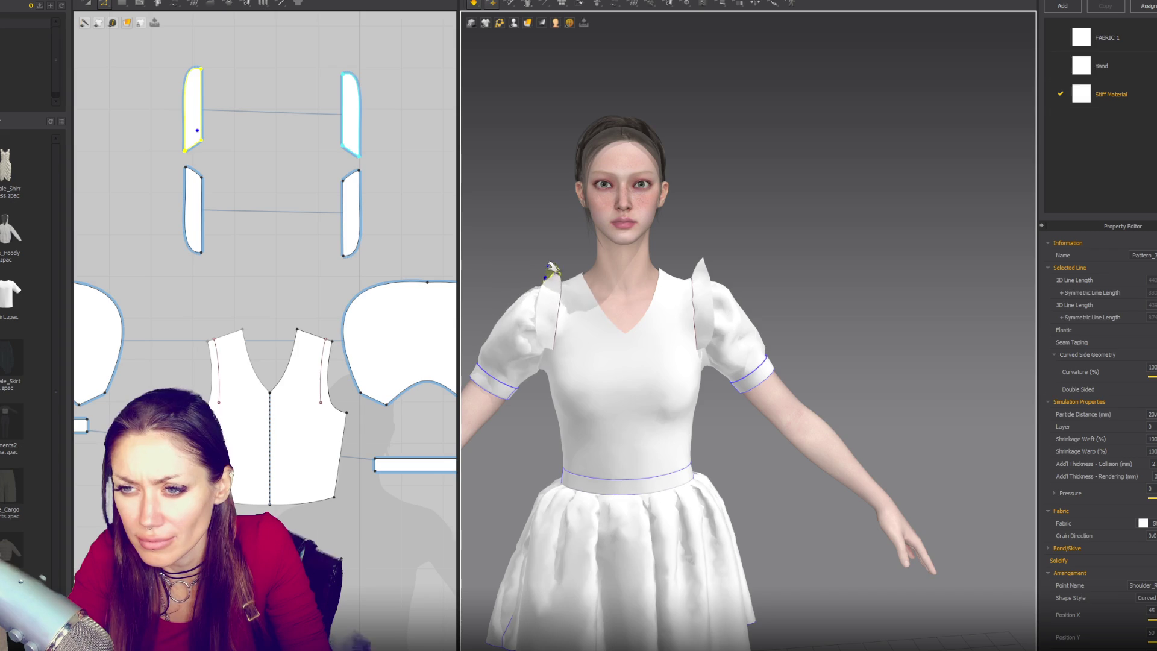
pyautogui.press('a')
pyautogui.click(351, 199)
pyautogui.keyDown('shift'); pyautogui.click(355, 125); pyautogui.keyUp('shift')
pyautogui.keyDown('shift'); pyautogui.click(201, 124); pyautogui.keyUp('shift')
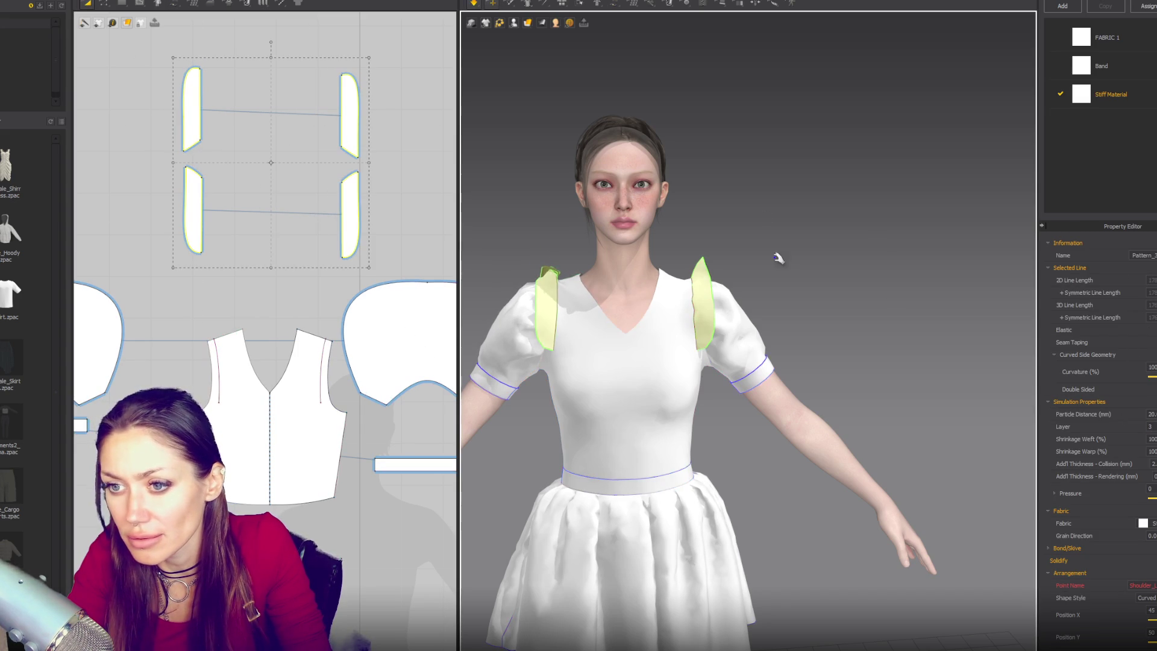
pyautogui.moveTo(549, 273)
pyautogui.mouseDown()
pyautogui.moveTo(555, 259)
pyautogui.moveTo(524, 245)
pyautogui.mouseUp()
# Drag the right strips' joining edge to raise the upper strips' bottom and lower the lower strips' top
pyautogui.moveTo(523, 245)
pyautogui.mouseDown(button='right')
pyautogui.moveTo(890, 309)
pyautogui.moveTo(741, 316)
pyautogui.moveTo(571, 282)
pyautogui.mouseUp(button='right')
pyautogui.click(573, 277)
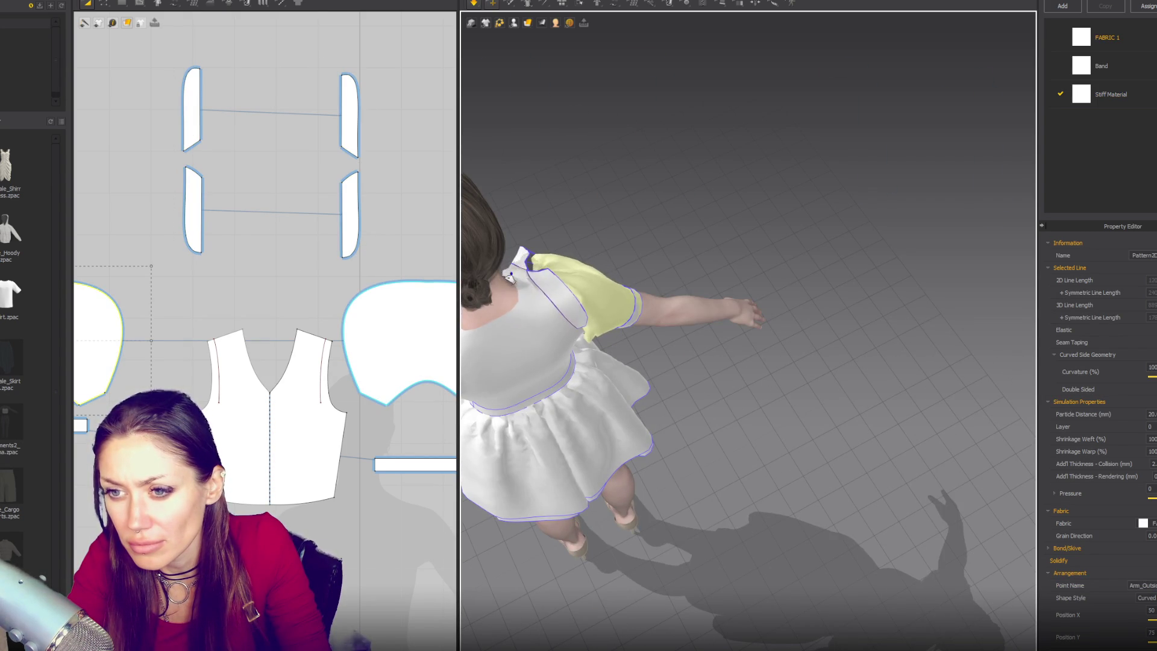
pyautogui.moveTo(576, 272)
pyautogui.mouseDown(button='right')
pyautogui.moveTo(855, 237)
pyautogui.moveTo(649, 189)
pyautogui.moveTo(530, 180)
pyautogui.moveTo(628, 240)
pyautogui.moveTo(476, 259)
pyautogui.moveTo(507, 283)
pyautogui.moveTo(476, 253)
pyautogui.mouseUp(button='right')
pyautogui.press('z')
pyautogui.click(351, 151)
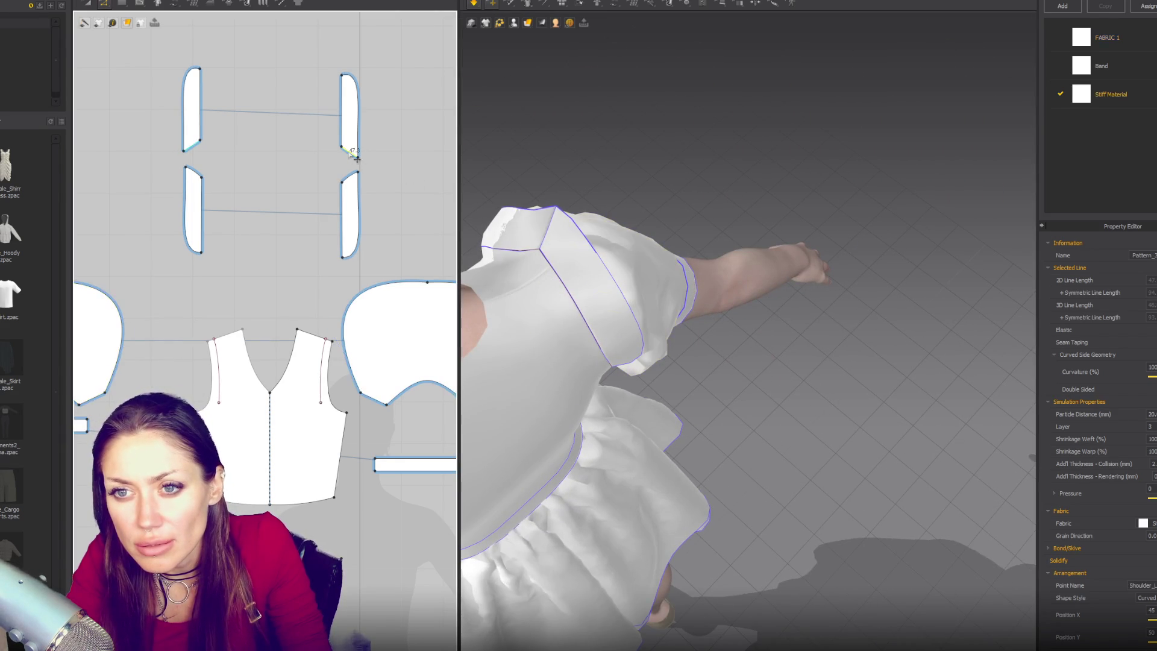
pyautogui.moveTo(354, 152)
pyautogui.mouseDown()
pyautogui.moveTo(352, 141)
pyautogui.moveTo(353, 187)
pyautogui.mouseUp()
pyautogui.click(343, 192)
pyautogui.click(353, 185)
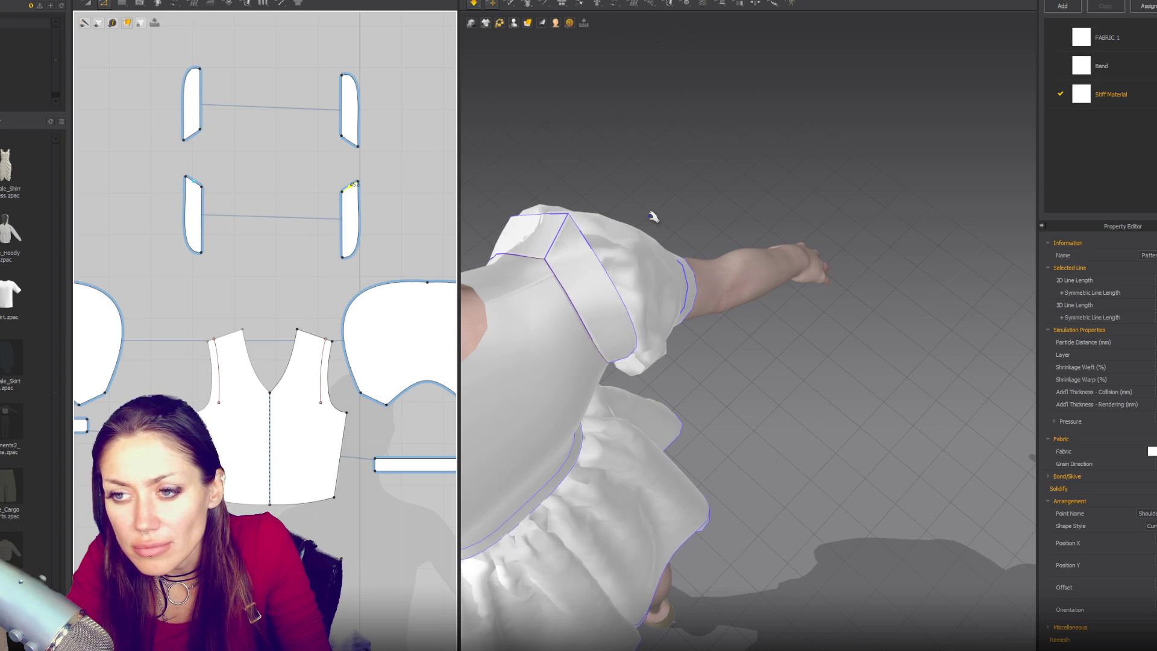
# Reset the 3D view to the front and select the right shoulder piece's curved edge
pyautogui.press('2')
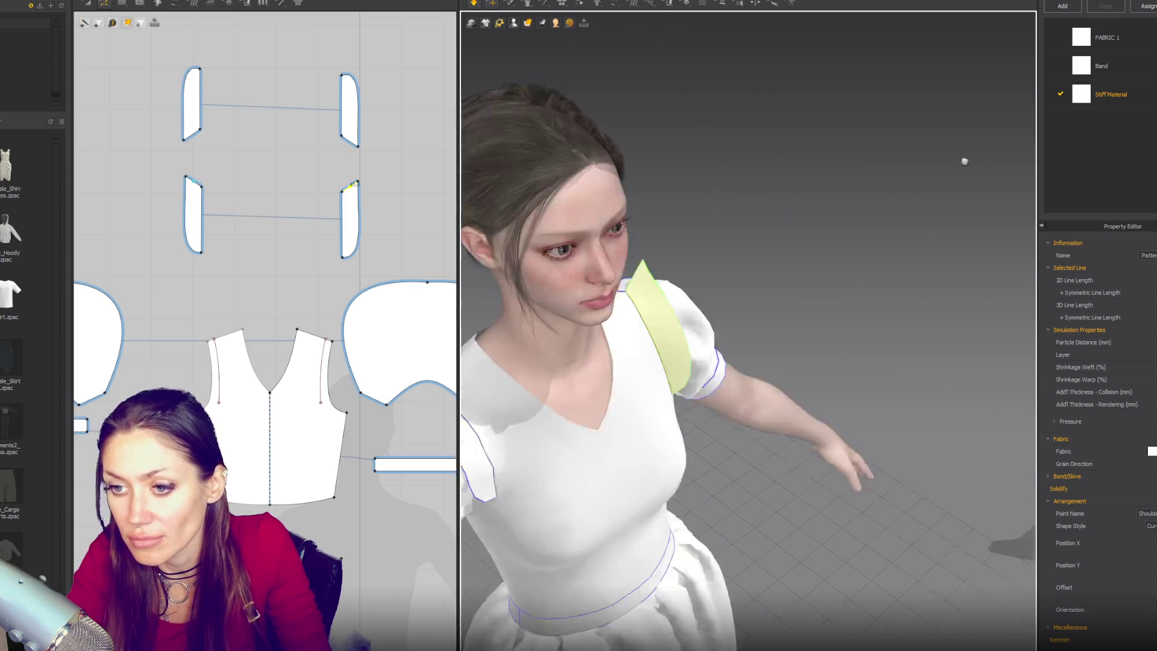
pyautogui.scroll(-4, 855, 185)
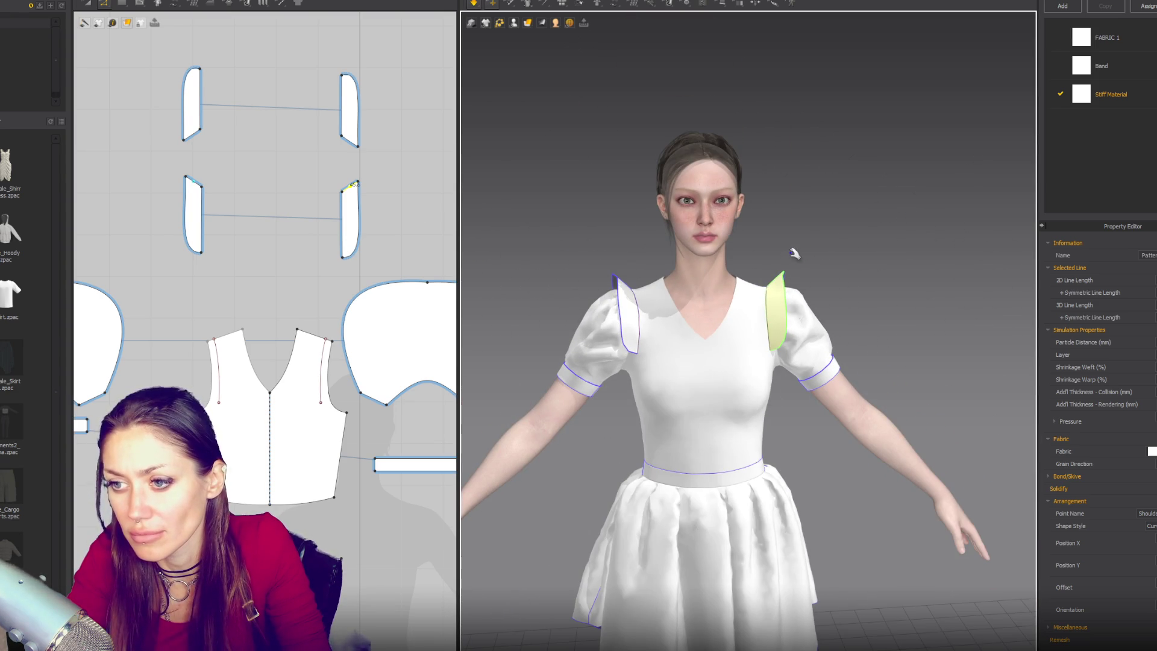
pyautogui.scroll(2, 794, 251)
pyautogui.click(360, 233)
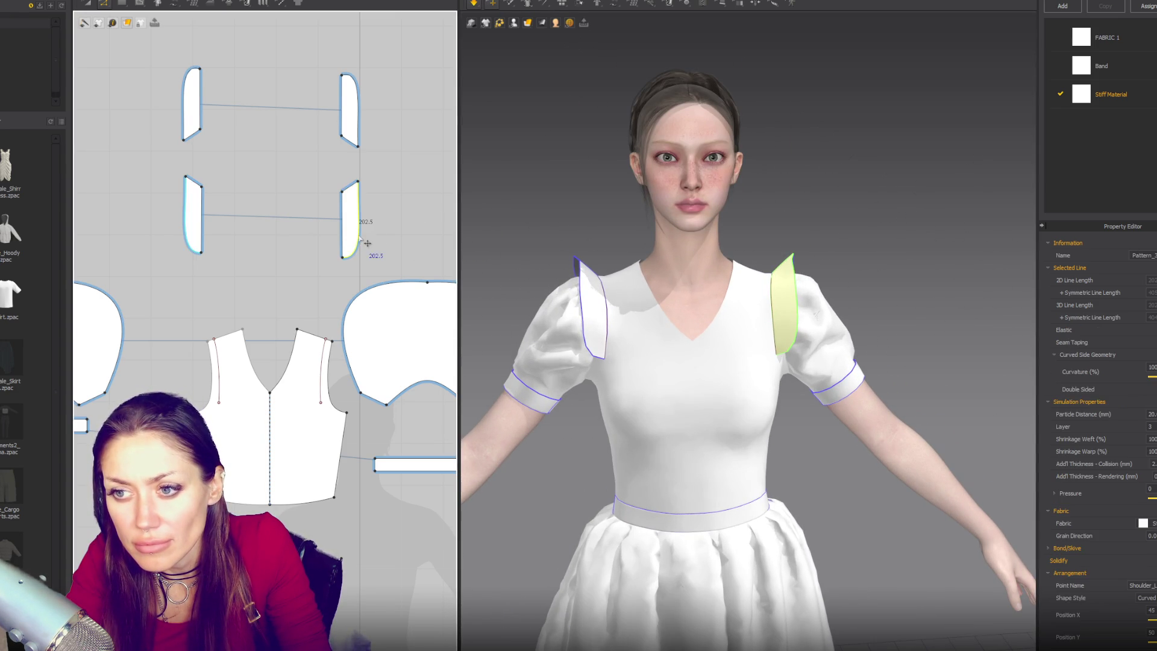
# Delete a point, bend the curved edge to 199.9, simulate, and adjust the lower strip's tip
pyautogui.press('Delete')
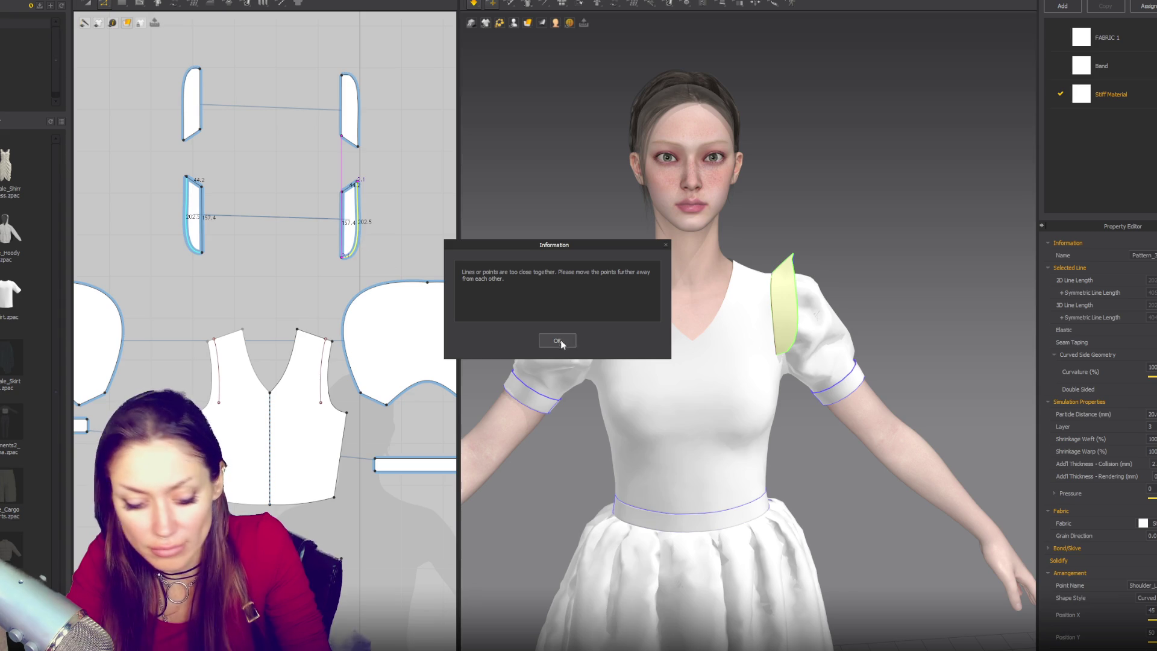
pyautogui.press('Return')
pyautogui.moveTo(359, 234); pyautogui.dragTo(357, 234)
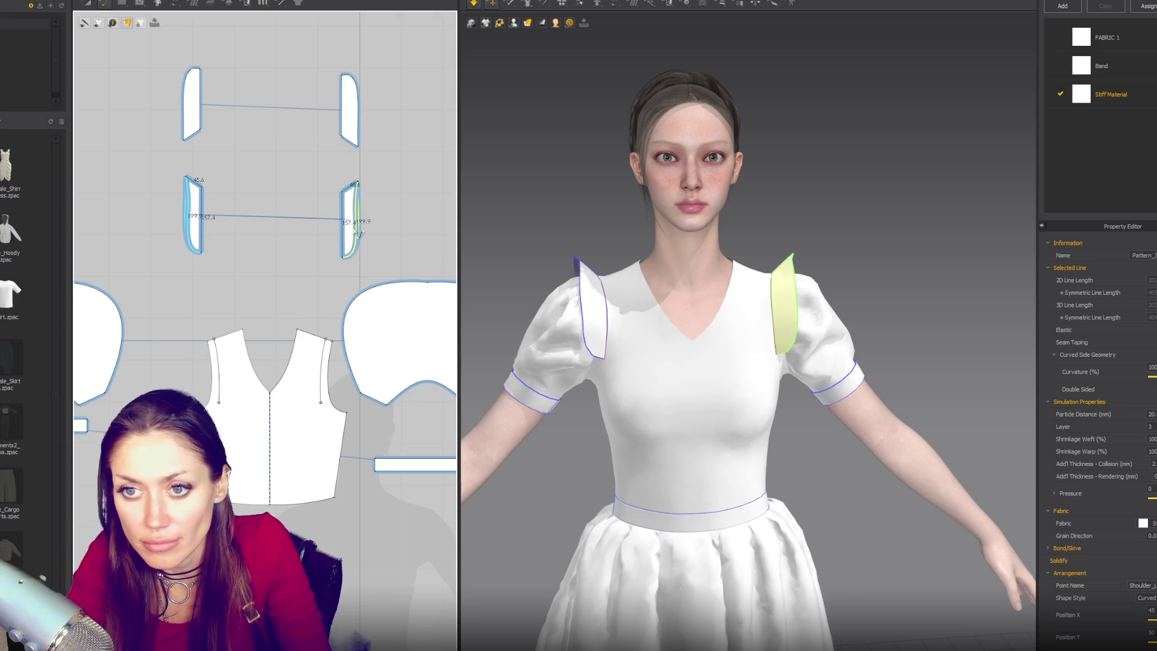
pyautogui.press('space')
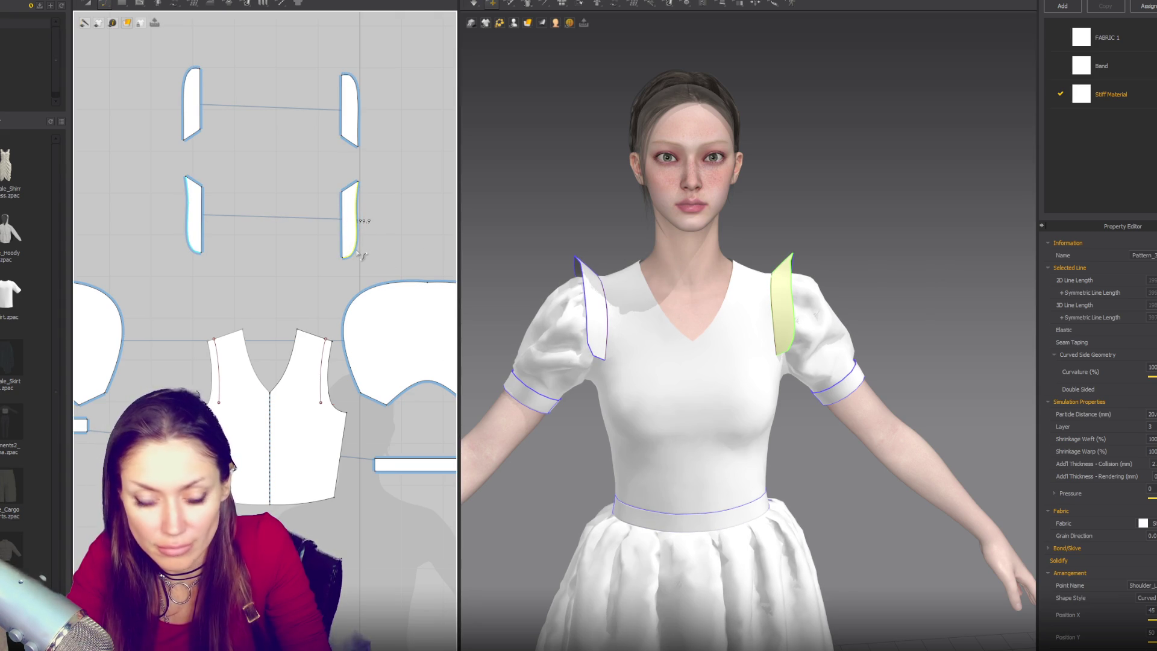
pyautogui.scroll(2, 362, 250)
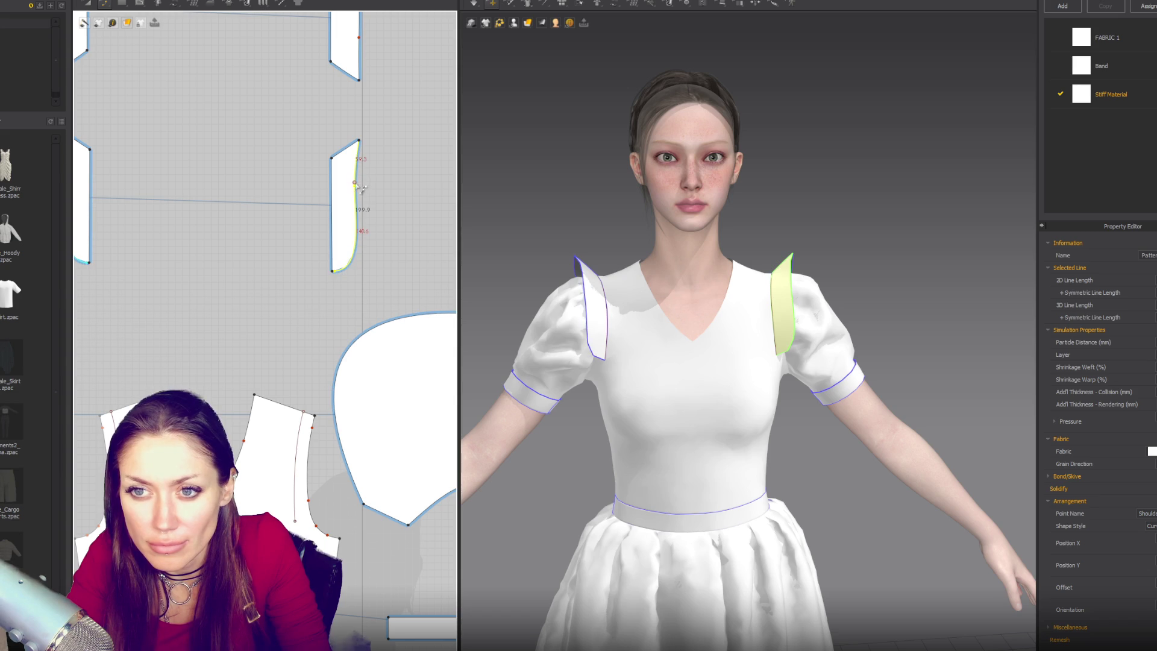
pyautogui.moveTo(364, 204); pyautogui.dragTo(364, 220)
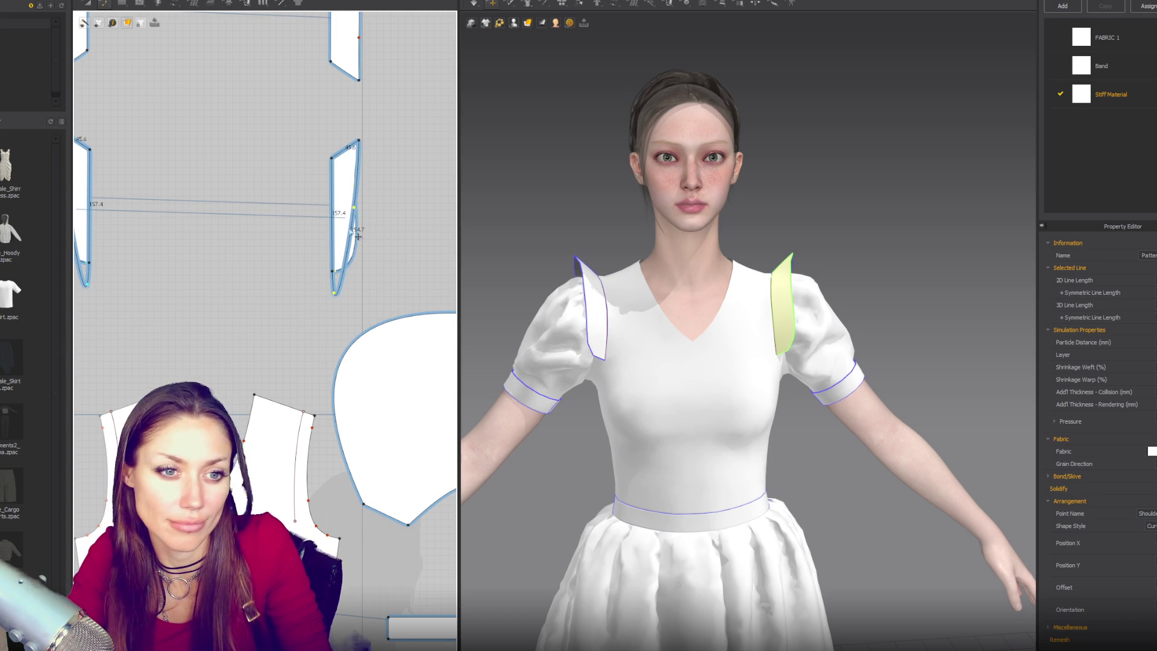
pyautogui.click(361, 225)
pyautogui.click(362, 225)
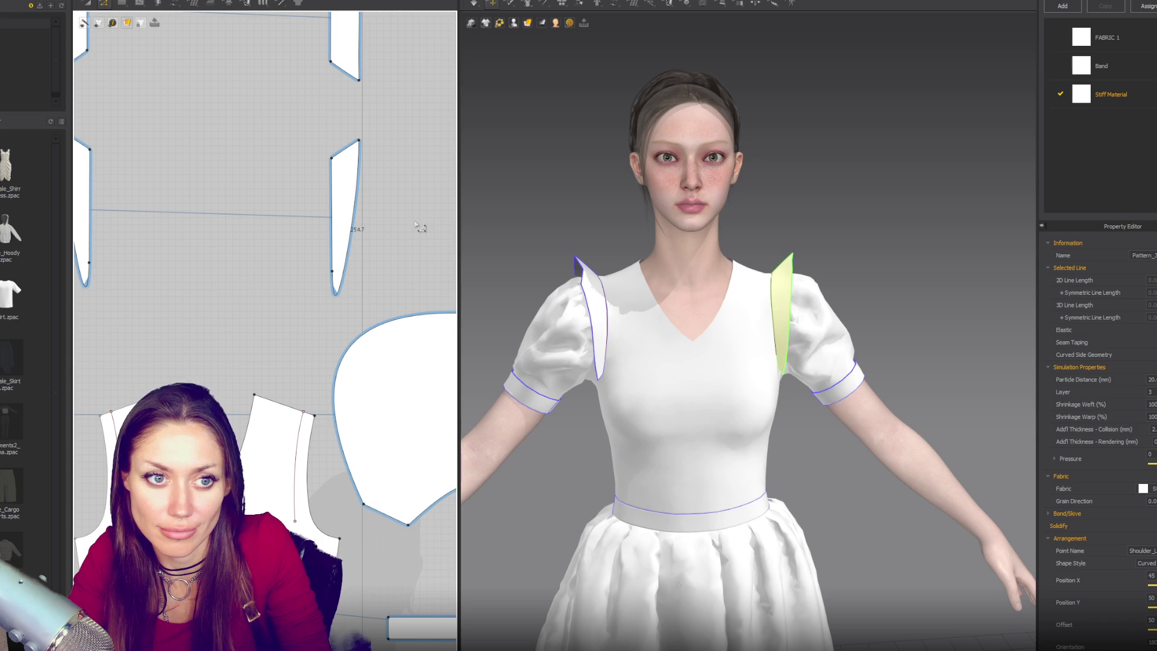
pyautogui.moveTo(339, 279); pyautogui.dragTo(333, 271)
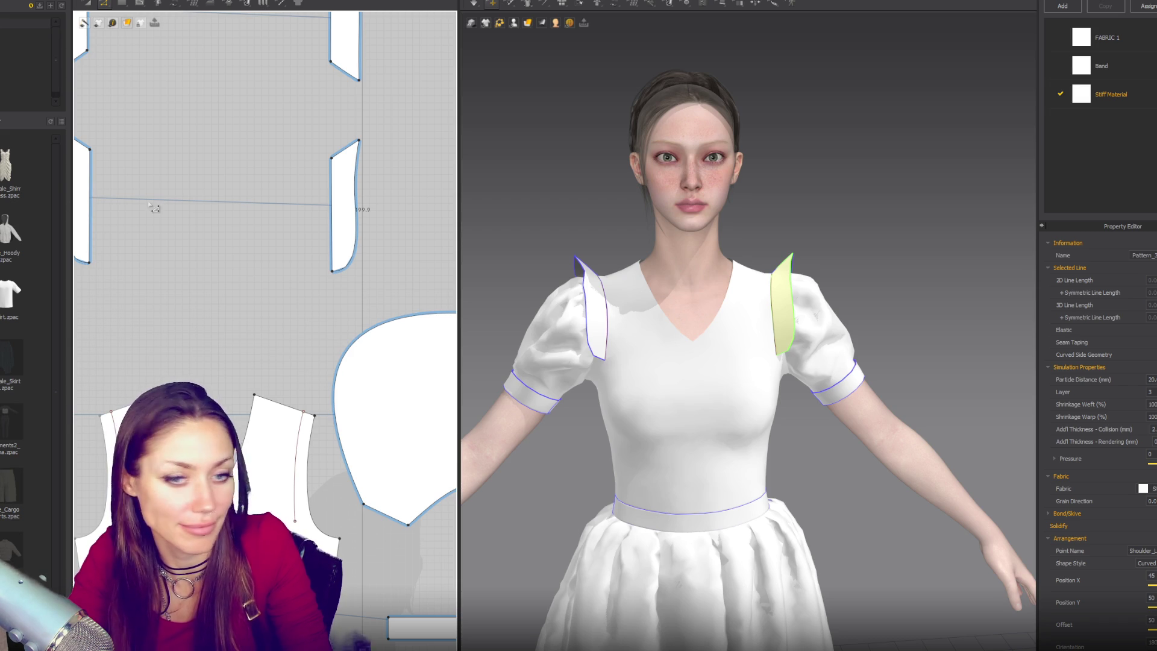
# Undo a stray corner move, nudge the lower strip up and right, and select the upper strip's outline
pyautogui.click(358, 149)
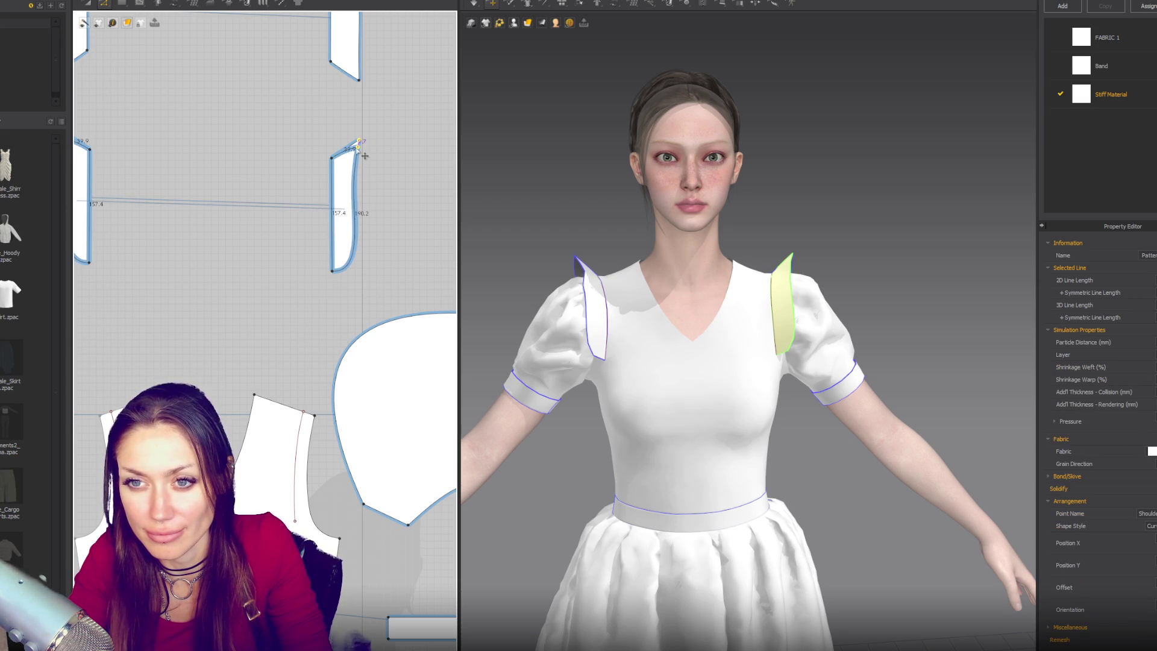
pyautogui.hotkey('ctrl', 'z')
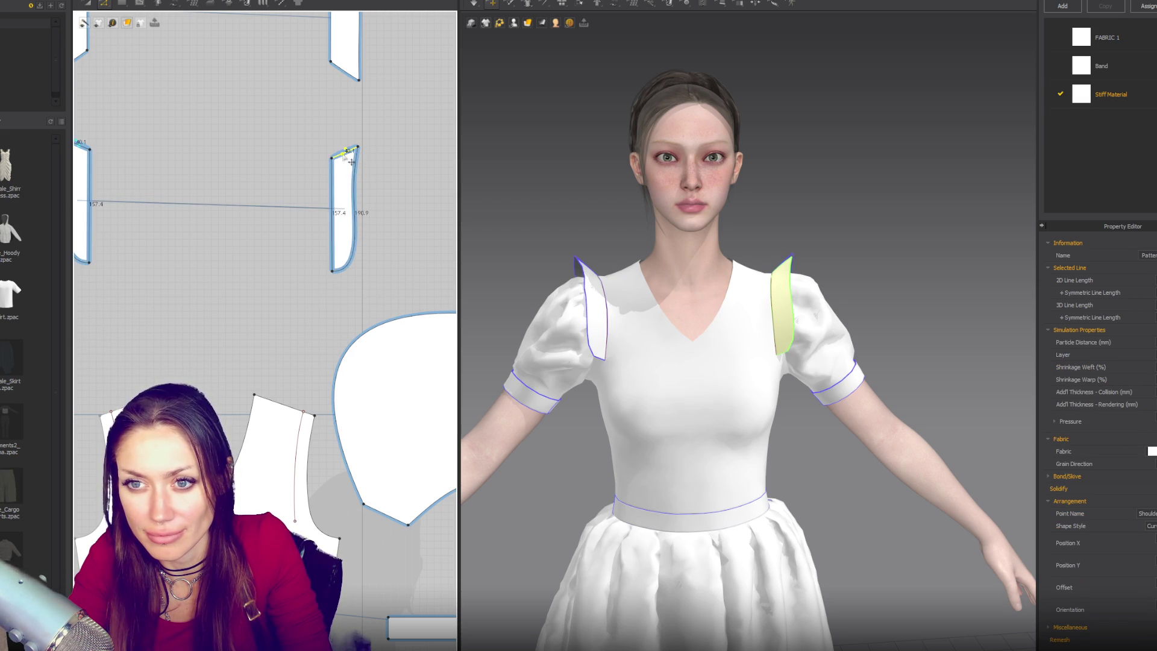
pyautogui.click(355, 197)
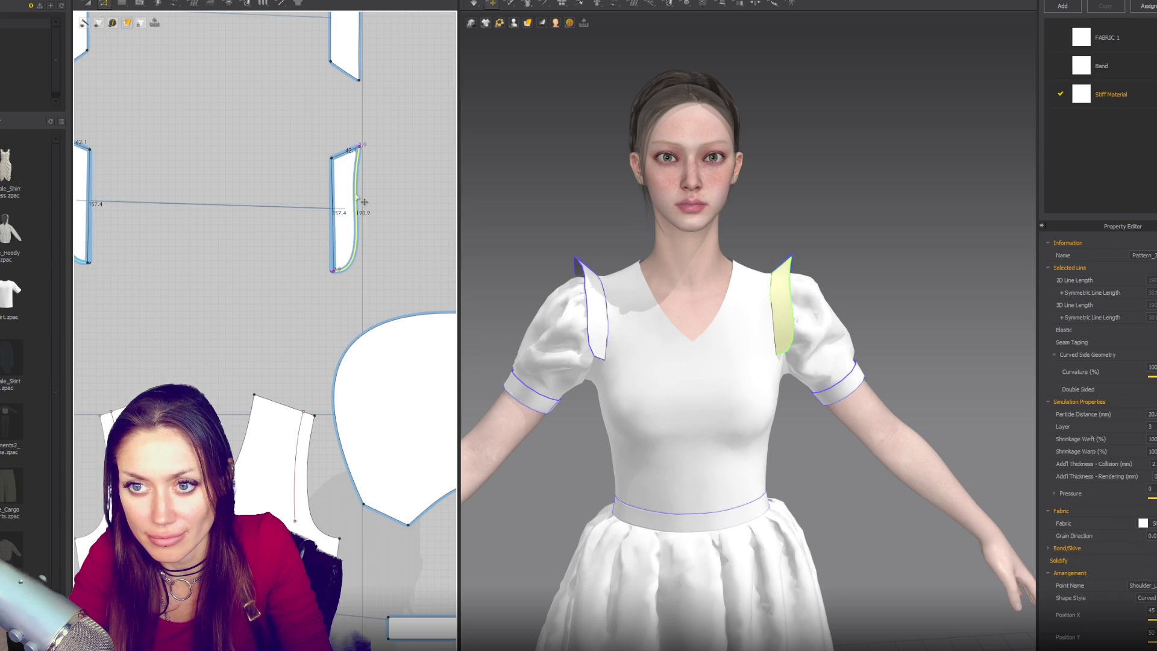
pyautogui.click(357, 148)
pyautogui.click(358, 148)
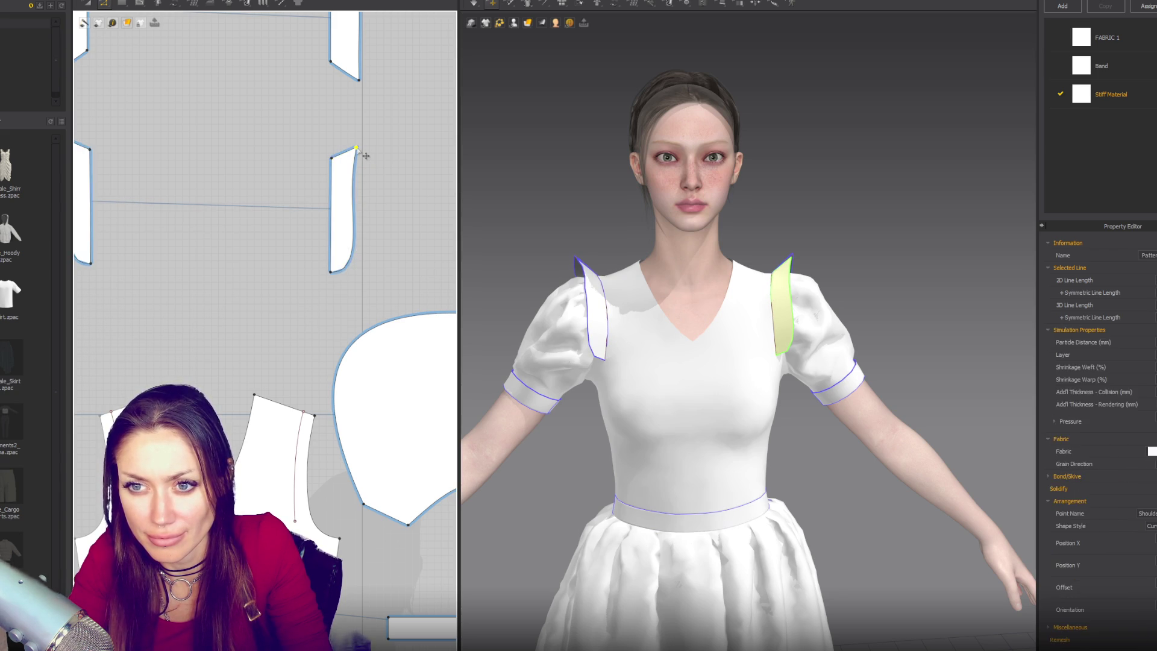
pyautogui.moveTo(348, 165); pyautogui.dragTo(351, 162)
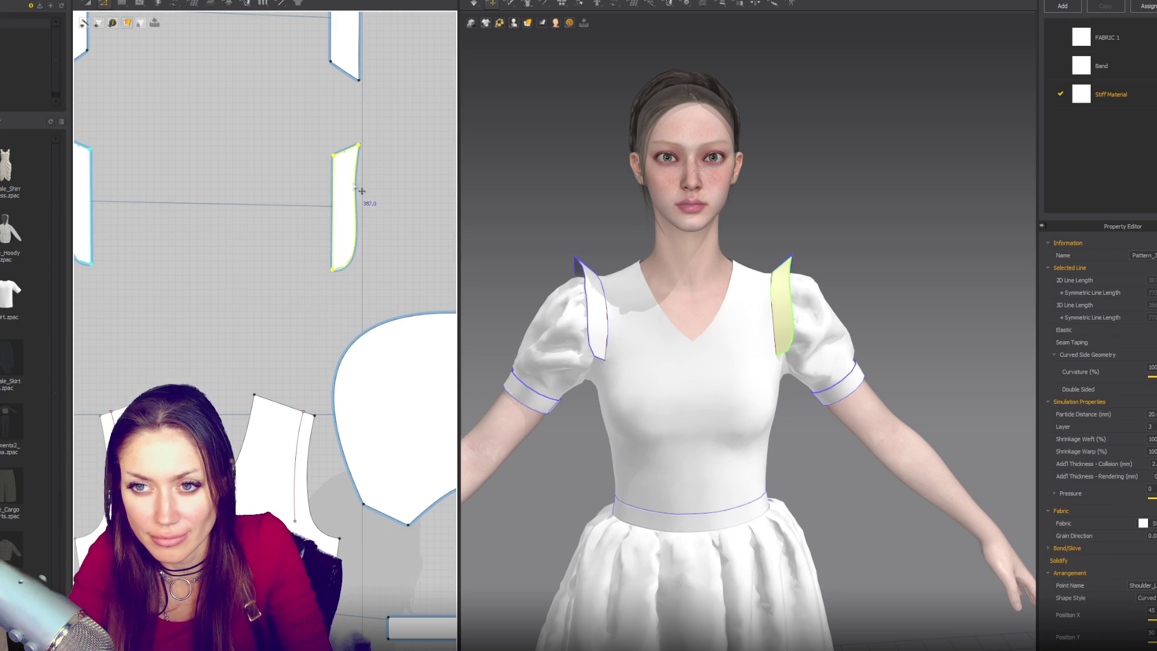
pyautogui.moveTo(377, 83); pyautogui.dragTo(366, 184, button='right')
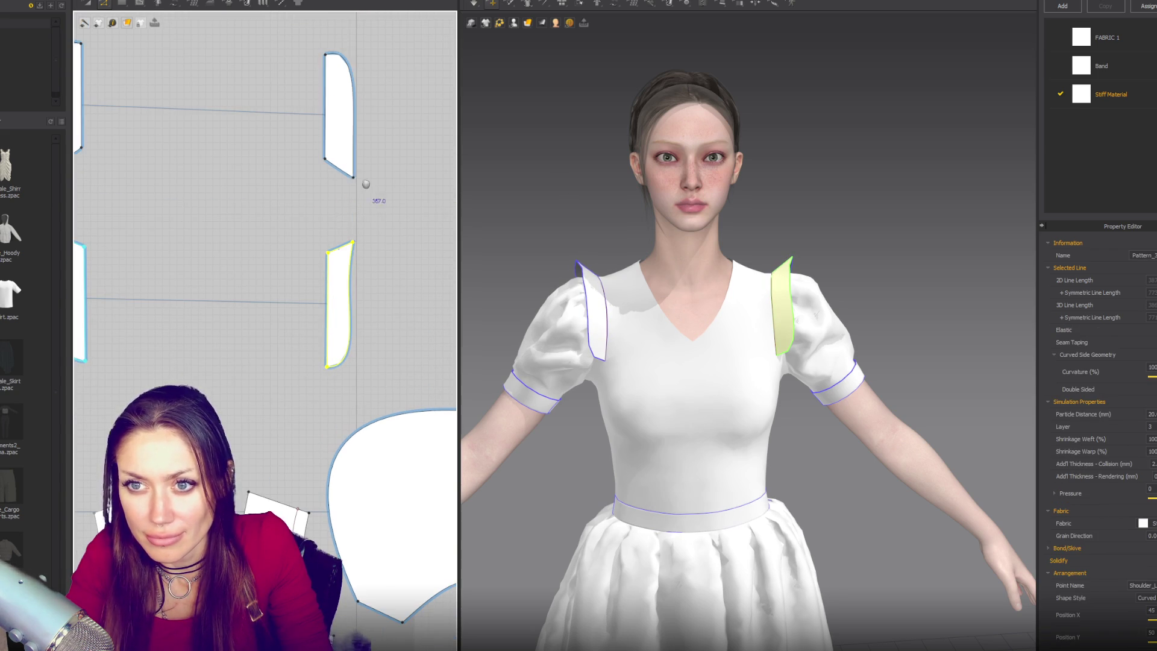
pyautogui.click(340, 173)
pyautogui.click(340, 175)
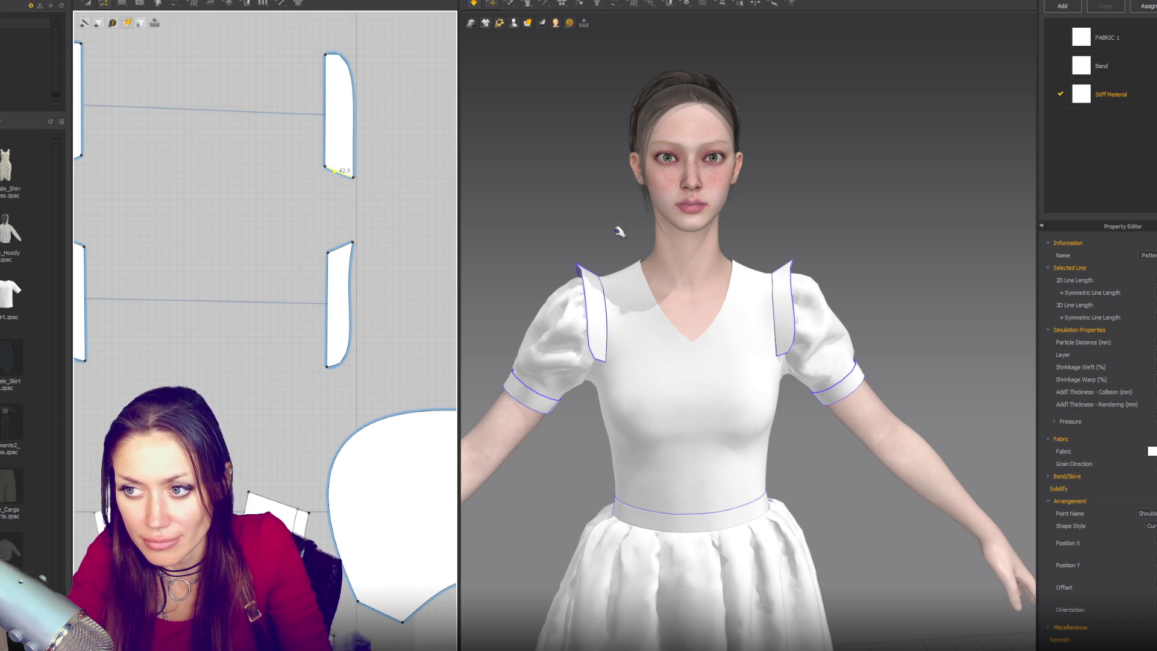
pyautogui.moveTo(811, 193)
pyautogui.mouseDown(button='right')
pyautogui.moveTo(615, 183)
pyautogui.moveTo(543, 194)
pyautogui.moveTo(655, 188)
pyautogui.mouseUp(button='right')
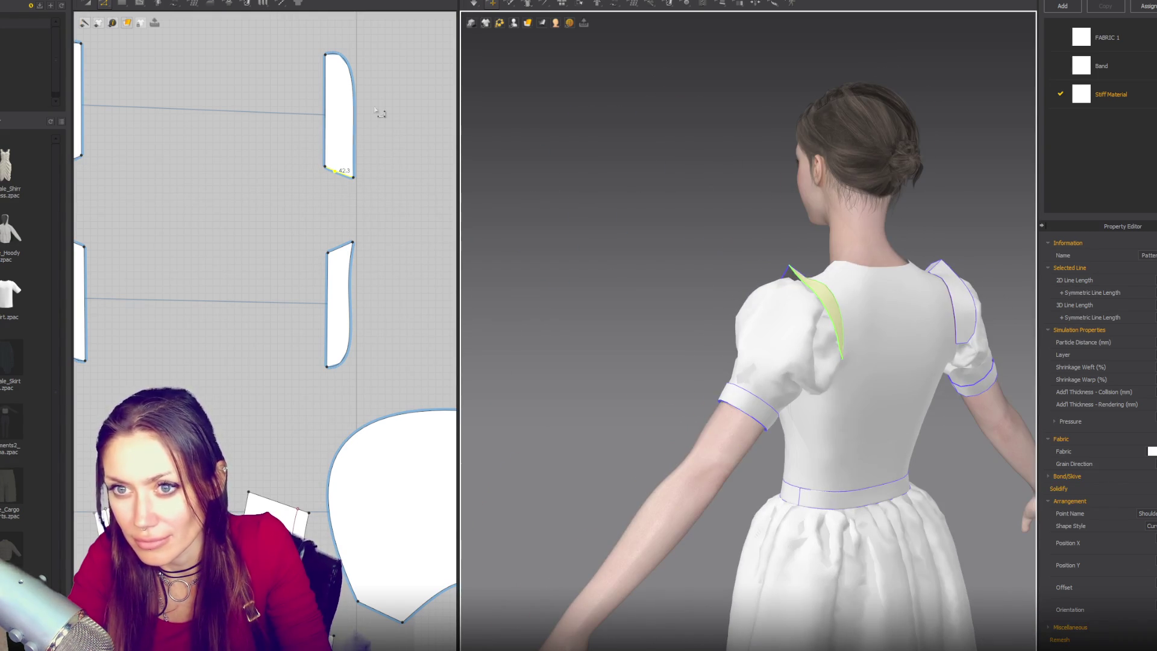
# Reshape the upper strip's top corner and delete its extra curve point
pyautogui.click(355, 76)
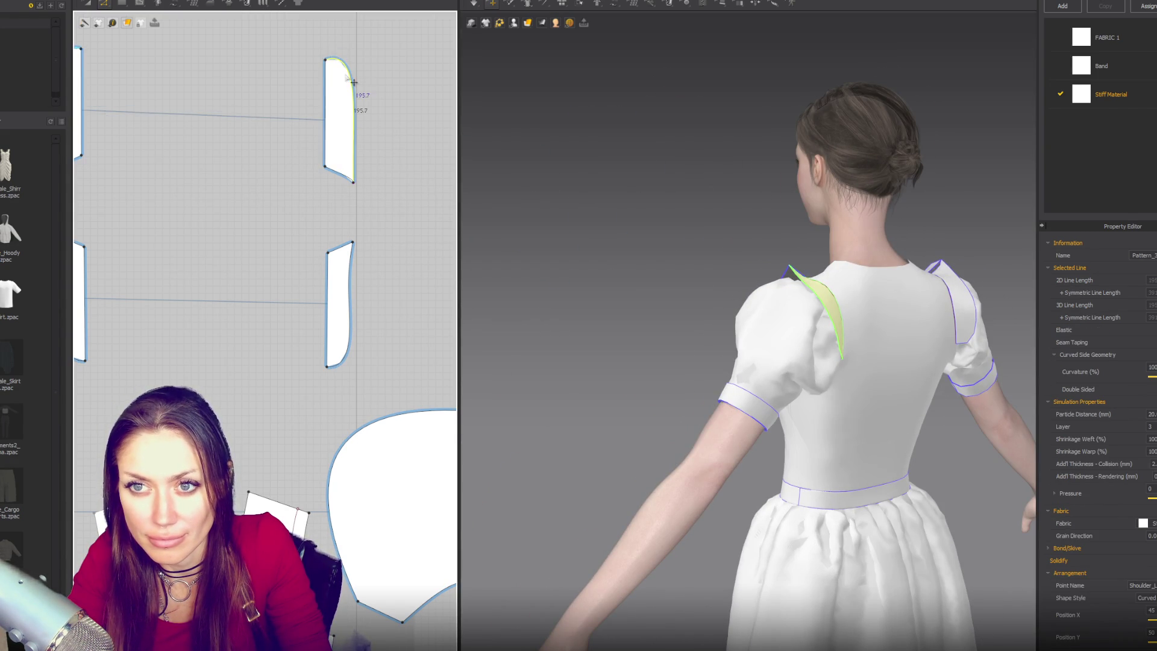
pyautogui.click(326, 56)
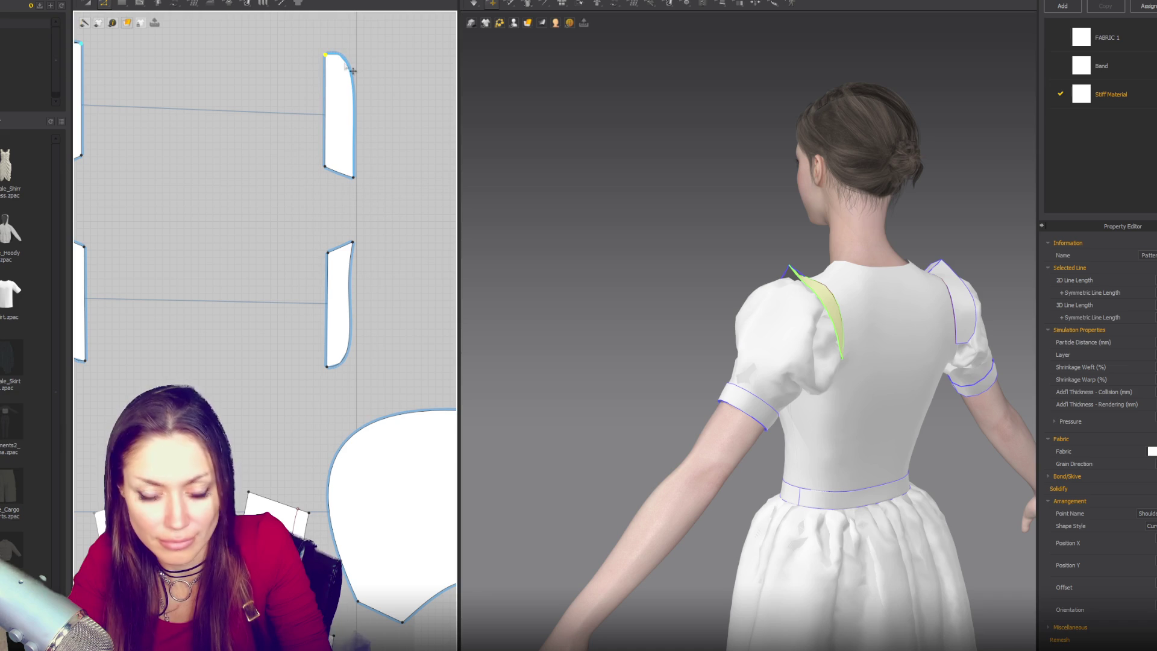
pyautogui.click(354, 145)
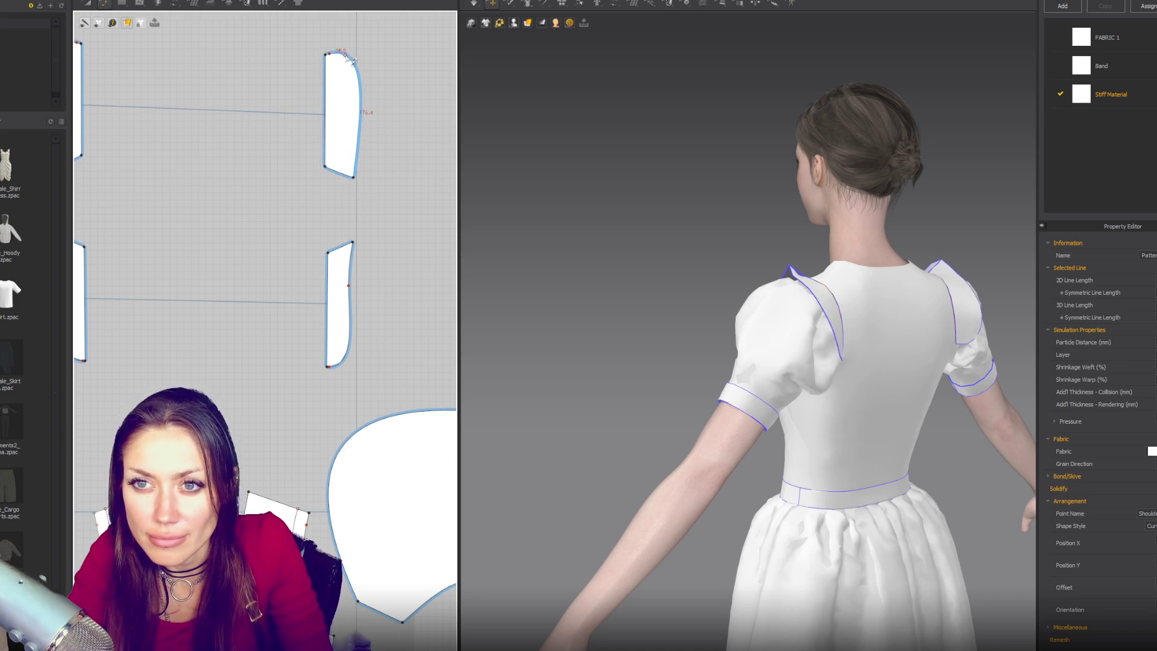
pyautogui.moveTo(342, 63); pyautogui.dragTo(337, 60)
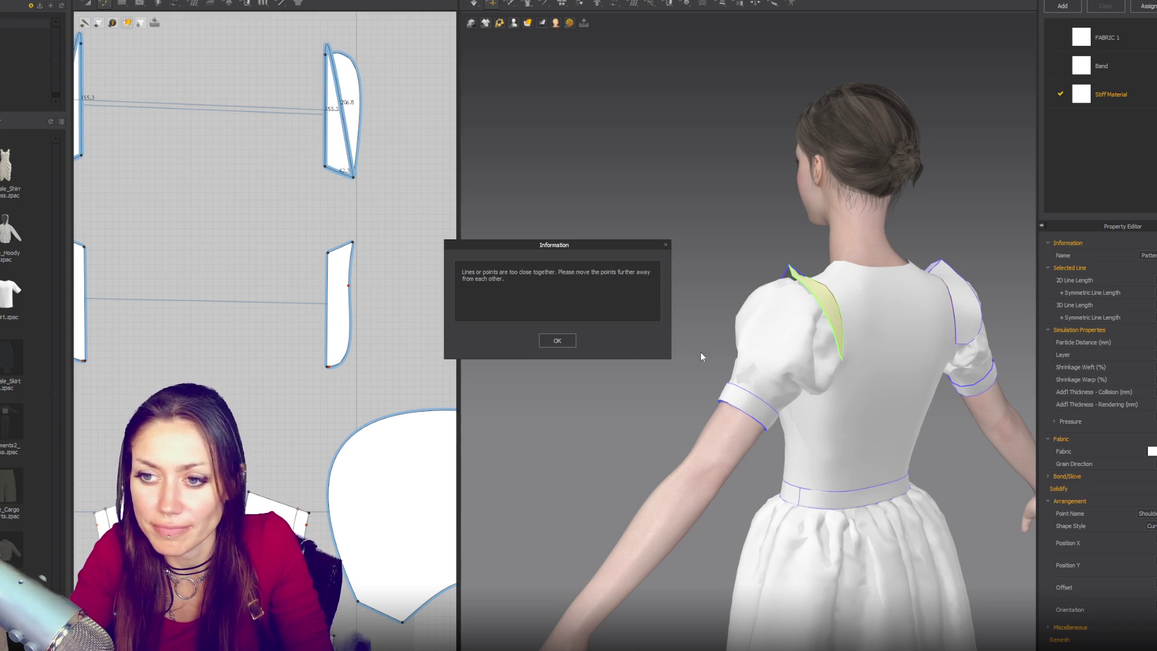
pyautogui.click(570, 339)
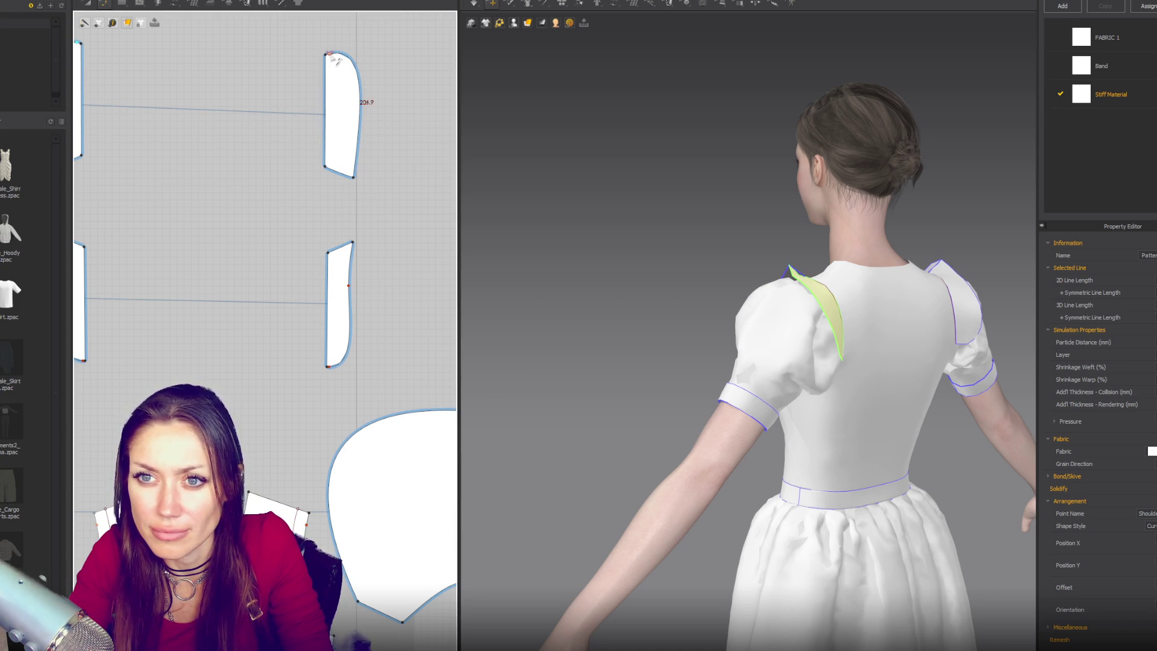
pyautogui.press('Delete')
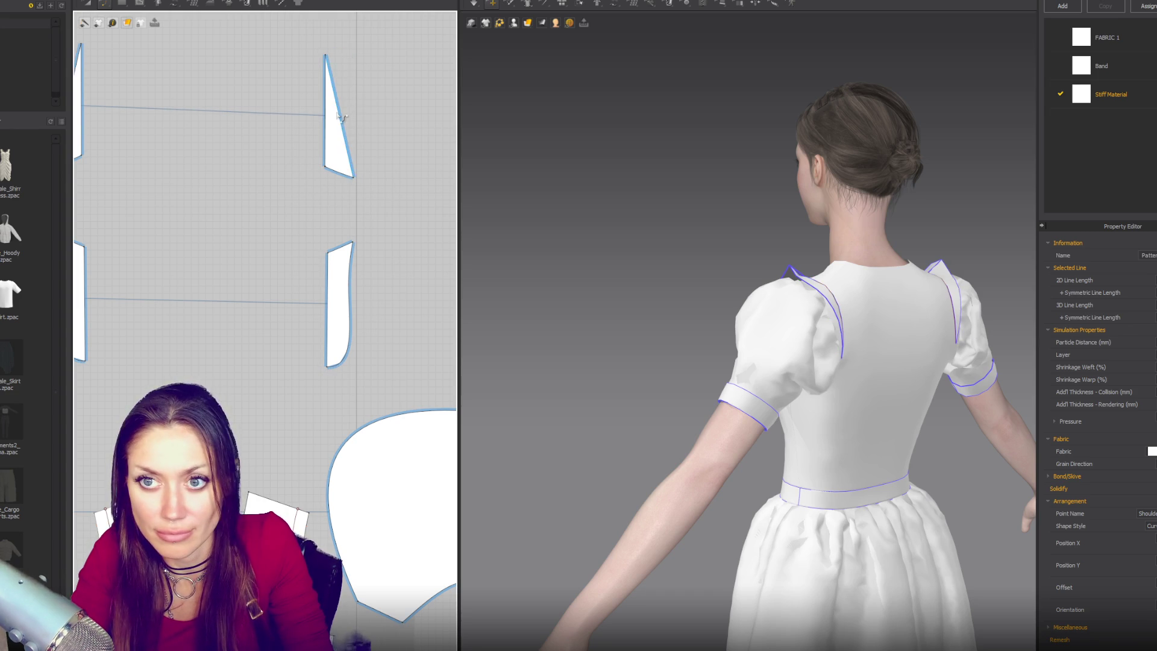
pyautogui.click(347, 113)
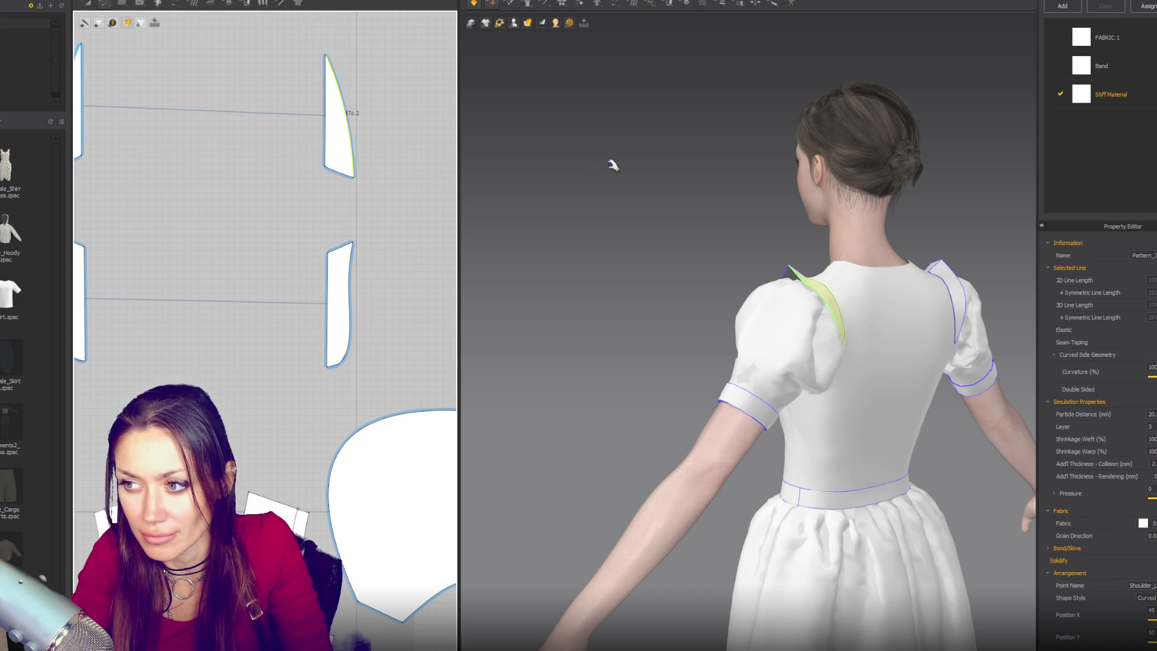
# Delete the lower strip's extra points, curve its outer edge, and view the dress from the front
pyautogui.click(348, 353)
pyautogui.press('Delete')
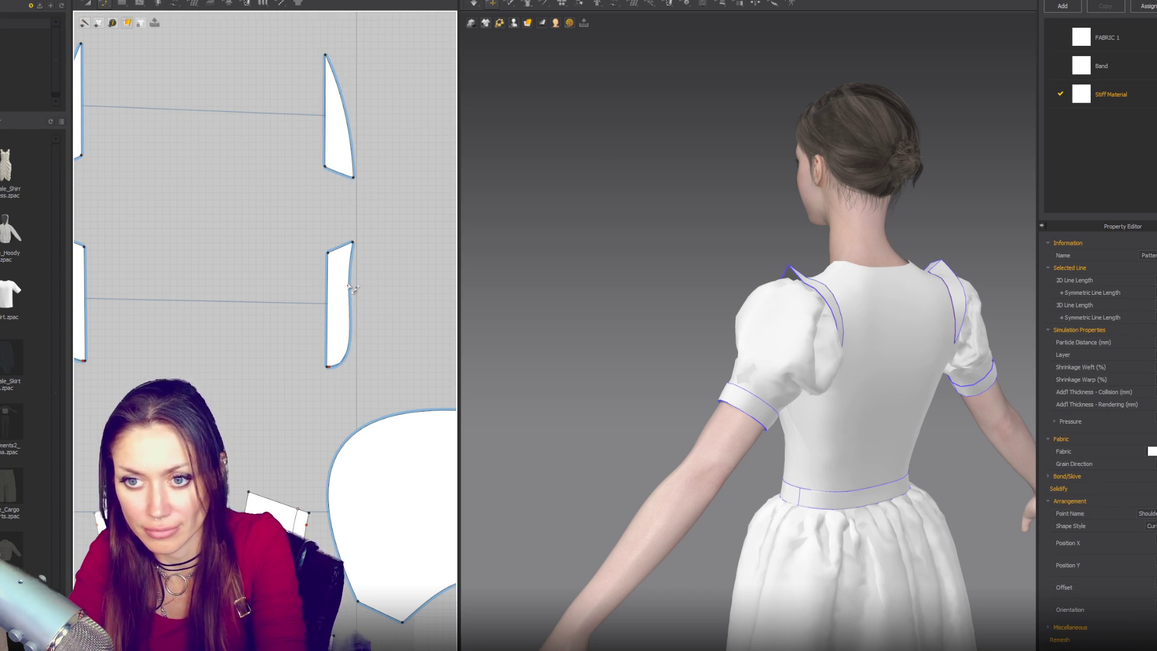
pyautogui.press('Delete')
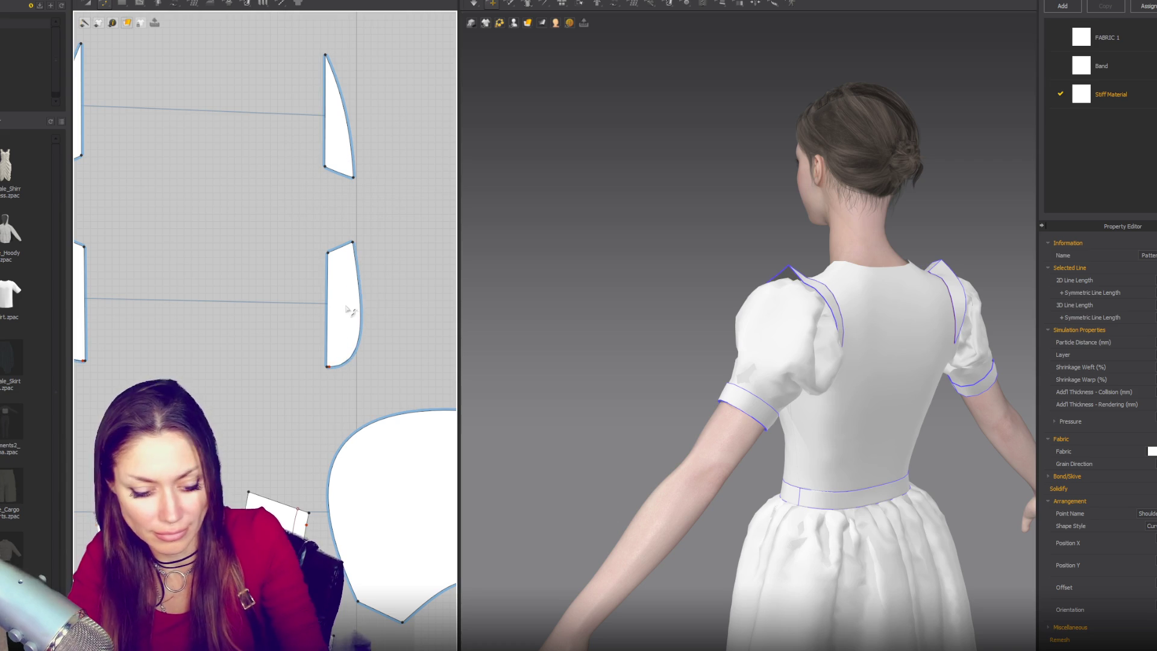
pyautogui.click(360, 338)
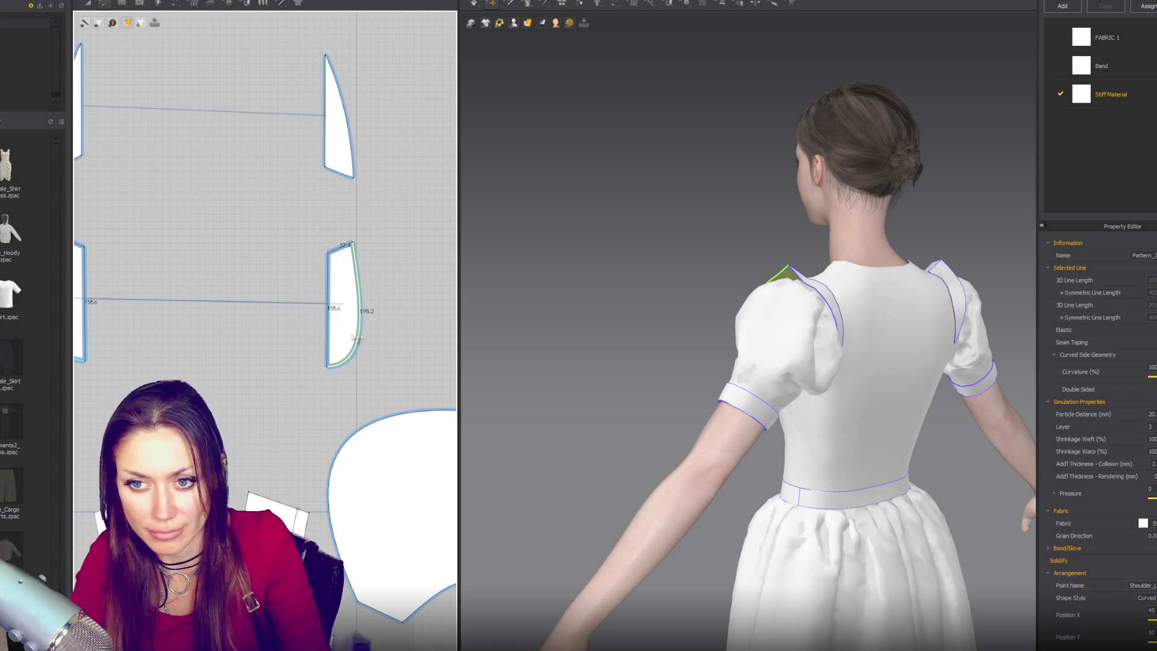
pyautogui.moveTo(326, 311); pyautogui.dragTo(328, 310)
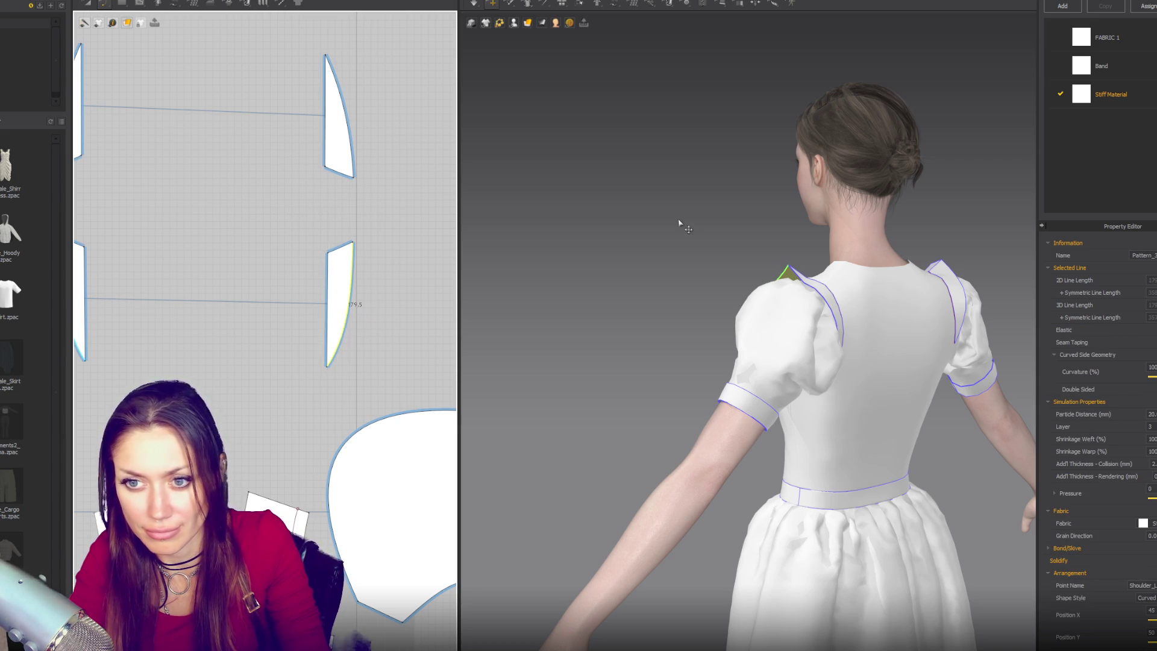
pyautogui.moveTo(641, 268)
pyautogui.mouseDown(button='right')
pyautogui.moveTo(912, 284)
pyautogui.moveTo(852, 284)
pyautogui.mouseUp(button='right')
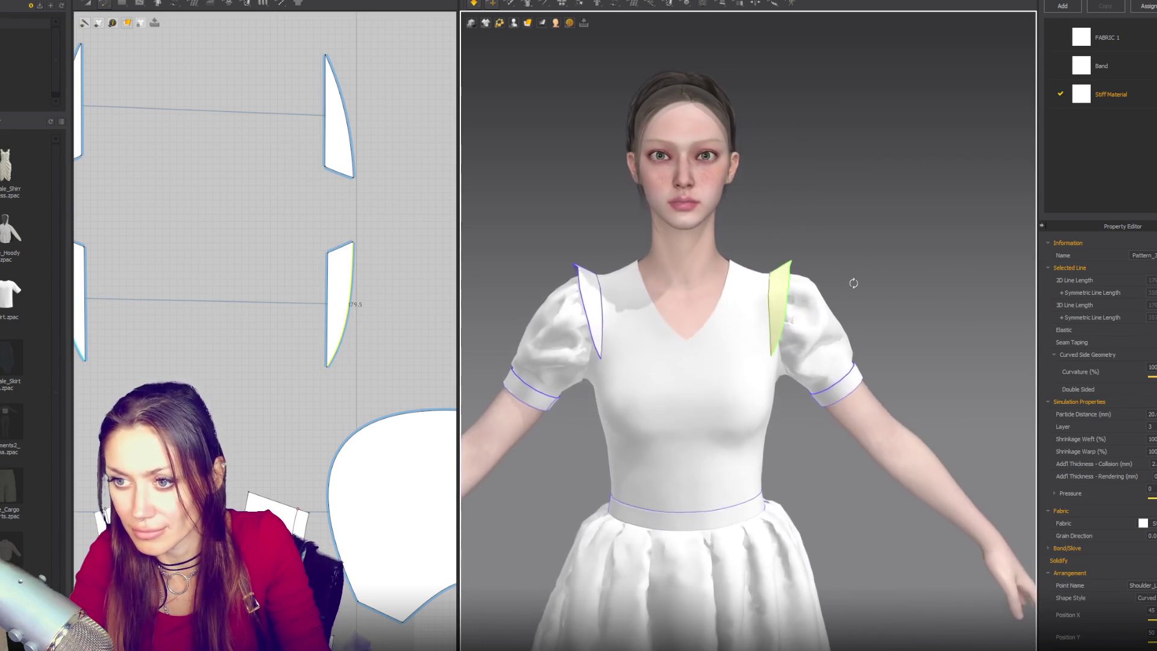
# Move the lower strip's top corner inward and curve its outer edge
pyautogui.click(346, 247)
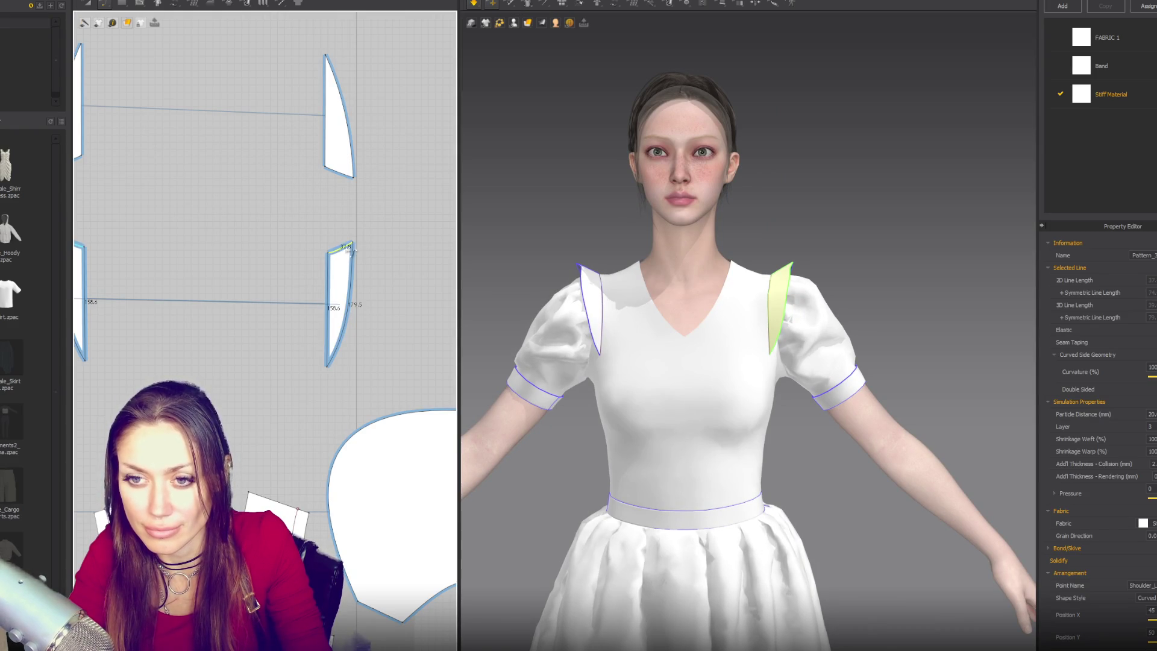
pyautogui.scroll(4, 346, 247)
pyautogui.moveTo(339, 272); pyautogui.dragTo(323, 278)
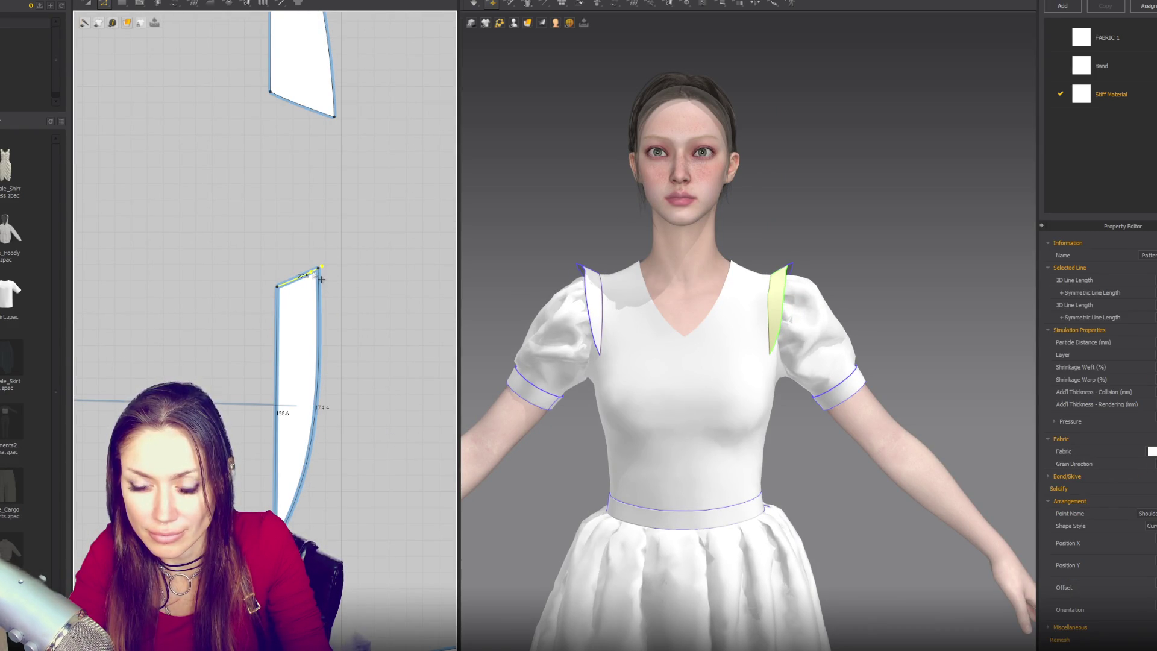
pyautogui.click(322, 303)
pyautogui.moveTo(322, 302)
pyautogui.mouseDown()
pyautogui.moveTo(338, 300)
pyautogui.moveTo(328, 281)
pyautogui.moveTo(330, 295)
pyautogui.mouseUp()
pyautogui.moveTo(330, 418); pyautogui.dragTo(311, 426)
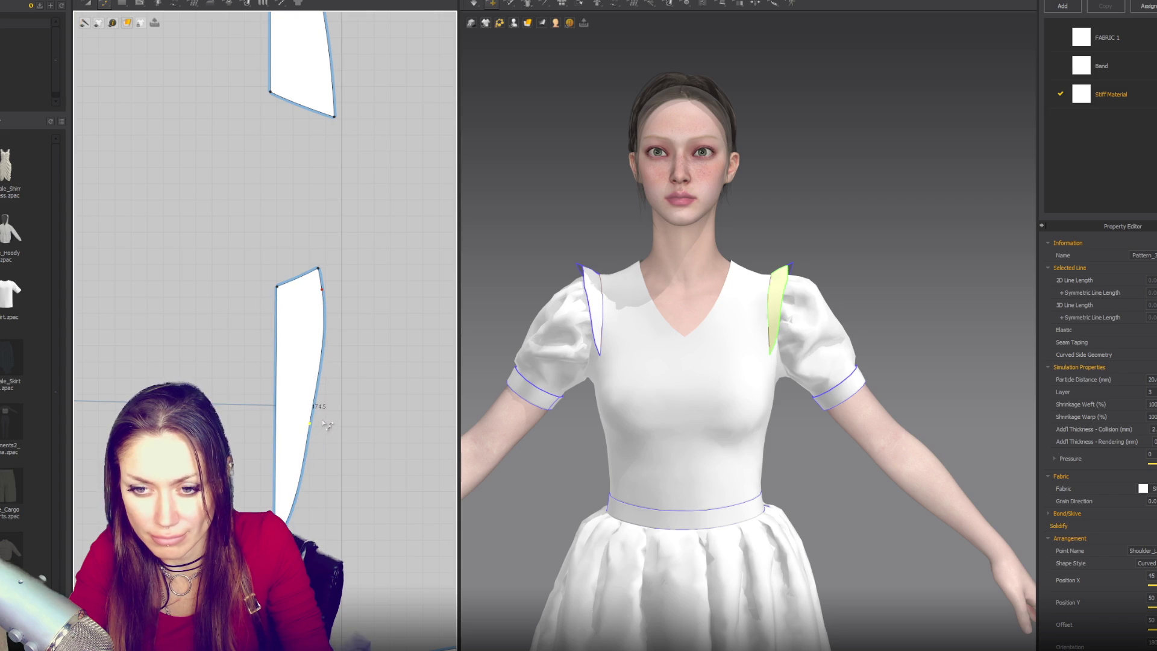
pyautogui.click(304, 479)
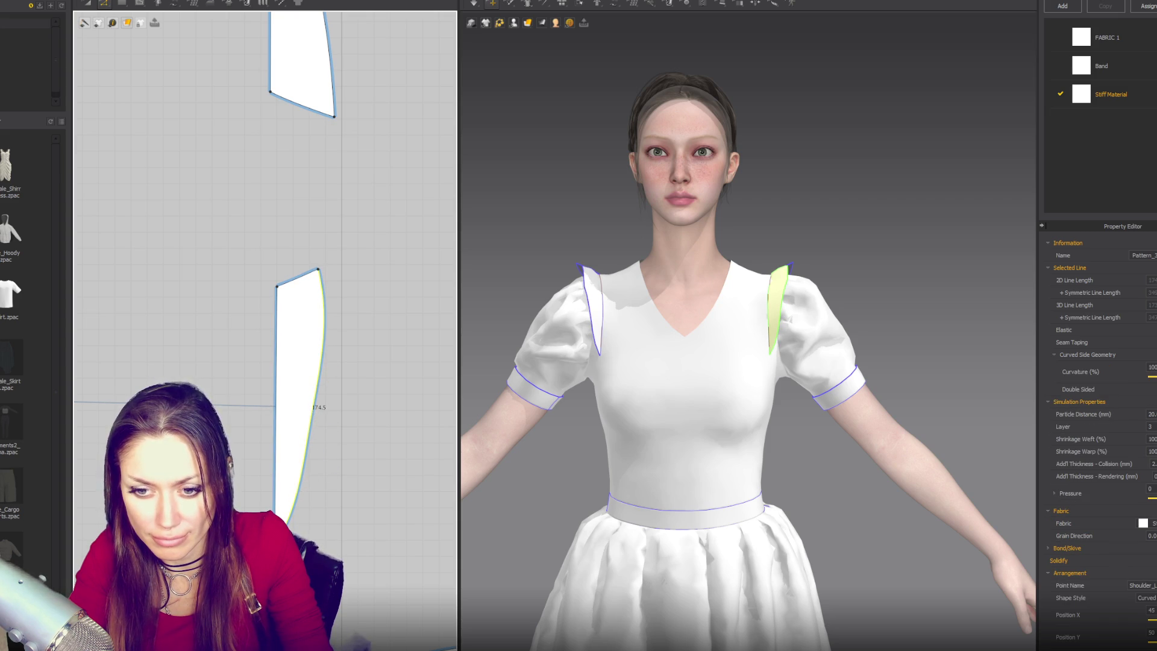
# Narrow the upper strip by moving its bottom corner inward and bend its outer edge outward
pyautogui.moveTo(335, 119); pyautogui.dragTo(309, 394, button='right')
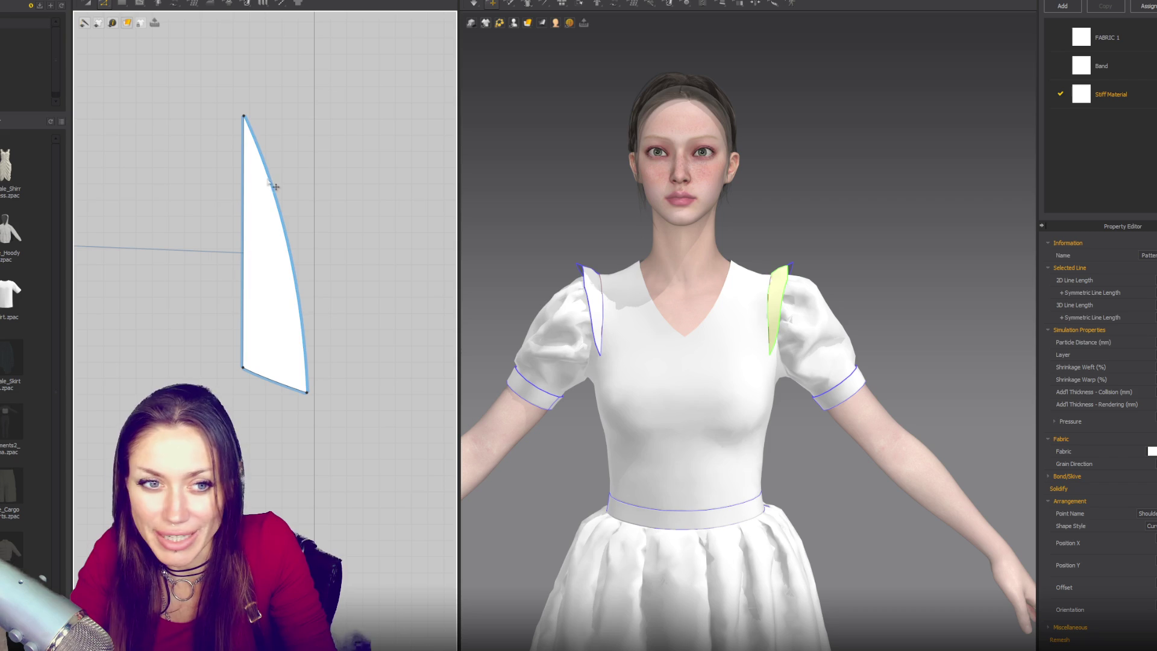
pyautogui.click(306, 391)
pyautogui.moveTo(306, 391); pyautogui.dragTo(283, 384)
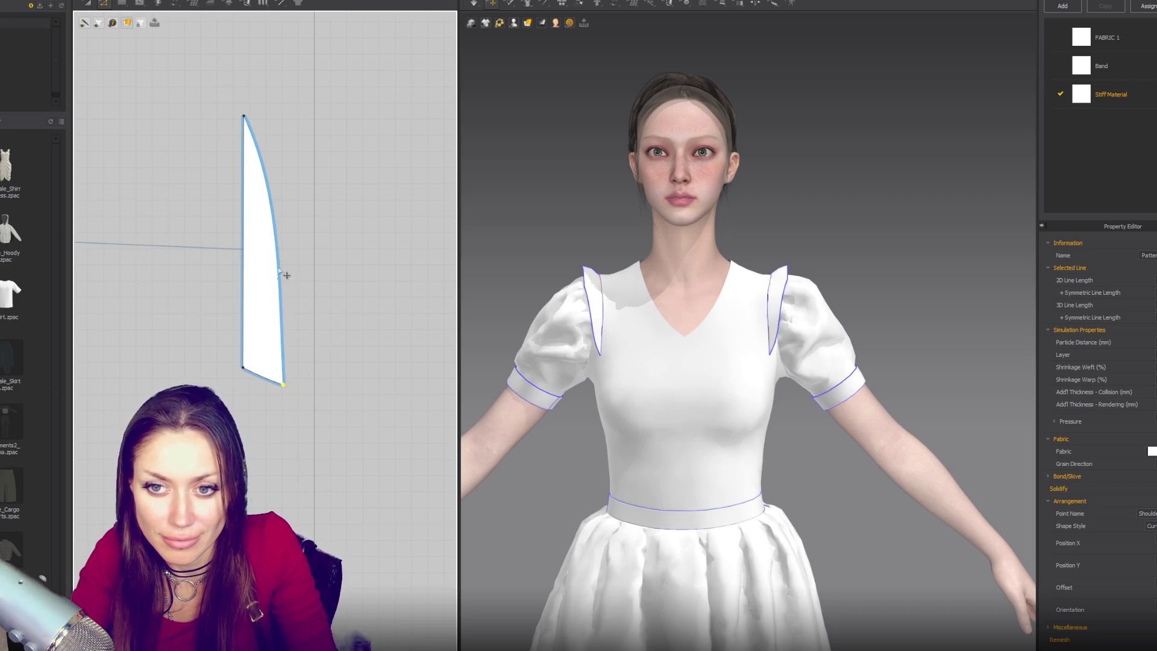
pyautogui.moveTo(281, 283); pyautogui.dragTo(300, 300)
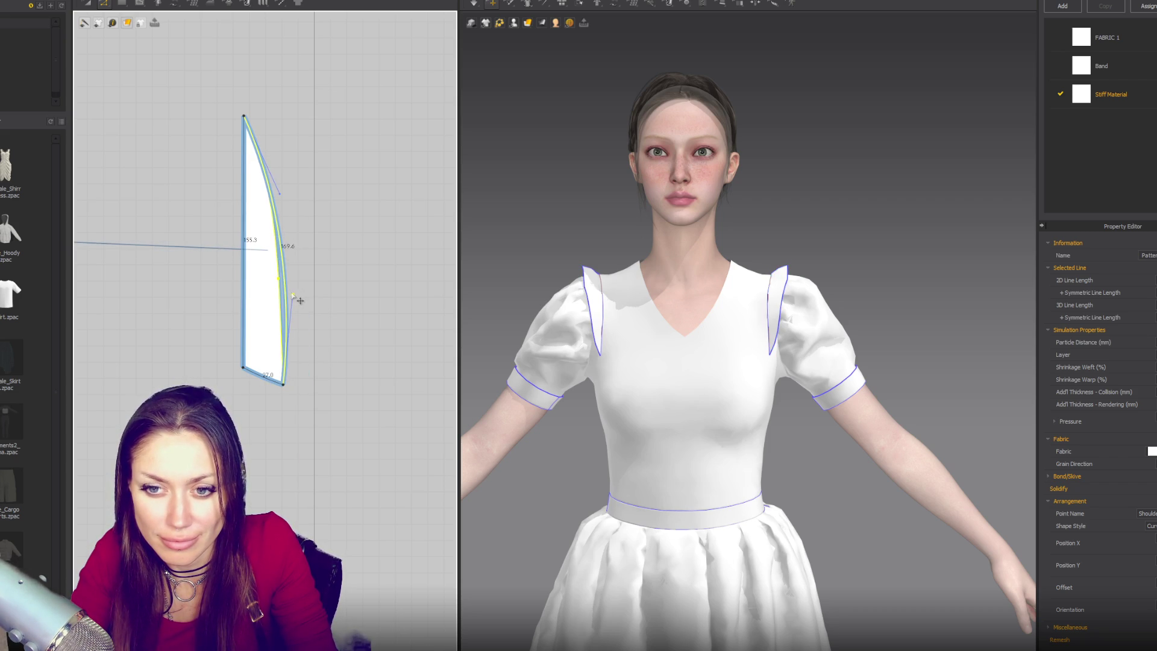
pyautogui.moveTo(731, 259)
pyautogui.mouseDown(button='right')
pyautogui.moveTo(816, 335)
pyautogui.moveTo(741, 335)
pyautogui.moveTo(747, 386)
pyautogui.moveTo(733, 346)
pyautogui.mouseUp(button='right')
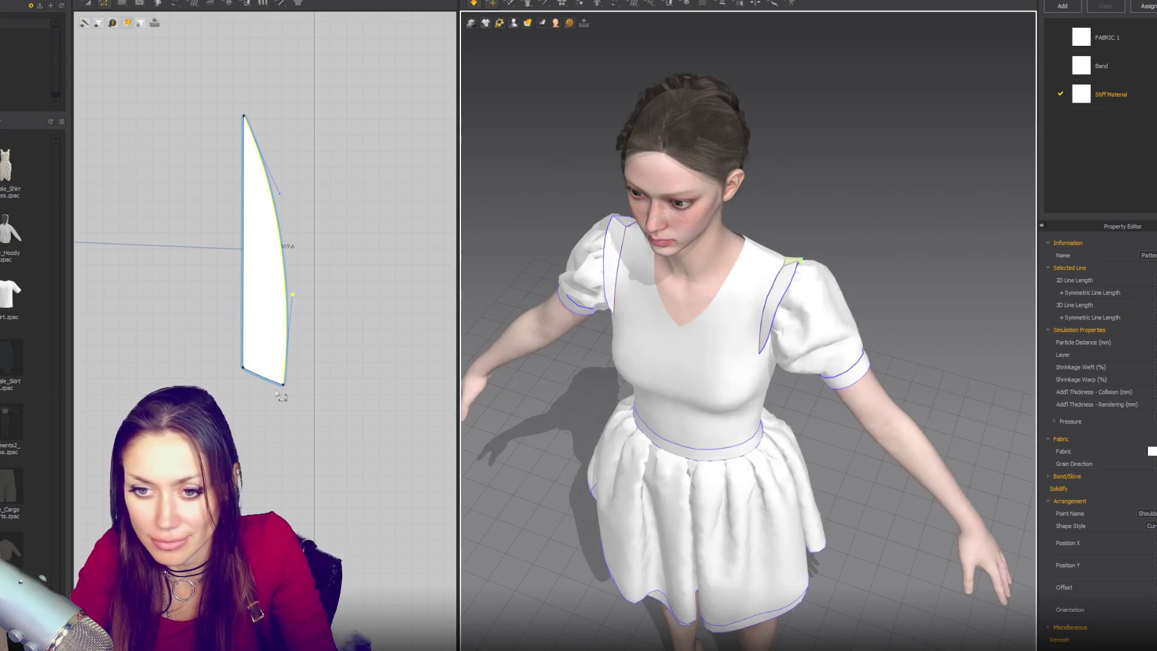
pyautogui.moveTo(284, 383); pyautogui.dragTo(284, 378)
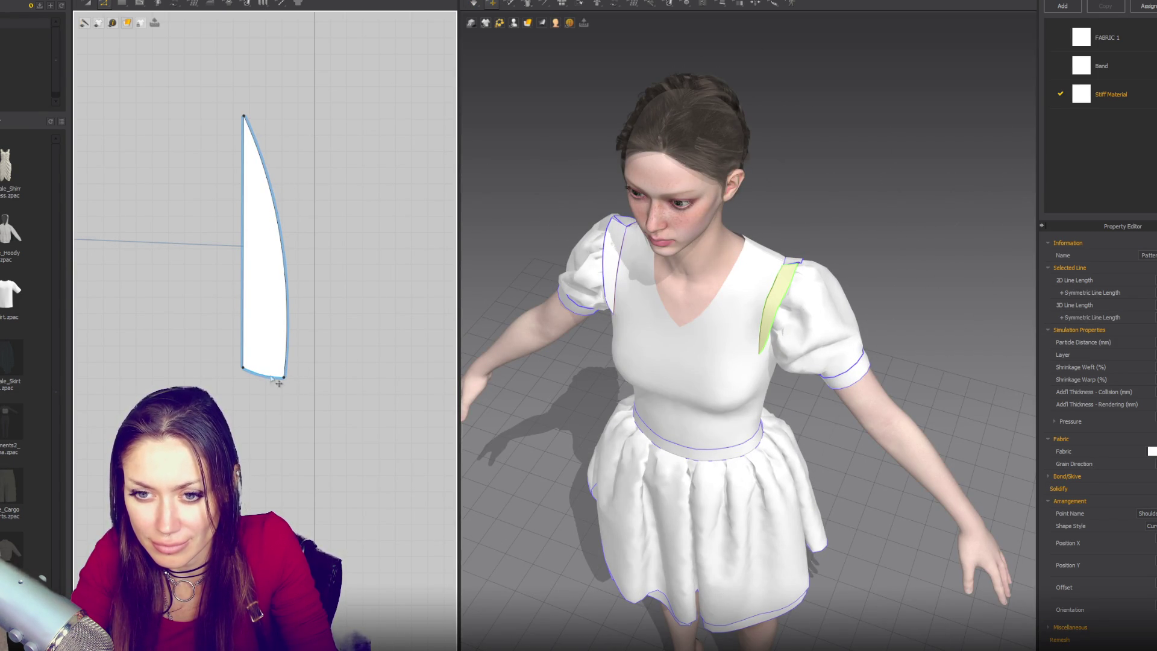
pyautogui.click(257, 373)
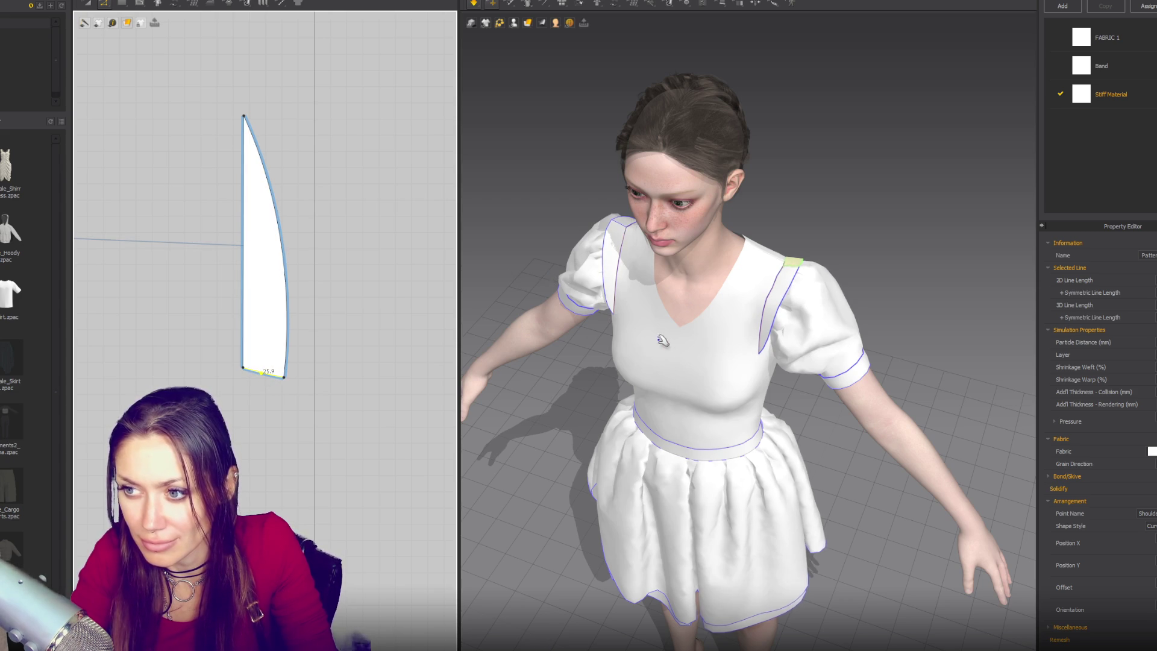
pyautogui.press('2')
pyautogui.scroll(-3, 701, 297)
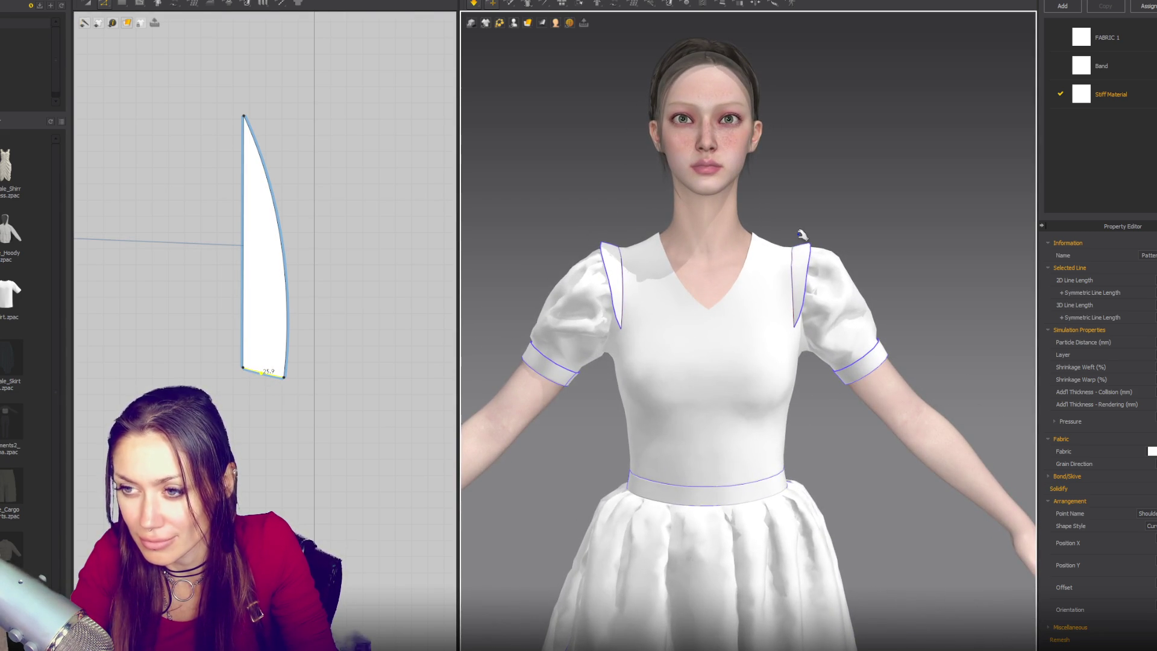
pyautogui.scroll(-3, 802, 232)
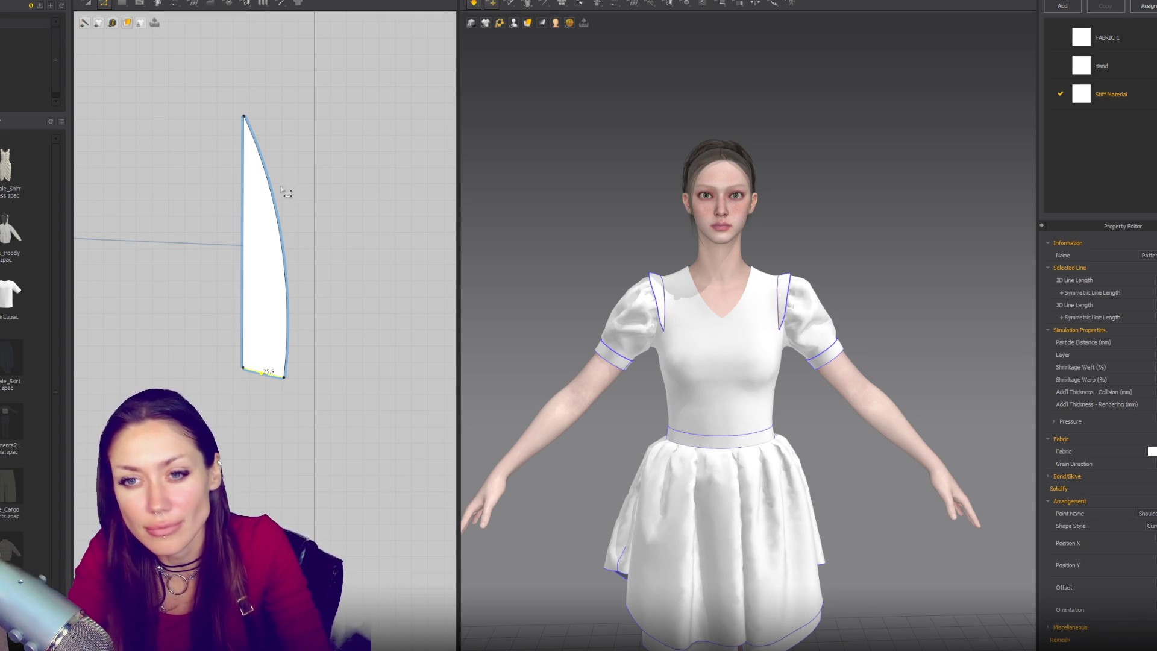
pyautogui.moveTo(277, 204); pyautogui.dragTo(299, 193)
pyautogui.click(305, 189)
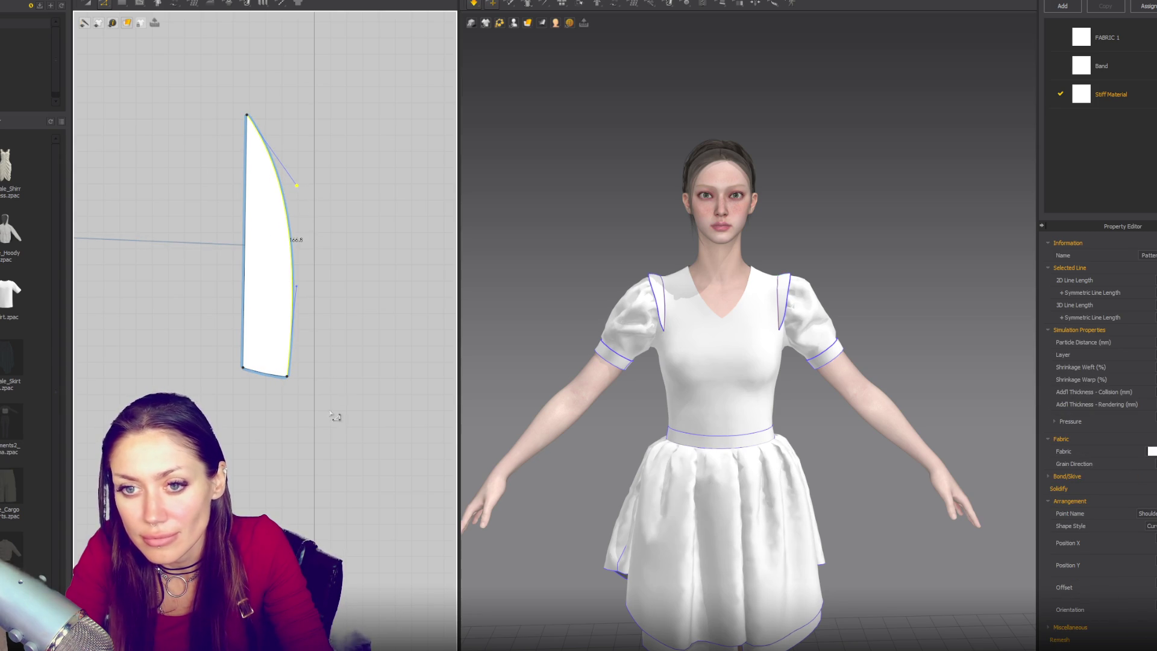
# Bulge the lower strip's outer edge outward and check the whole dress
pyautogui.moveTo(331, 421); pyautogui.dragTo(337, 249, button='middle')
pyautogui.click(280, 324)
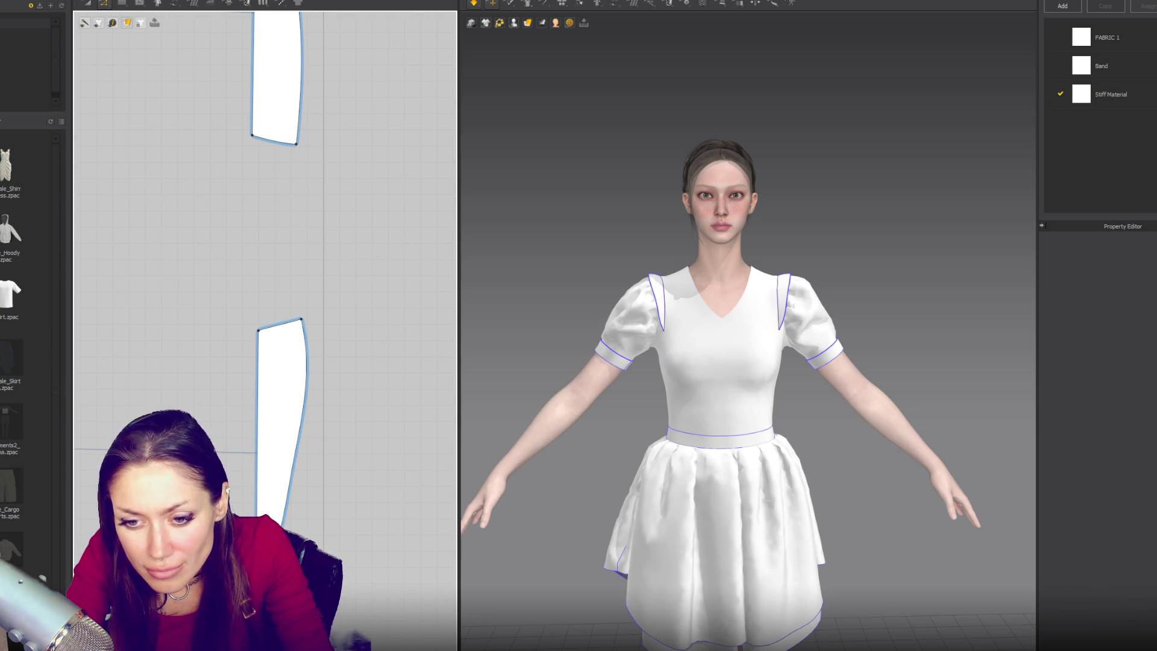
pyautogui.click(292, 526)
pyautogui.click(286, 521)
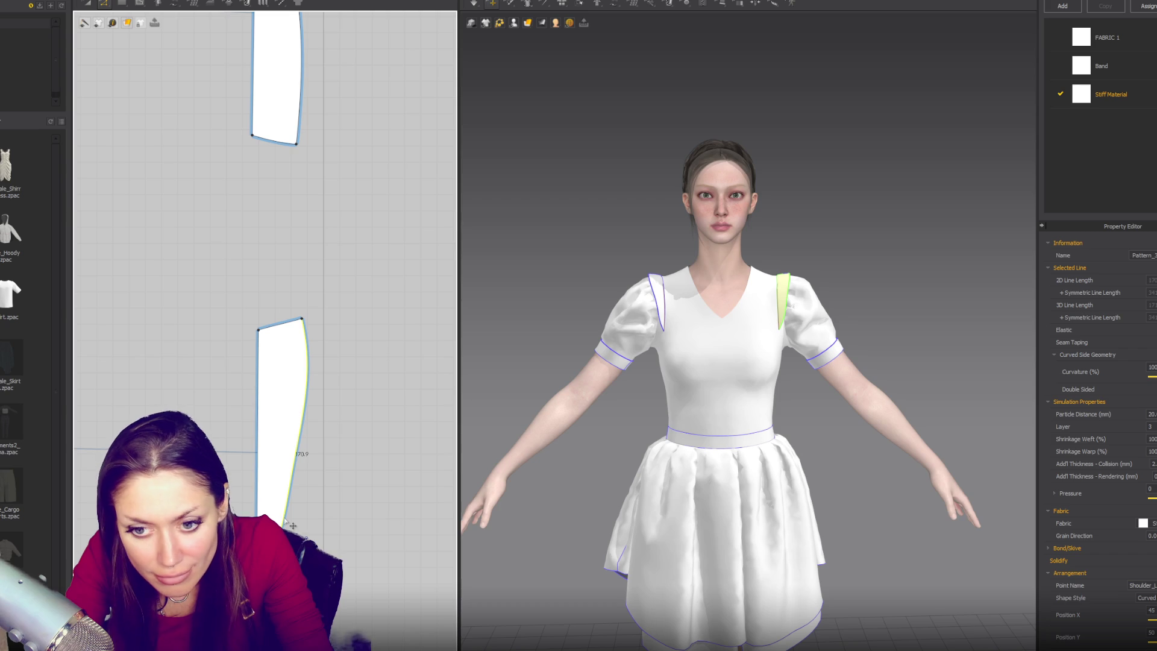
pyautogui.moveTo(292, 511); pyautogui.dragTo(295, 507)
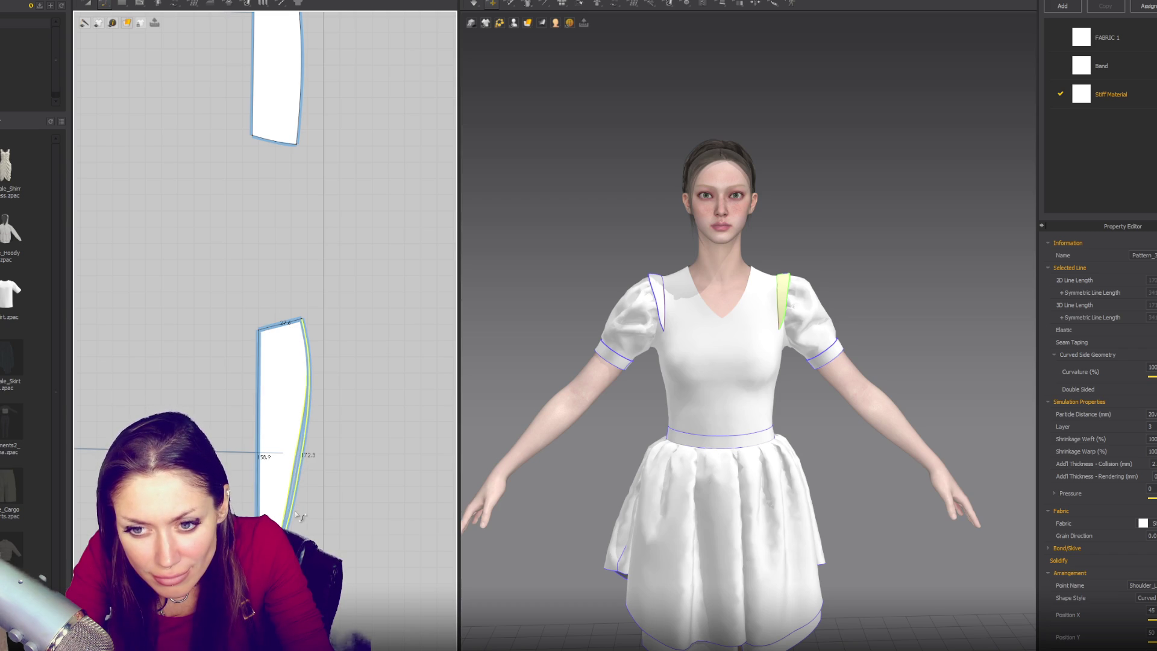
pyautogui.click(865, 227)
pyautogui.moveTo(866, 227)
pyautogui.mouseDown(button='right')
pyautogui.moveTo(855, 237)
pyautogui.moveTo(873, 233)
pyautogui.moveTo(852, 232)
pyautogui.mouseUp(button='right')
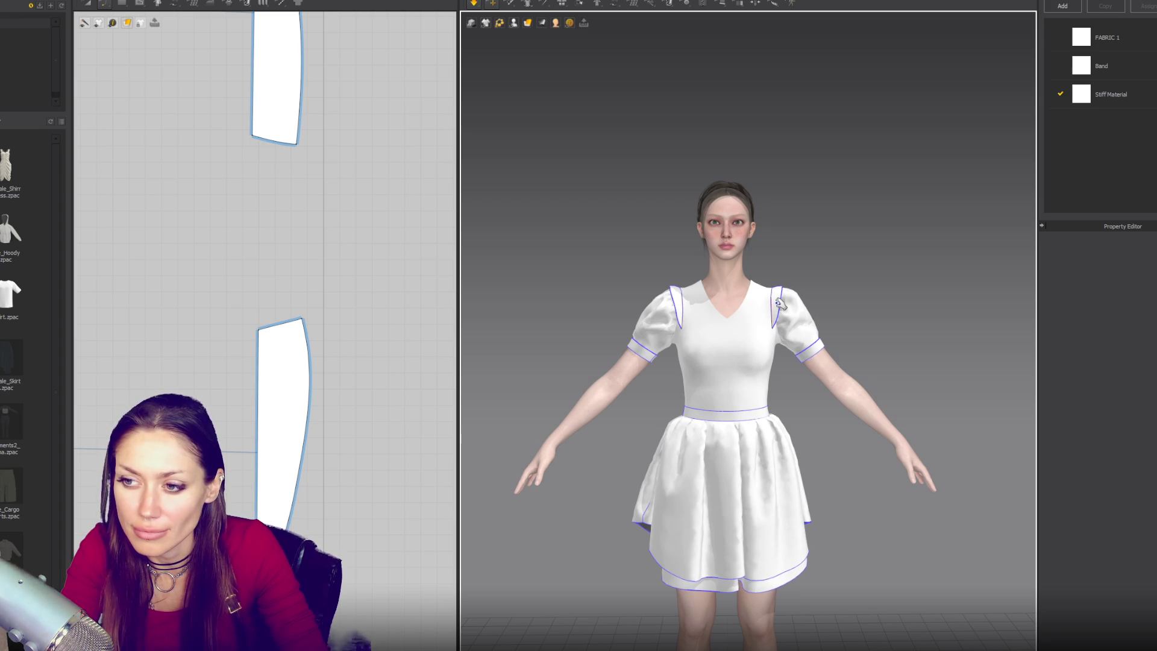
pyautogui.scroll(-3, 333, 269)
# Re-angle the existing bodice front line by moving its lower and upper ends
pyautogui.press('z')
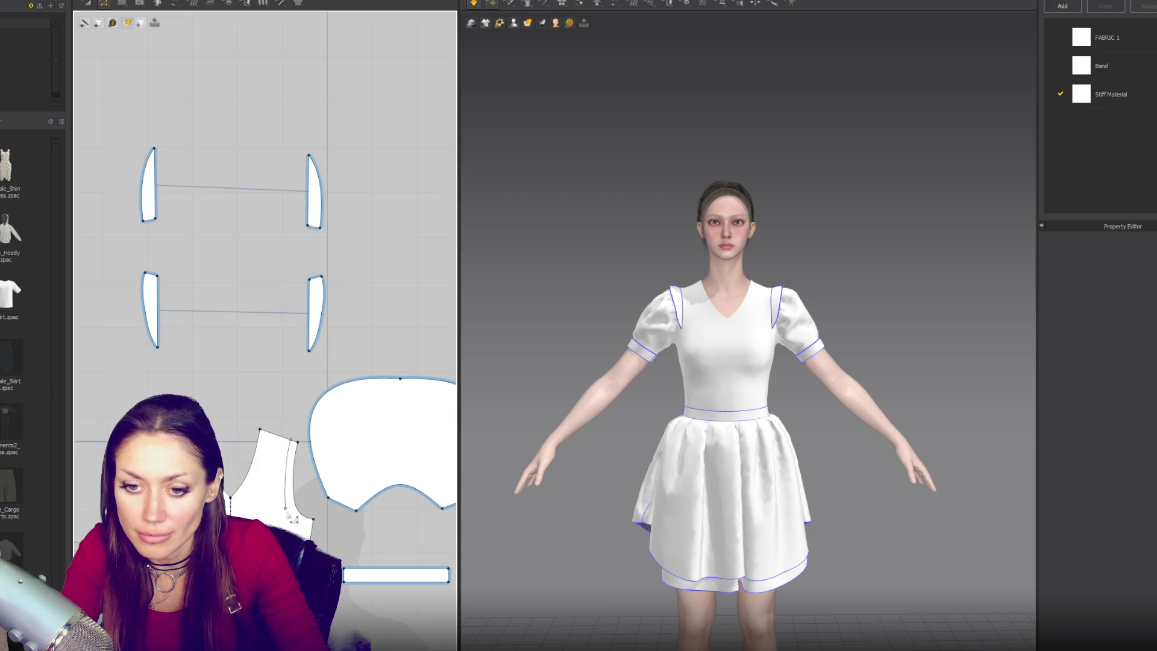
pyautogui.click(287, 513)
pyautogui.moveTo(284, 511); pyautogui.dragTo(278, 485)
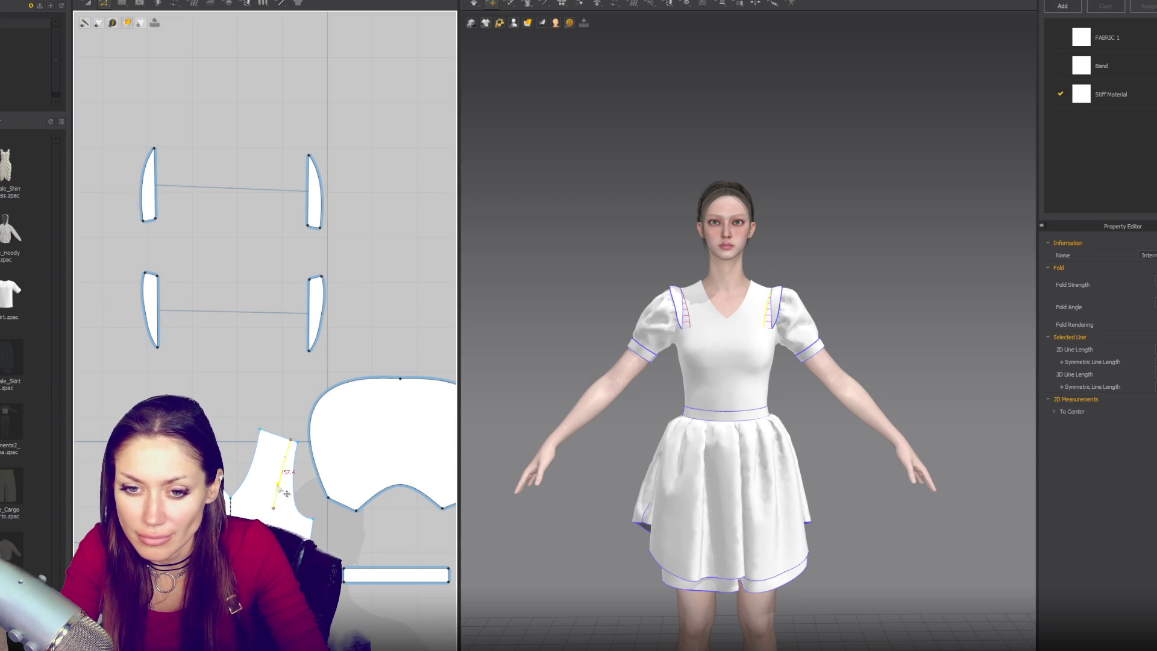
pyautogui.click(277, 485)
pyautogui.click(290, 492)
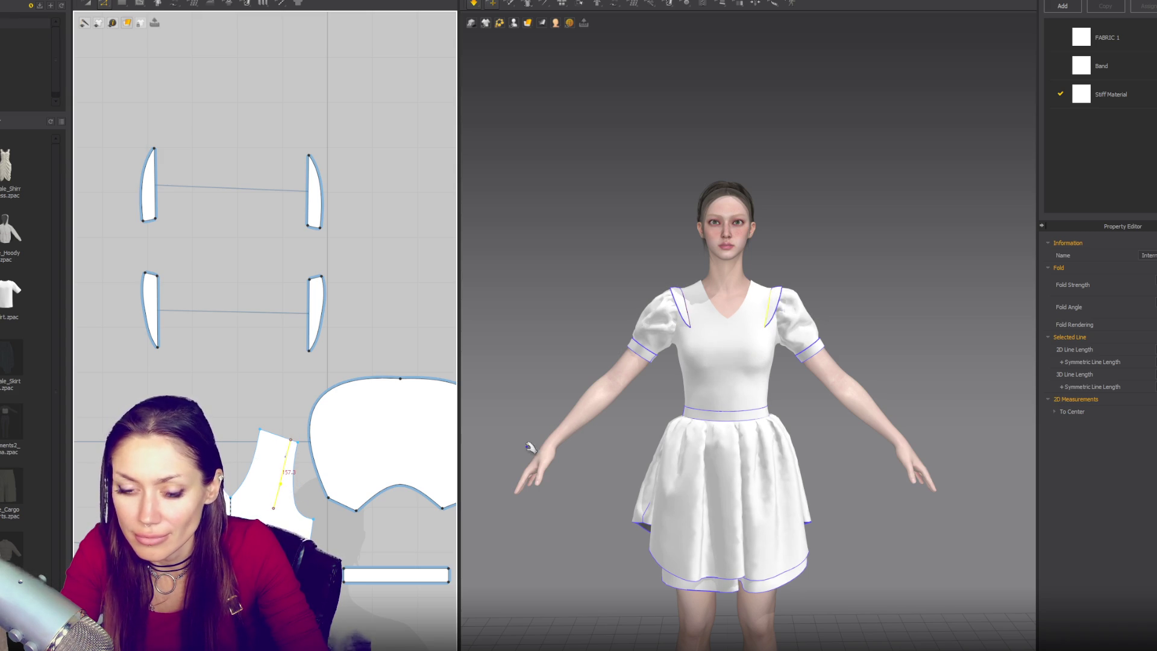
pyautogui.scroll(3, 346, 321)
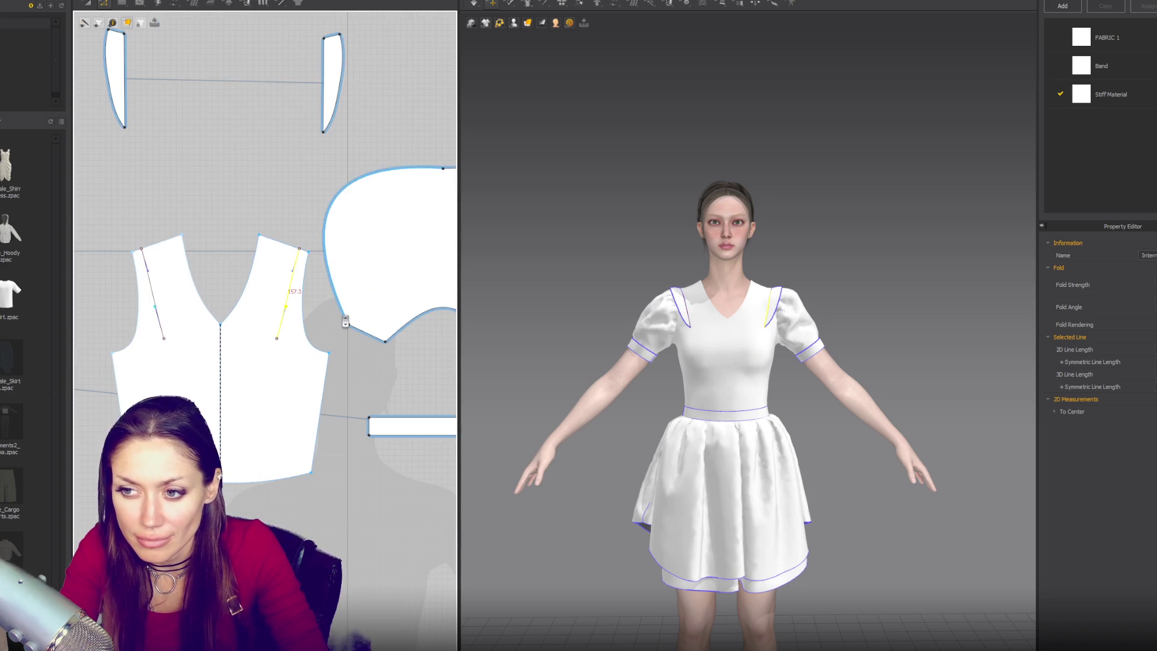
# Draw an internal line from the bodice point to the hem and bow it into a curve
pyautogui.press('v')
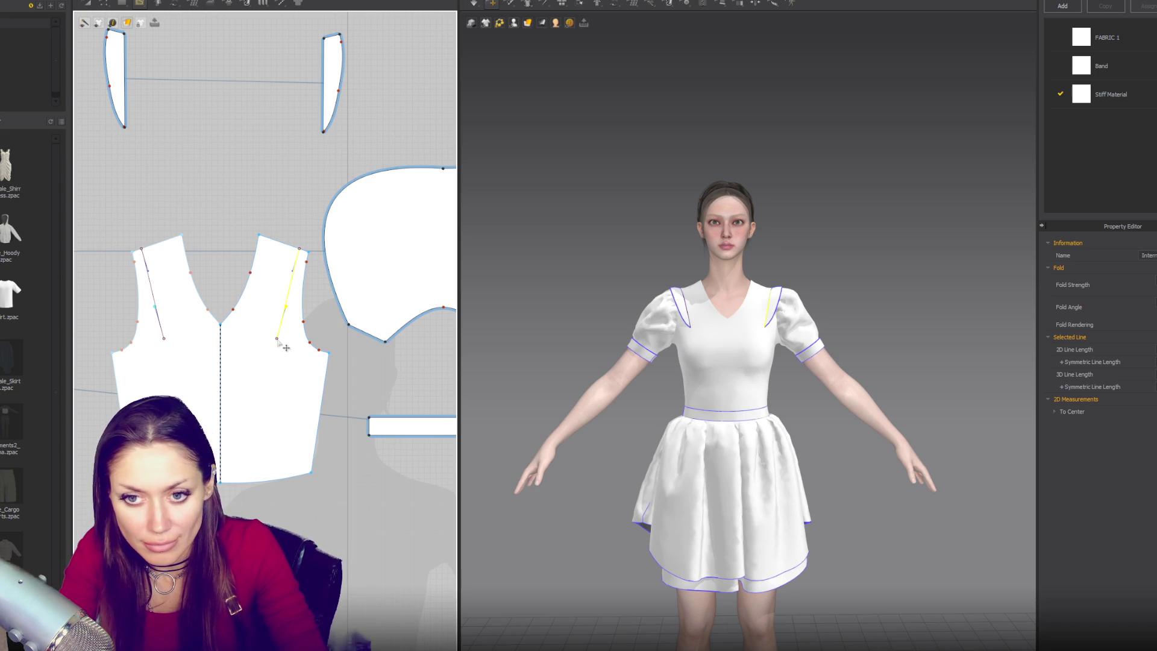
pyautogui.click(277, 339)
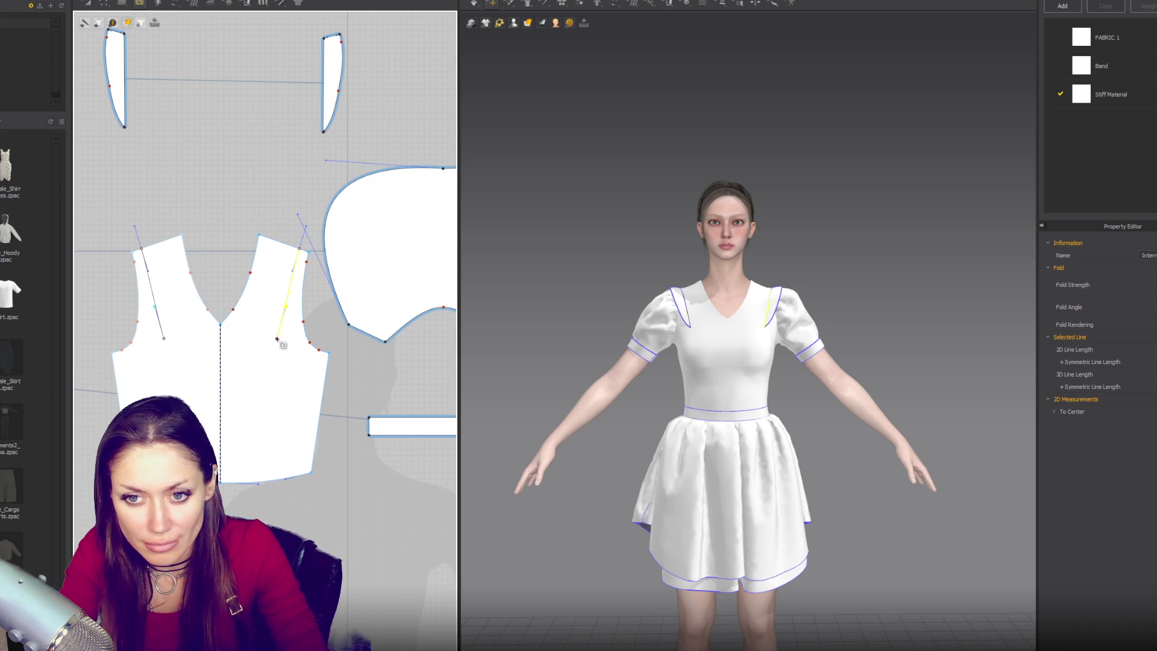
pyautogui.click(270, 481)
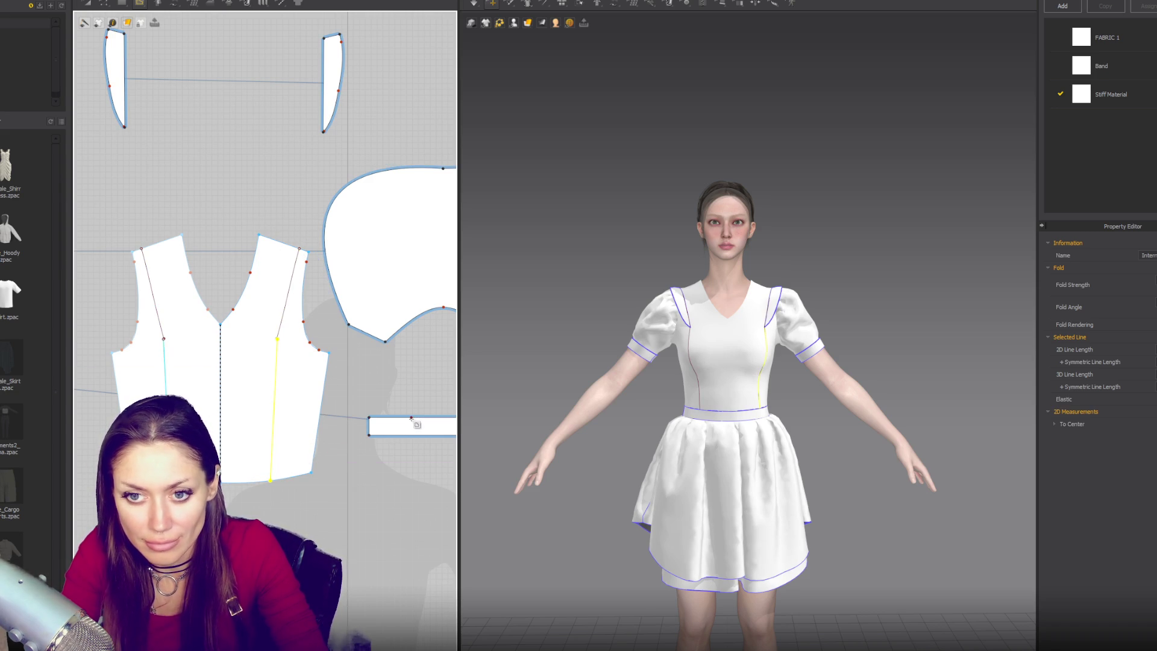
pyautogui.press('z')
pyautogui.scroll(3, 268, 380)
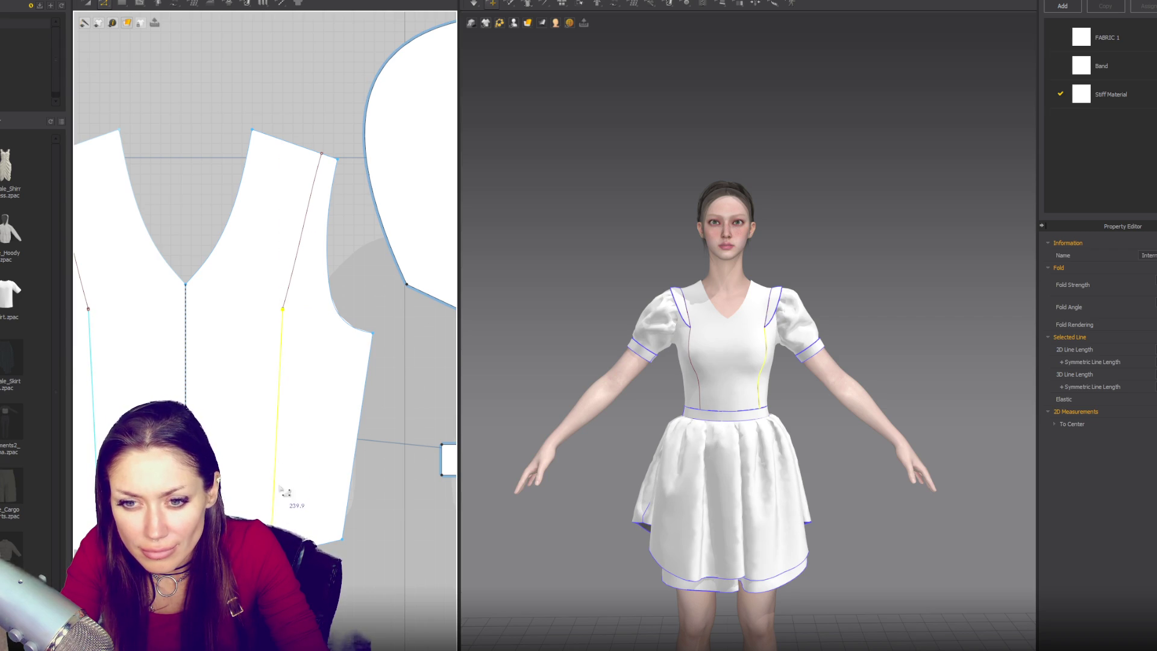
pyautogui.moveTo(281, 426)
pyautogui.mouseDown()
pyautogui.moveTo(272, 384)
pyautogui.moveTo(267, 413)
pyautogui.mouseUp()
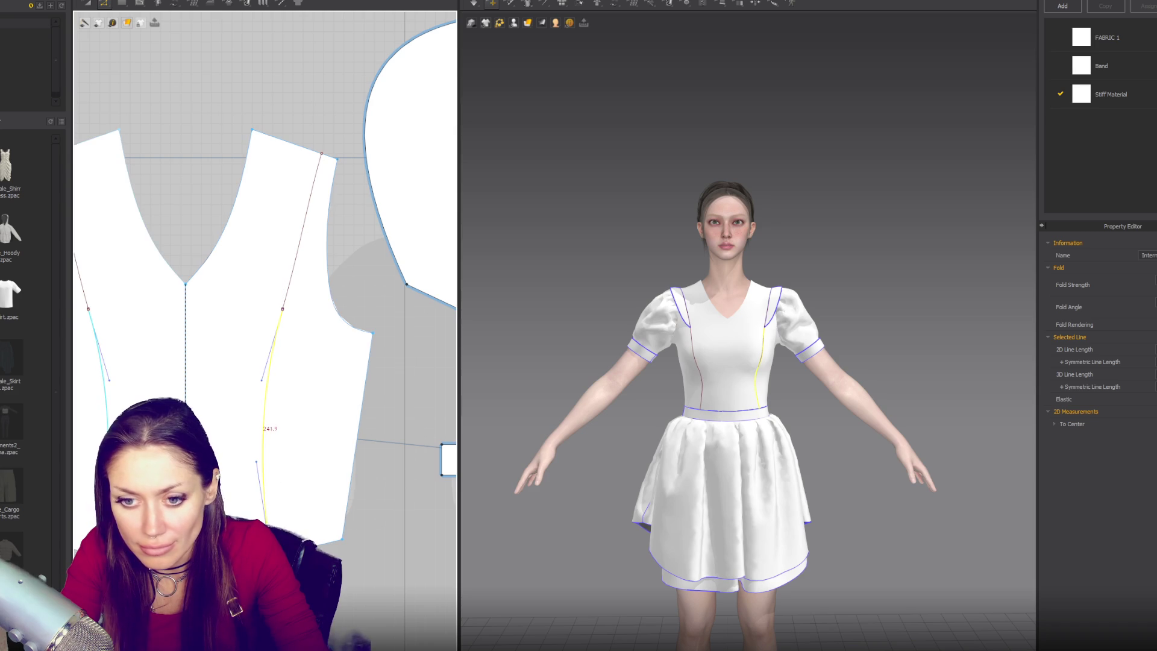
# Inspect the curved princess lines, choosing between overlapping internal lines and selecting the upper one
pyautogui.press('g')
pyautogui.click(252, 130)
pyautogui.click(248, 471)
pyautogui.click(256, 470)
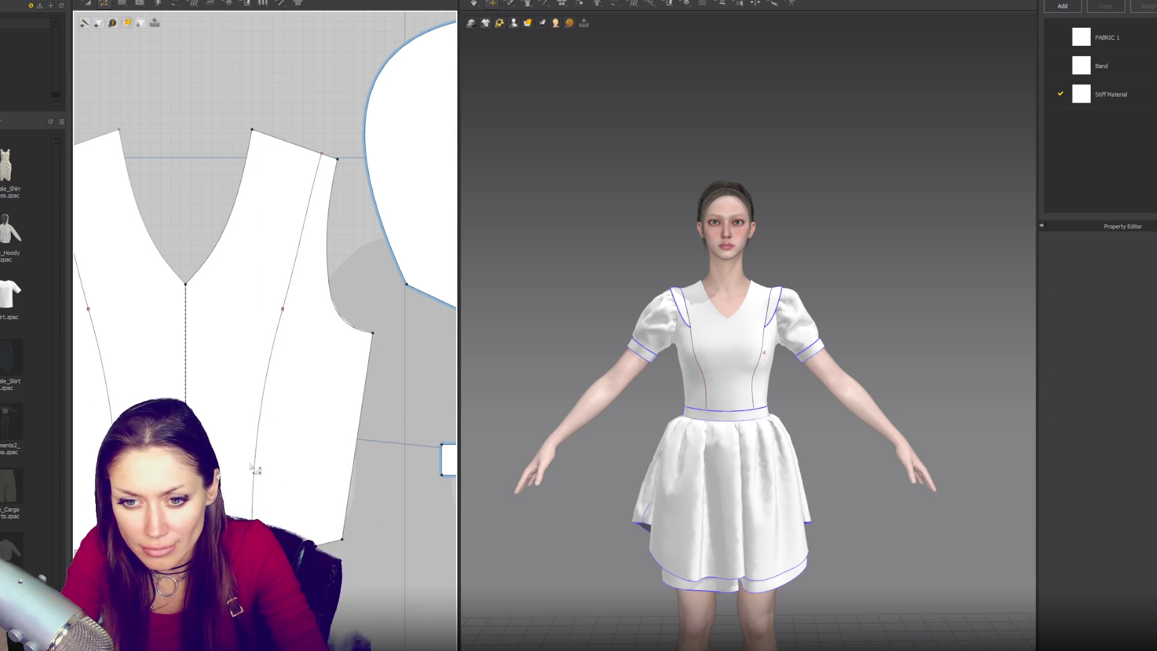
pyautogui.click(258, 461)
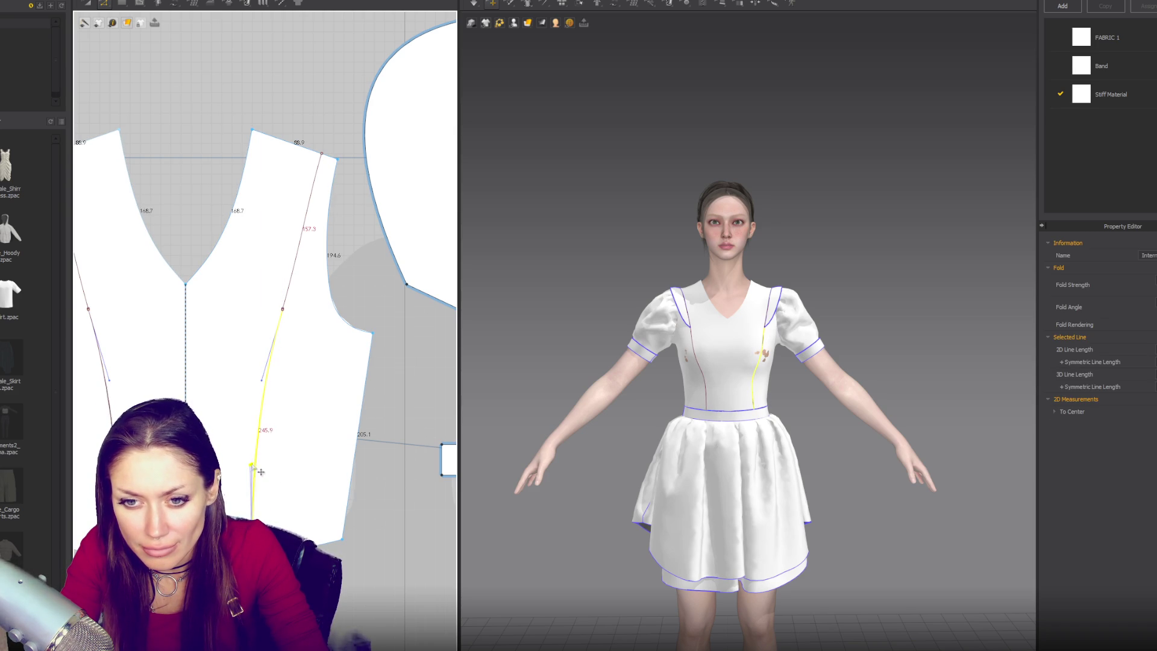
pyautogui.hotkey('ctrl', 'z')
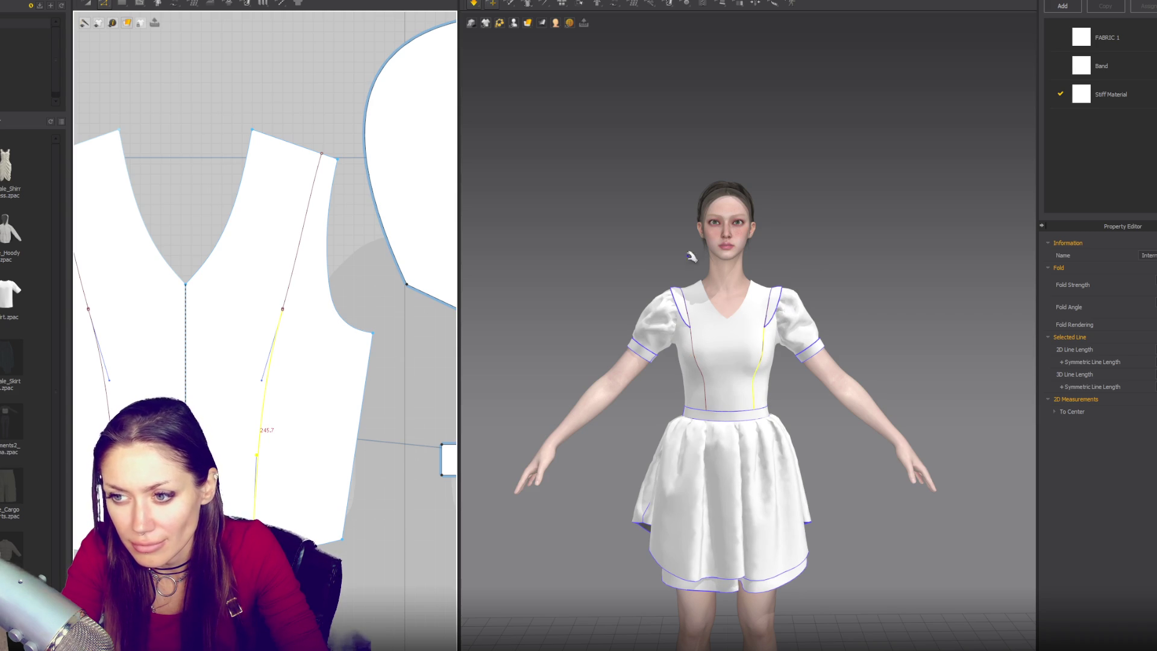
pyautogui.click(283, 310)
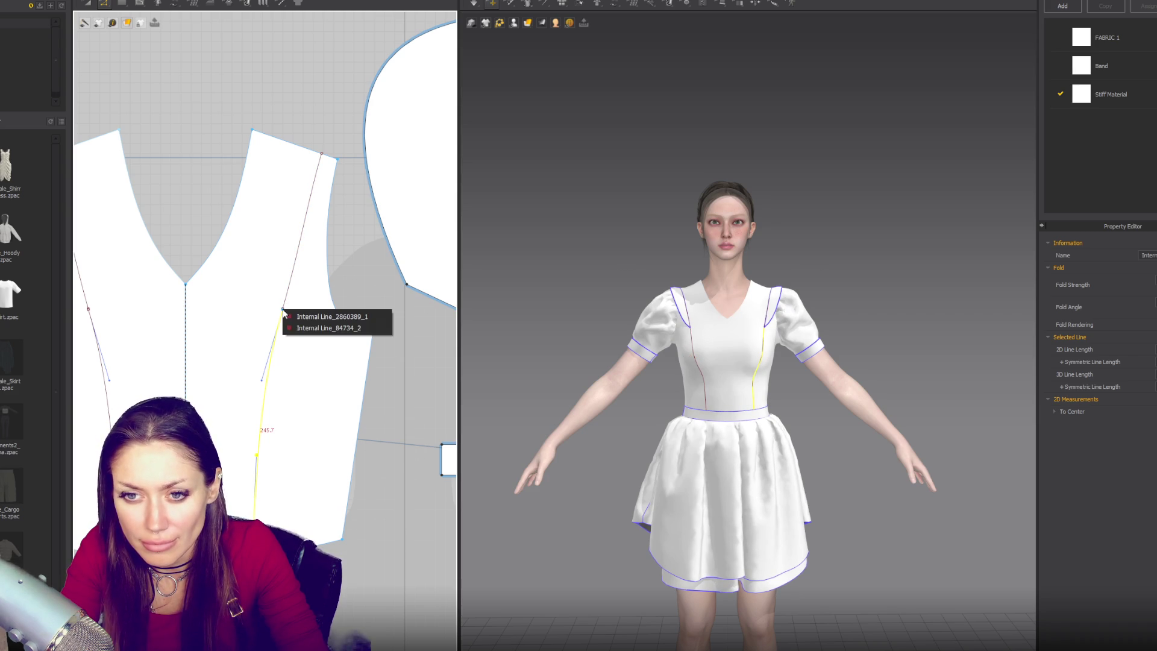
pyautogui.click(284, 385)
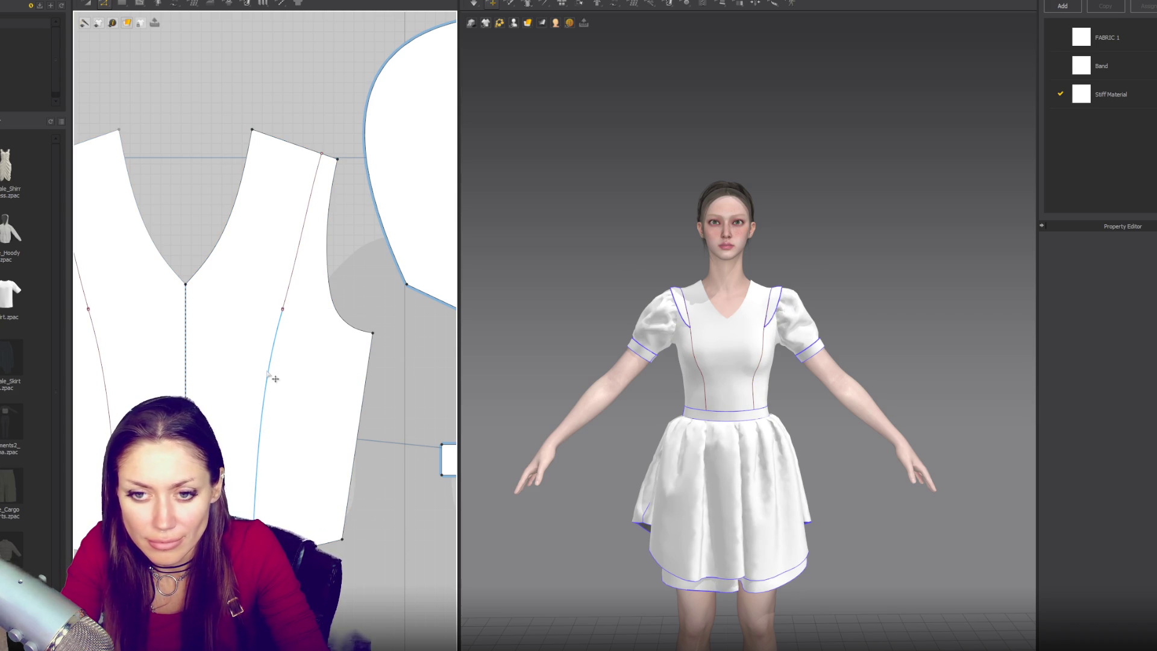
pyautogui.click(301, 246)
pyautogui.rightClick(301, 240)
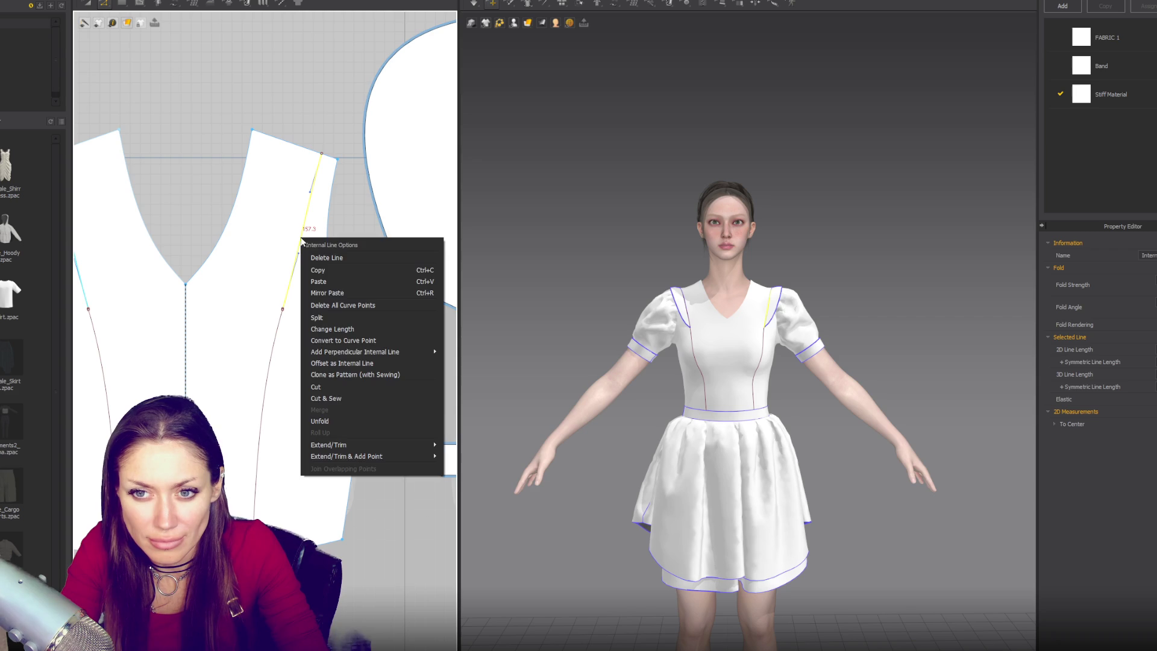
# Try cutting the bodice along the internal line, then dismiss the cut failure message
pyautogui.click(355, 398)
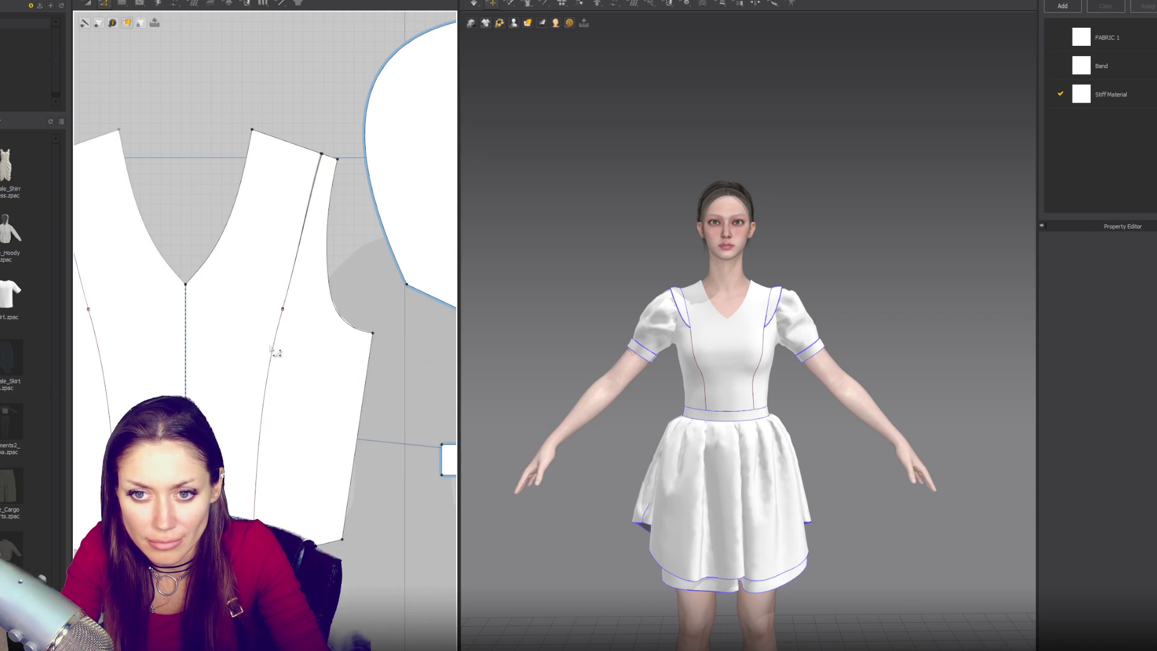
pyautogui.rightClick(277, 348)
pyautogui.click(346, 494)
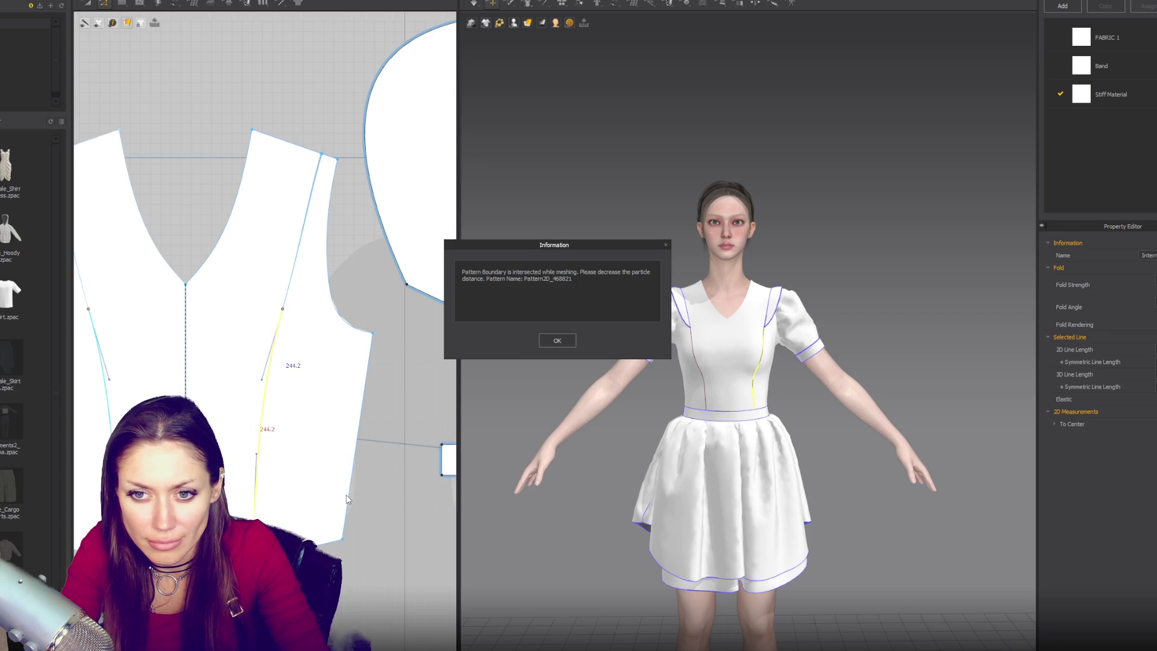
pyautogui.click(556, 340)
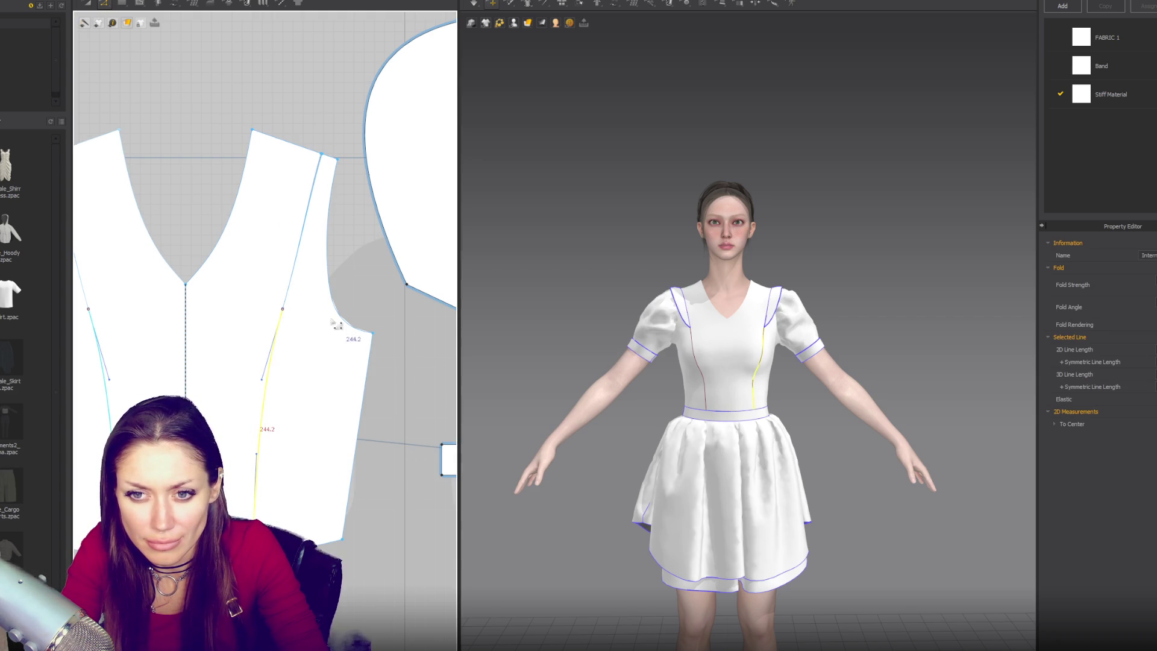
# Pick the overlapping 157.3 internal line and cut the bodice along it into a separate side panel
pyautogui.scroll(5, 308, 295)
pyautogui.click(213, 376)
pyautogui.click(228, 381)
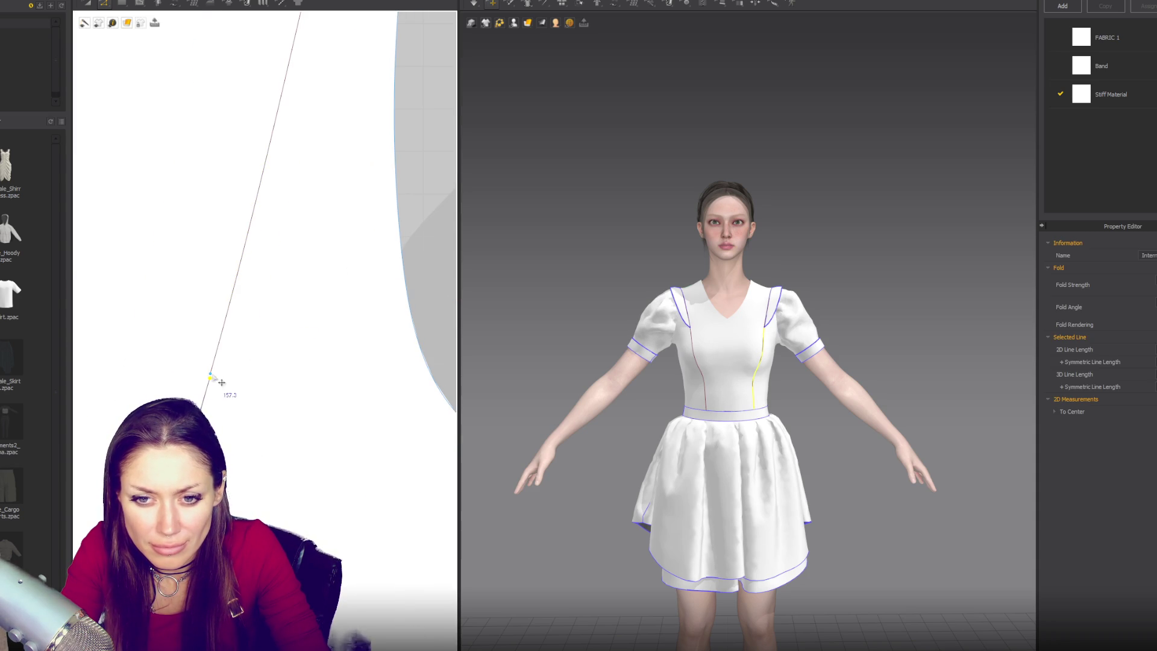
pyautogui.click(218, 386)
pyautogui.rightClick(218, 361)
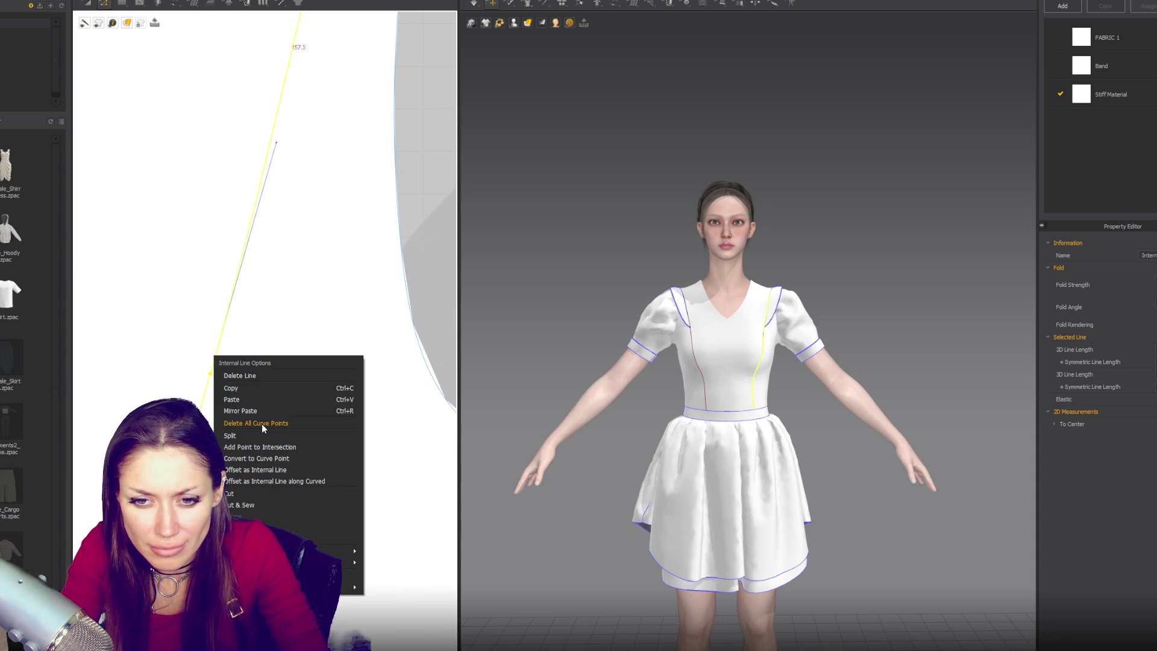
pyautogui.click(265, 495)
pyautogui.scroll(-5, 288, 384)
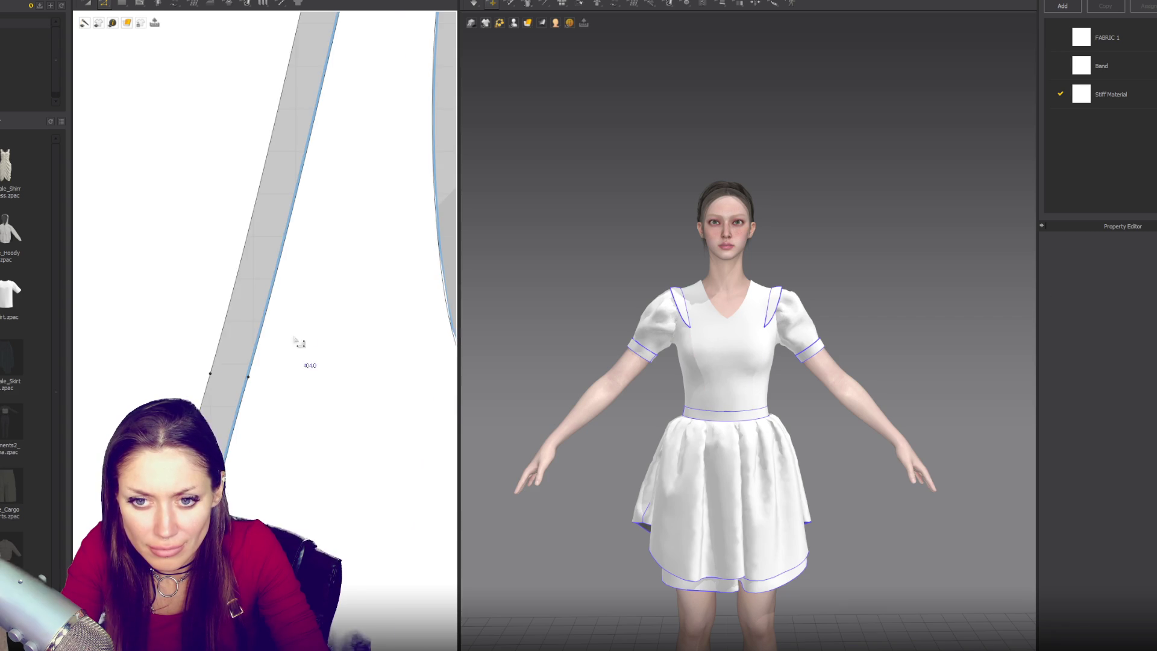
pyautogui.click(284, 346)
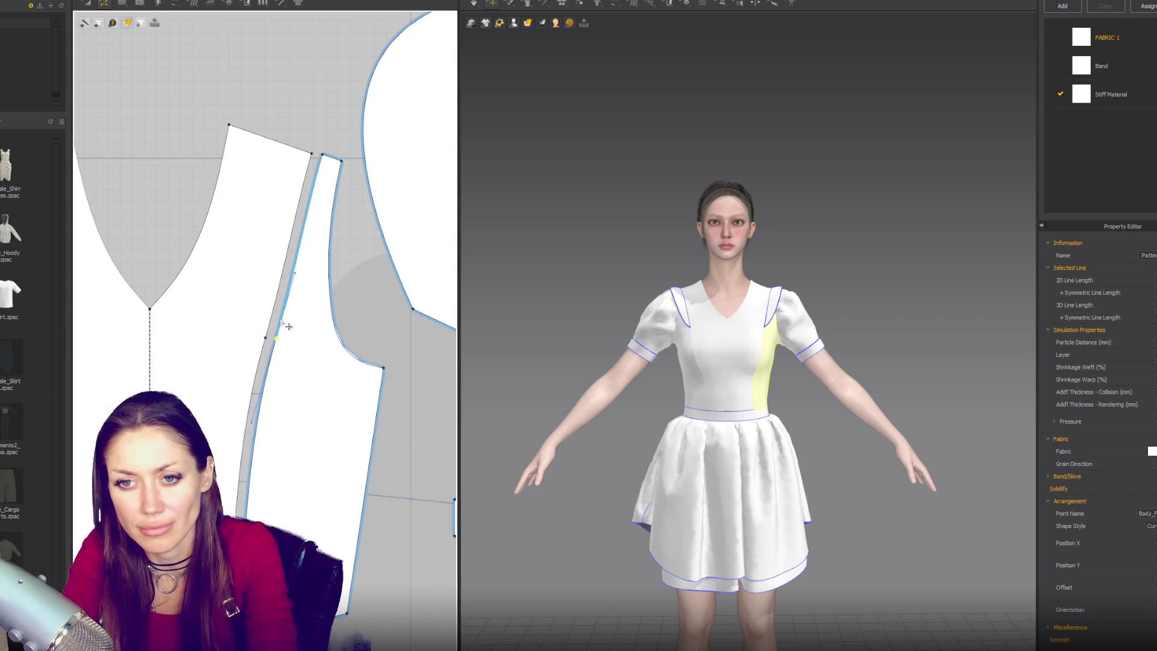
pyautogui.click(359, 320)
pyautogui.scroll(-3, 356, 302)
# Sew the princess seams from armhole and shoulder down to the hem between the front panels
pyautogui.press('m')
pyautogui.click(341, 240)
pyautogui.click(301, 444)
pyautogui.click(322, 396)
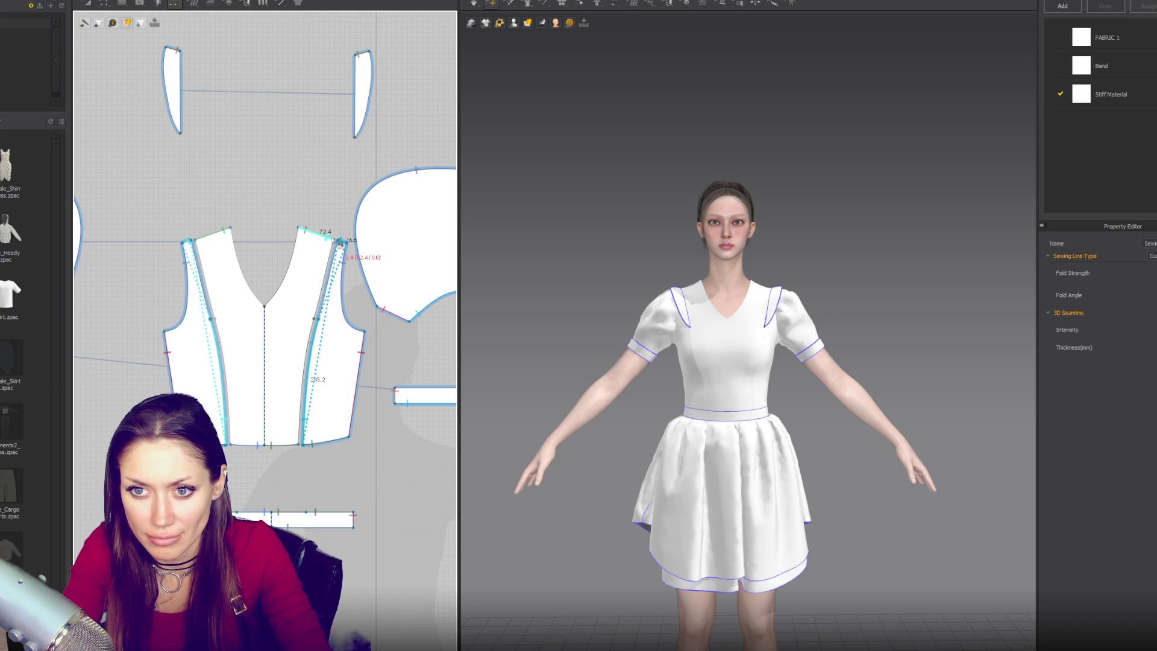
pyautogui.click(331, 239)
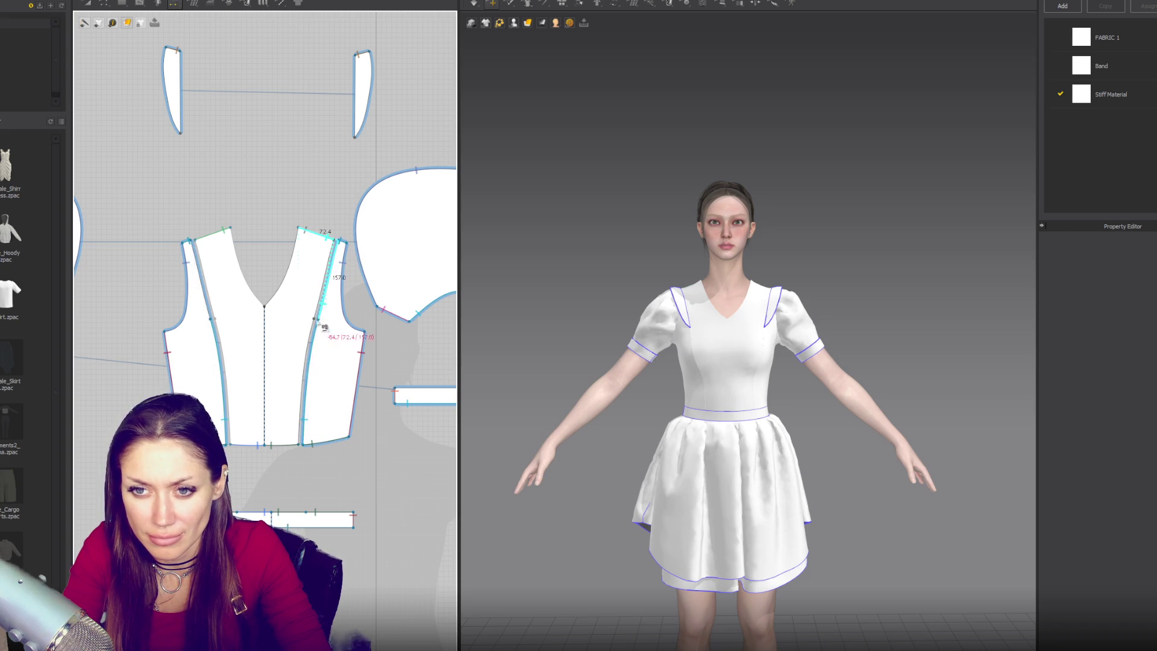
pyautogui.click(302, 444)
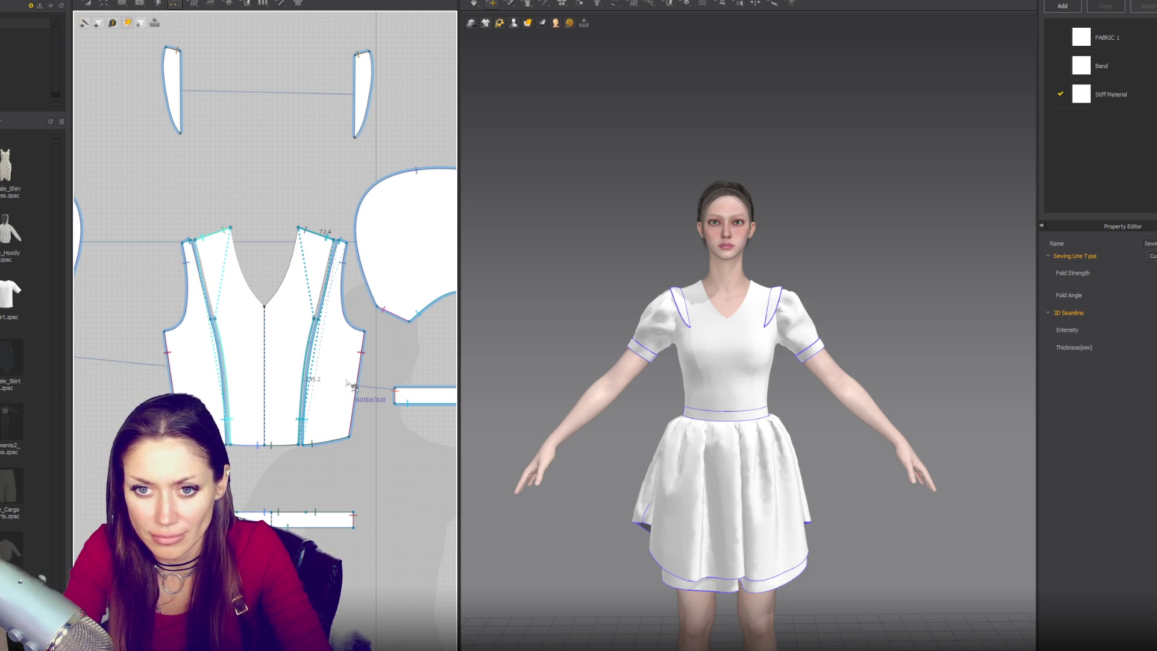
# Sew the shoulder edge segment to the lower bodice edge, then simulate and check the seam
pyautogui.scroll(3, 342, 285)
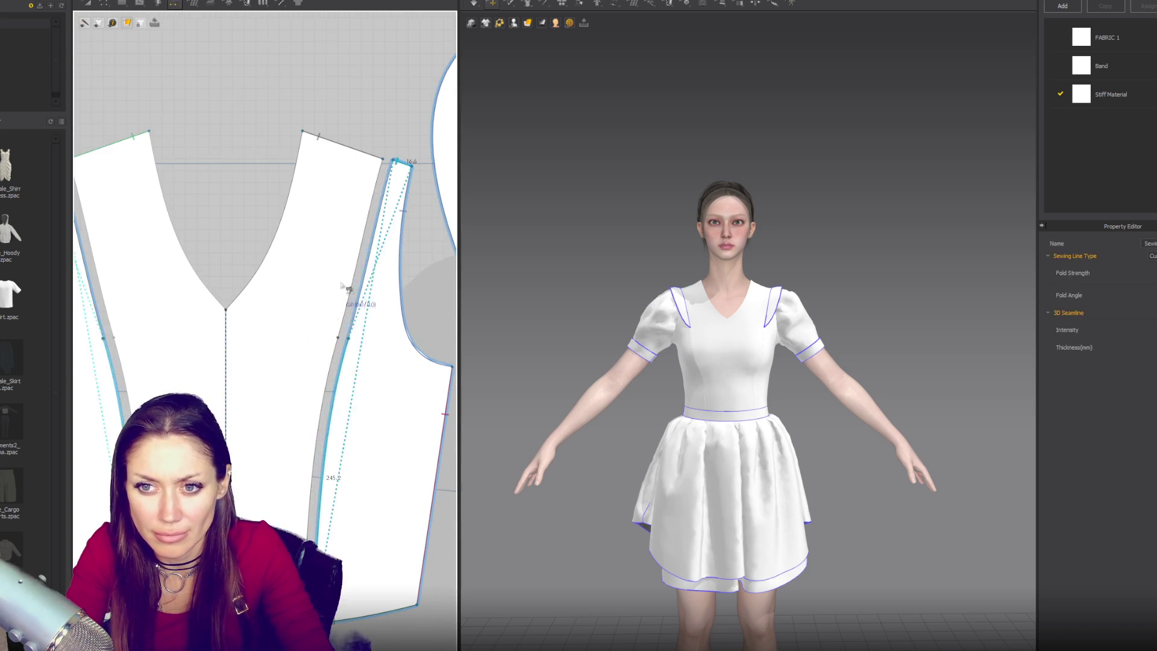
pyautogui.click(402, 191)
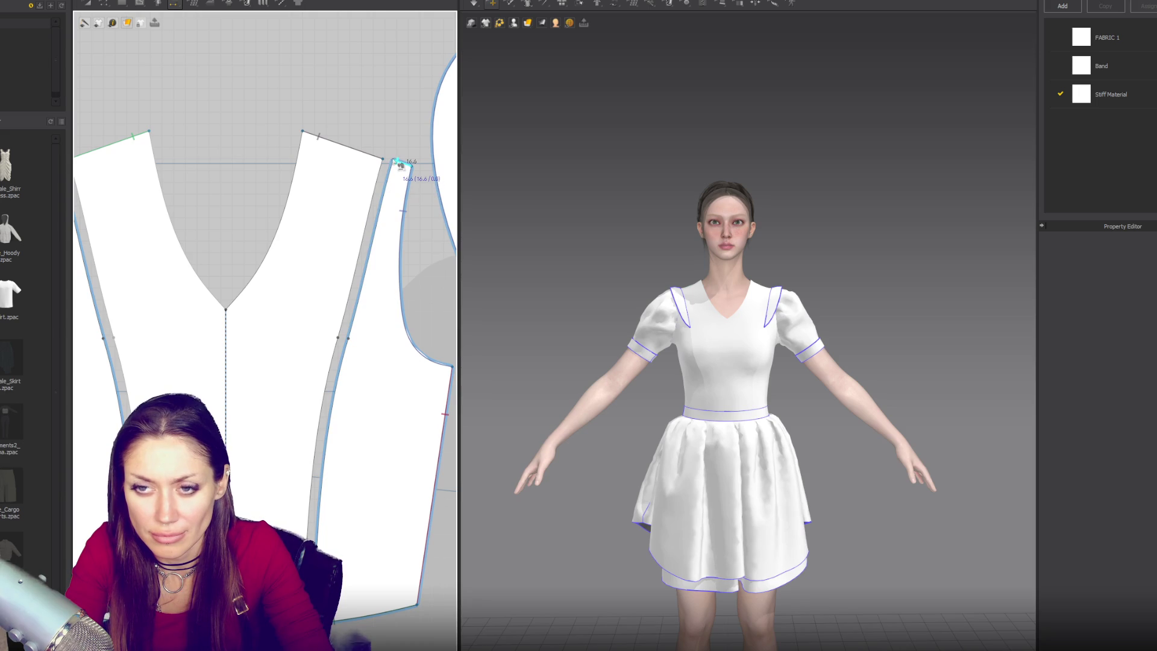
pyautogui.click(396, 212)
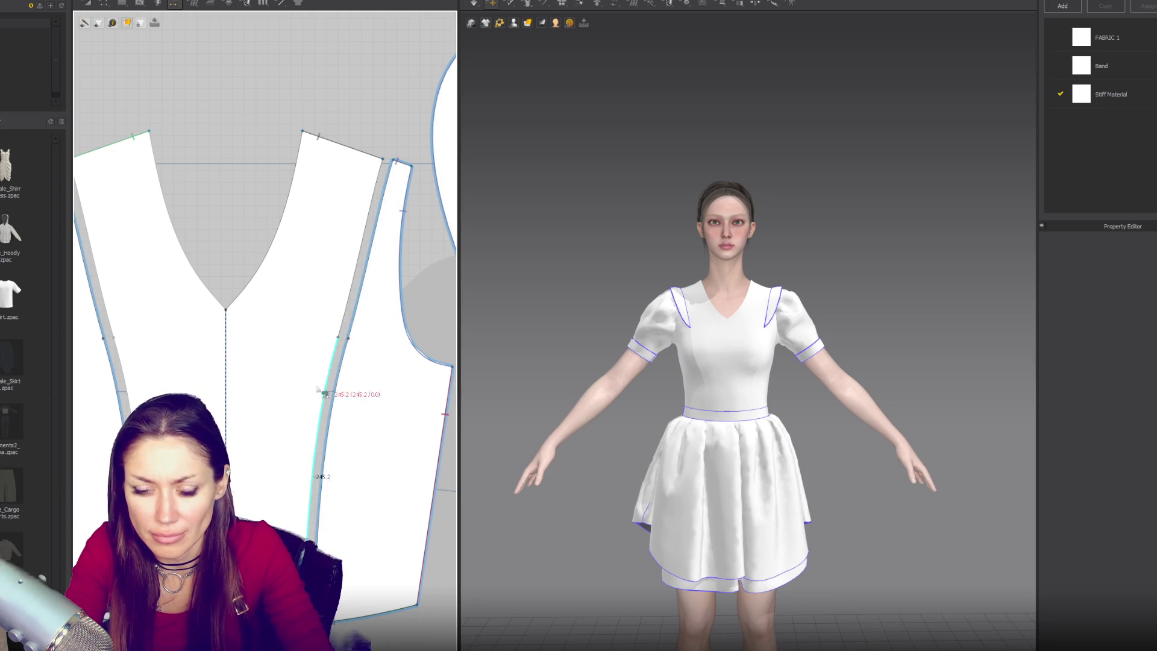
pyautogui.click(326, 534)
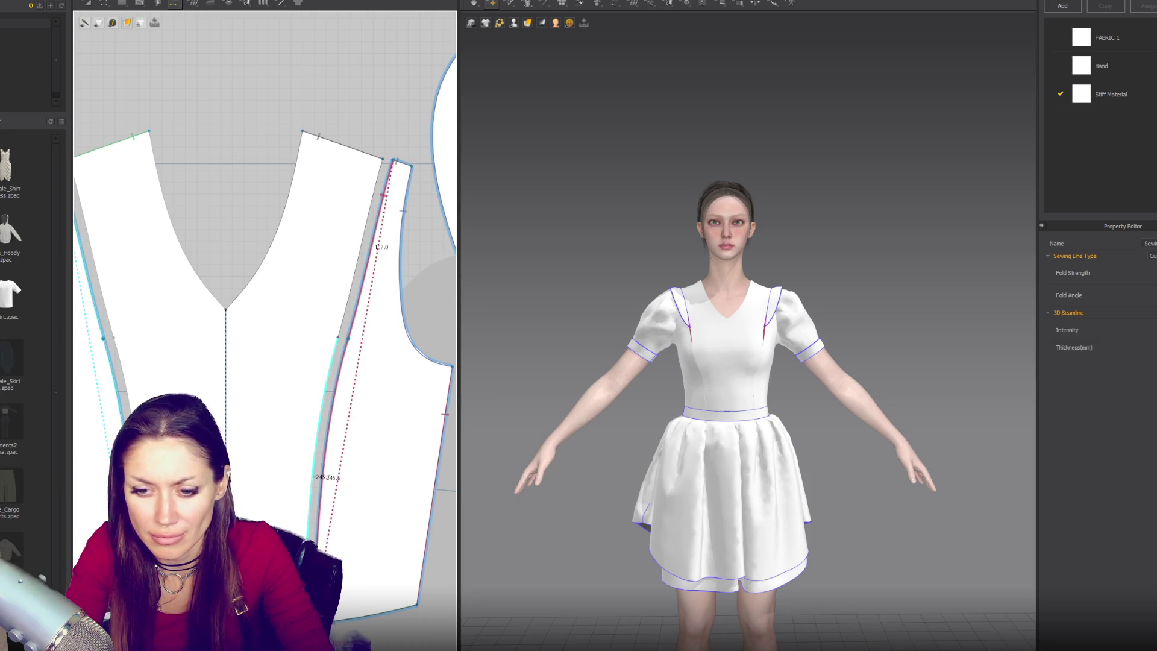
pyautogui.click(381, 175)
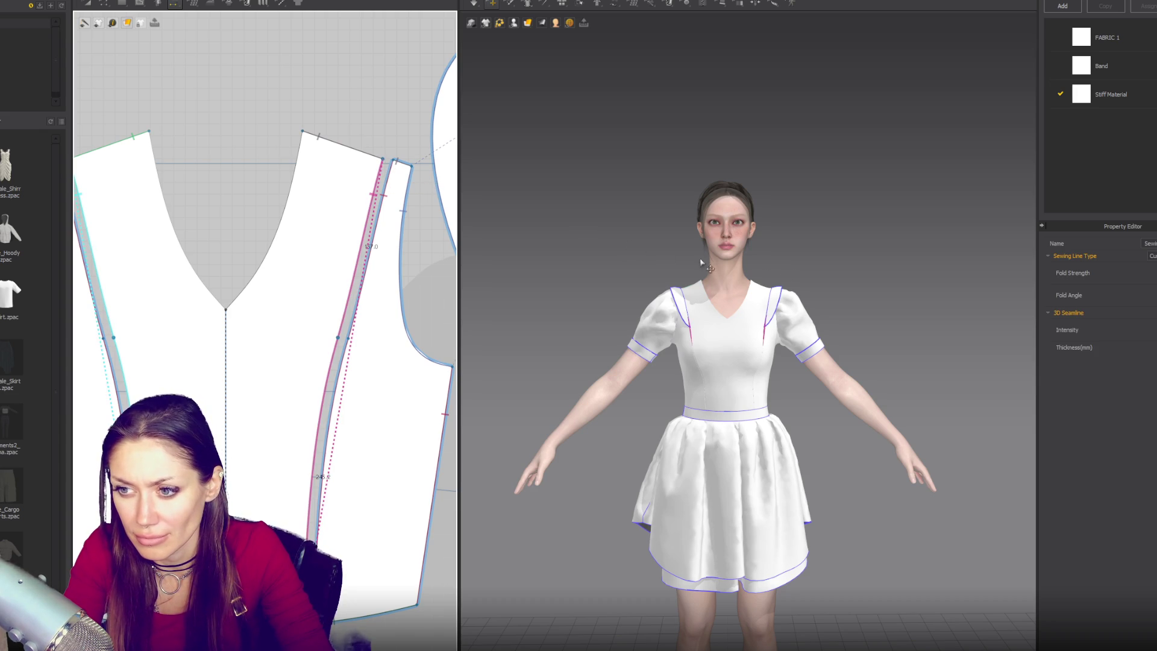
pyautogui.click(808, 251)
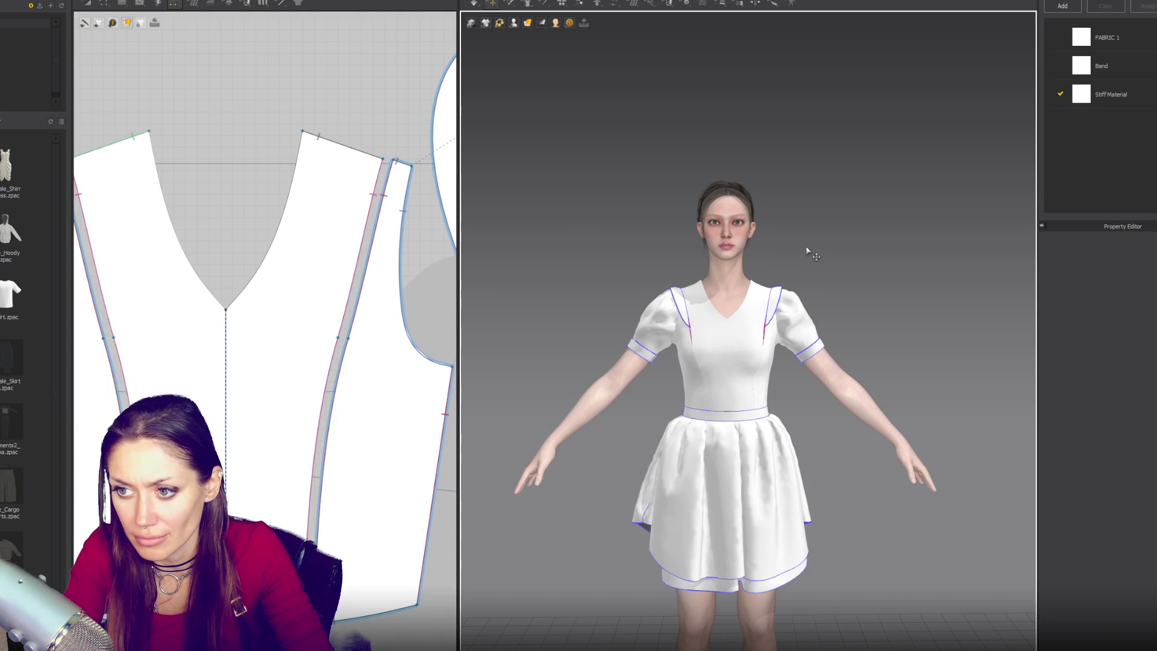
pyautogui.press('space')
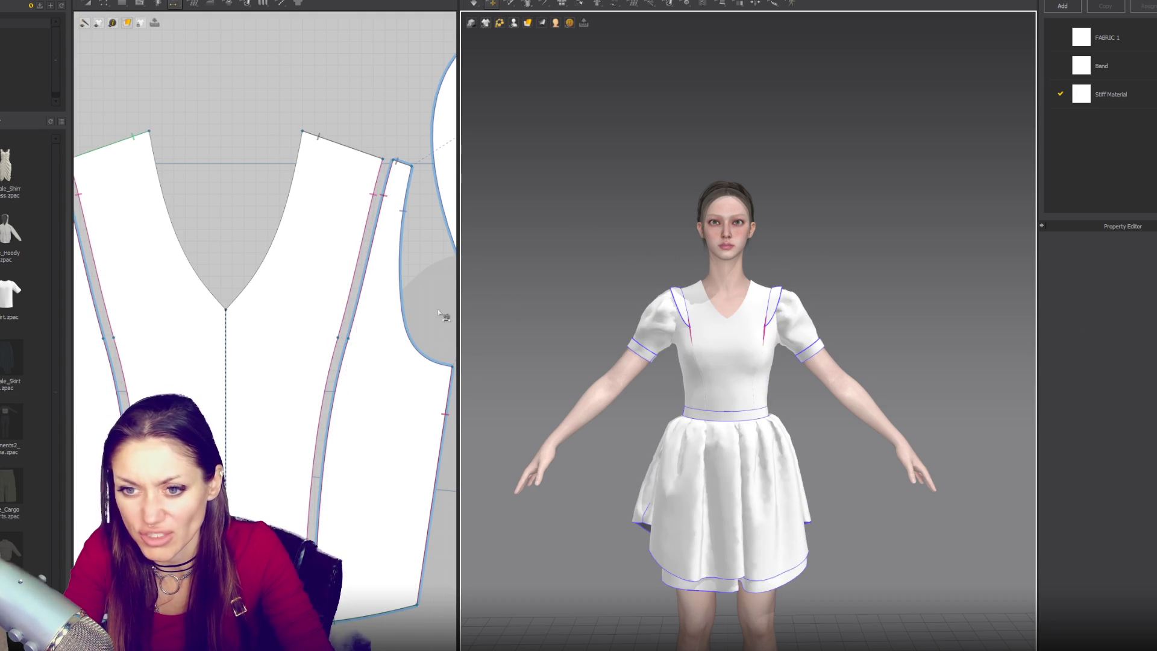
pyautogui.click(343, 365)
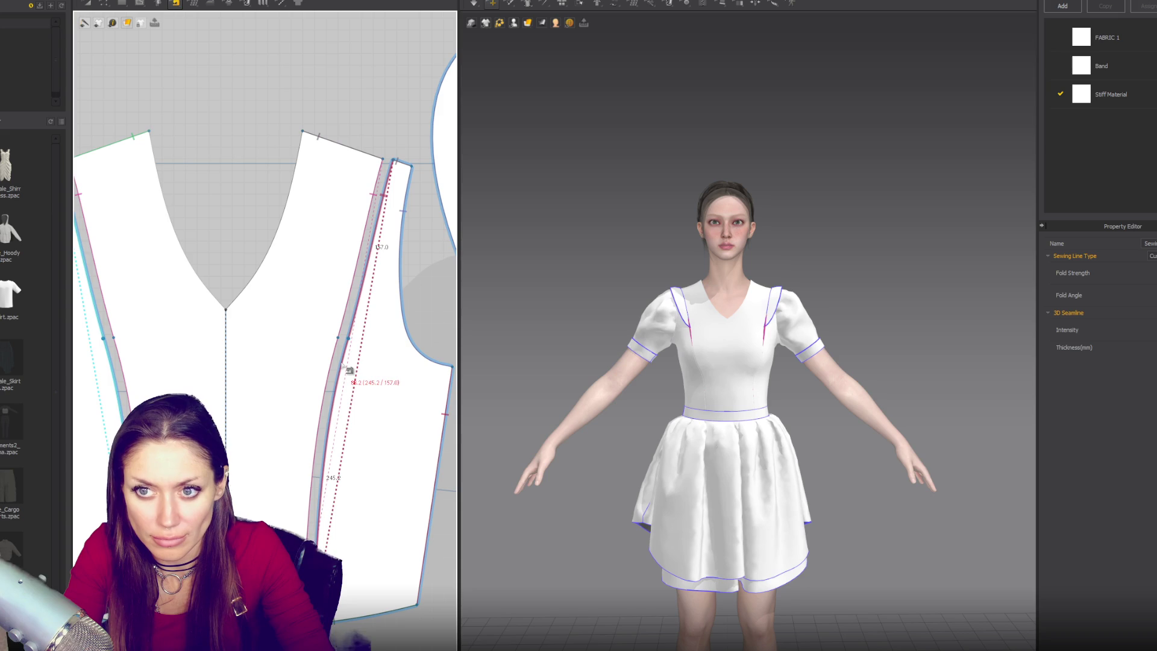
pyautogui.press('Escape')
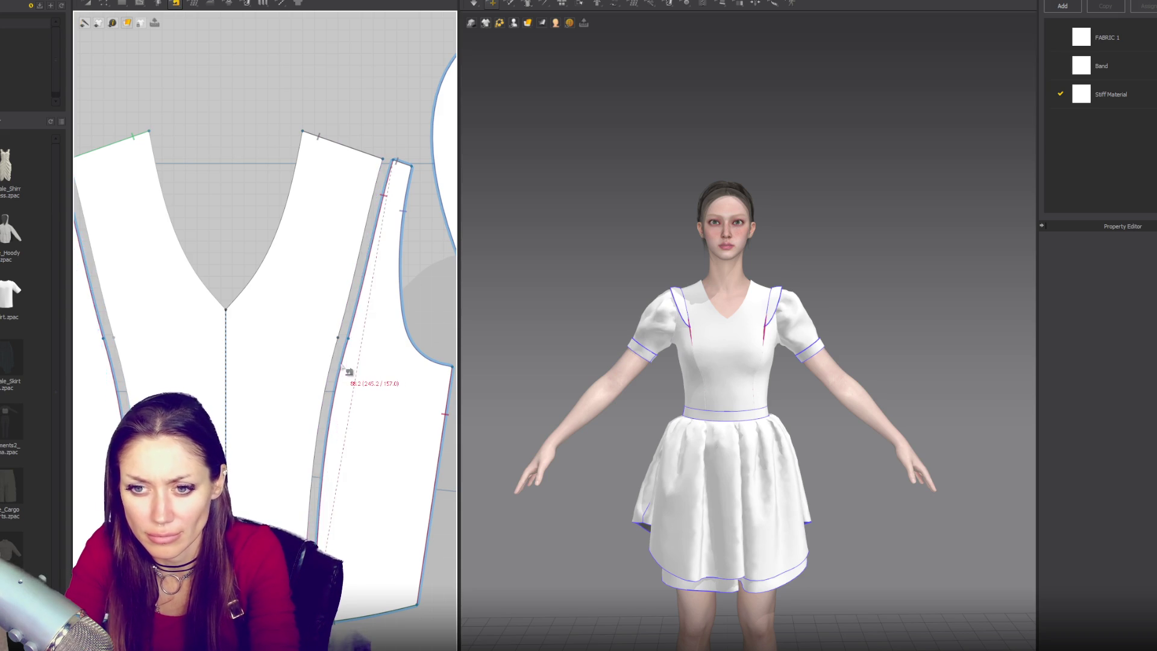
# Shift the side panel edge to close the gap, then try merging the pieces and undo it
pyautogui.press('z')
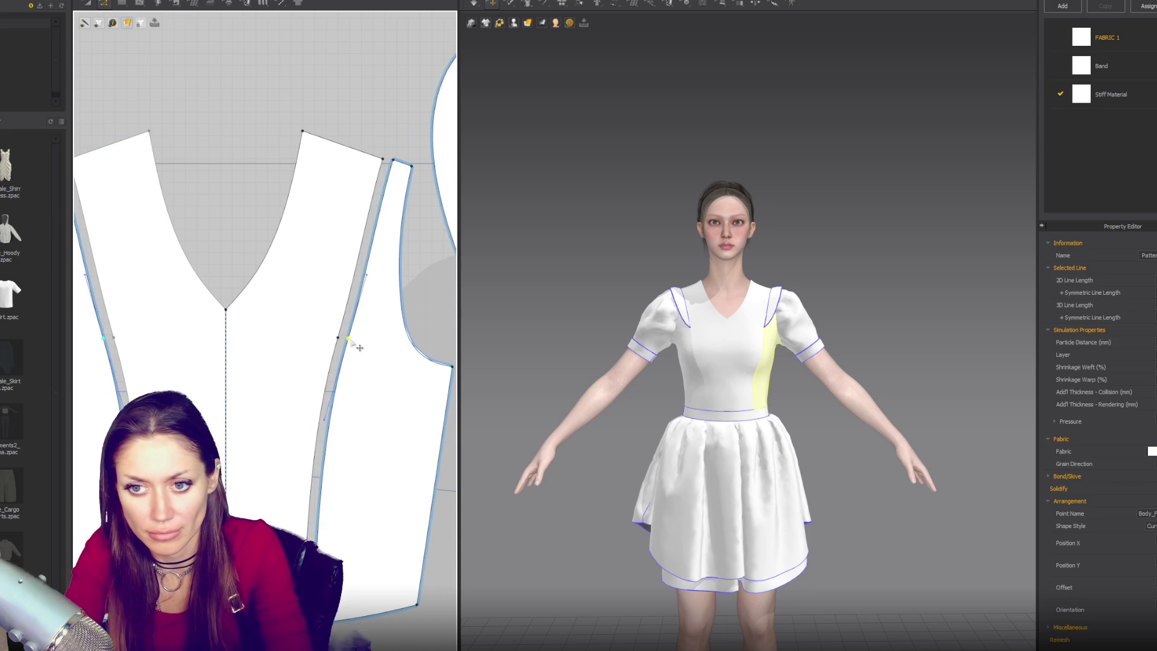
pyautogui.moveTo(345, 345); pyautogui.dragTo(358, 345)
pyautogui.press('Escape')
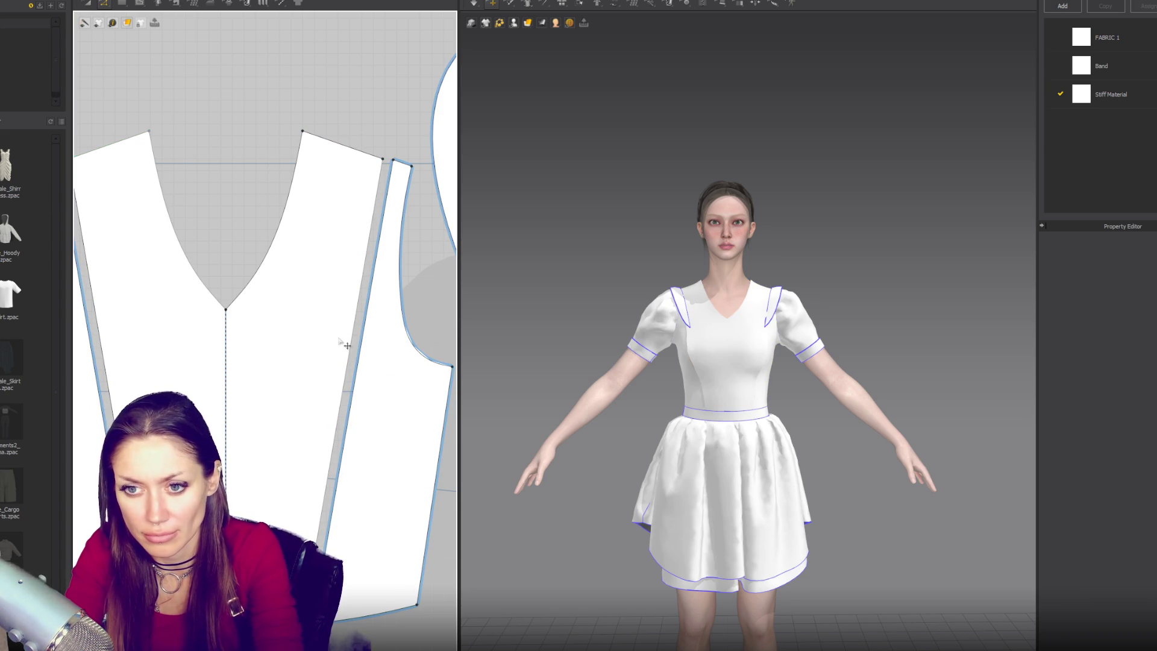
pyautogui.click(353, 341)
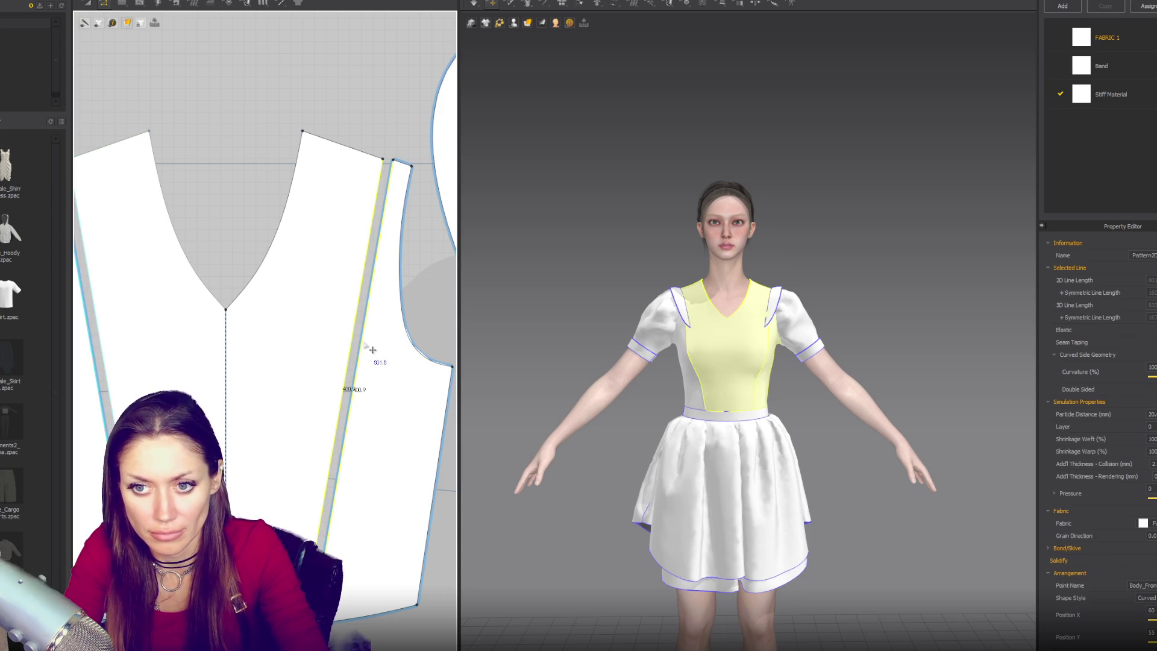
pyautogui.rightClick(364, 343)
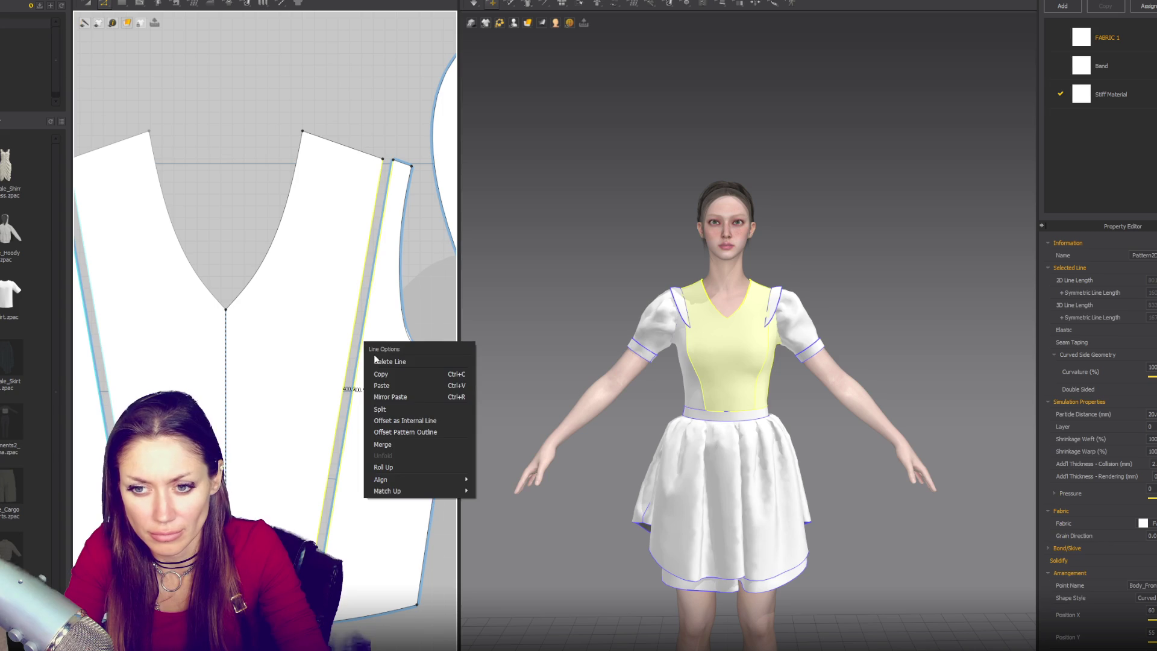
pyautogui.click(404, 447)
pyautogui.hotkey('ctrl', 'z')
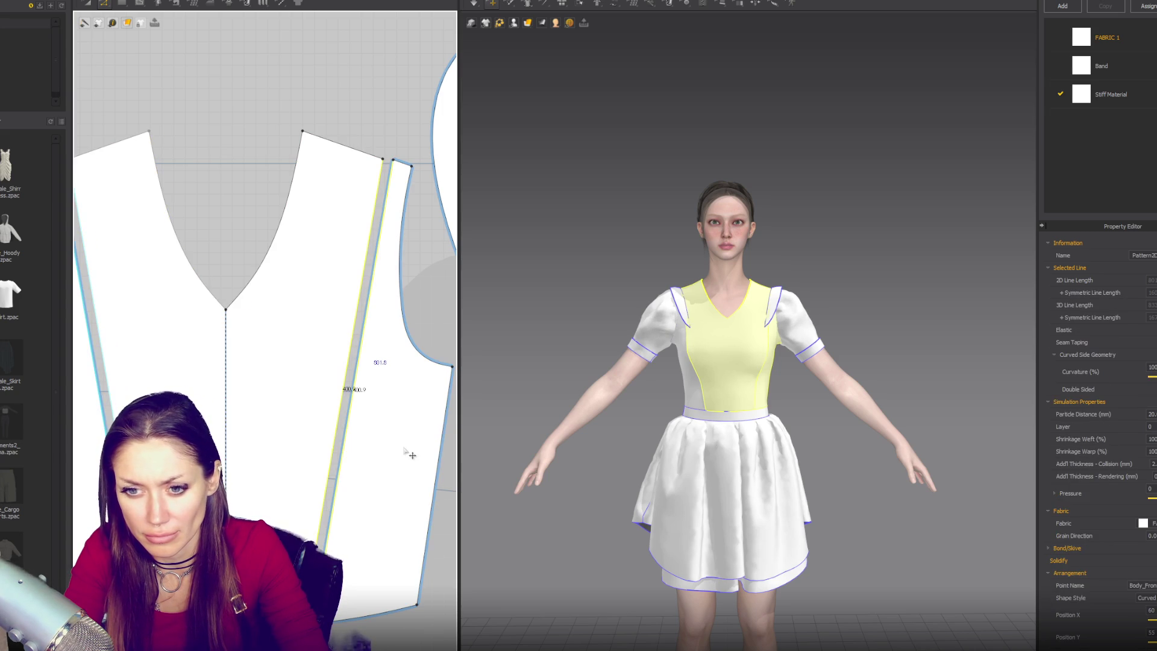
# Select the adjacent side and front panel seam edges and review their line options without changes
pyautogui.scroll(-3, 356, 361)
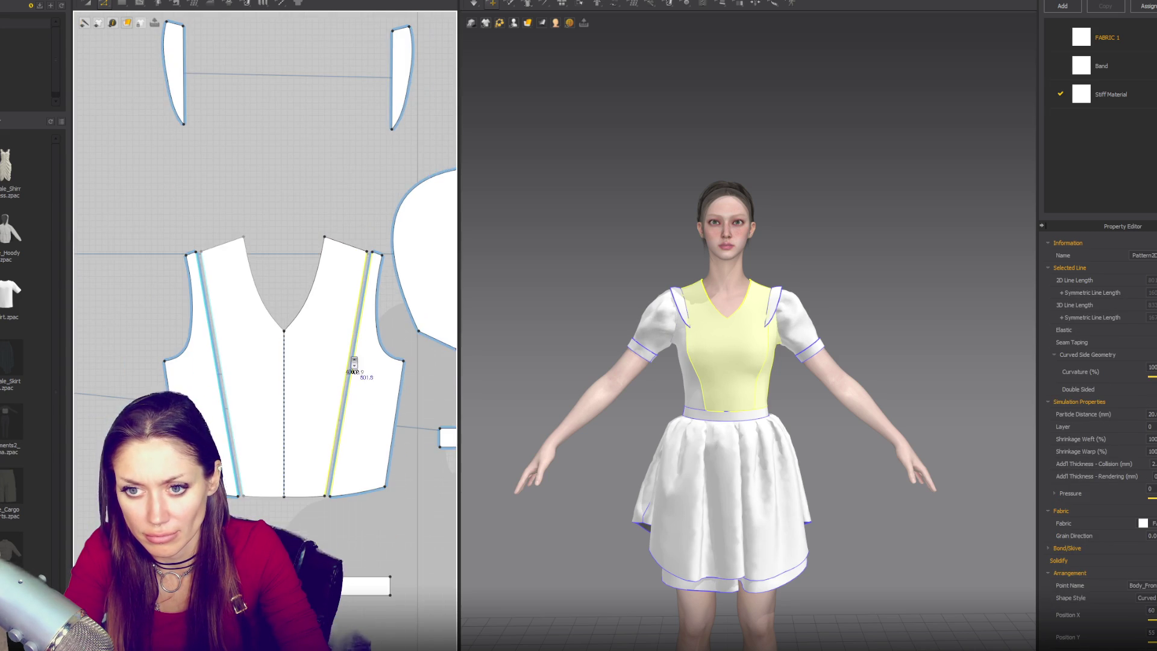
pyautogui.scroll(2, 354, 376)
pyautogui.click(353, 380)
pyautogui.press('Escape')
pyautogui.click(355, 407)
pyautogui.click(349, 406)
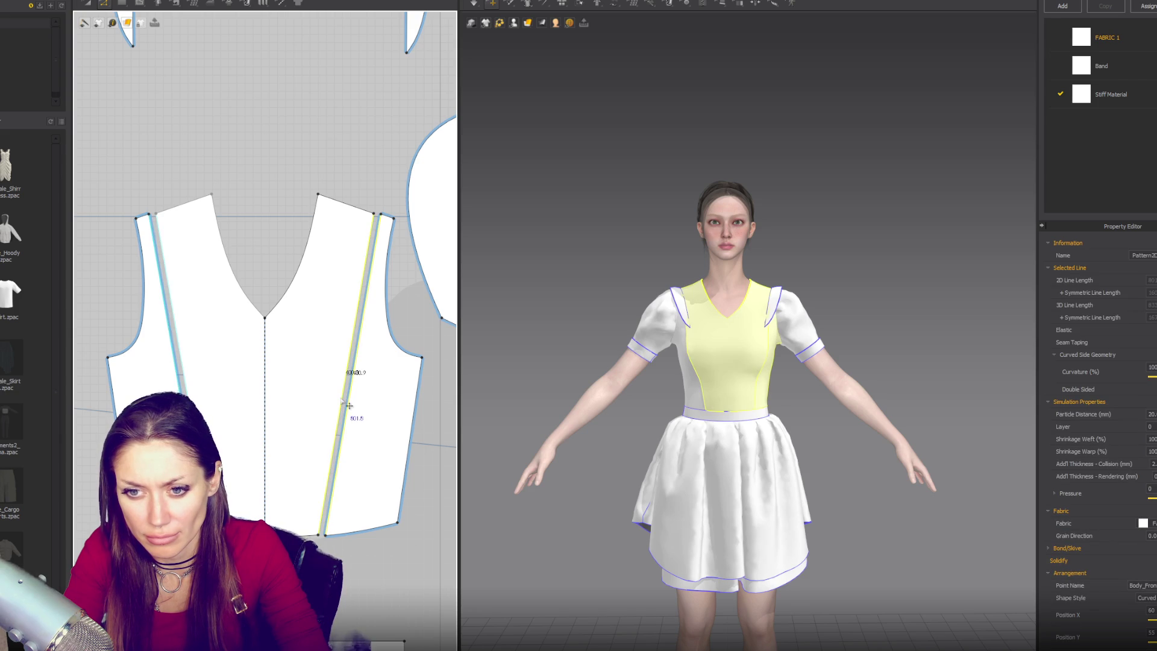
pyautogui.rightClick(341, 400)
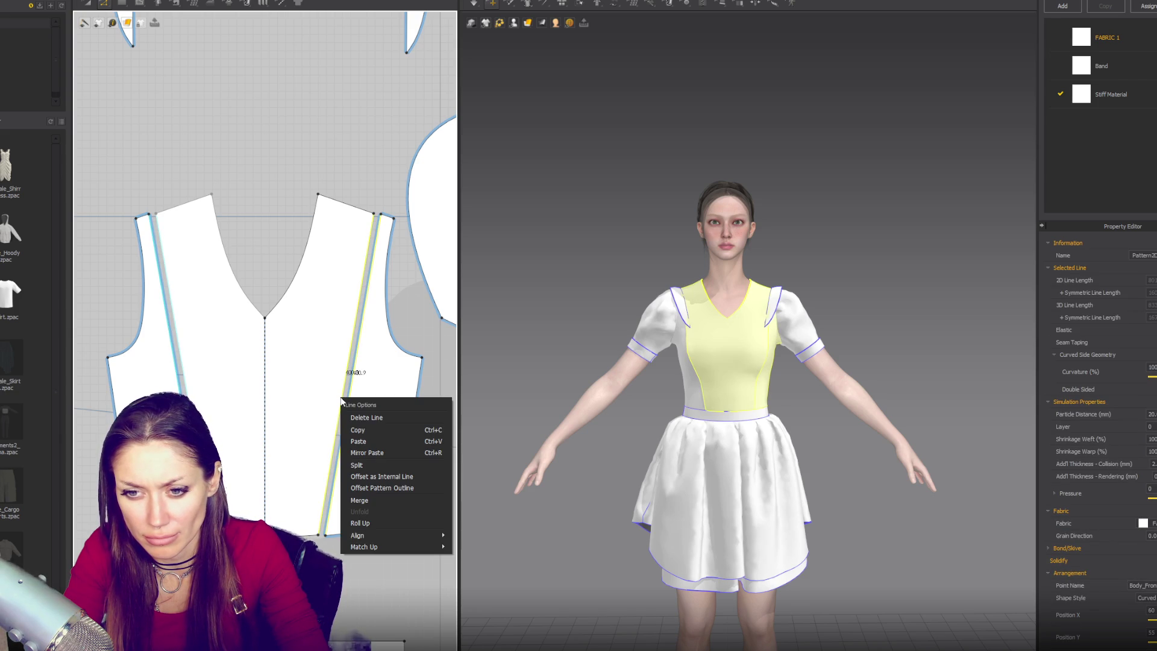
pyautogui.press('Escape')
pyautogui.click(340, 73)
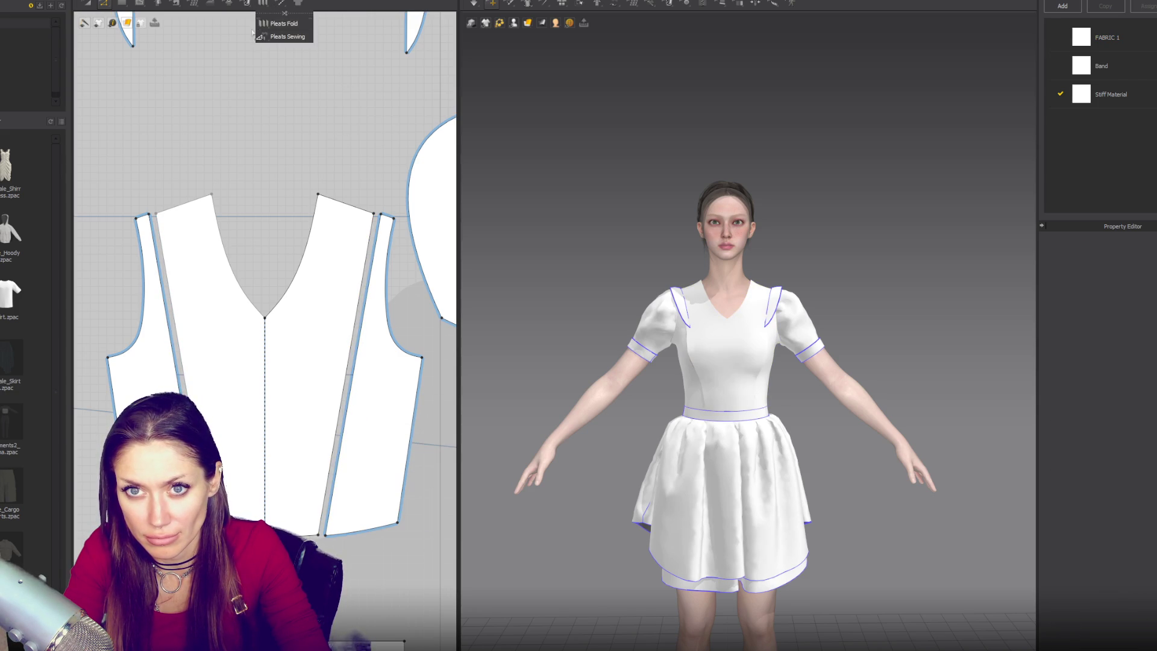
# Sew the side panel edge to the front panel edge, then compare the two edges' lengths
pyautogui.click(174, 3)
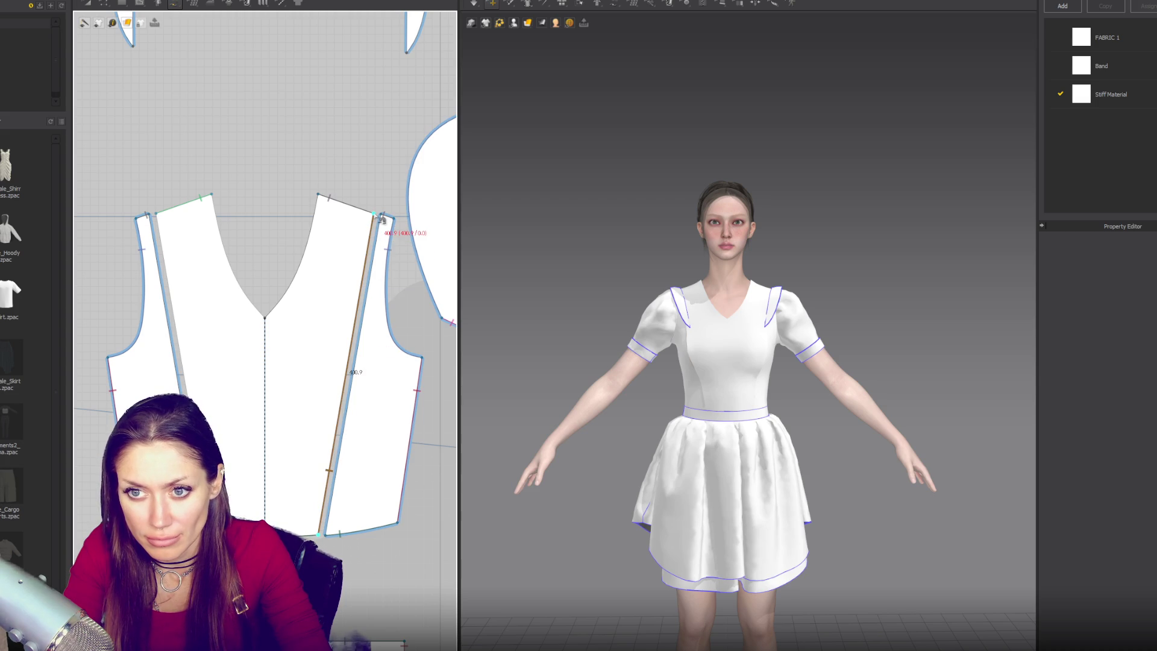
pyautogui.click(326, 541)
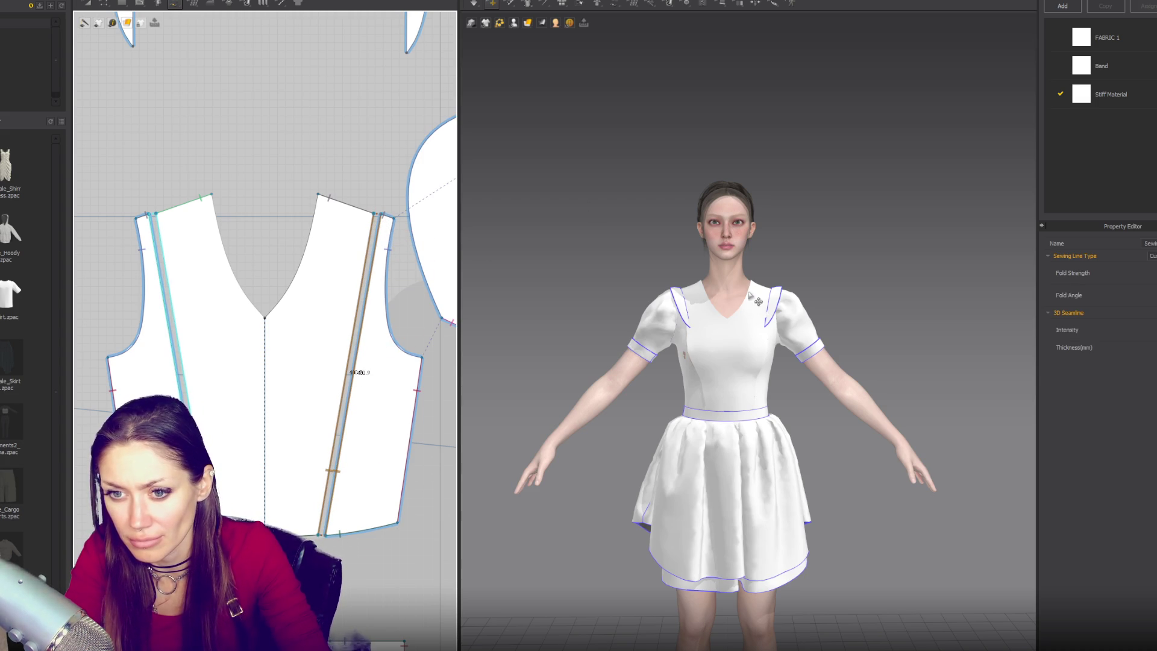
pyautogui.click(785, 255)
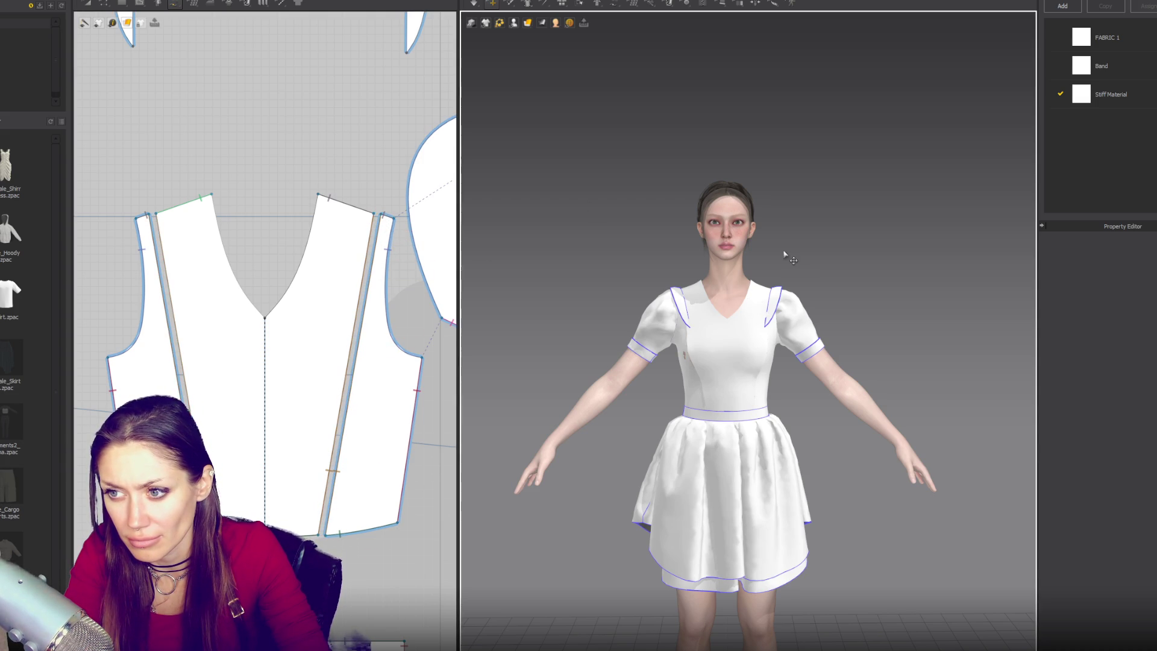
pyautogui.press('Escape')
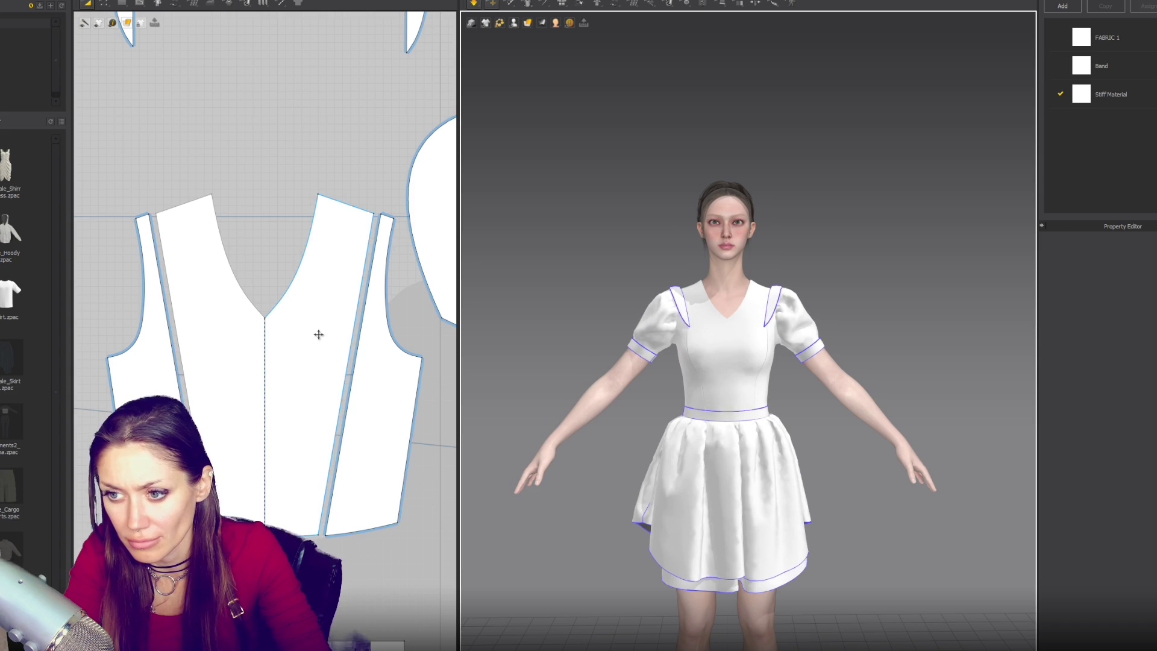
pyautogui.click(354, 365)
pyautogui.click(353, 362)
pyautogui.click(359, 359)
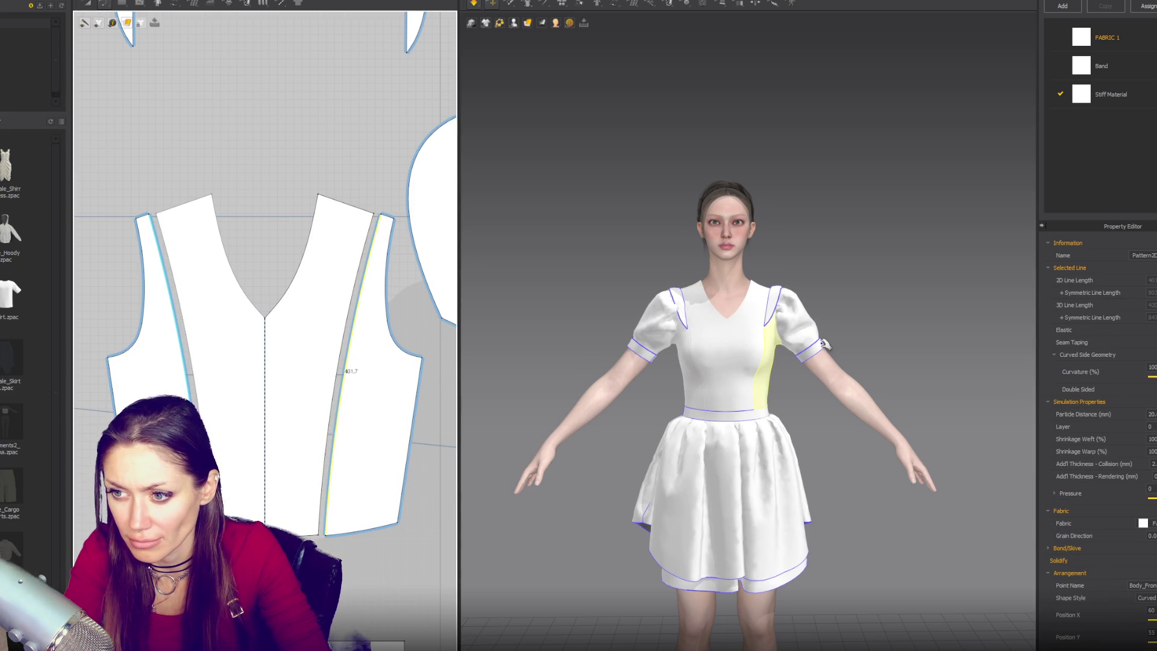
pyautogui.click(866, 275)
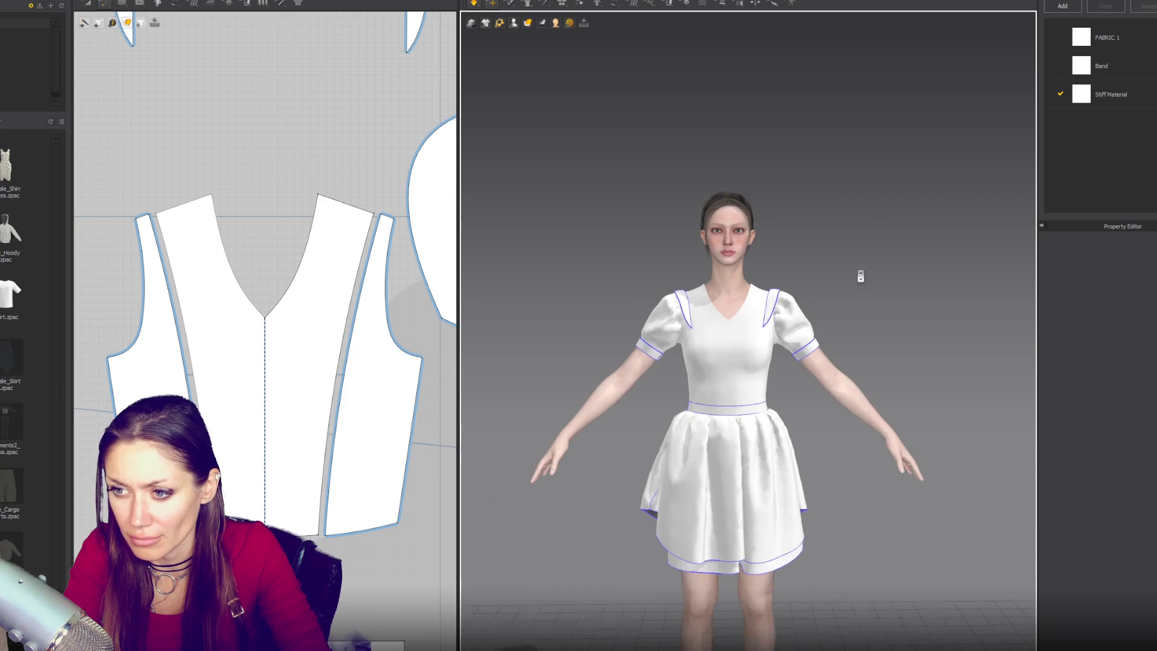
# Zoom in and seam the right shoulder strip's edges to the bodice edge, creating the 158.9 segment
pyautogui.scroll(5, 858, 278)
pyautogui.scroll(4, 857, 280)
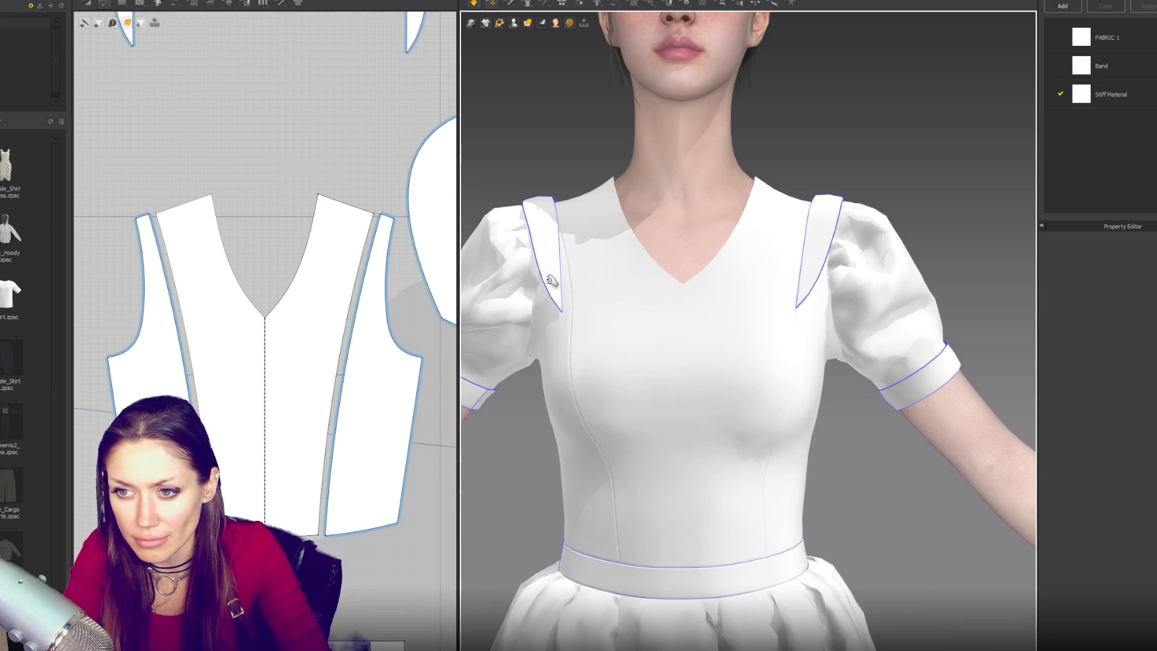
pyautogui.click(398, 81)
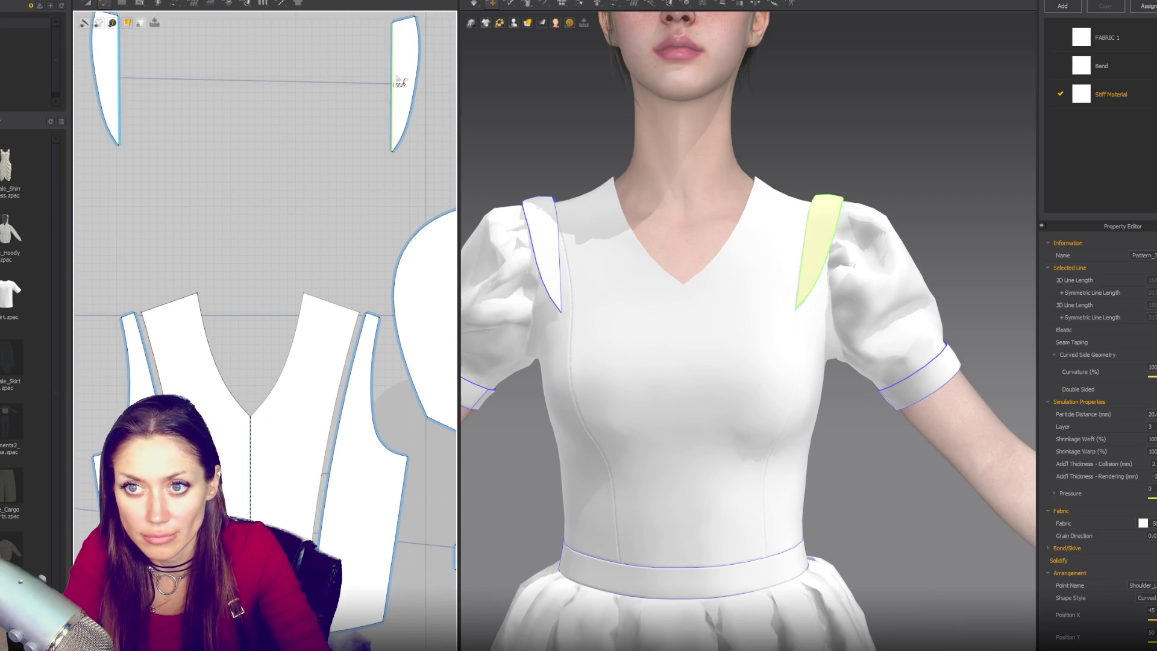
pyautogui.press('n')
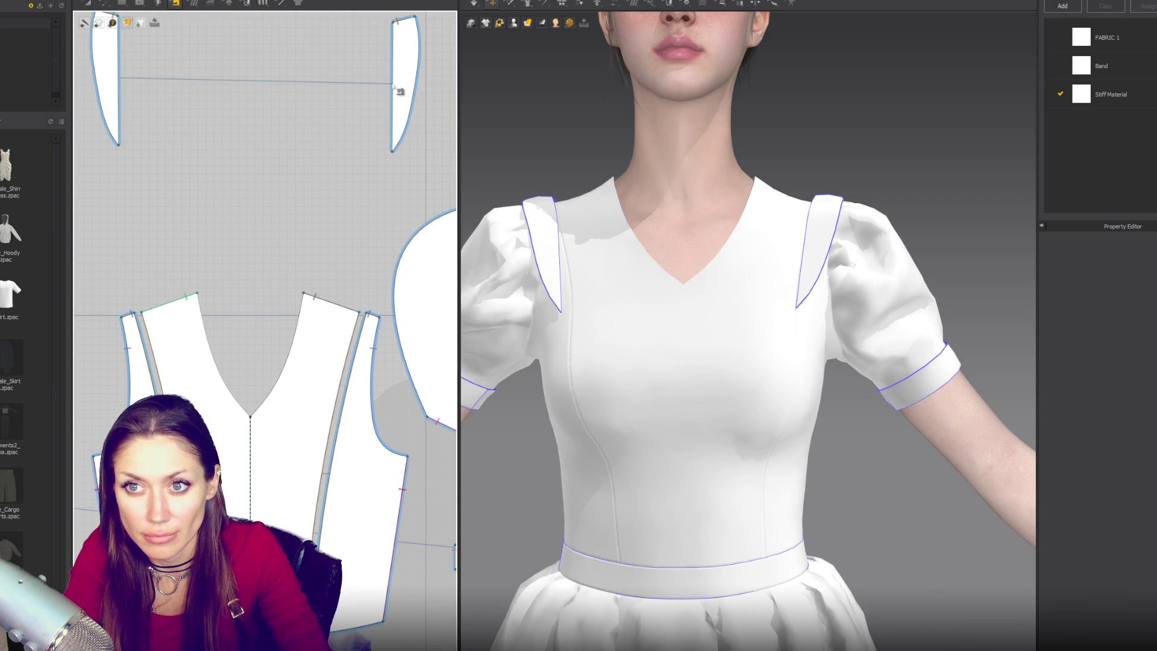
pyautogui.scroll(-5, 306, 241)
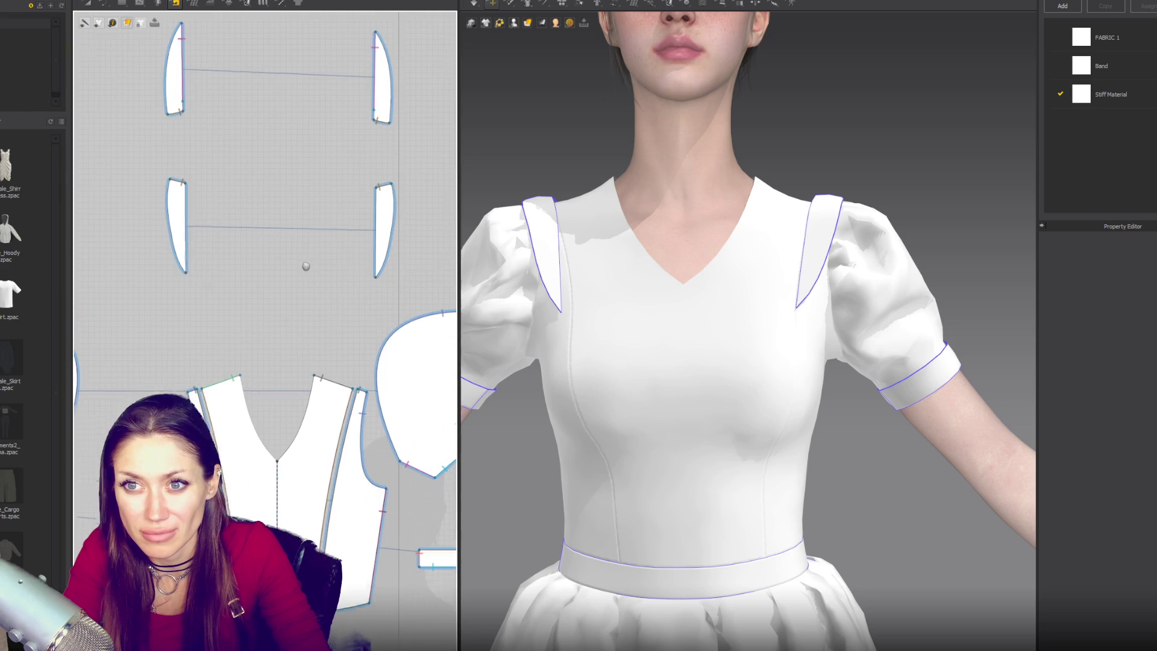
pyautogui.click(374, 112)
pyautogui.click(375, 124)
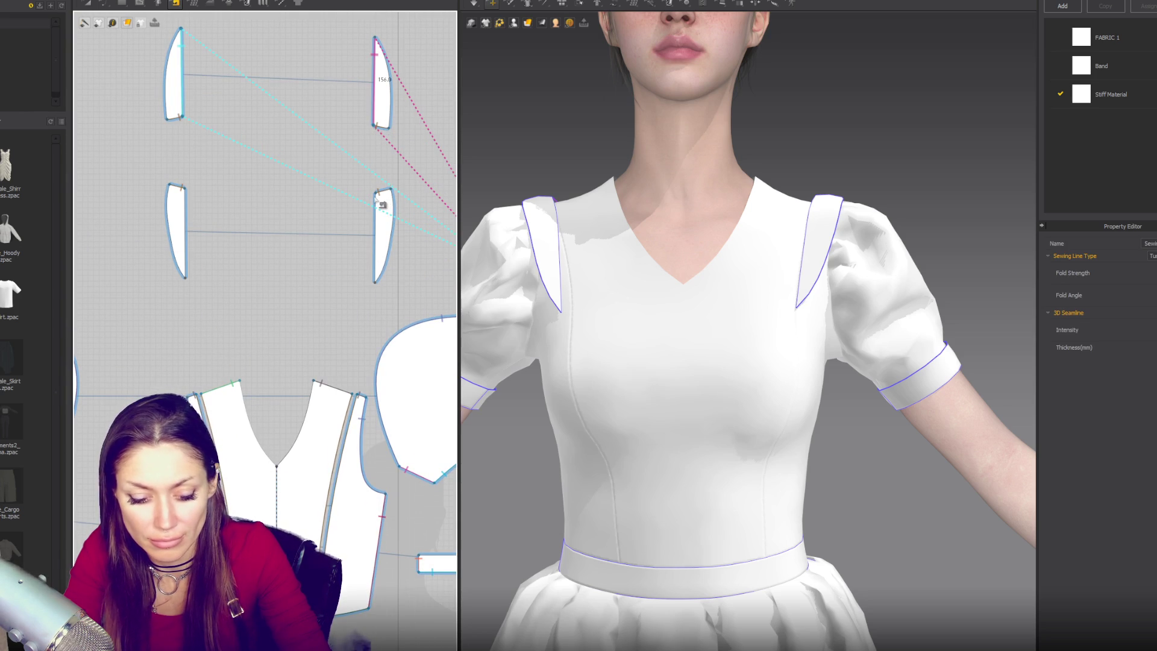
pyautogui.click(382, 214)
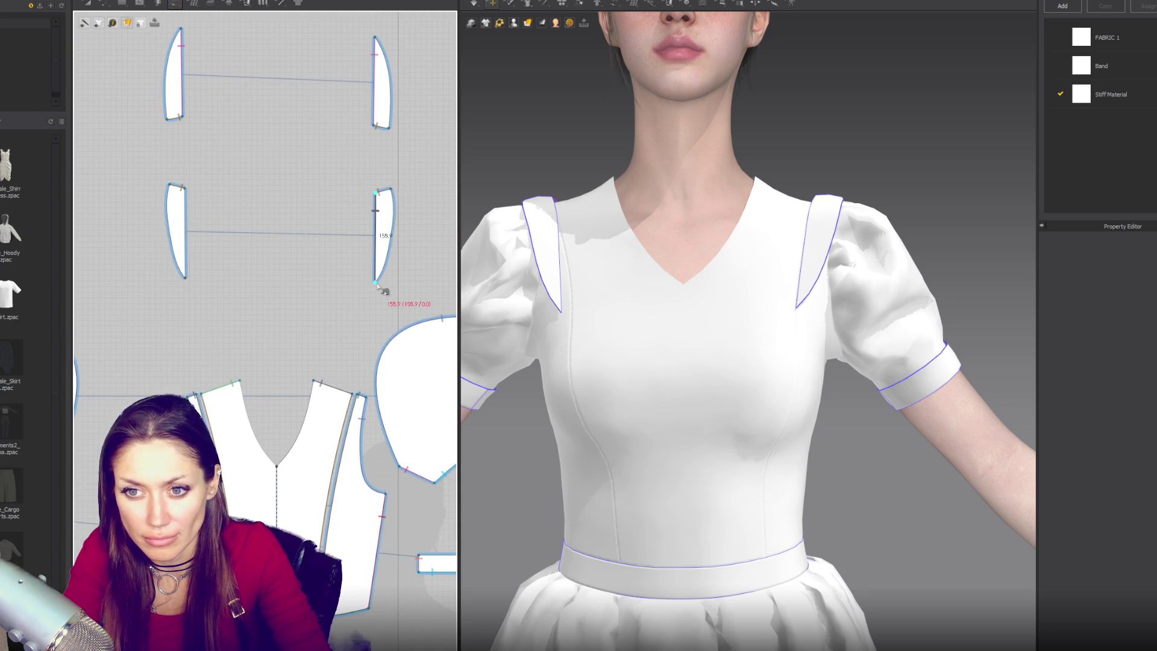
pyautogui.click(314, 381)
pyautogui.click(372, 405)
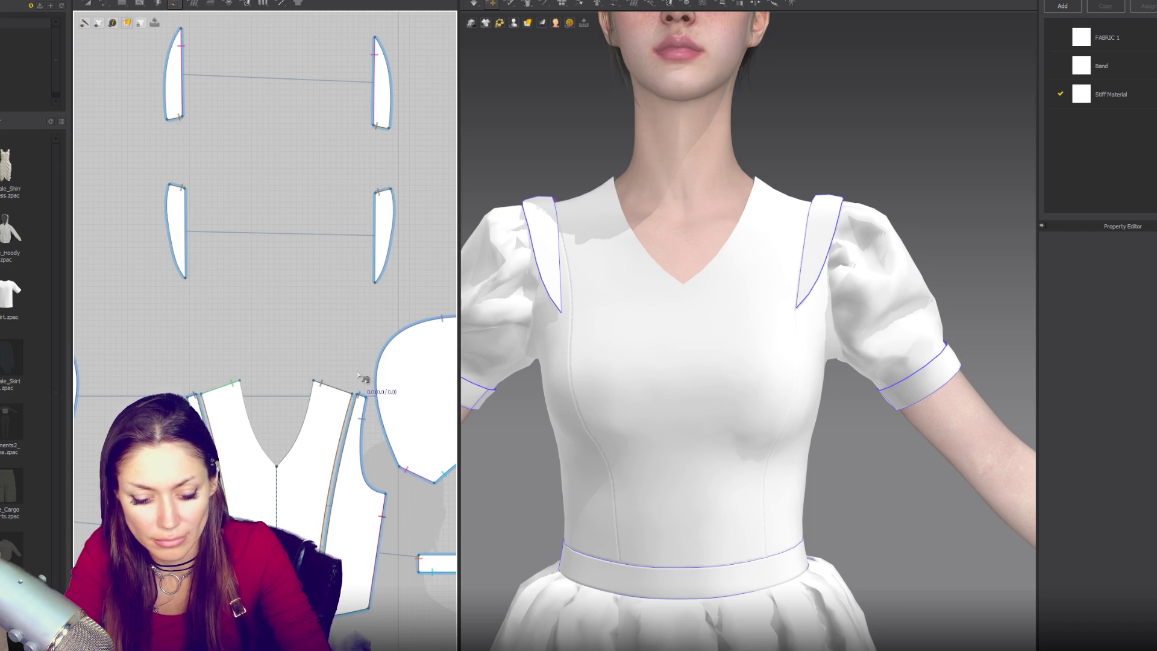
# Sew the strip from top to bottom to the bodice armhole corner, discarding an unfinished segment
pyautogui.click(357, 395)
pyautogui.click(375, 270)
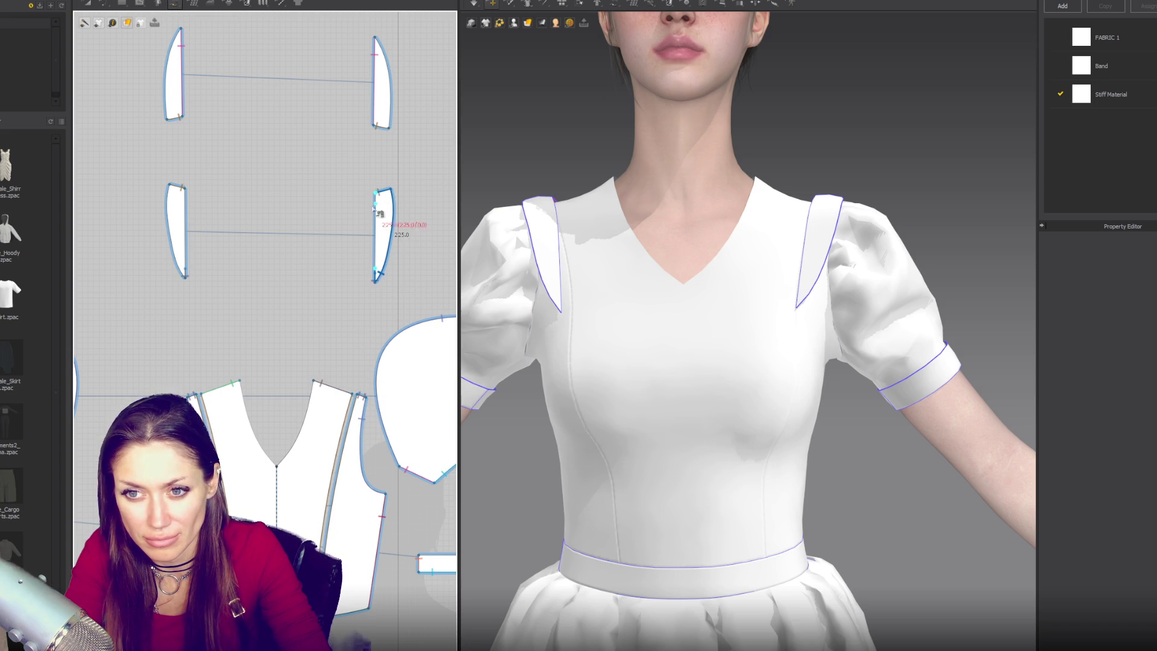
pyautogui.click(381, 277)
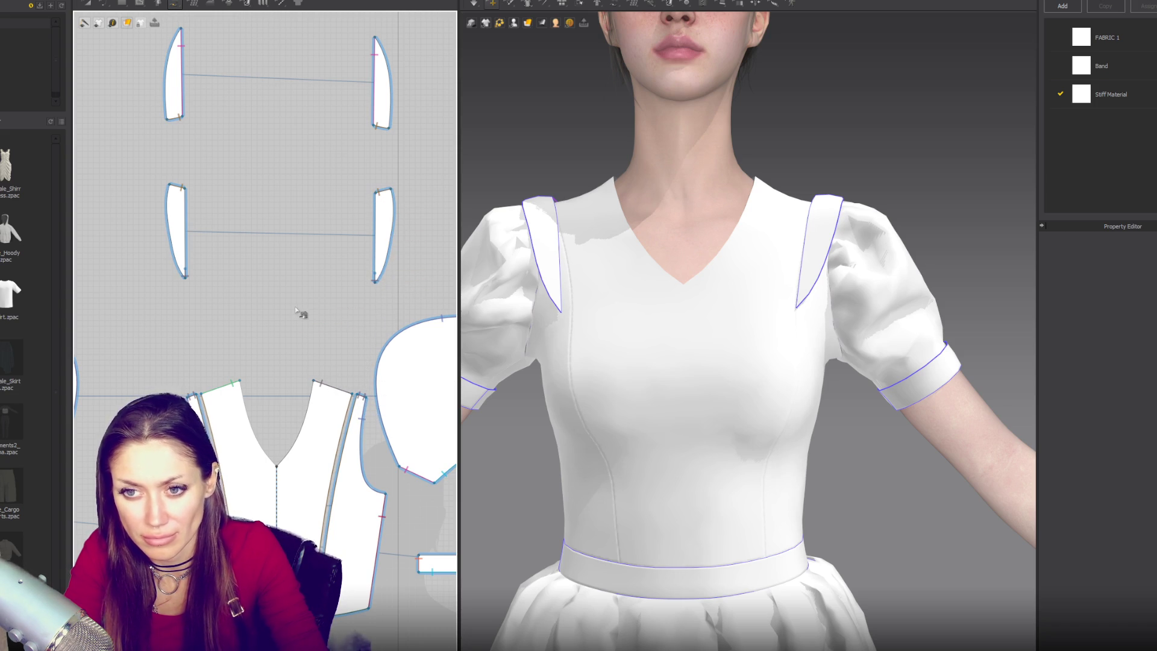
pyautogui.click(376, 193)
pyautogui.click(376, 274)
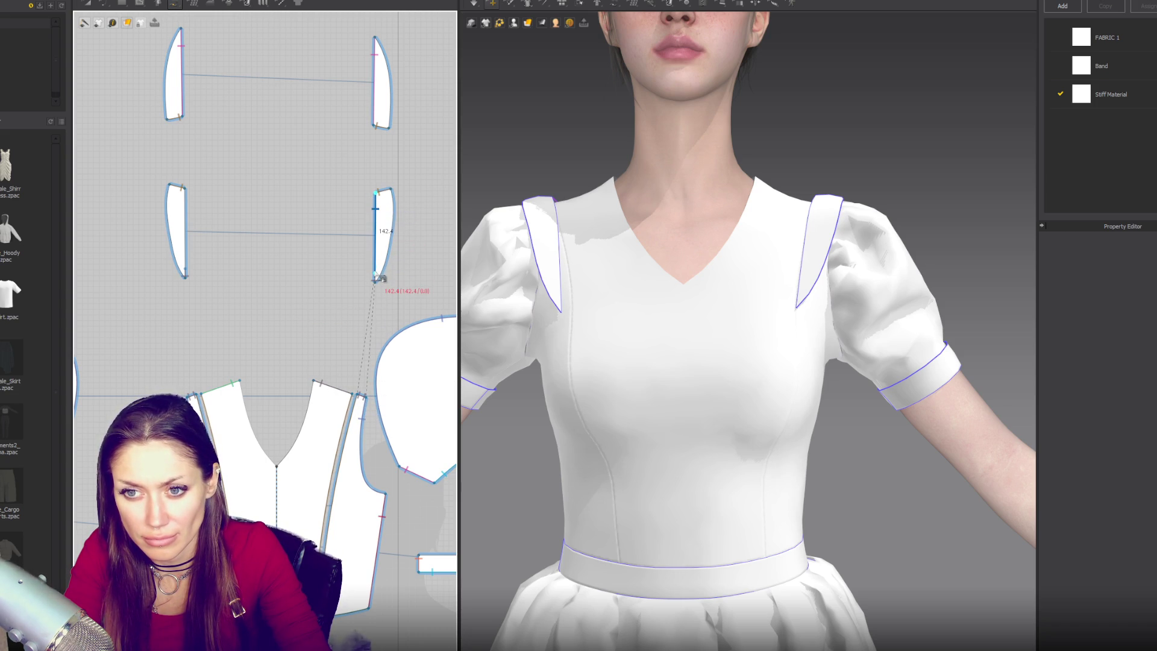
pyautogui.click(314, 380)
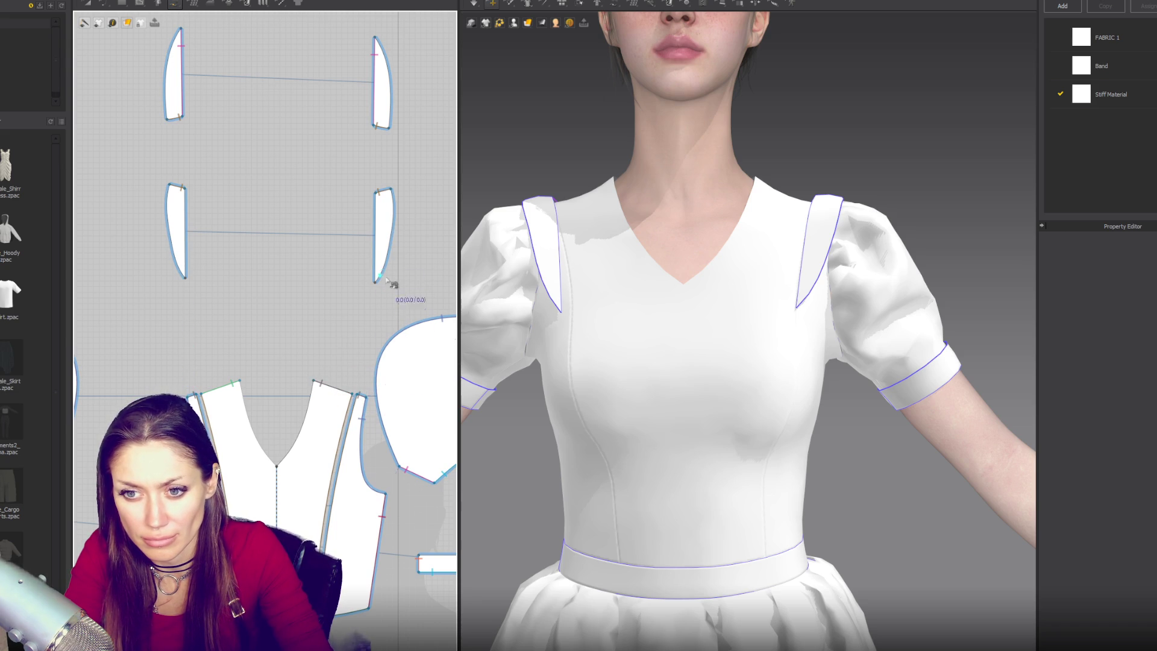
pyautogui.click(369, 400)
pyautogui.click(377, 197)
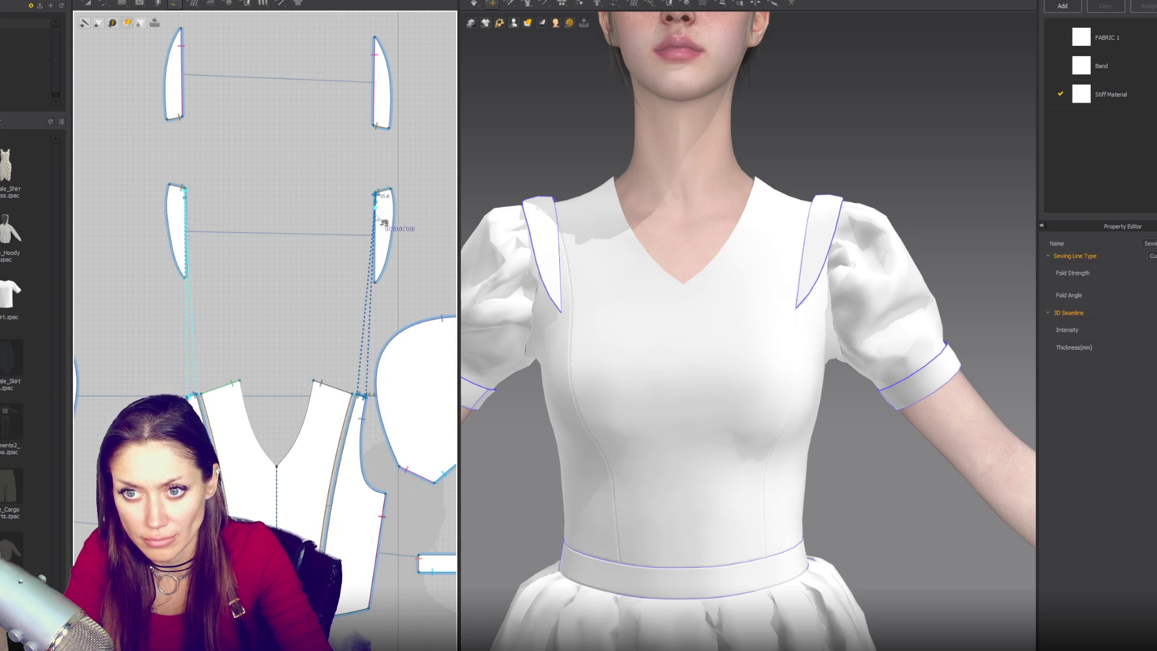
pyautogui.click(324, 388)
pyautogui.click(369, 266)
pyautogui.scroll(-5, 252, 222)
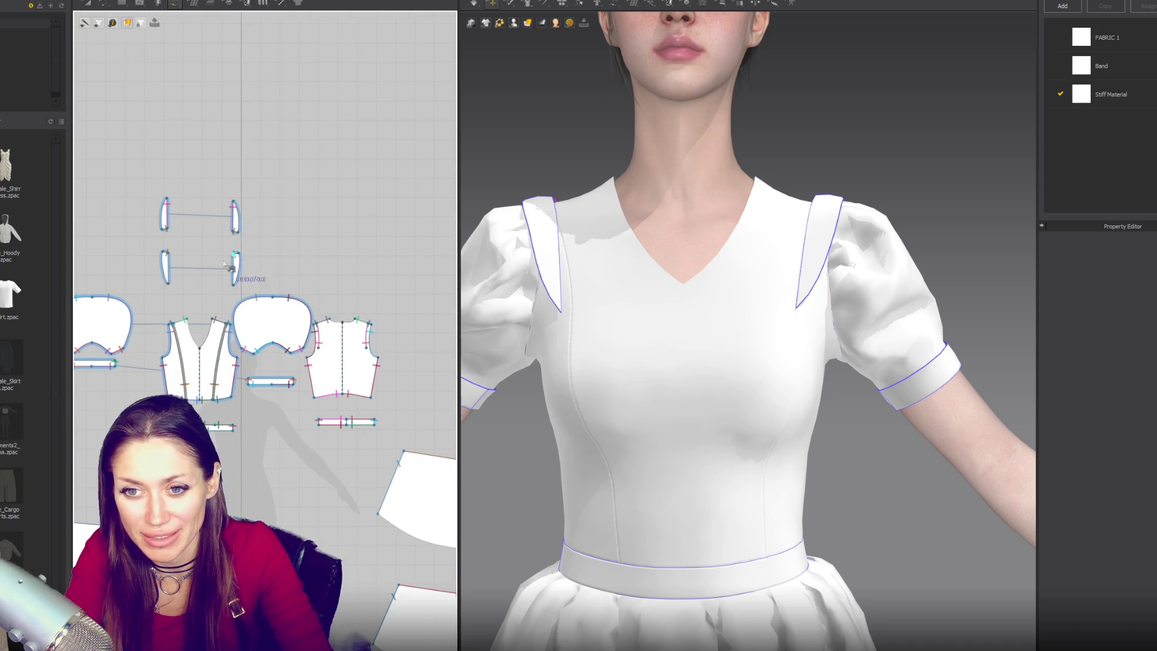
# Sew the small right strip's edge to the bodice front and simulate so the straps settle
pyautogui.scroll(6, 229, 225)
pyautogui.scroll(-2, 220, 225)
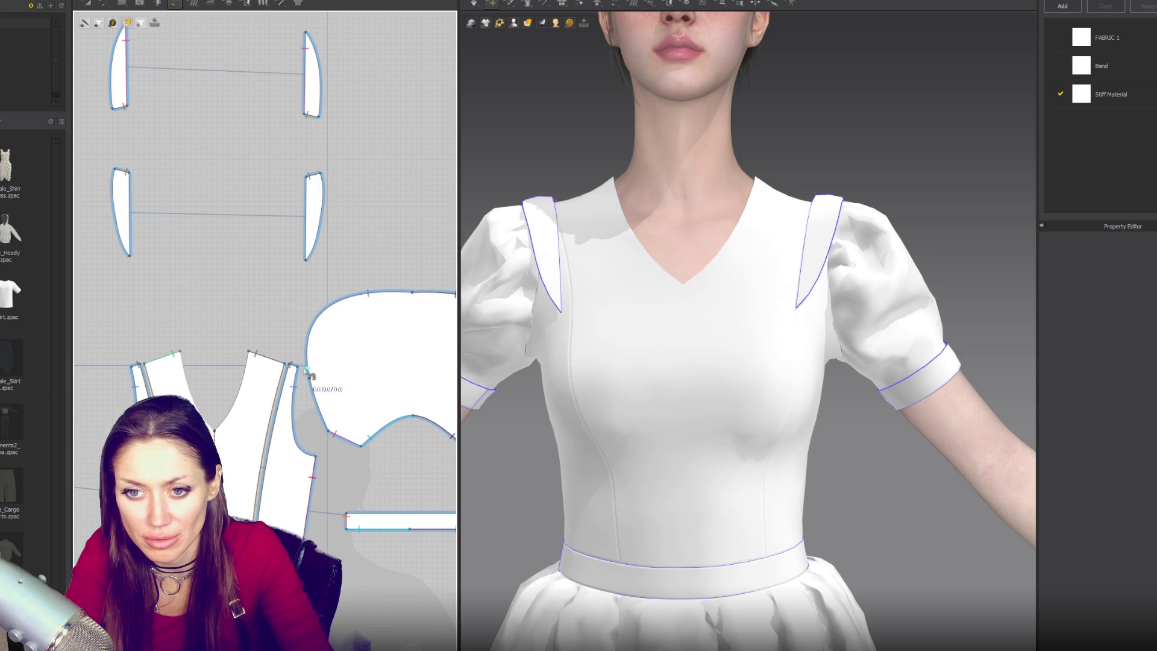
pyautogui.click(307, 191)
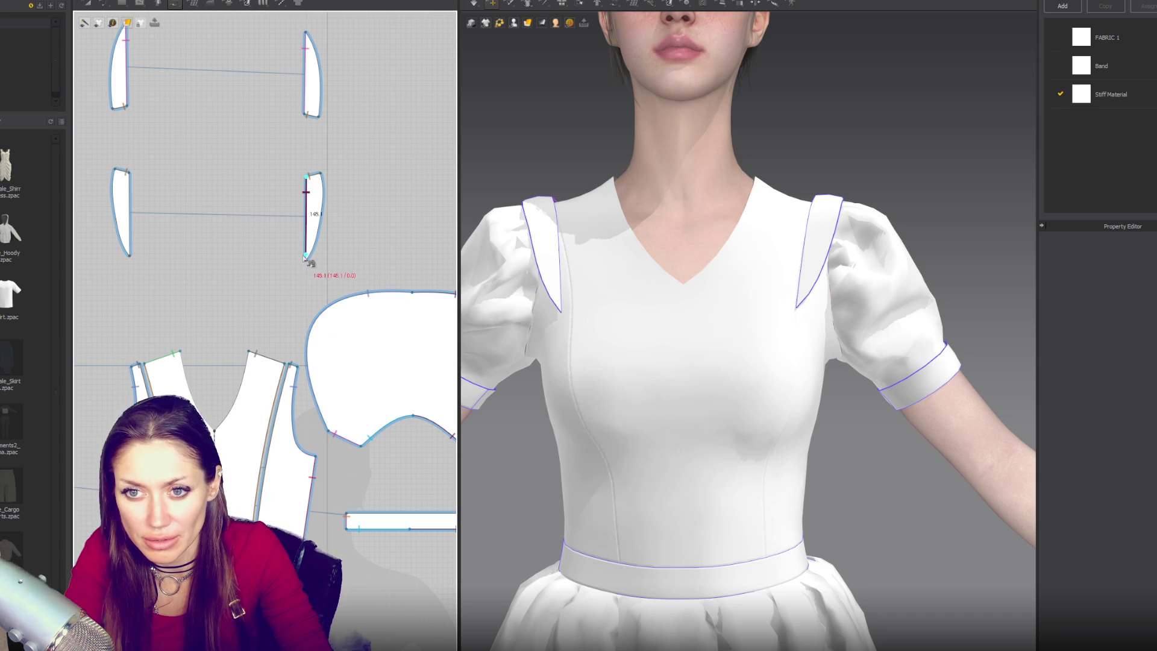
pyautogui.click(268, 443)
pyautogui.press('a')
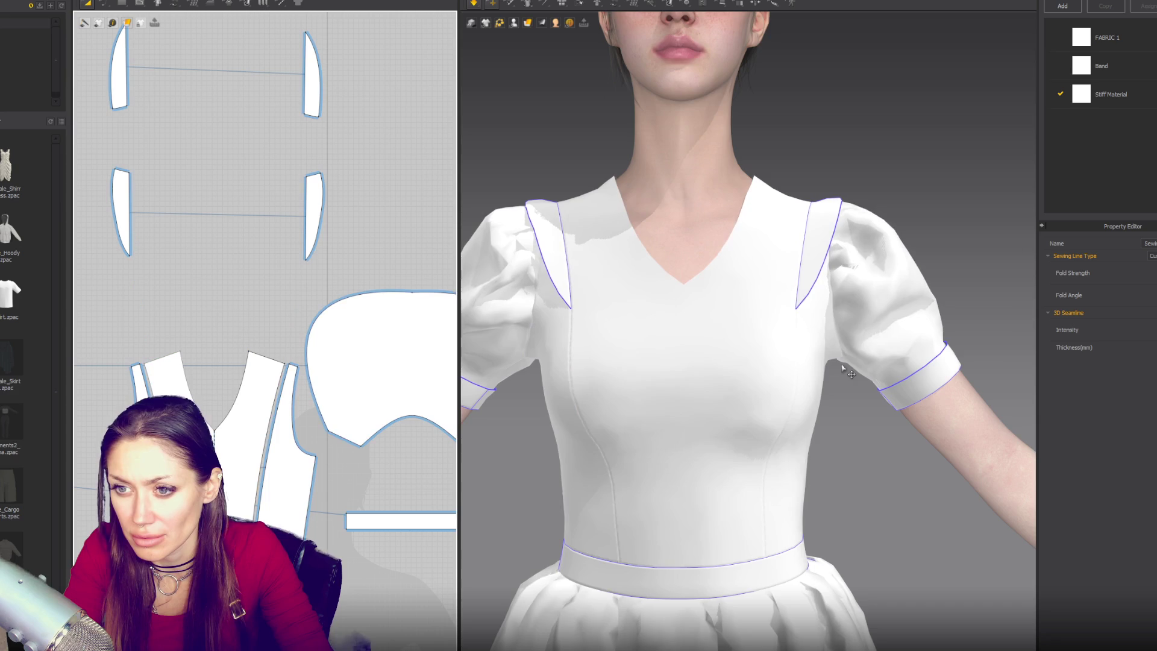
# Select the shoulder strip's bottom point for point editing
pyautogui.scroll(-3, 780, 289)
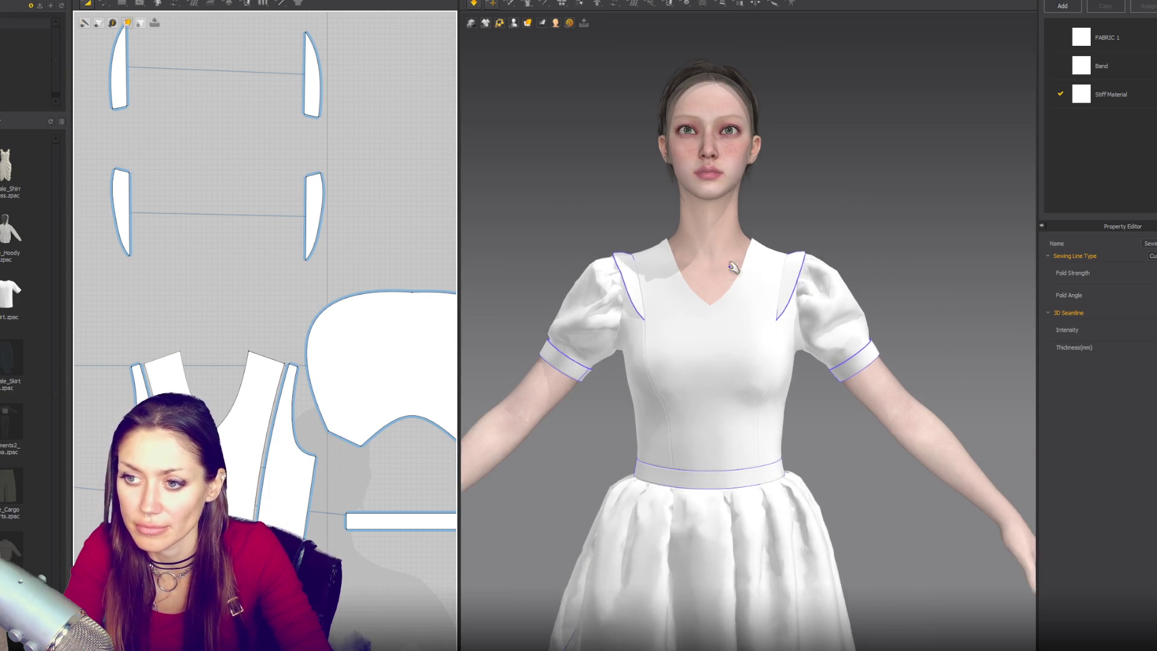
pyautogui.scroll(-3, 780, 290)
pyautogui.scroll(5, 301, 241)
pyautogui.press('z')
pyautogui.click(341, 331)
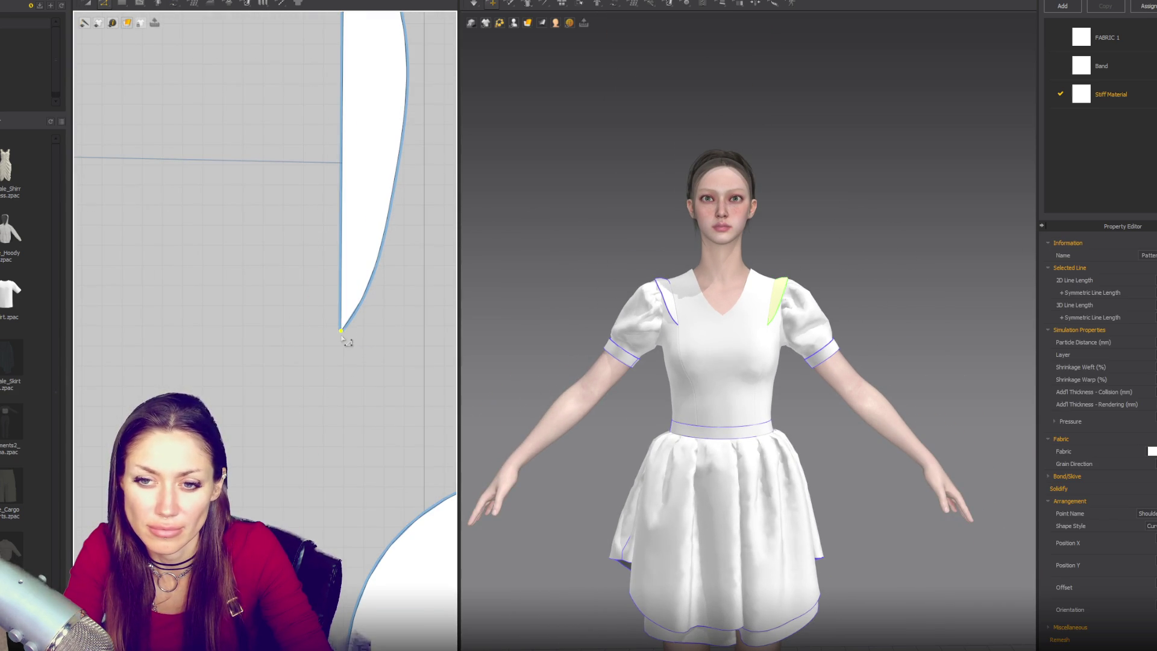
# Pull the strip's bottom point down-left and drag its right curved edge inward to taper it
pyautogui.moveTo(341, 331); pyautogui.dragTo(330, 377)
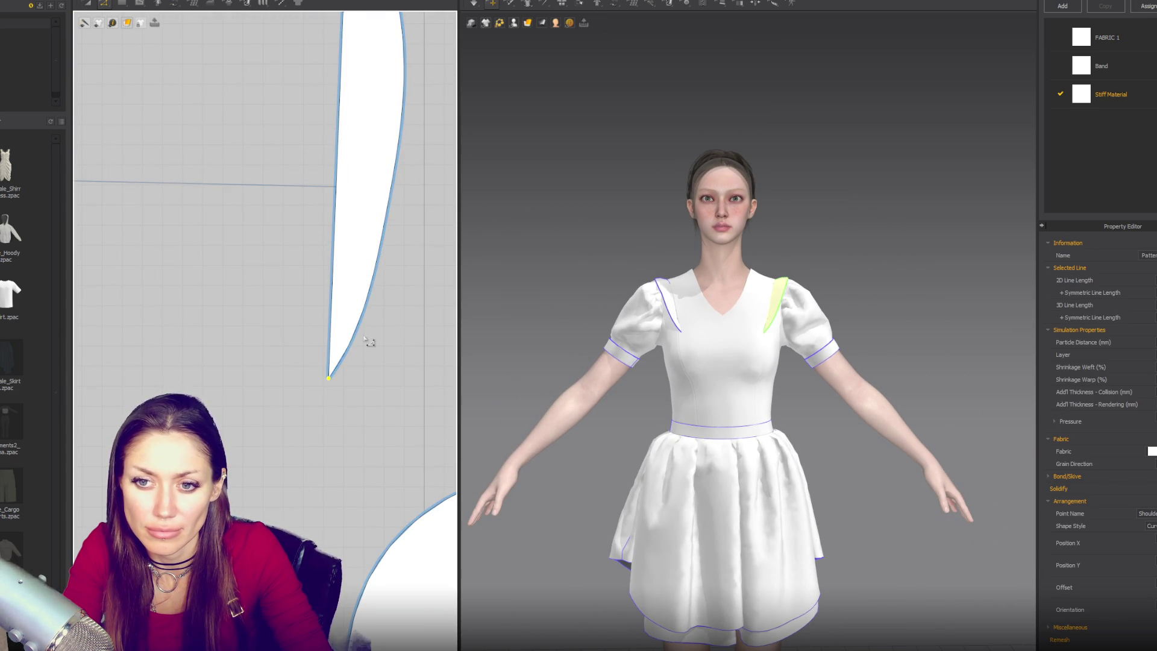
pyautogui.click(341, 364)
pyautogui.click(351, 348)
pyautogui.moveTo(359, 325); pyautogui.dragTo(360, 325)
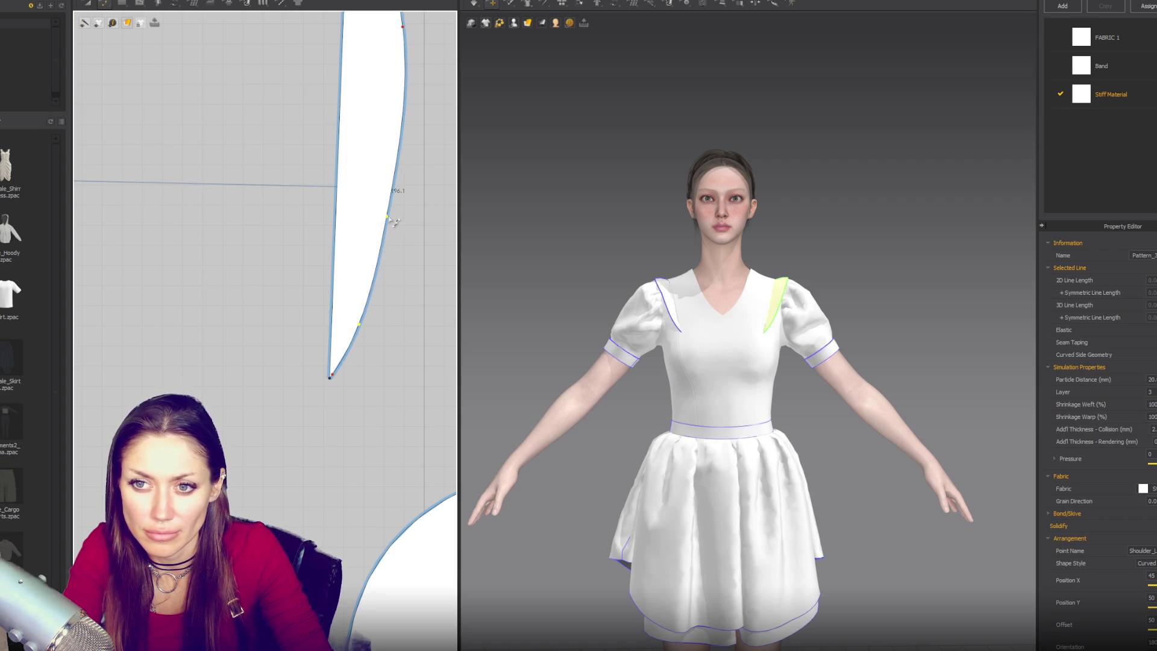
pyautogui.moveTo(392, 221); pyautogui.dragTo(384, 271)
pyautogui.moveTo(377, 314); pyautogui.dragTo(365, 266)
pyautogui.scroll(-3, 399, 235)
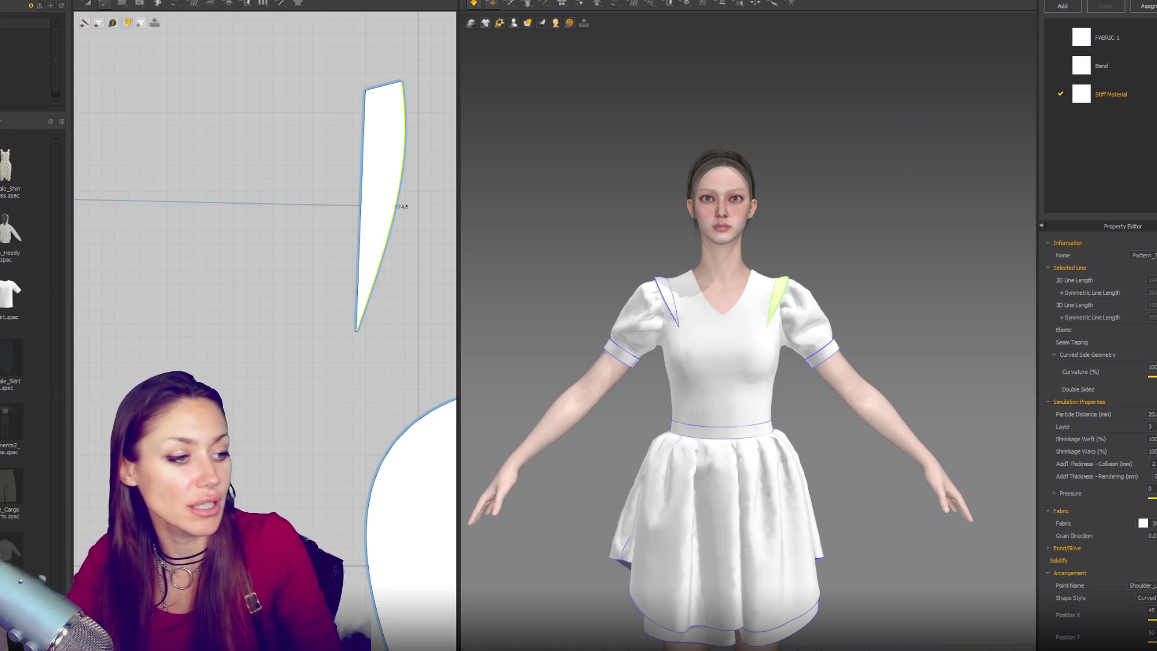
pyautogui.scroll(-3, 692, 298)
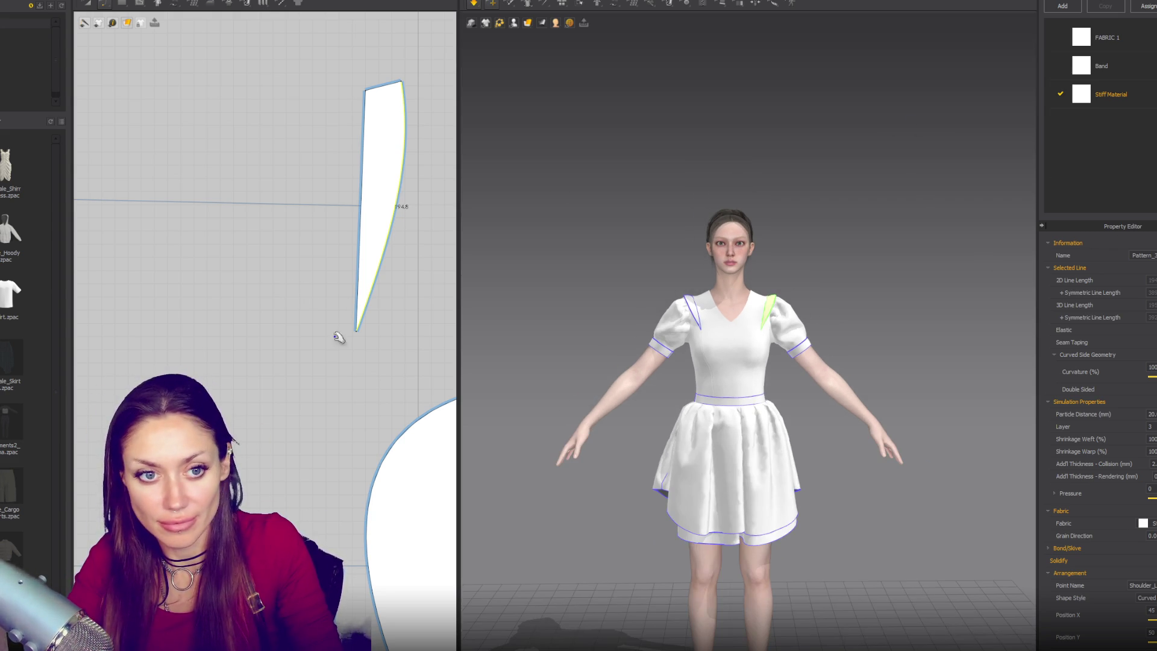
pyautogui.scroll(-3, 590, 460)
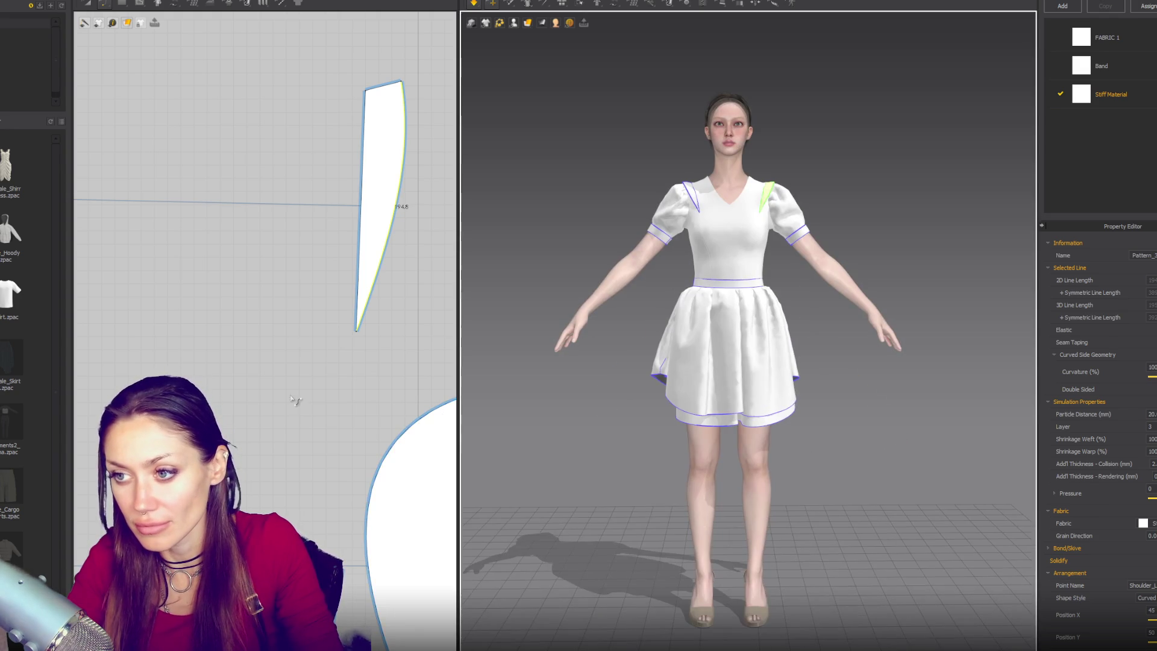
pyautogui.scroll(-5, 304, 391)
pyautogui.click(311, 374)
pyautogui.scroll(4, 281, 428)
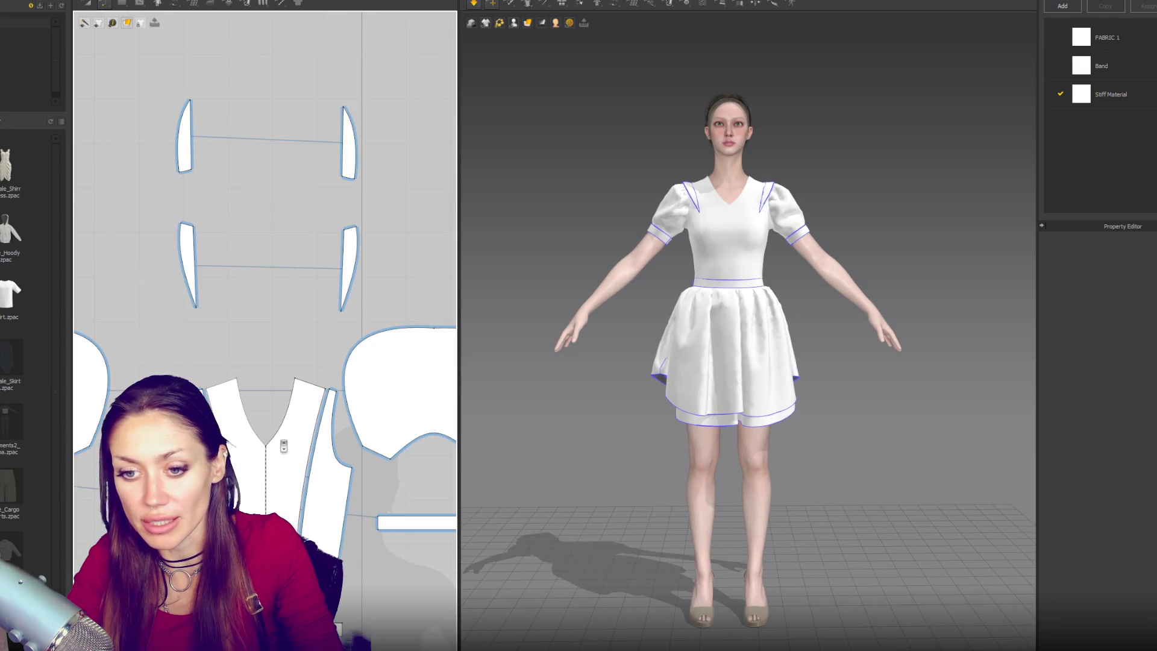
pyautogui.moveTo(635, 343); pyautogui.dragTo(332, 332, button='right')
pyautogui.moveTo(603, 362)
pyautogui.mouseDown(button='right')
pyautogui.moveTo(619, 384)
pyautogui.moveTo(707, 313)
pyautogui.moveTo(578, 463)
pyautogui.mouseUp(button='right')
pyautogui.scroll(5, 707, 313)
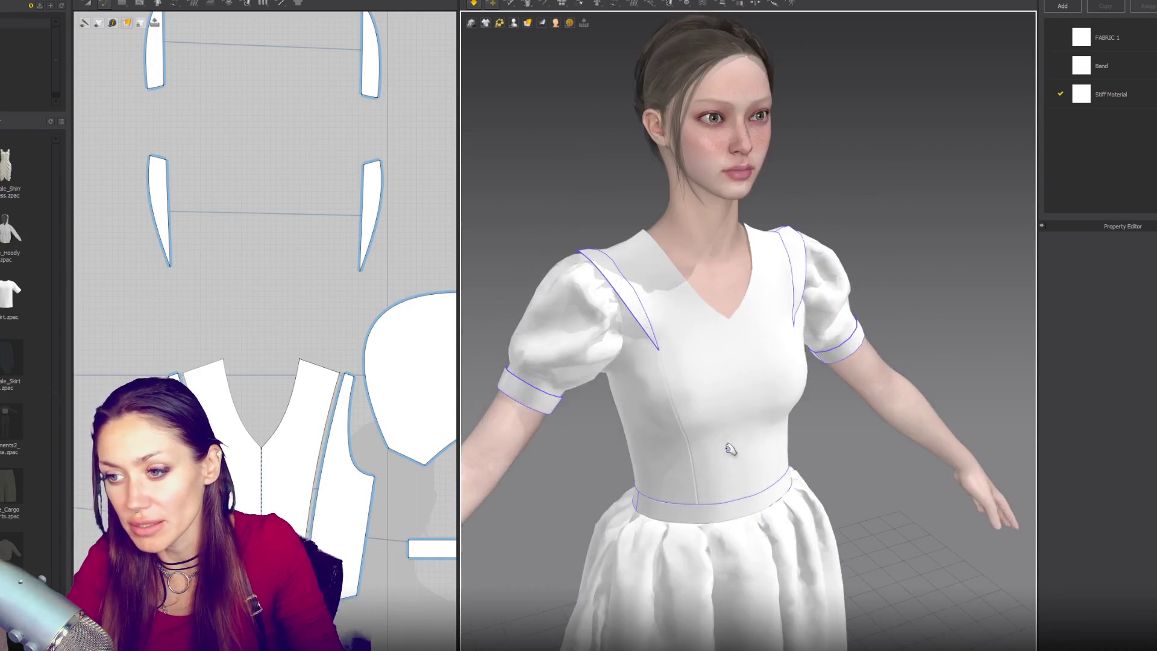
pyautogui.scroll(3, 607, 445)
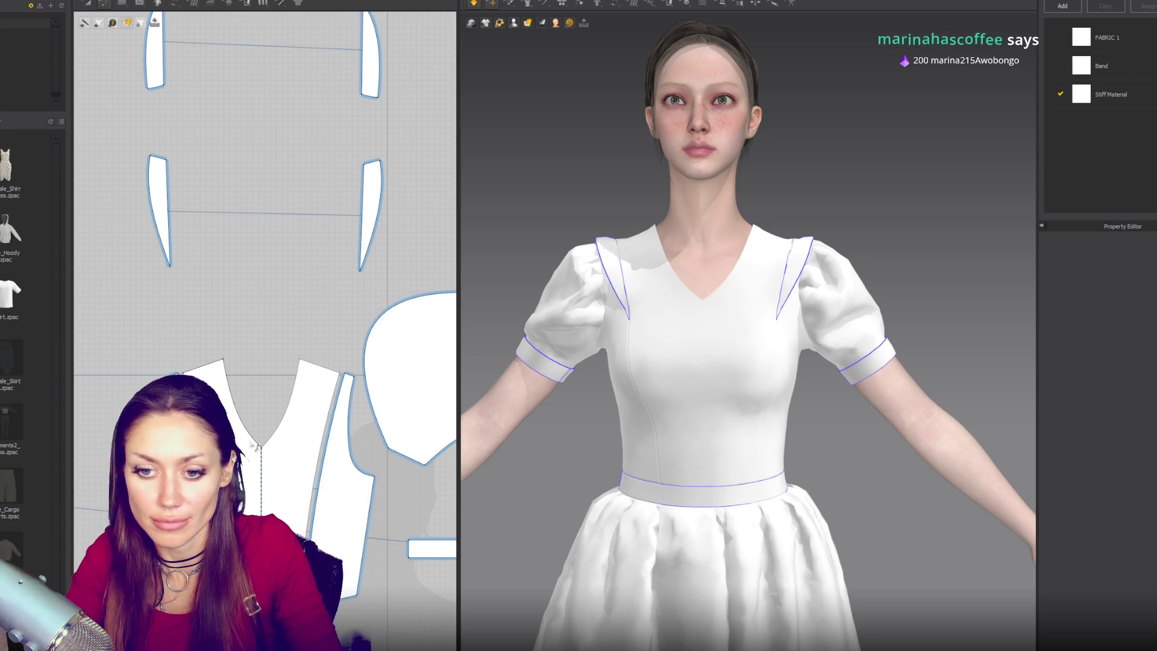
pyautogui.click(262, 449)
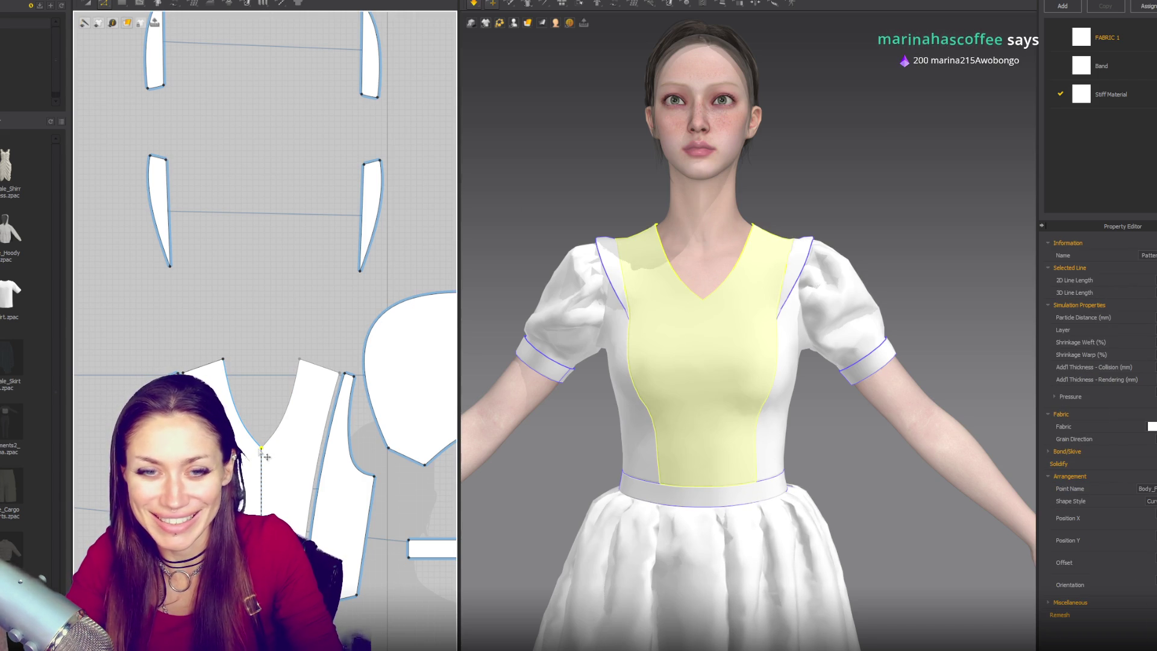
# Raise the V-neck point and bend the neckline curve into a smooth scoop, checking it from behind
pyautogui.moveTo(262, 417); pyautogui.dragTo(262, 410)
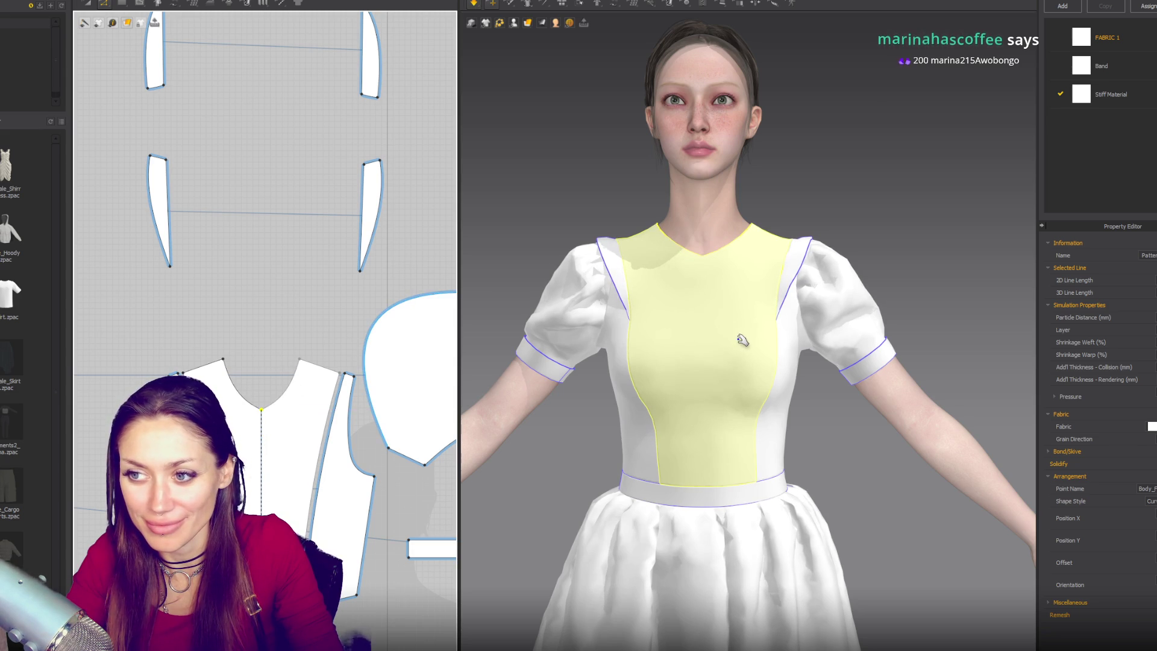
pyautogui.scroll(-2, 235, 320)
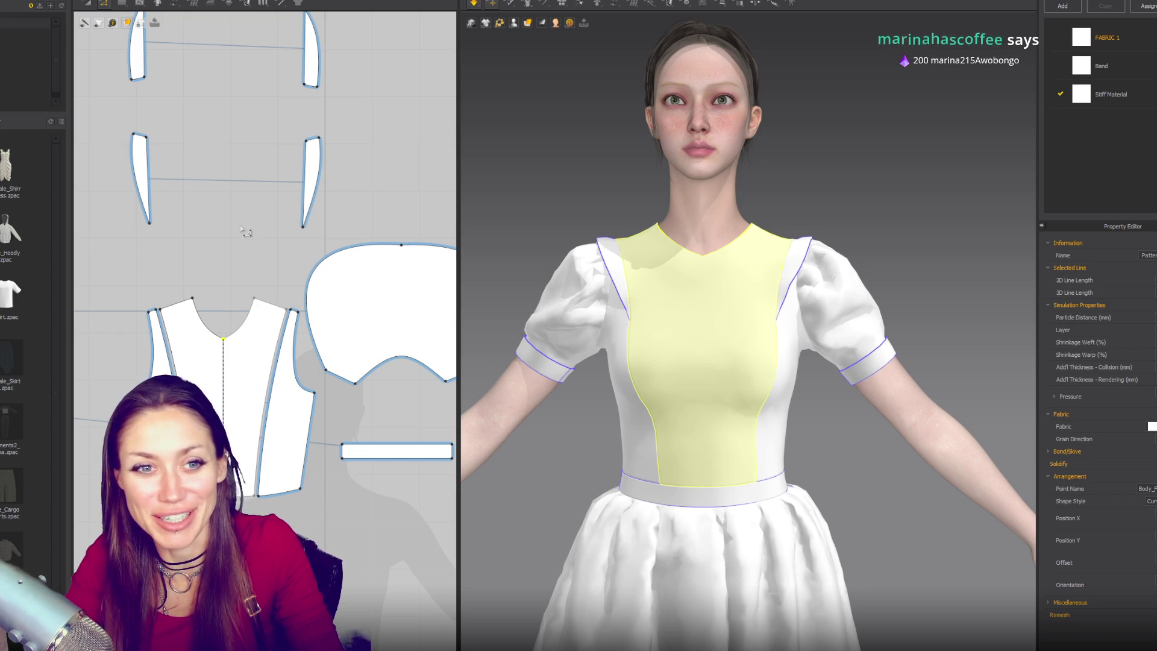
pyautogui.moveTo(850, 192)
pyautogui.mouseDown(button='right')
pyautogui.moveTo(581, 202)
pyautogui.moveTo(850, 201)
pyautogui.mouseUp(button='right')
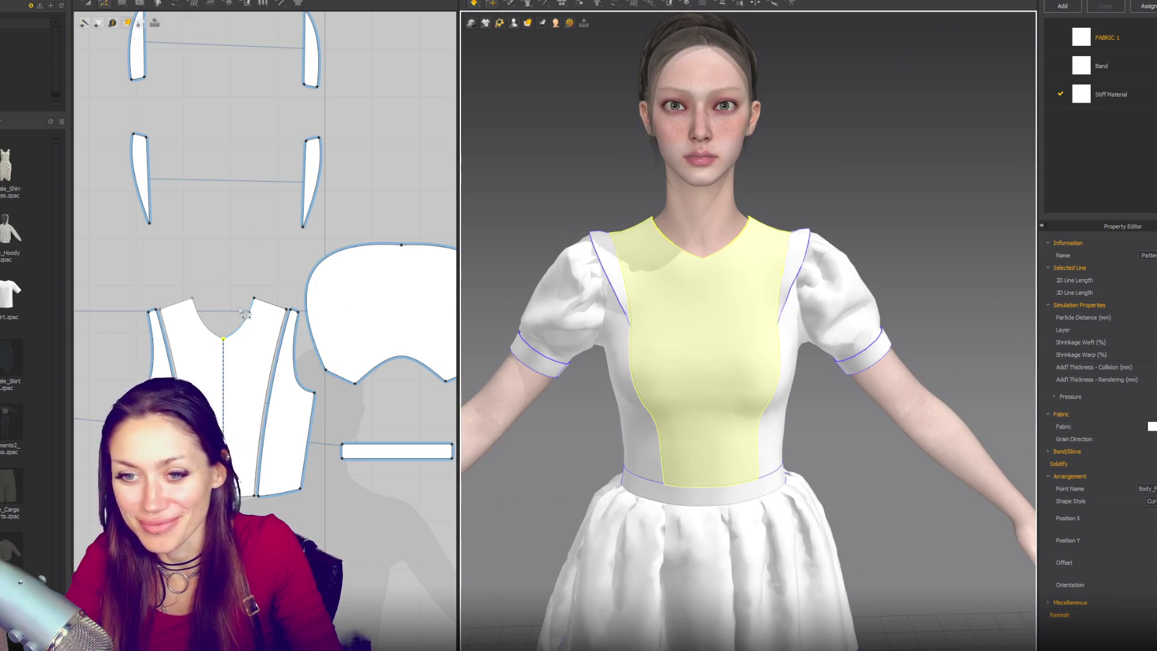
pyautogui.click(246, 329)
pyautogui.click(247, 329)
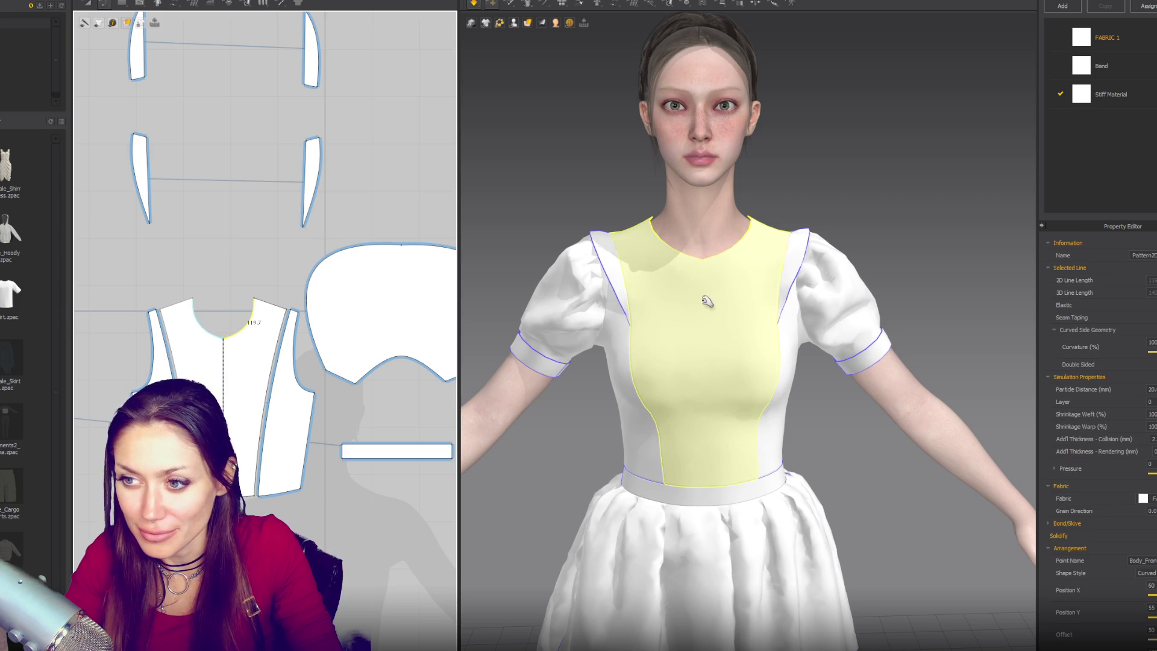
pyautogui.moveTo(243, 338); pyautogui.dragTo(245, 341)
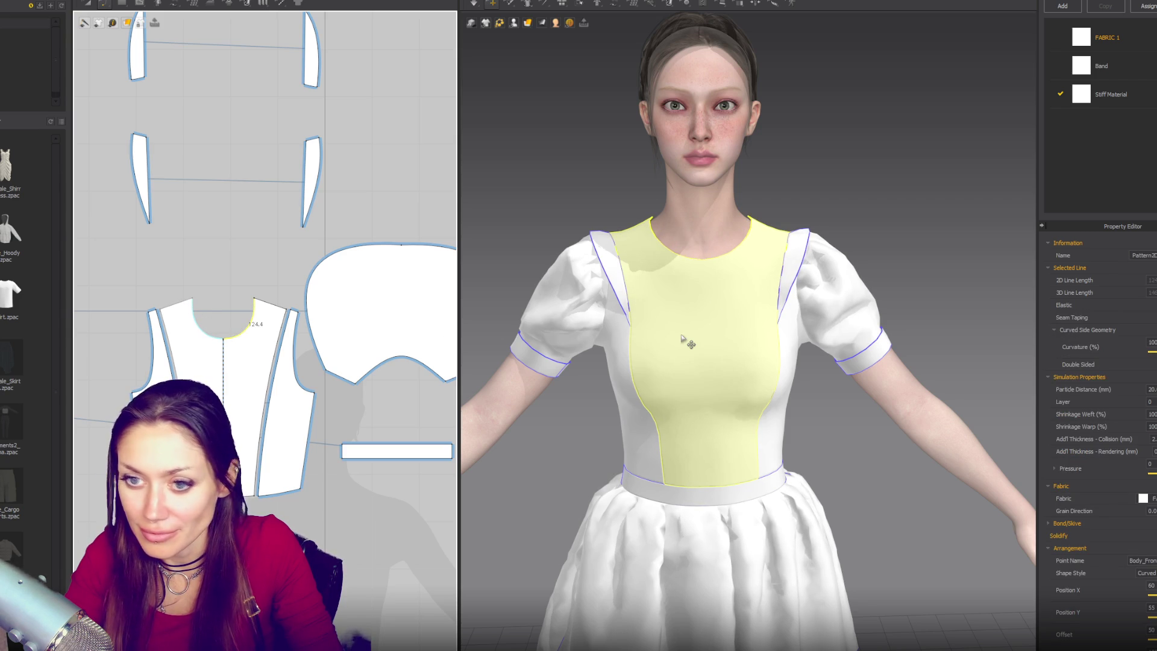
pyautogui.moveTo(683, 339)
pyautogui.mouseDown(button='right')
pyautogui.moveTo(693, 337)
pyautogui.moveTo(678, 287)
pyautogui.moveTo(817, 288)
pyautogui.mouseUp(button='right')
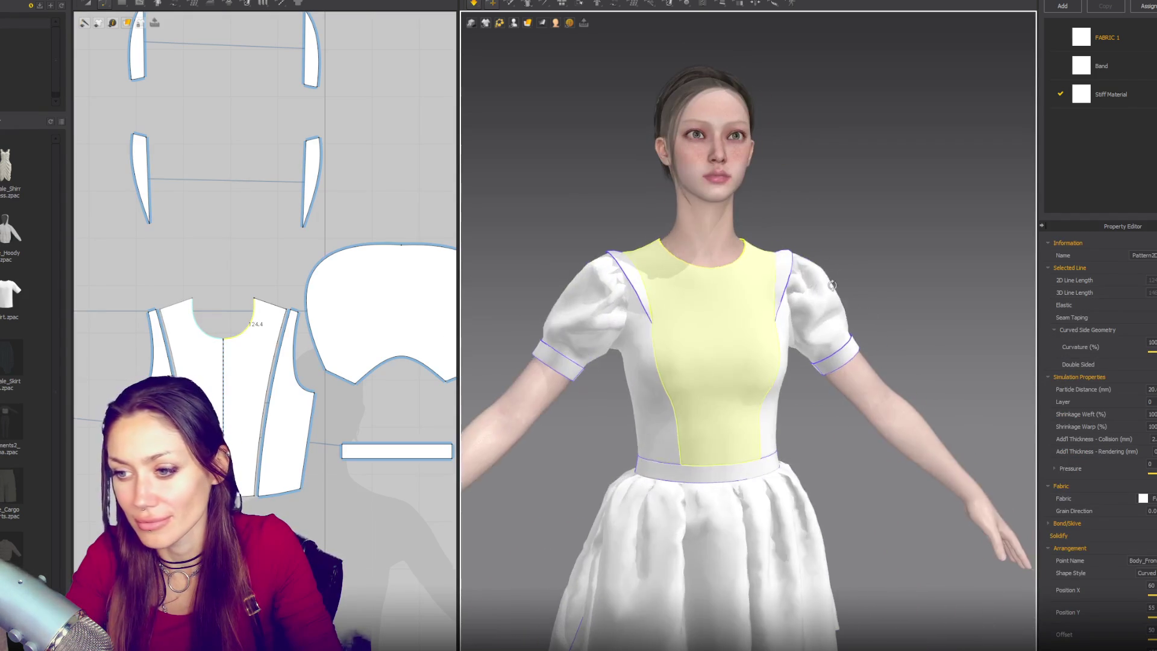
pyautogui.scroll(1, 258, 356)
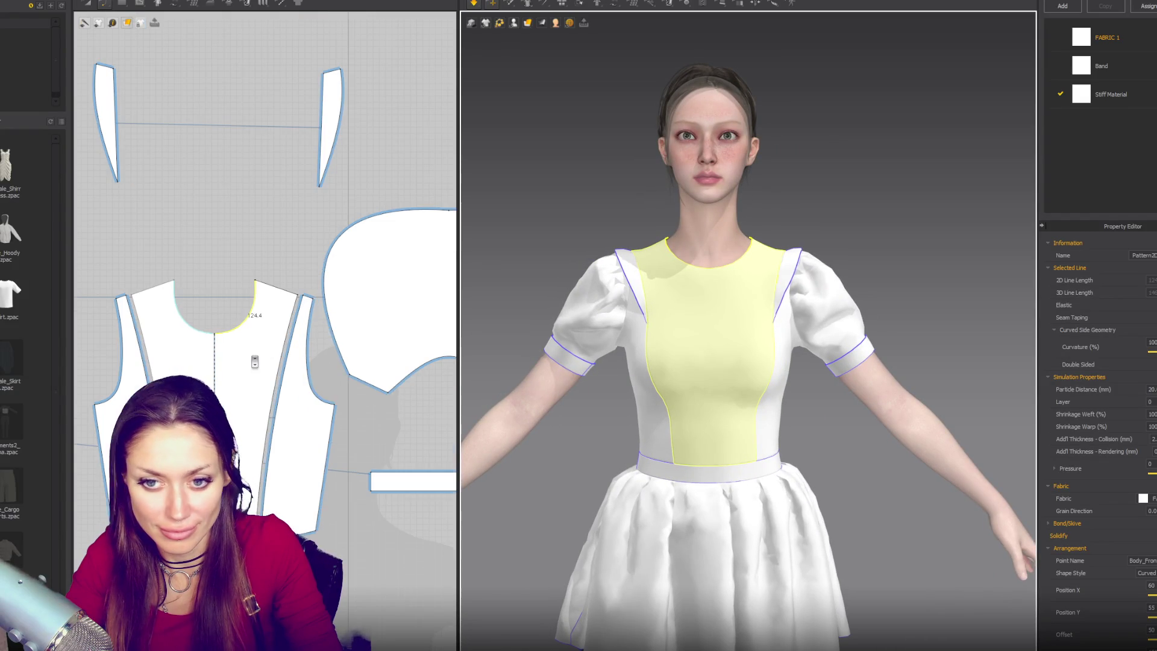
# Draw an internal line down the centre front from the neckline, then slide its top point left
pyautogui.press('v')
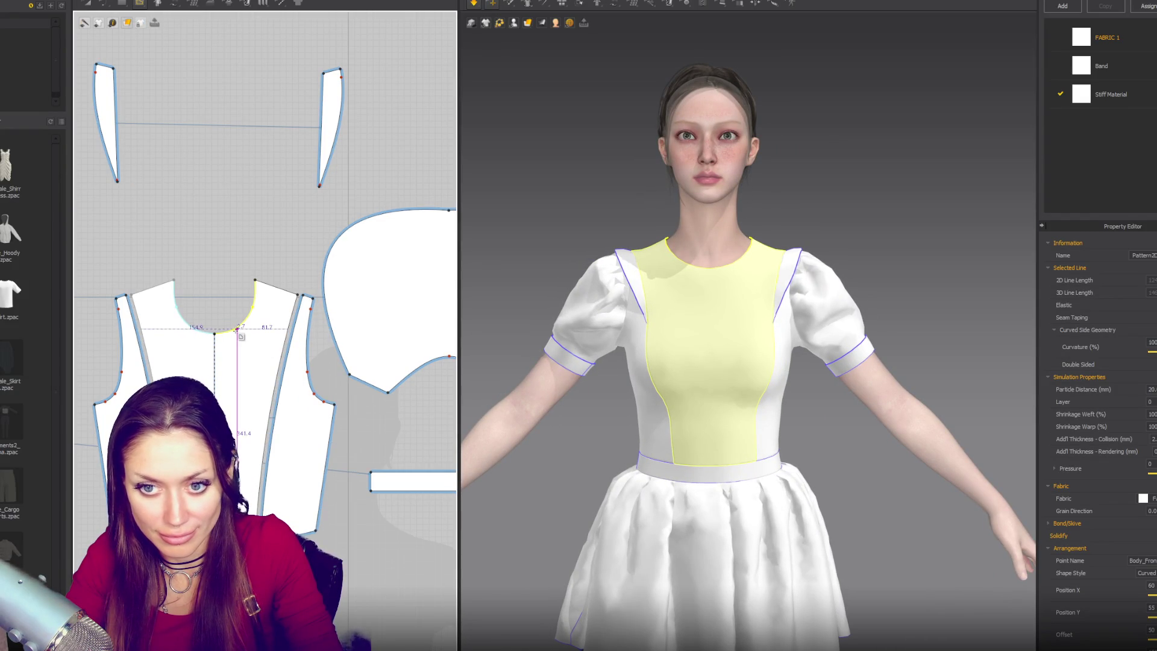
pyautogui.click(240, 329)
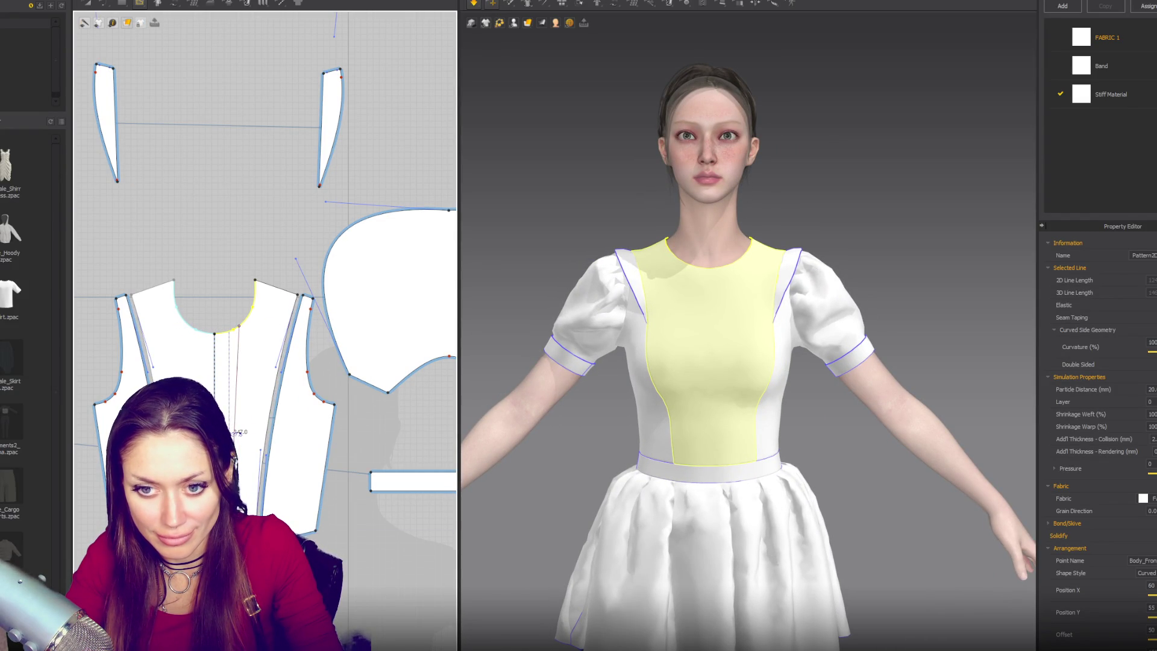
pyautogui.press('Return')
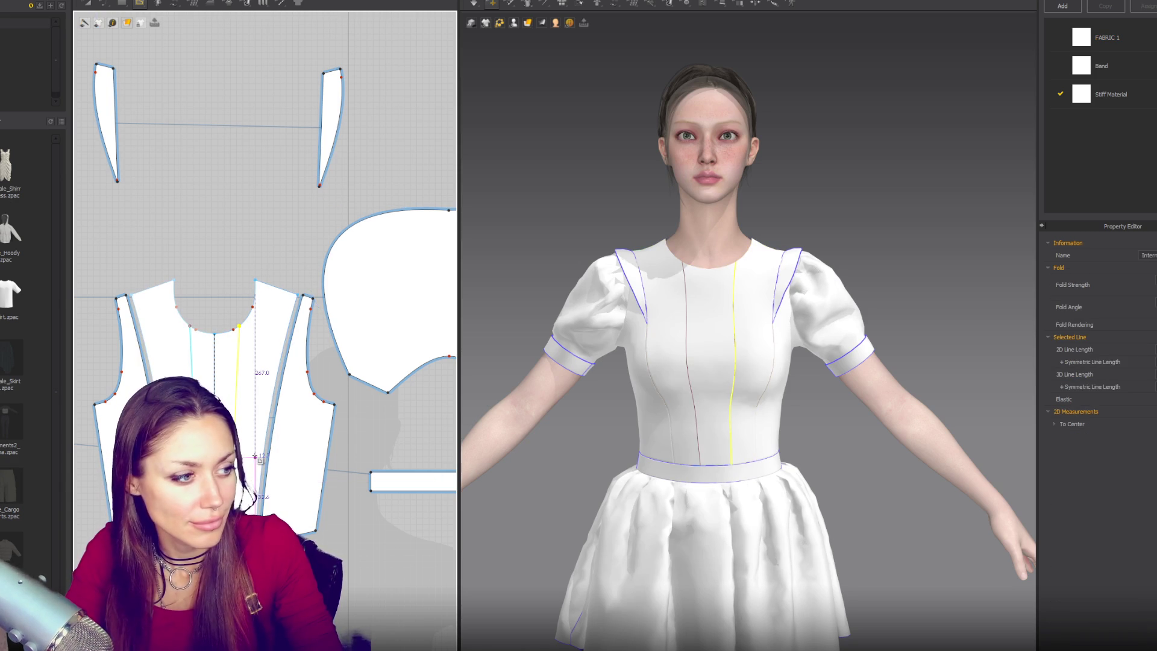
pyautogui.press('z')
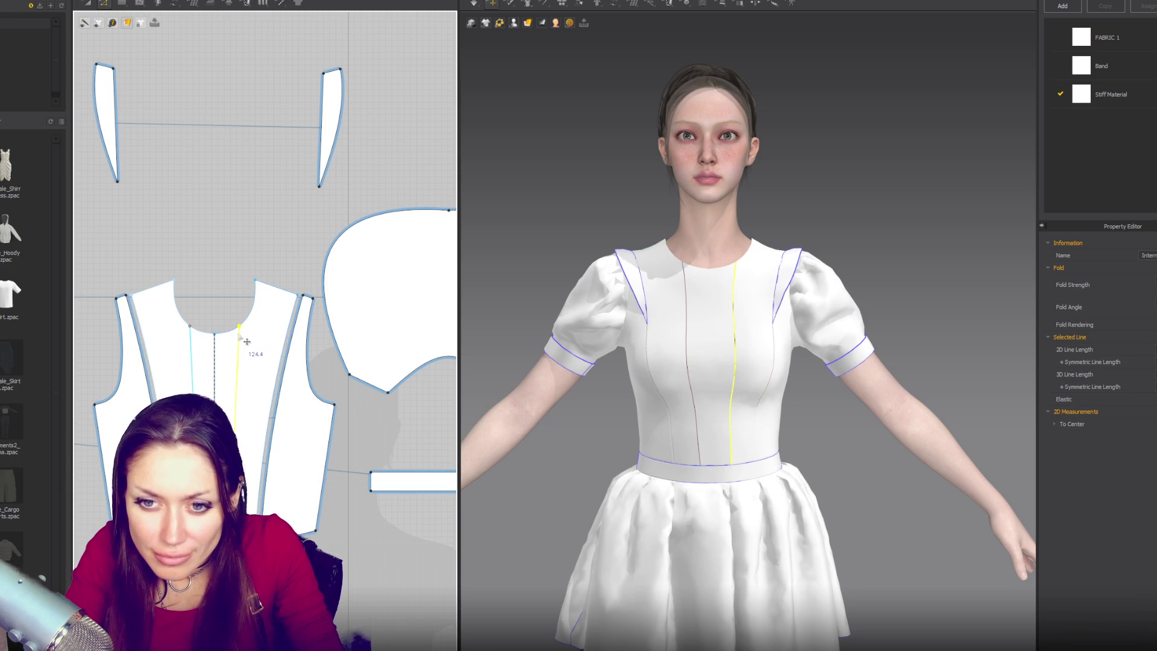
pyautogui.moveTo(240, 326); pyautogui.dragTo(230, 334)
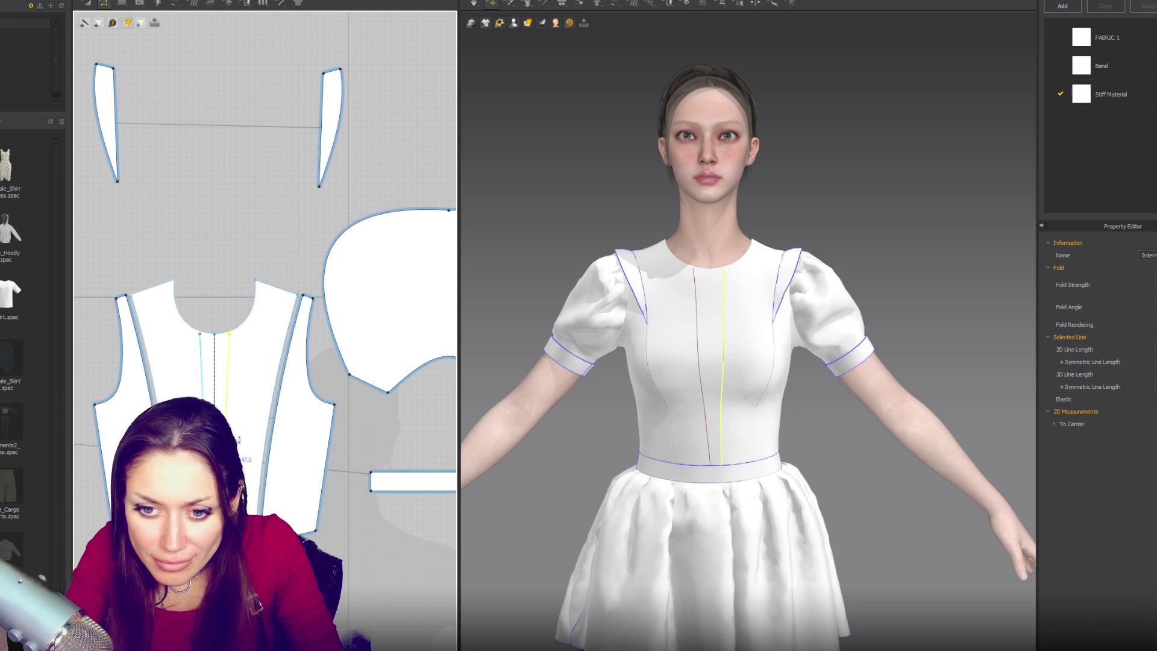
pyautogui.click(239, 341)
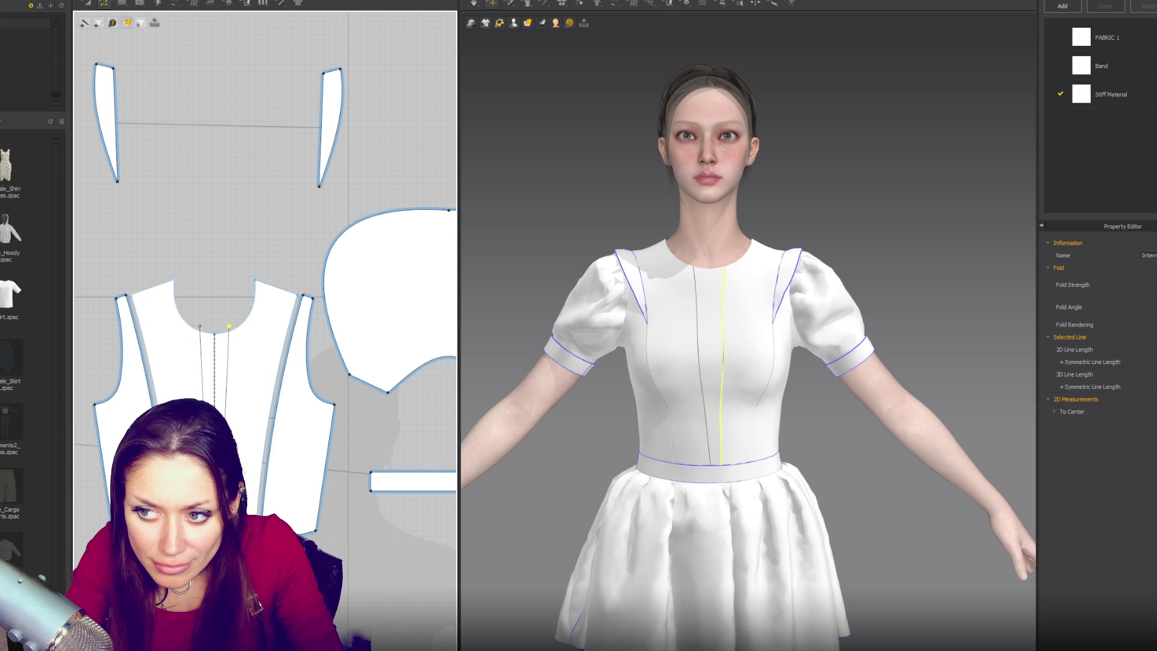
pyautogui.moveTo(239, 332); pyautogui.dragTo(234, 333)
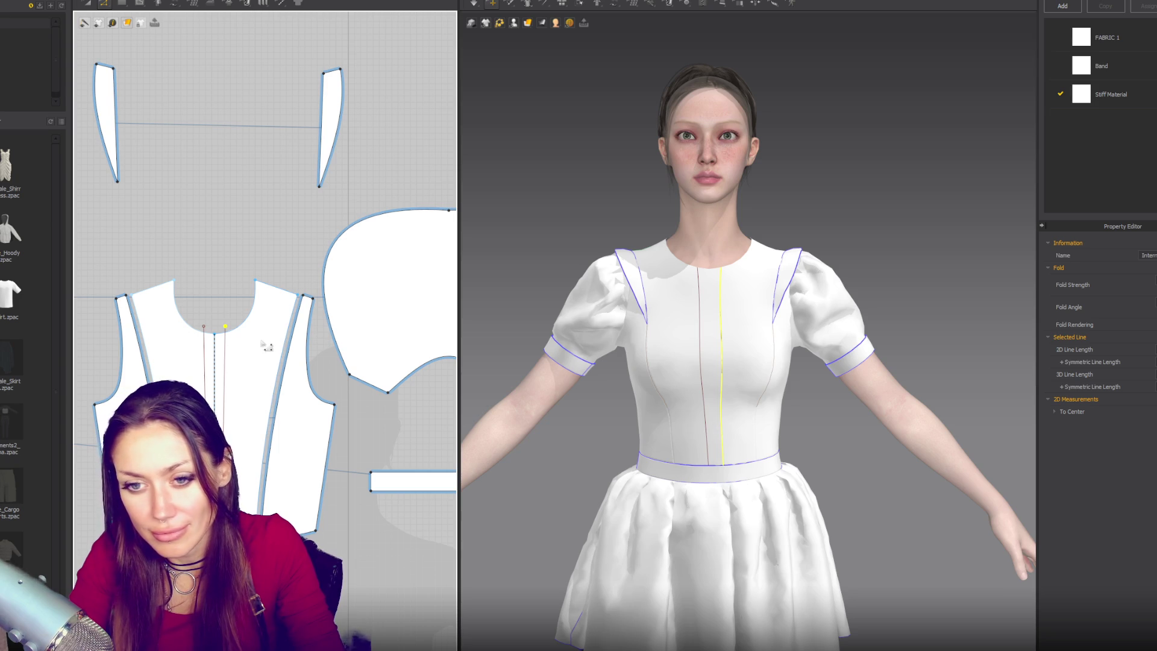
pyautogui.moveTo(235, 334); pyautogui.dragTo(231, 335)
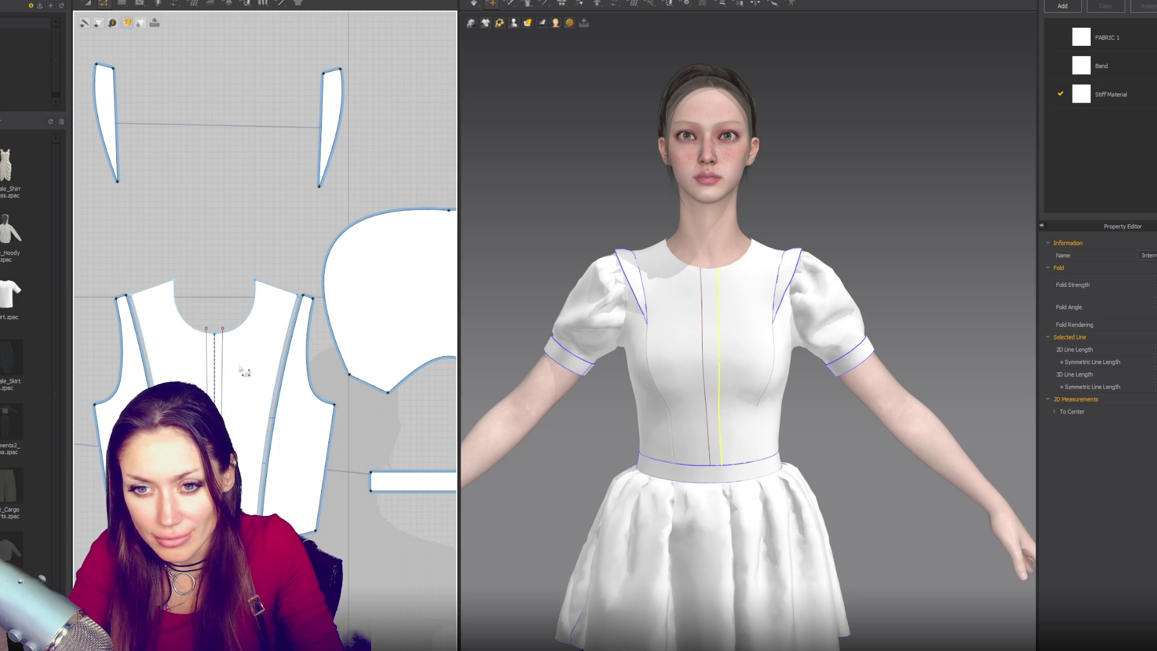
pyautogui.moveTo(227, 336); pyautogui.dragTo(227, 335)
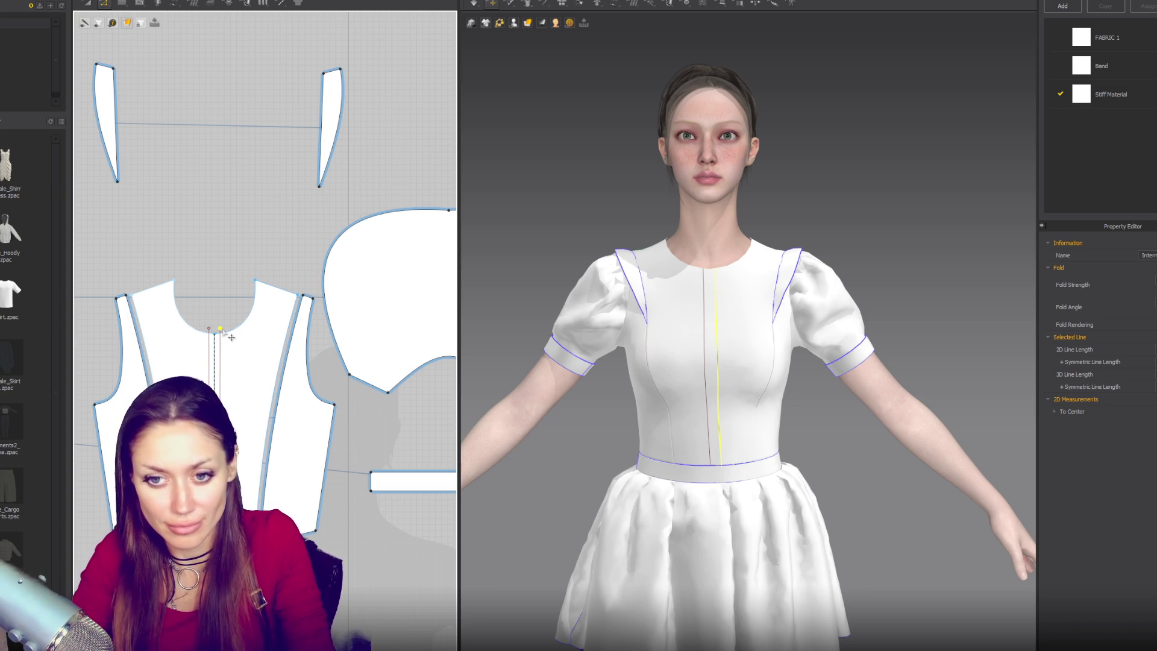
pyautogui.rightClick(220, 338)
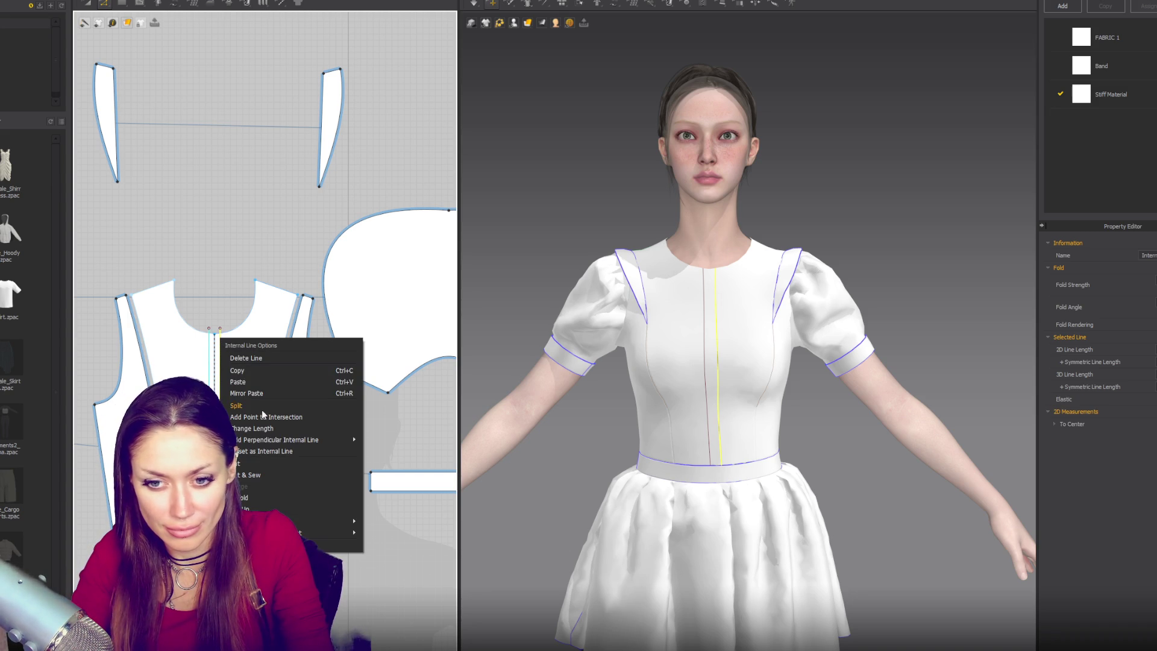
# Try splitting the front bodice and inserting a centre strip piece, then delete that piece
pyautogui.click(268, 476)
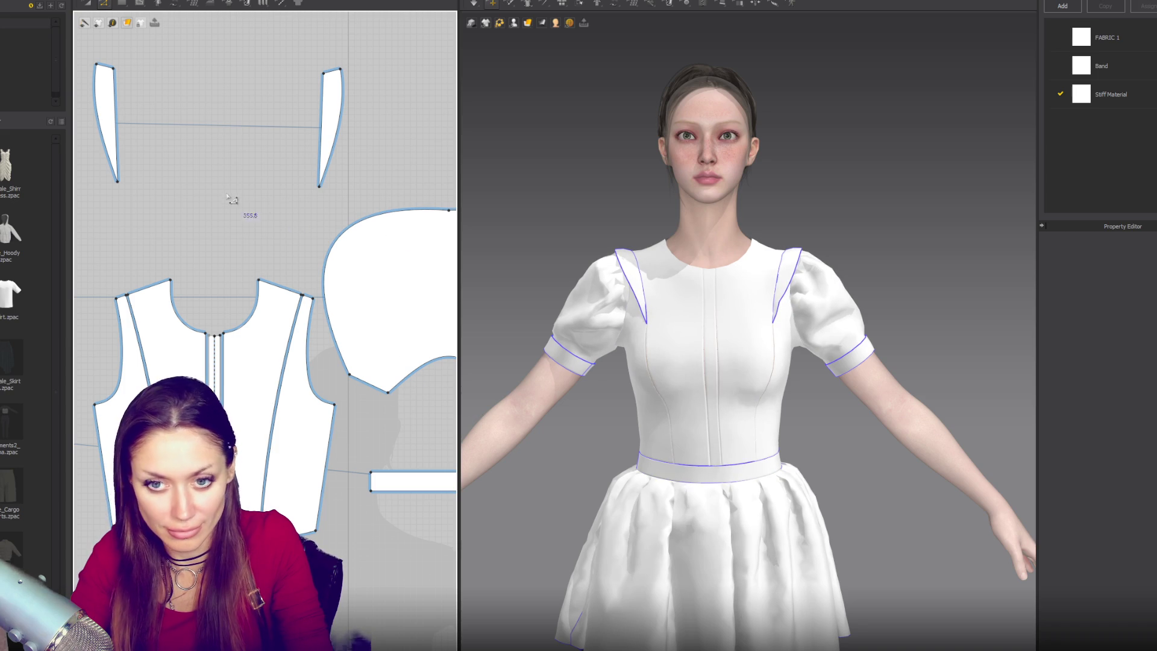
pyautogui.moveTo(330, 128)
pyautogui.mouseDown()
pyautogui.moveTo(245, 170)
pyautogui.moveTo(240, 160)
pyautogui.mouseUp()
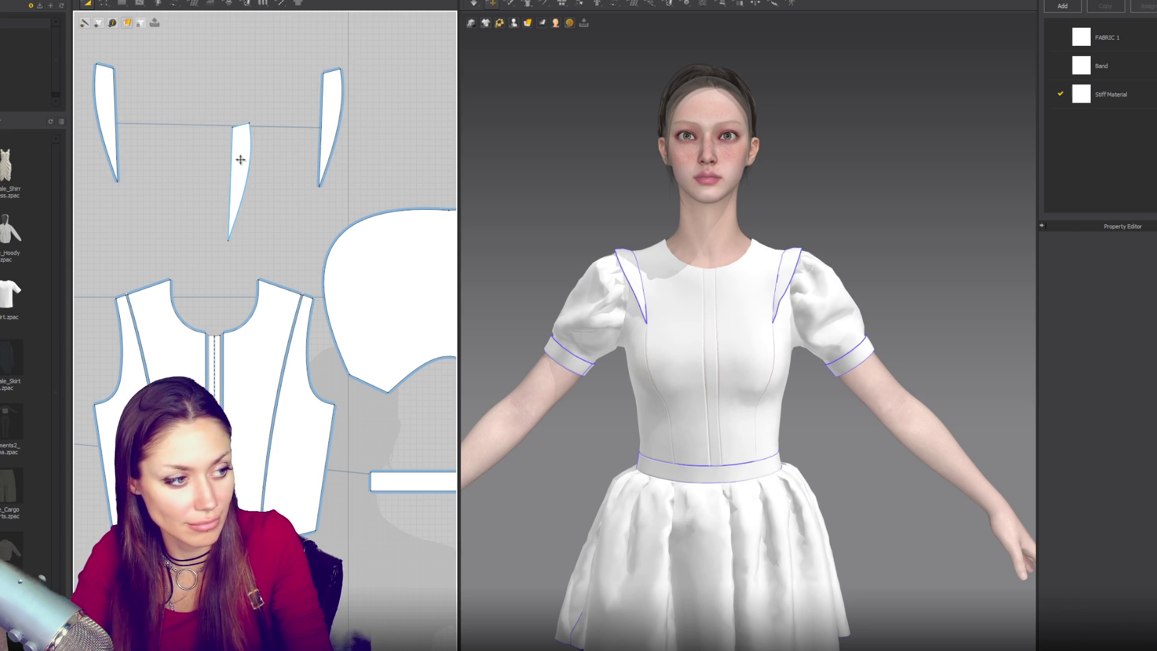
pyautogui.press('z')
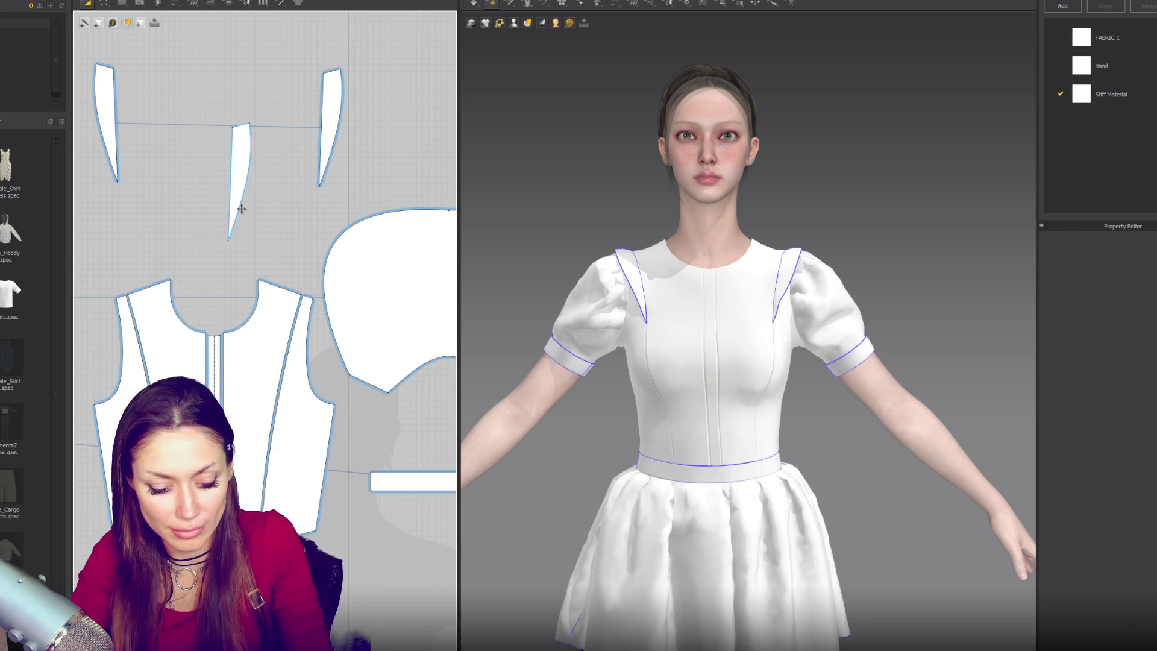
pyautogui.moveTo(241, 204); pyautogui.dragTo(243, 229)
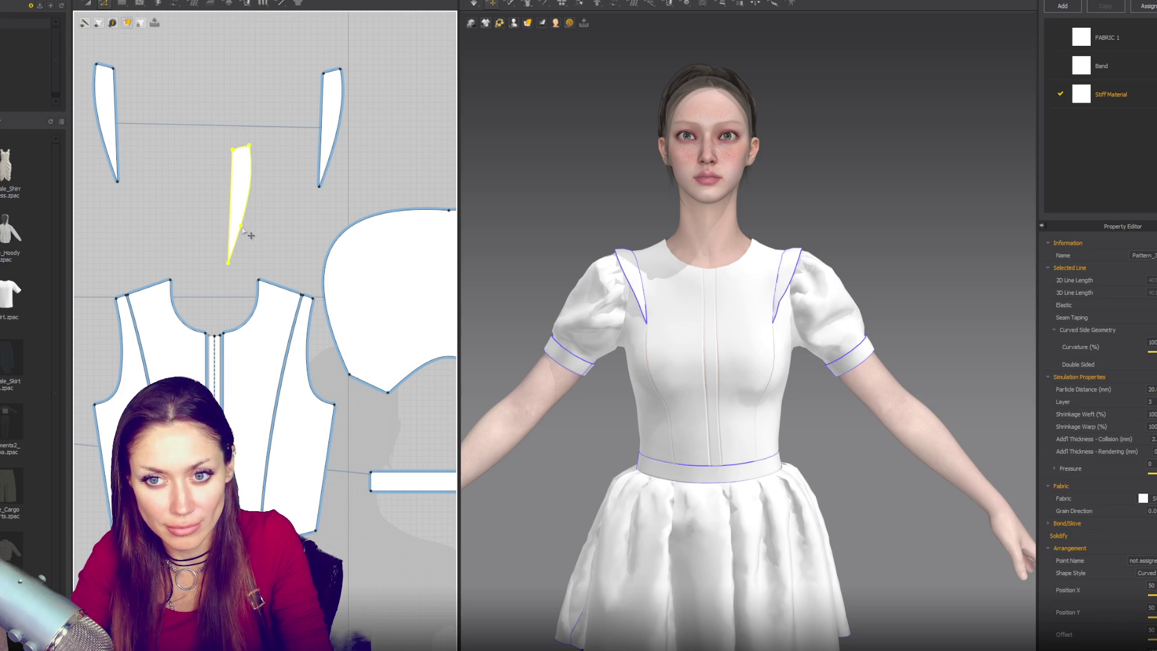
pyautogui.press('Delete')
# Draw a long, thin rectangular placket piece beside the bodice
pyautogui.press('v')
pyautogui.moveTo(214, 130)
pyautogui.mouseDown()
pyautogui.moveTo(237, 253)
pyautogui.moveTo(224, 307)
pyautogui.mouseUp()
pyautogui.press('a')
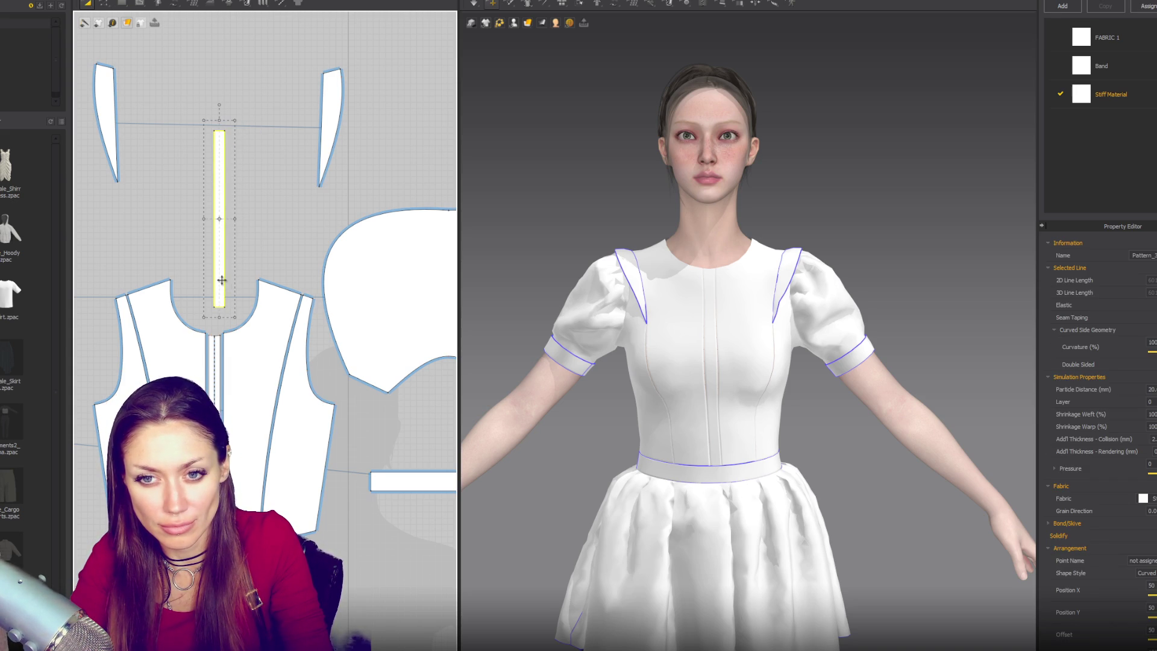
# Sew the strip's left edge to the front bodice's centre seam
pyautogui.press('n')
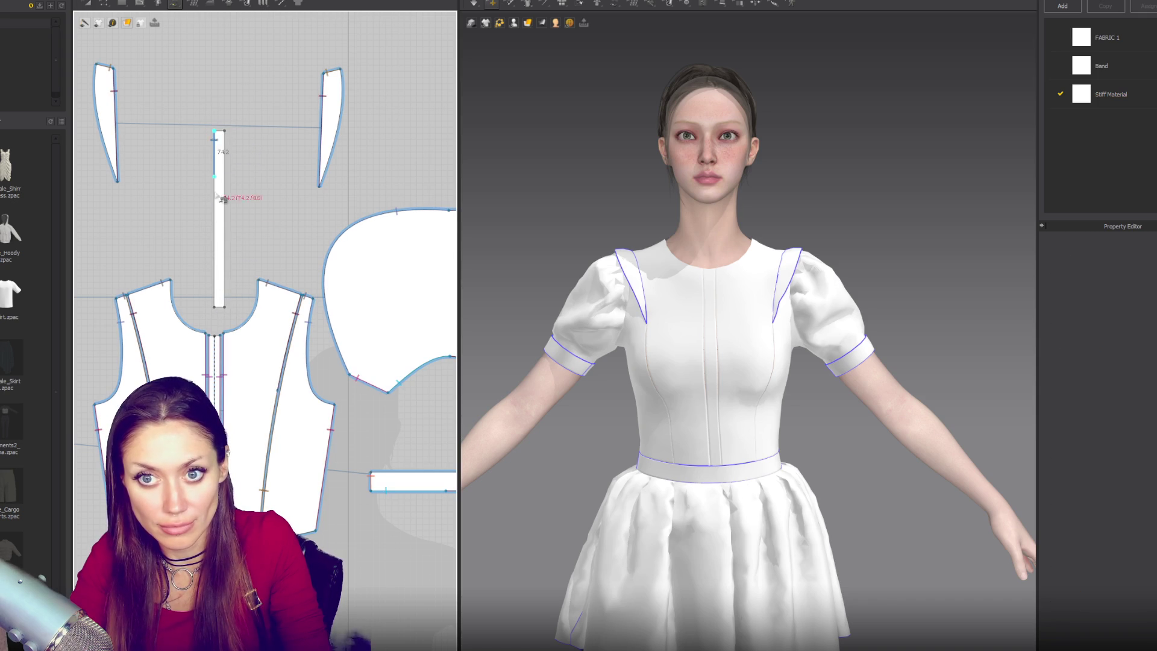
pyautogui.click(219, 313)
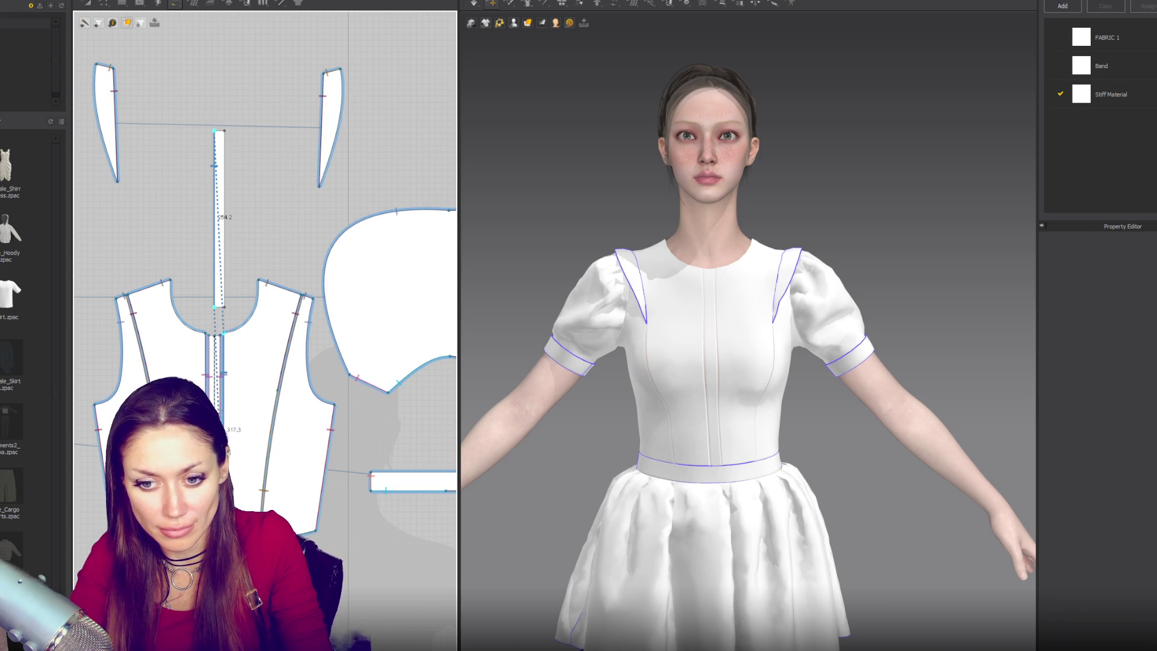
pyautogui.click(222, 338)
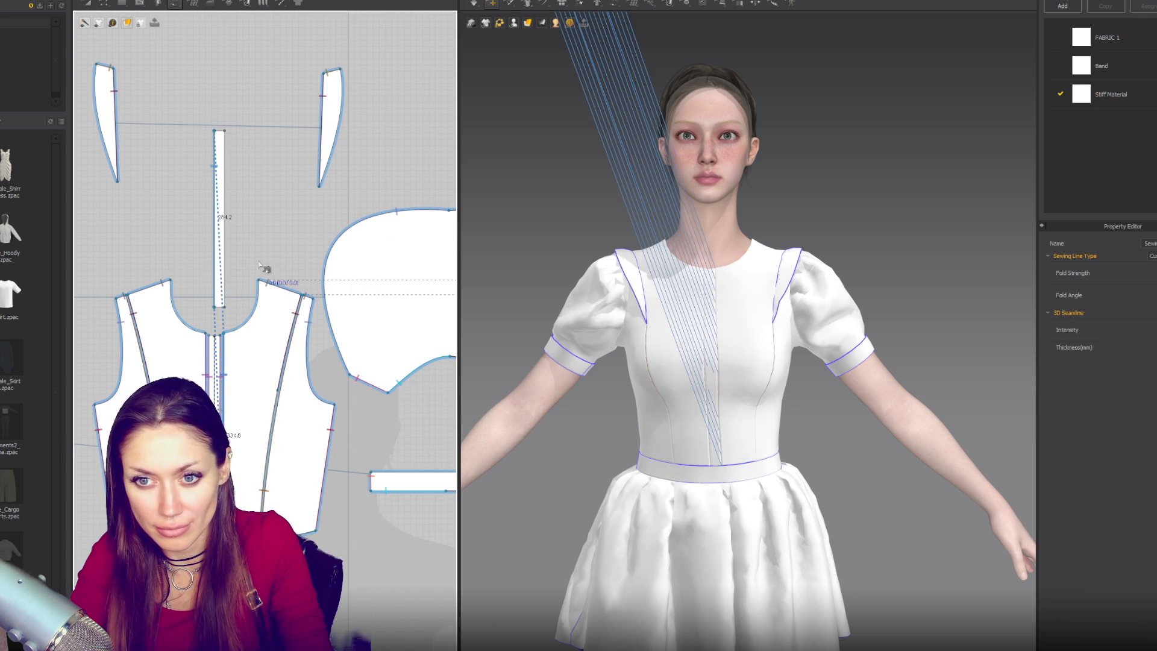
# Move the placket strip beside the bodice, paste a copy at the left, and simulate
pyautogui.press('a')
pyautogui.click(216, 256)
pyautogui.moveTo(215, 256); pyautogui.dragTo(342, 519)
pyautogui.hotkey('ctrl', 'c')
pyautogui.hotkey('ctrl', 'v')
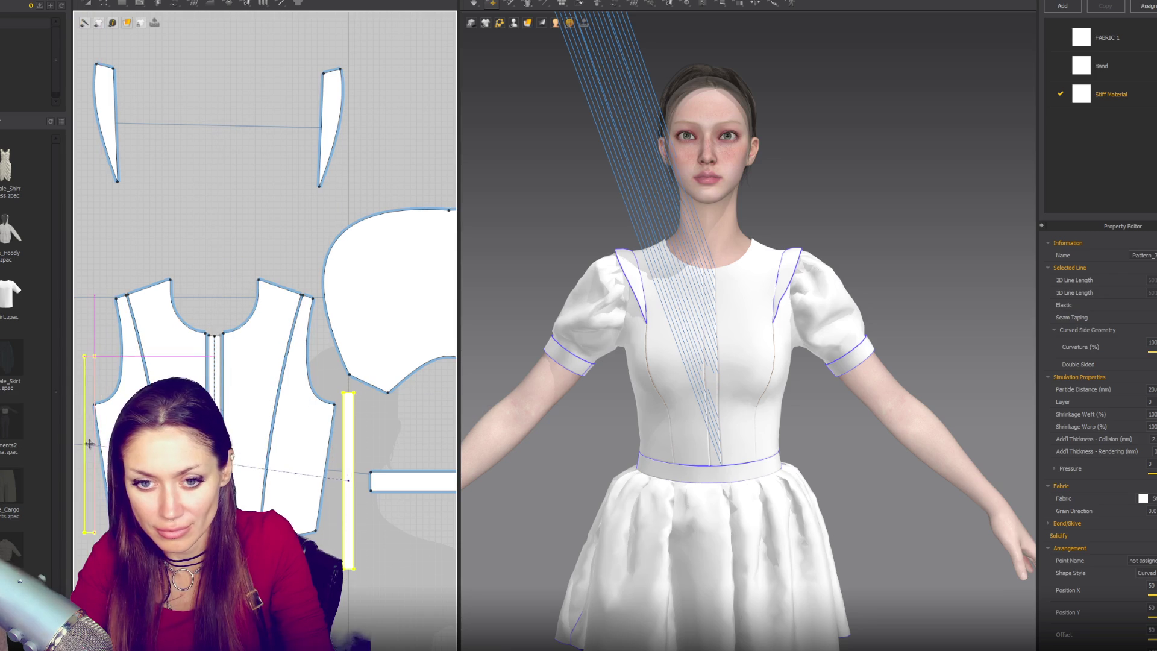
pyautogui.click(84, 462)
pyautogui.press('space')
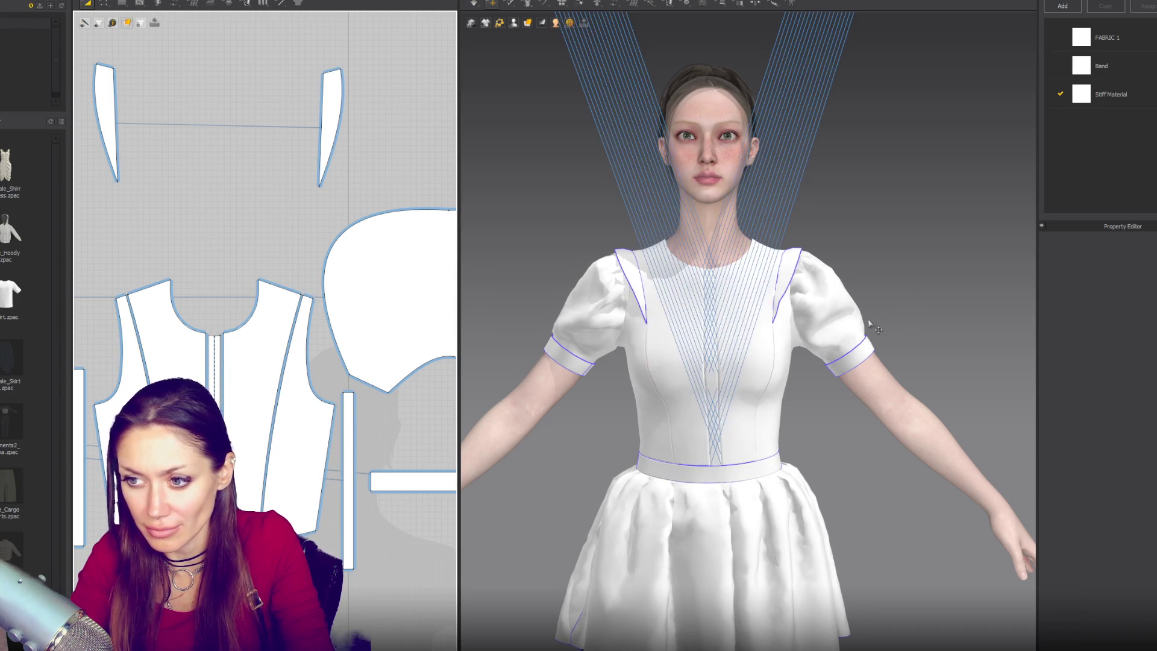
# Place the right strip on the avatar's right chest arrangement point and simulate it onto the bodice
pyautogui.click(354, 429)
pyautogui.click(544, 19)
pyautogui.click(554, 60)
pyautogui.click(769, 365)
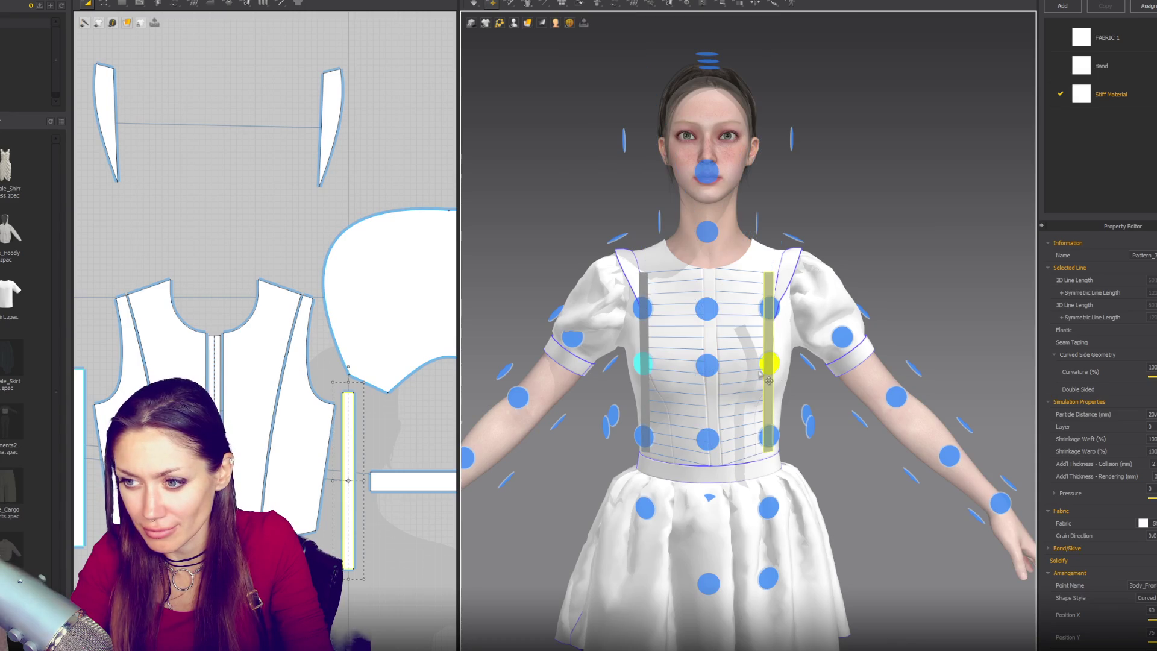
pyautogui.press('space')
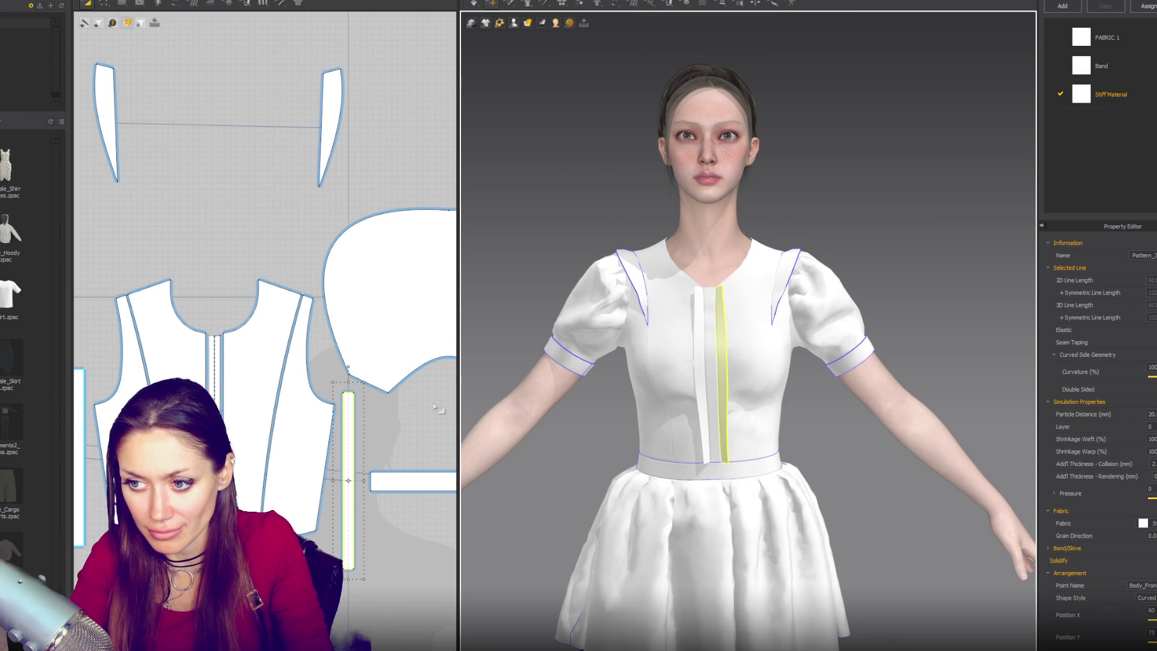
# Pull the strip's top edge up to the neckline, simulating between adjustments
pyautogui.moveTo(350, 384); pyautogui.dragTo(349, 347)
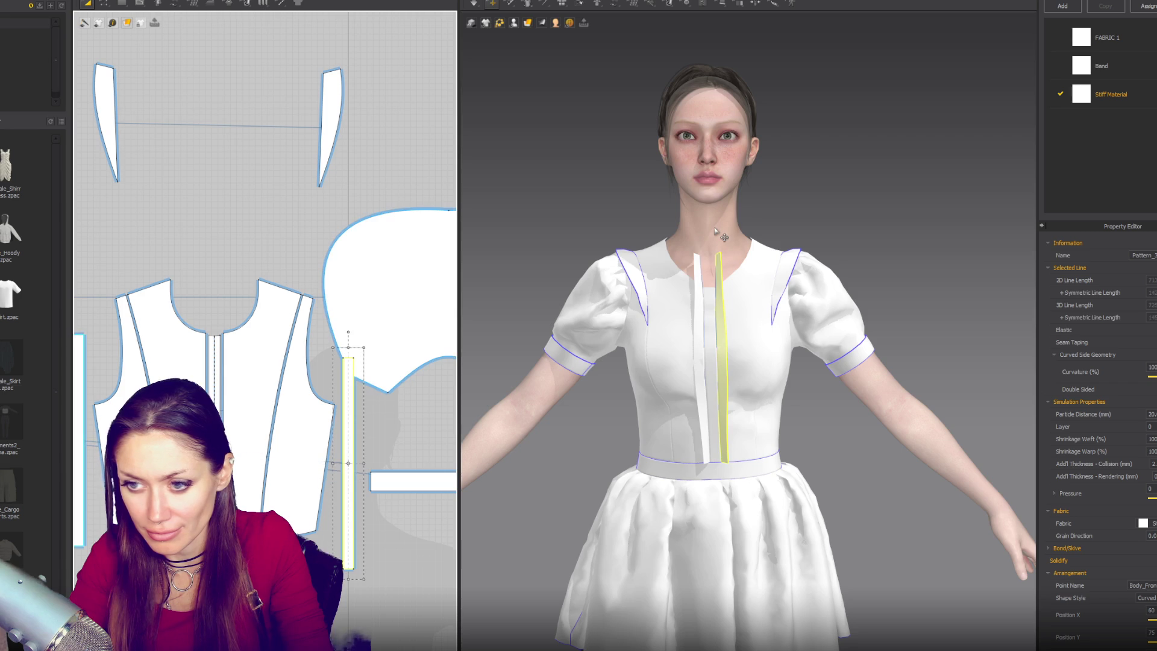
pyautogui.press('space')
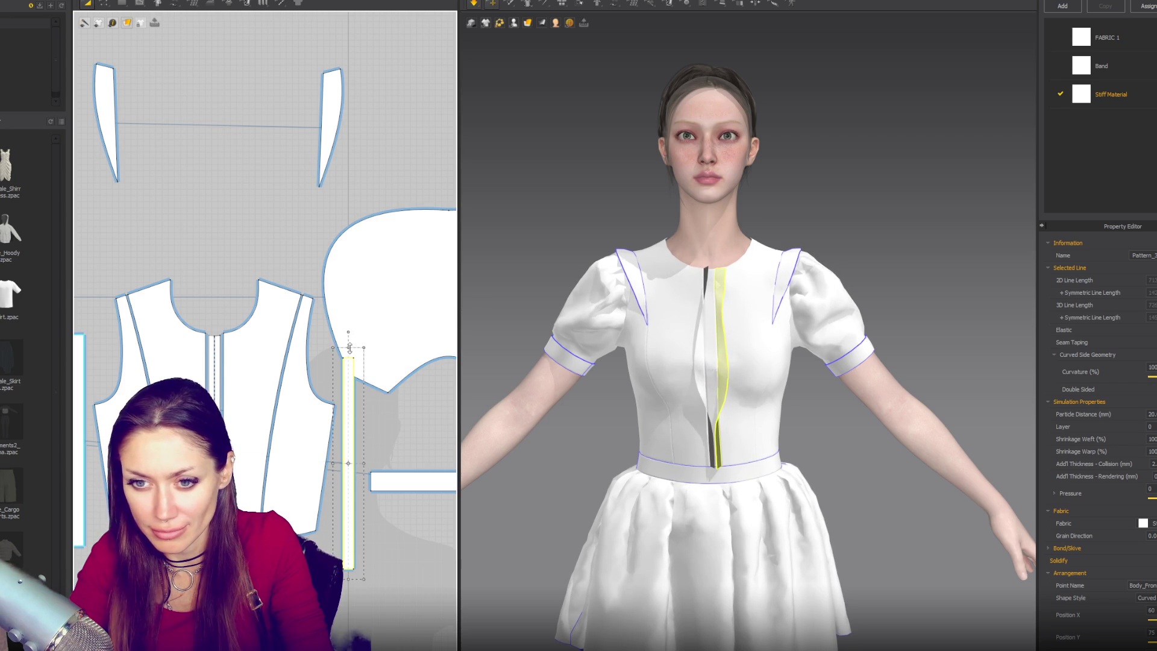
pyautogui.moveTo(349, 346); pyautogui.dragTo(348, 337)
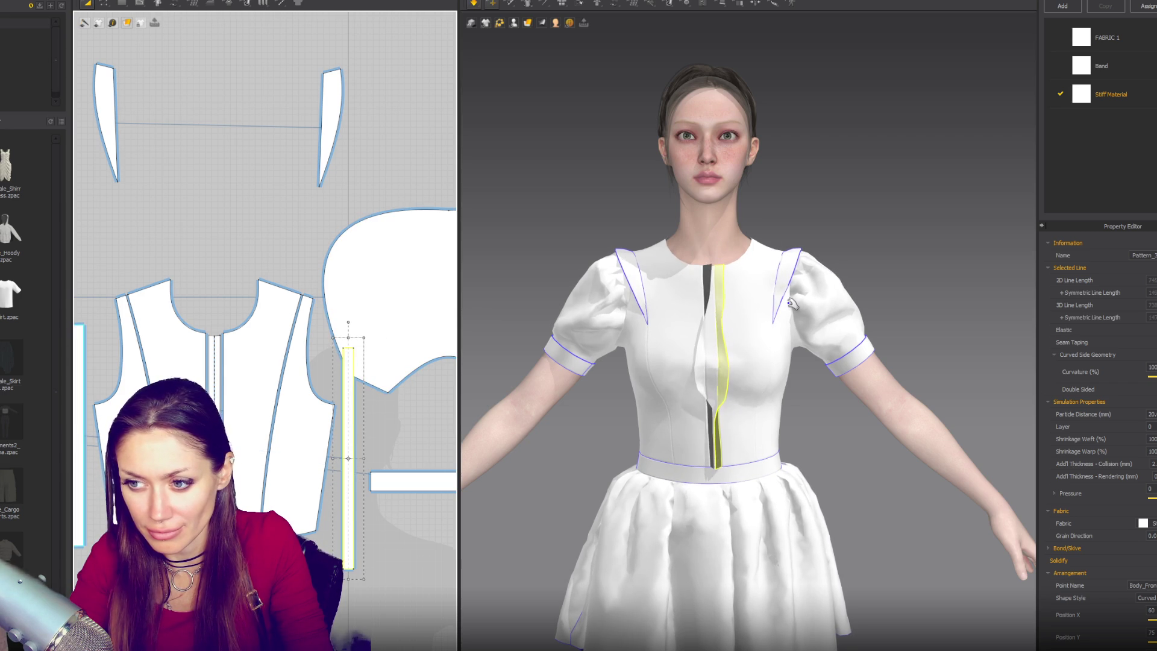
# Select the right sleeve, then both strip patterns, and clear the selection
pyautogui.press('n')
pyautogui.click(763, 294)
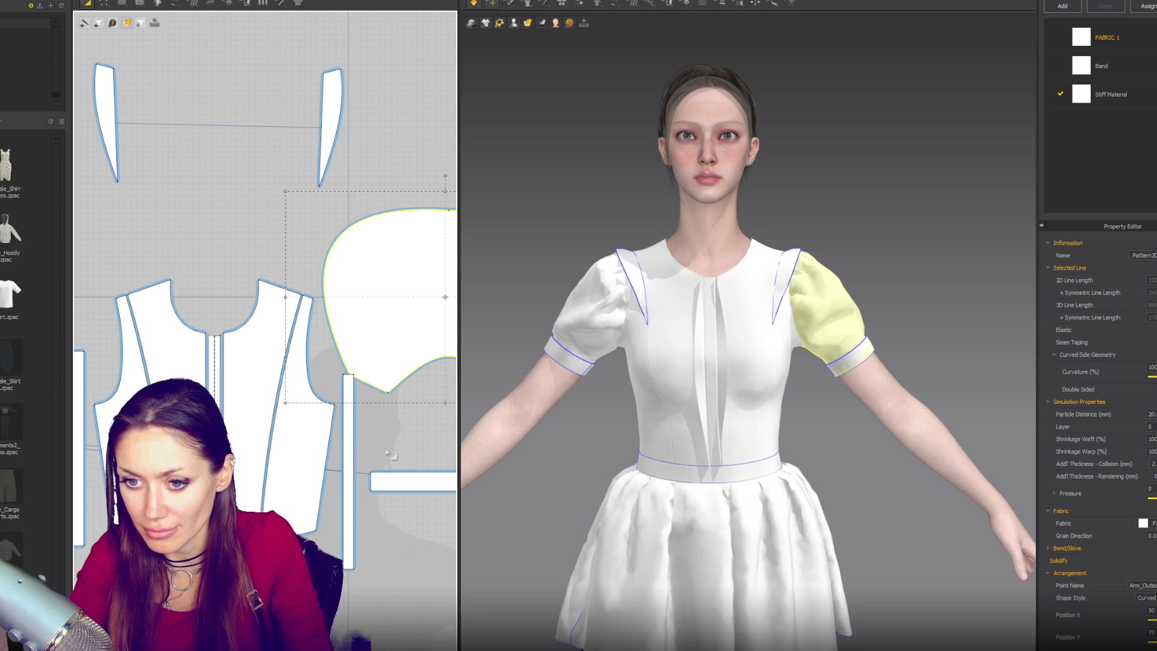
pyautogui.click(349, 449)
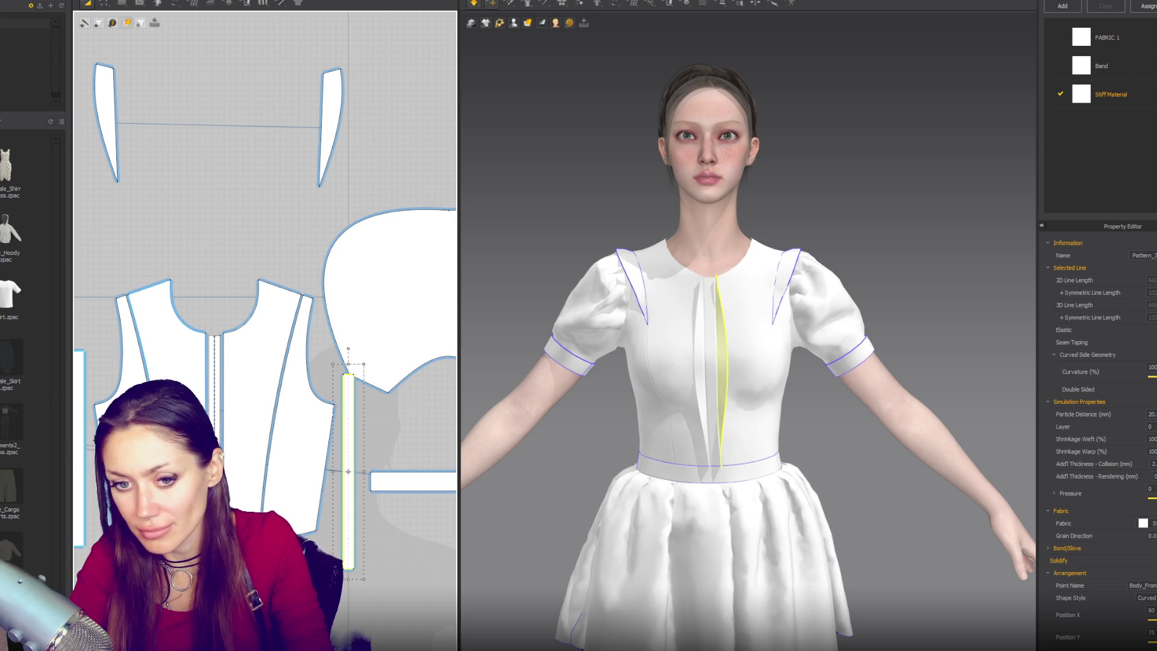
pyautogui.keyDown('shift'); pyautogui.click(78, 447); pyautogui.keyUp('shift')
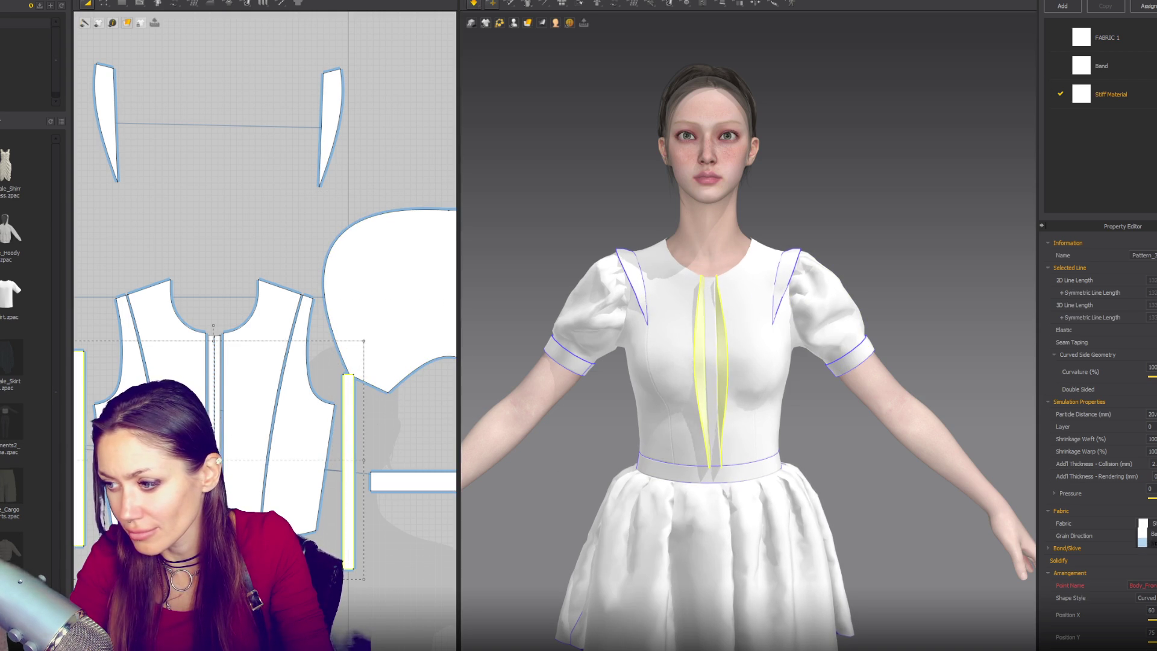
pyautogui.press('Escape')
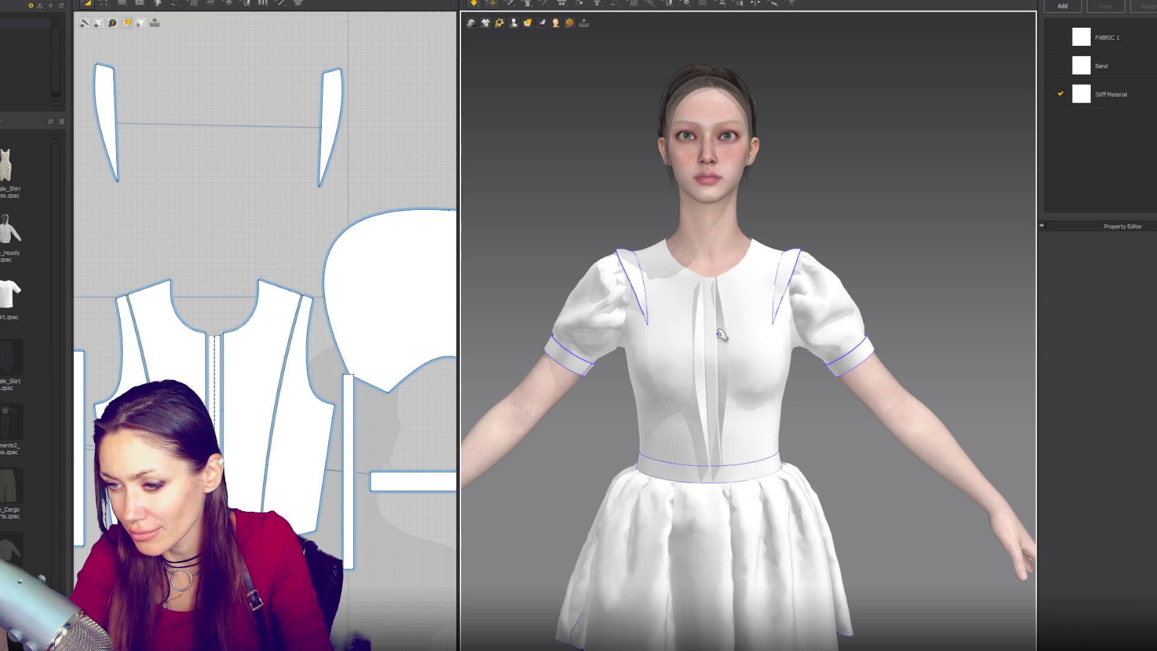
# Inspect the strip and centre-front seam lines in 3D with Edit Sewing
pyautogui.click(720, 338)
pyautogui.press('b')
pyautogui.scroll(3, 722, 343)
pyautogui.click(705, 334)
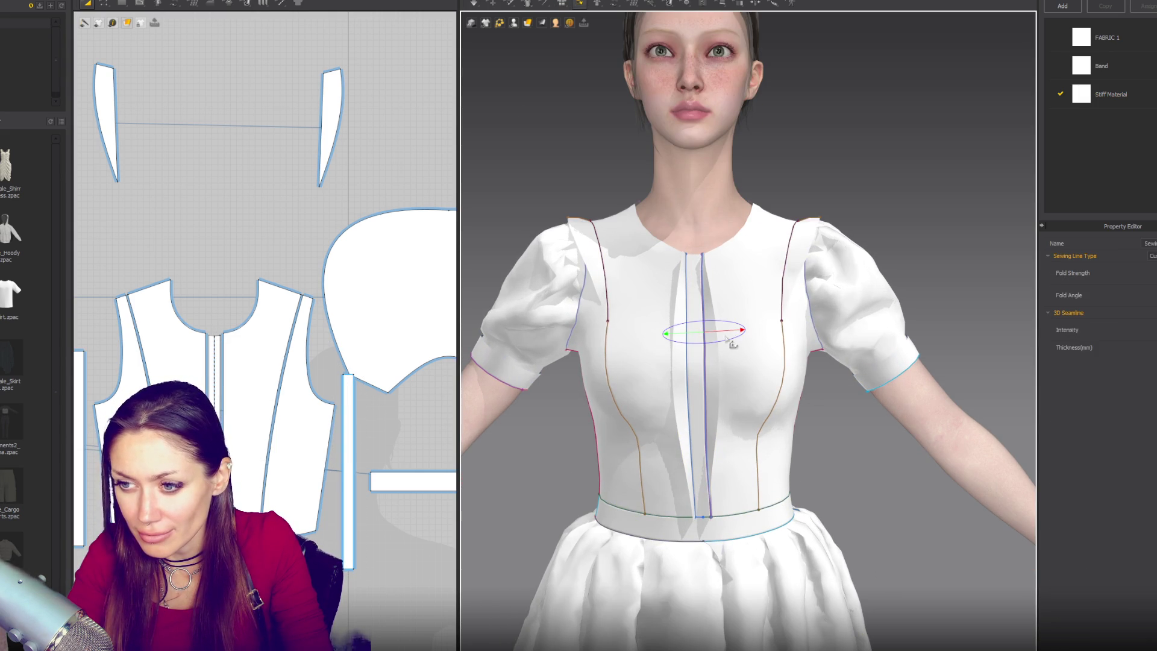
pyautogui.press('q')
pyautogui.scroll(-4, 820, 214)
pyautogui.moveTo(813, 233)
pyautogui.mouseDown(button='right')
pyautogui.moveTo(667, 255)
pyautogui.moveTo(832, 261)
pyautogui.moveTo(793, 255)
pyautogui.moveTo(783, 268)
pyautogui.mouseUp(button='right')
pyautogui.press('b')
pyautogui.scroll(2, 237, 308)
pyautogui.scroll(-2, 229, 340)
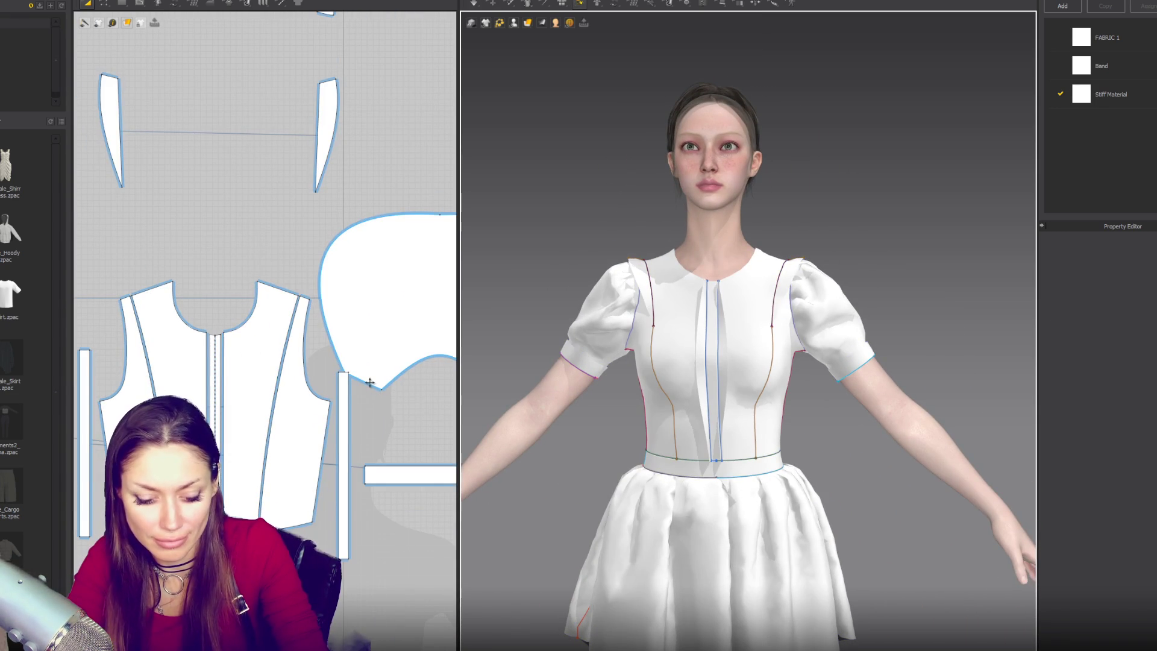
# Sew the top edges of both placket strips to the bodice neckline, then select the right strip
pyautogui.press('n')
pyautogui.click(343, 373)
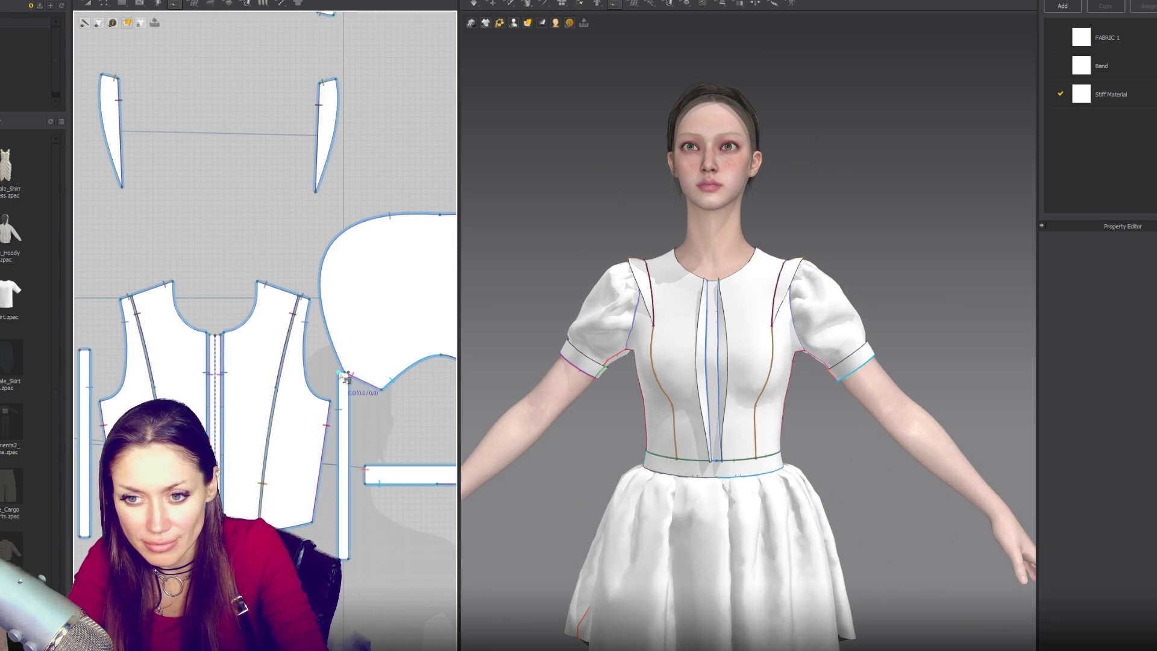
pyautogui.click(226, 331)
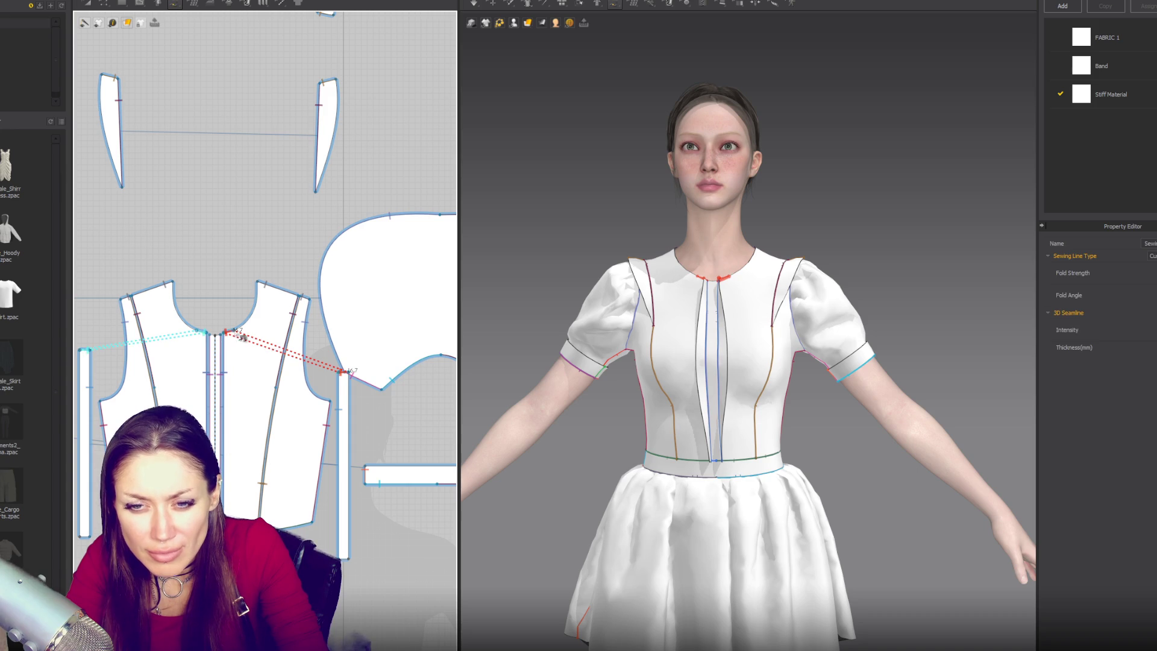
pyautogui.click(84, 350)
pyautogui.click(205, 331)
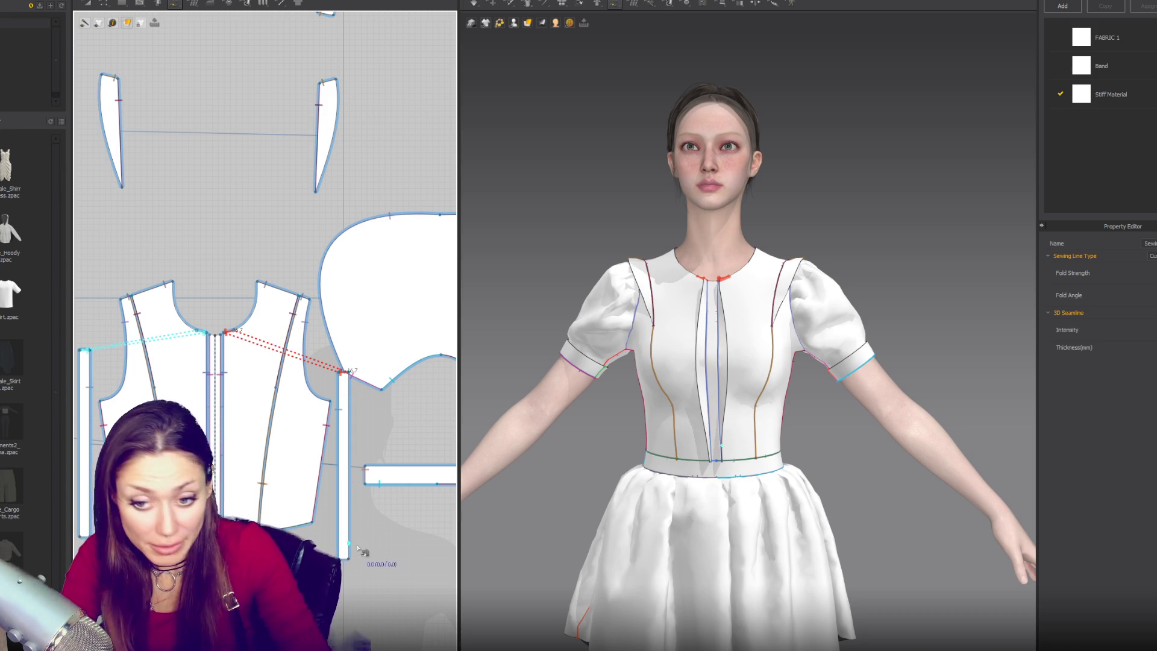
pyautogui.press('Return')
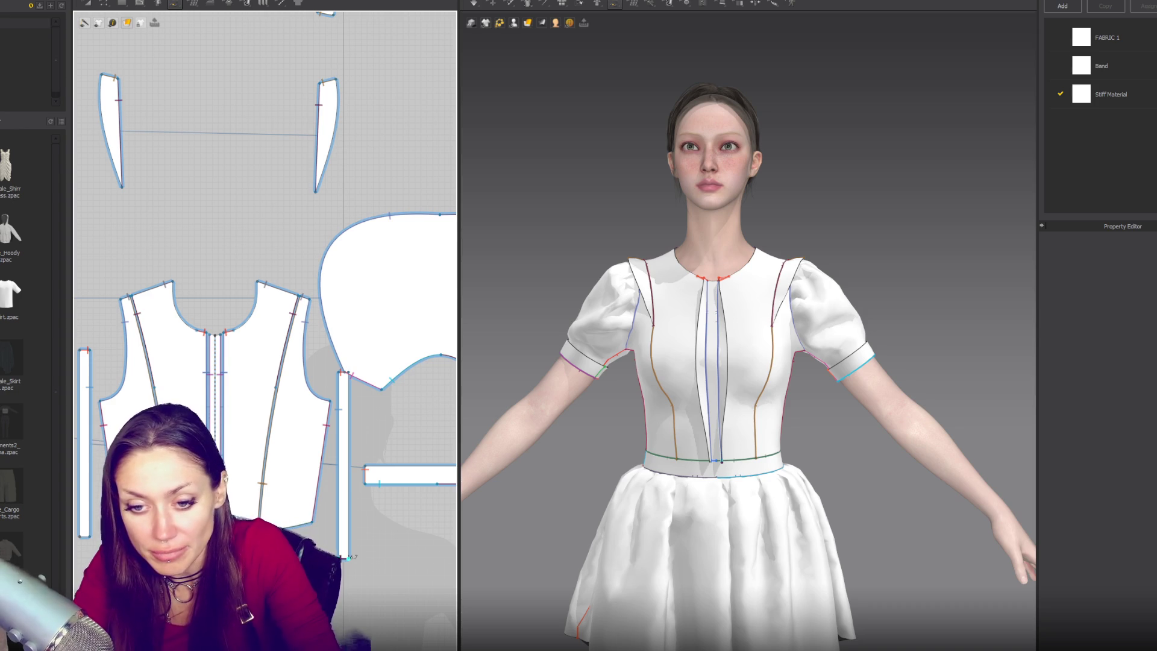
pyautogui.press('q')
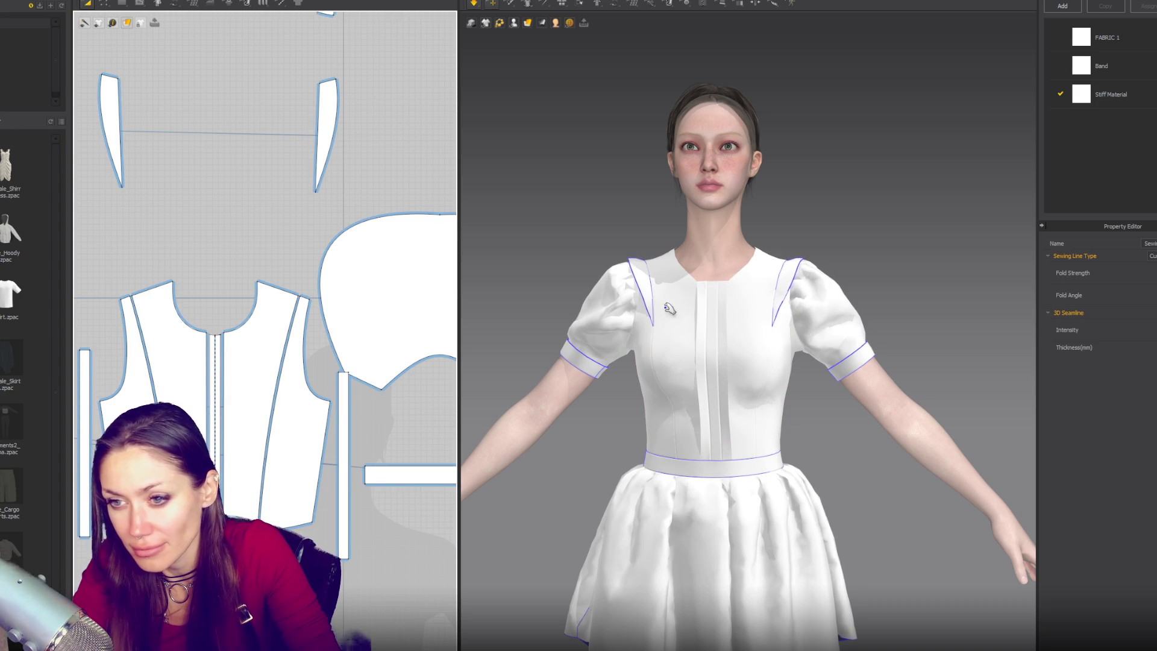
pyautogui.press('z')
pyautogui.click(350, 380)
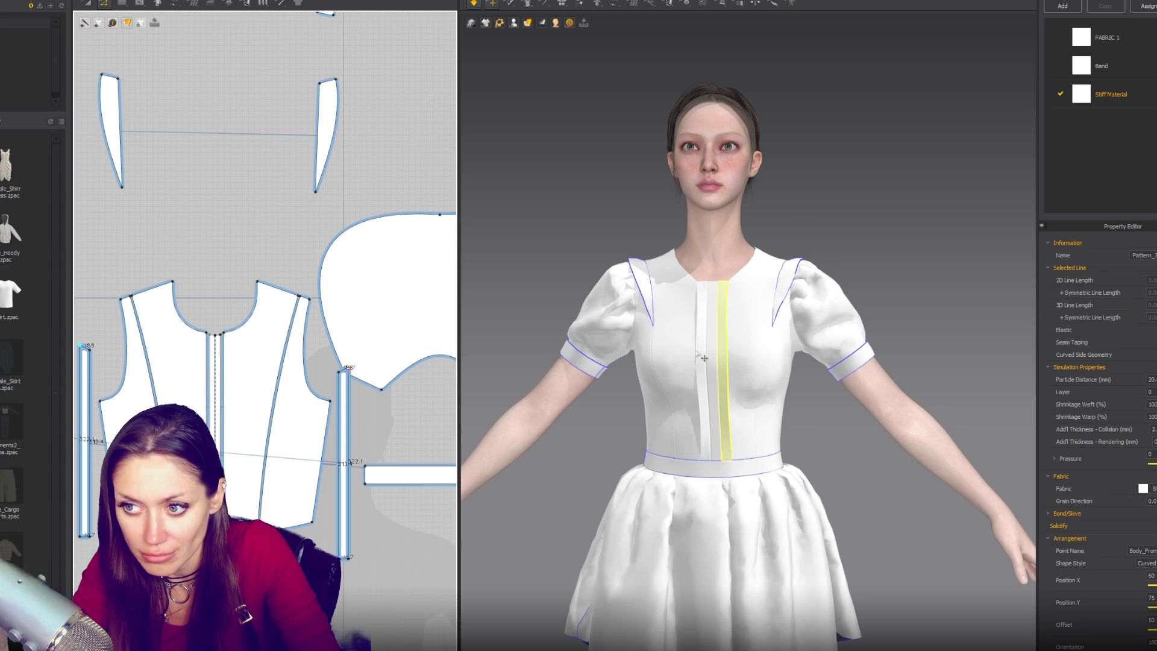
# Select the narrow placket strip with Transform Pattern and simulate its drape
pyautogui.click(359, 375)
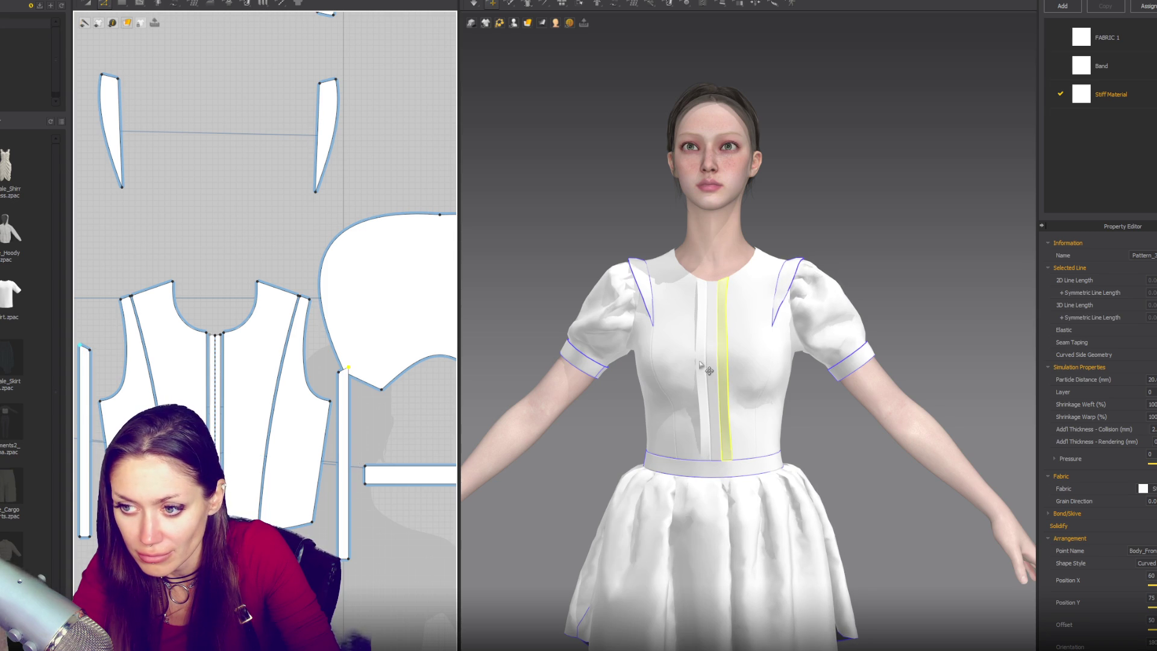
pyautogui.moveTo(713, 444)
pyautogui.mouseDown(button='right')
pyautogui.moveTo(777, 443)
pyautogui.moveTo(713, 444)
pyautogui.mouseUp(button='right')
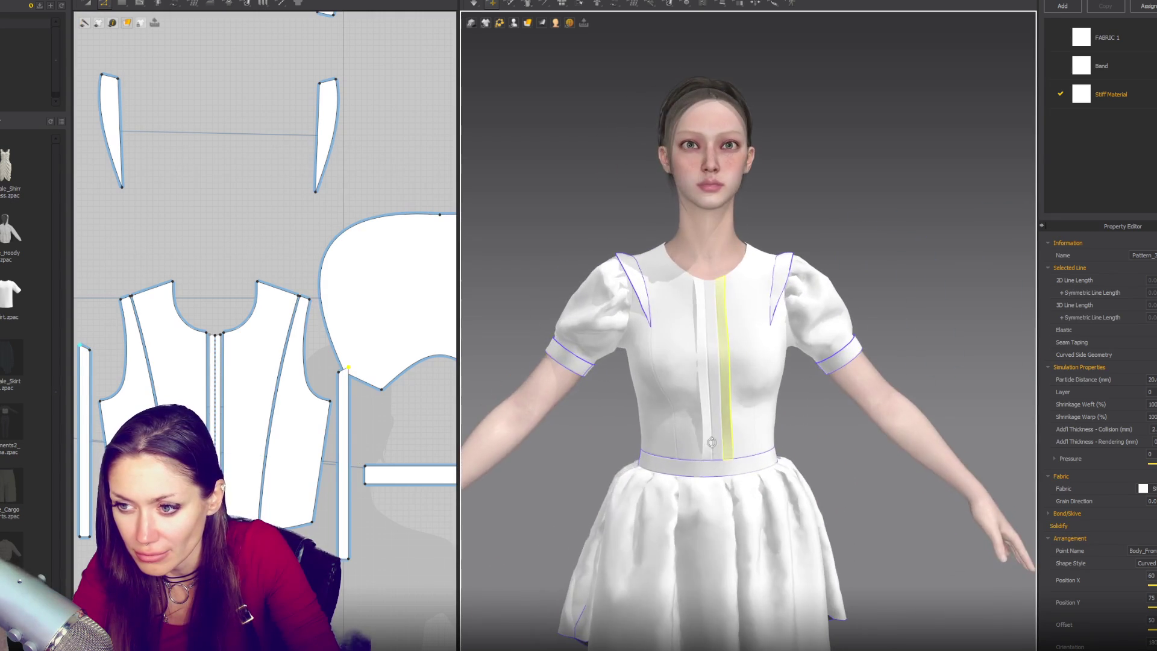
pyautogui.scroll(3, 722, 408)
pyautogui.press('a')
pyautogui.click(343, 372)
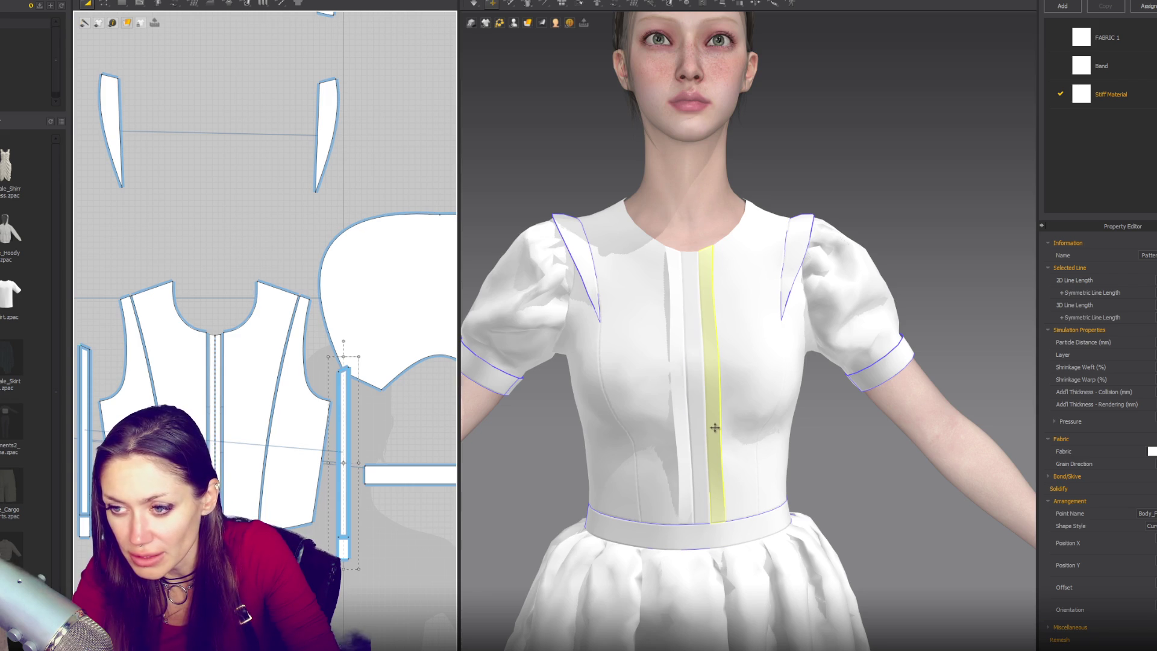
pyautogui.press('space')
# Stretch the strip's bottom down to the waistband, then deselect it
pyautogui.moveTo(345, 547); pyautogui.dragTo(359, 570)
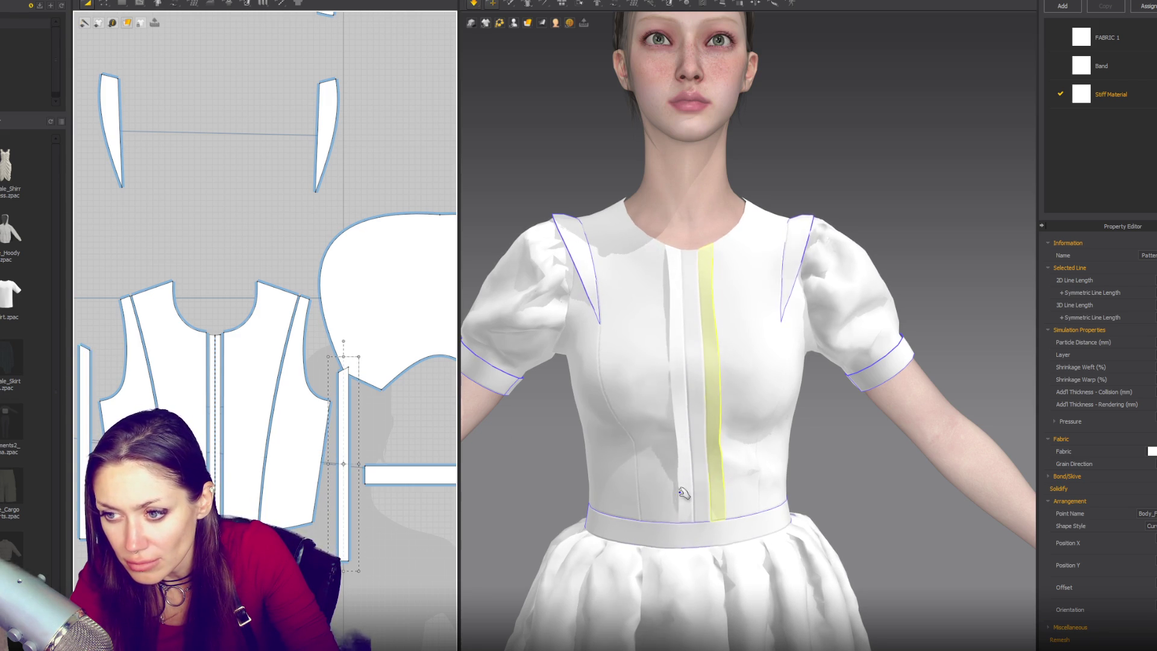
pyautogui.moveTo(343, 570); pyautogui.dragTo(342, 577)
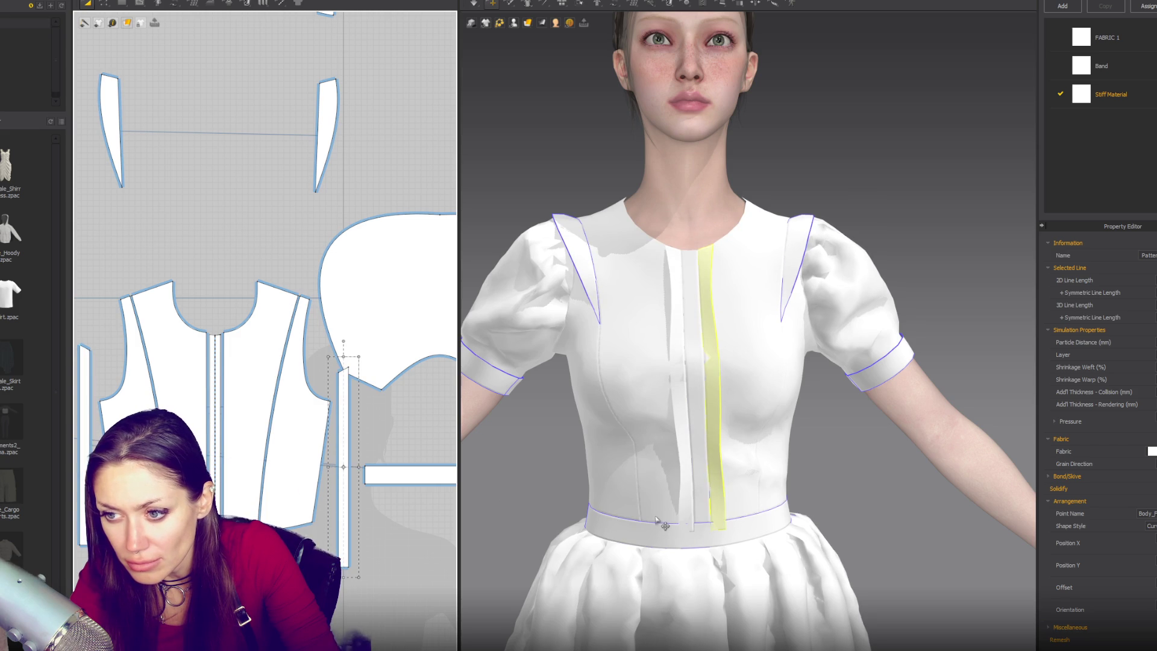
pyautogui.scroll(-3, 662, 484)
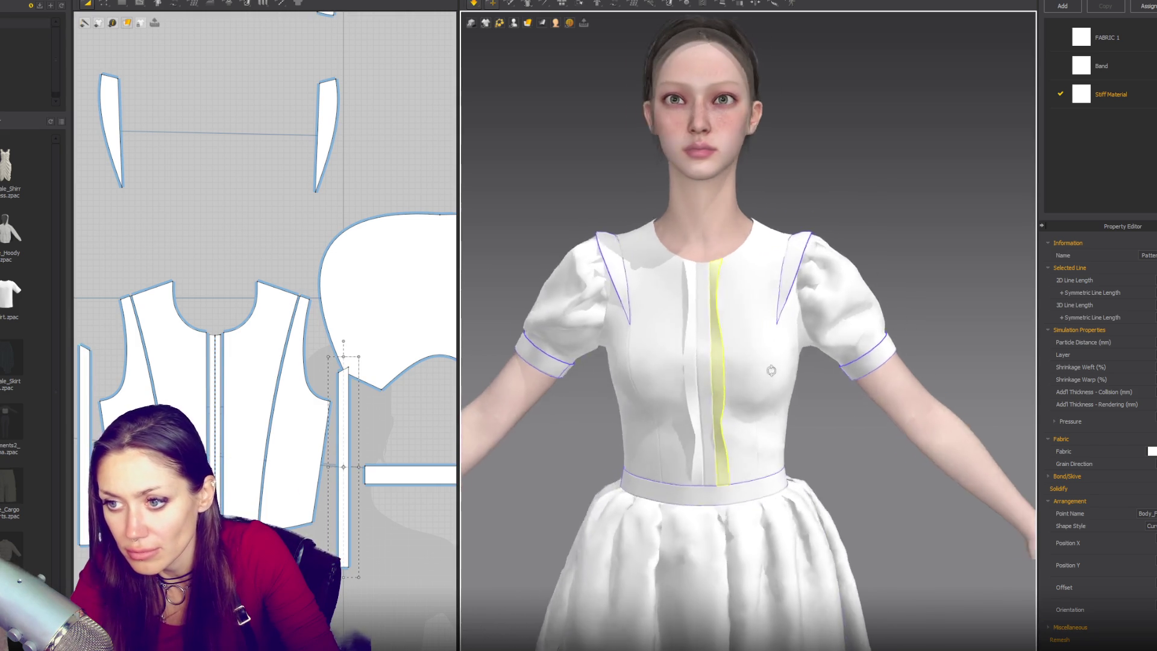
pyautogui.scroll(-3, 782, 366)
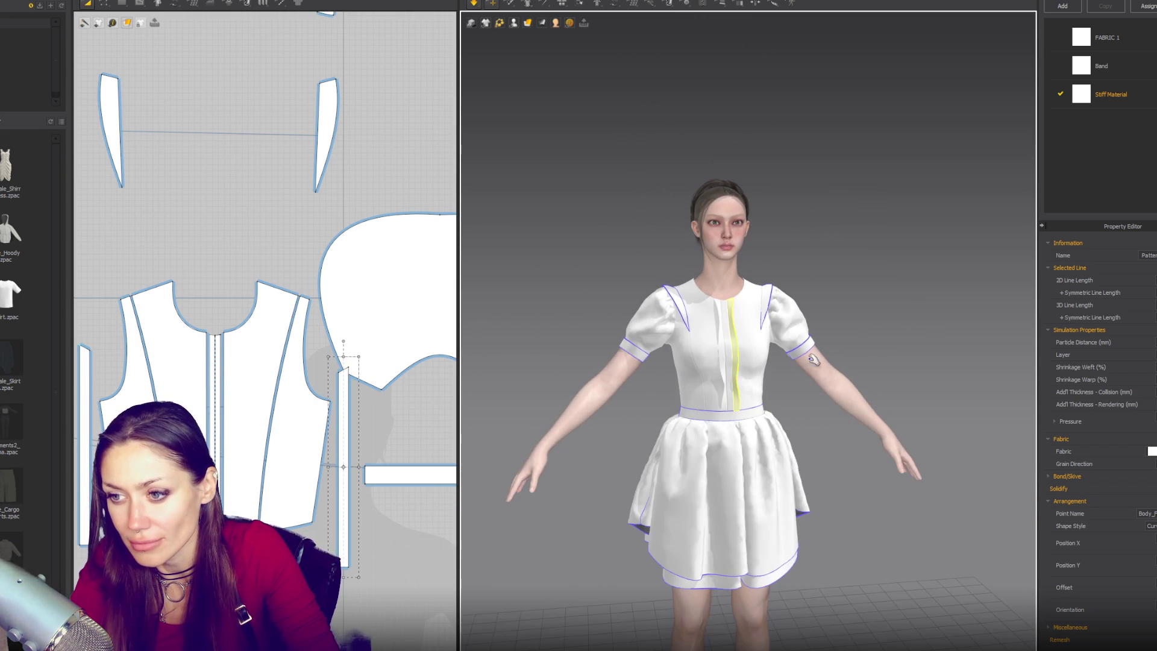
pyautogui.scroll(4, 880, 279)
pyautogui.click(880, 279)
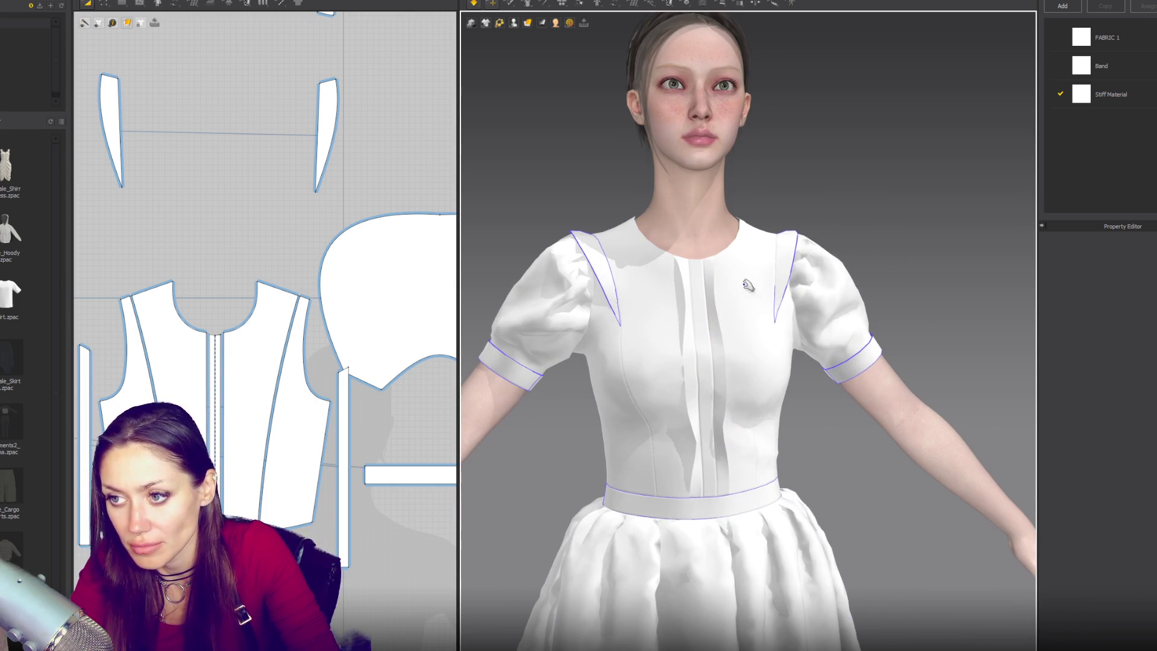
pyautogui.click(334, 134)
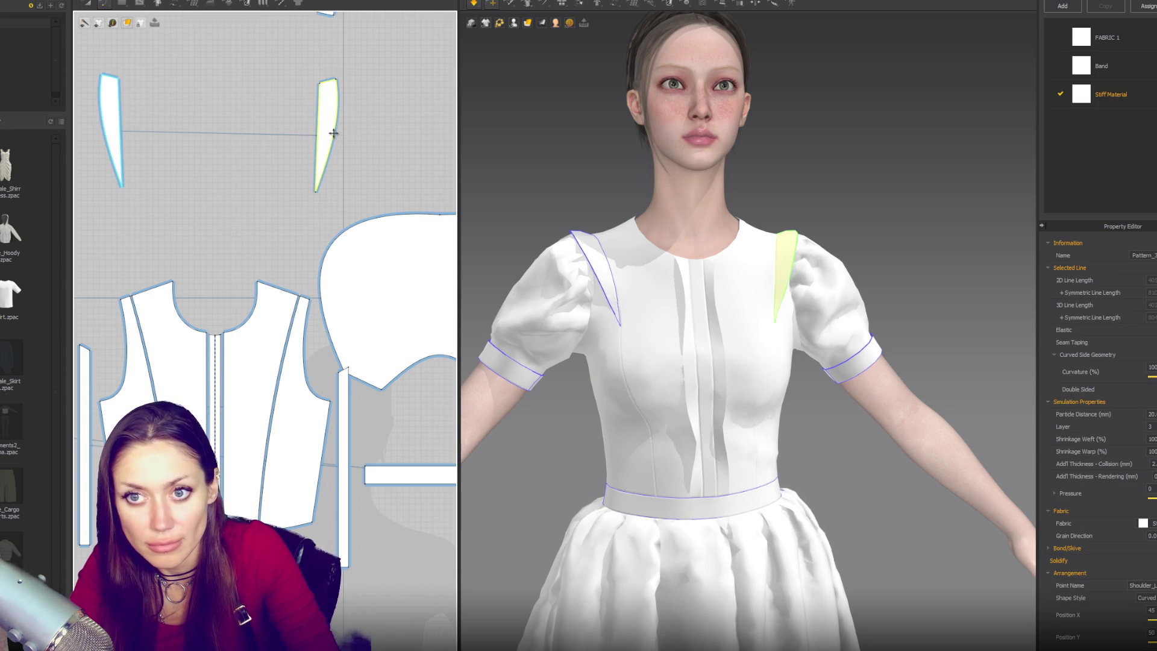
# Curve the shoulder strips' edges downward and pull their top corners upward
pyautogui.press('z')
pyautogui.moveTo(343, 152); pyautogui.dragTo(329, 213)
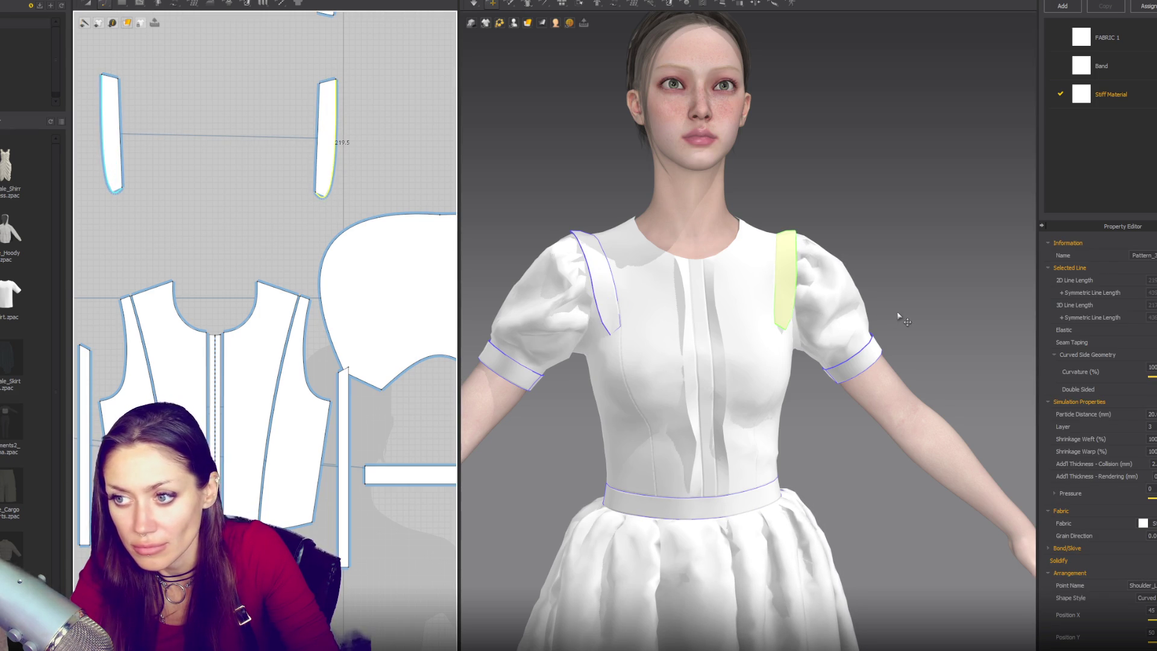
pyautogui.moveTo(898, 316); pyautogui.dragTo(505, 107, button='right')
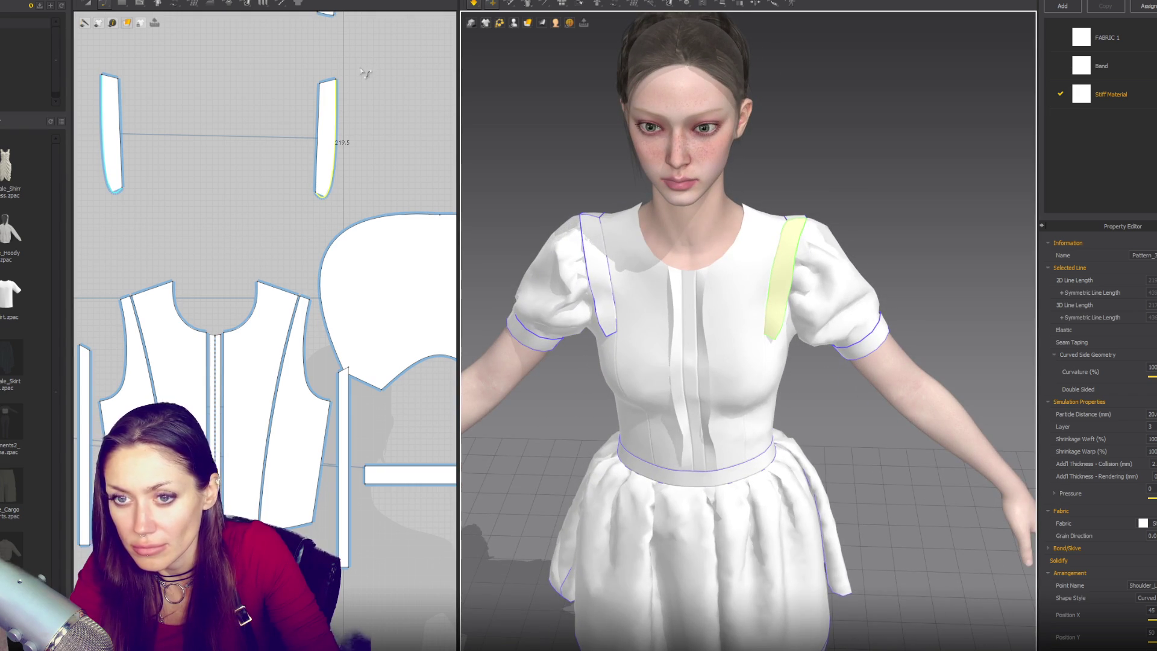
pyautogui.moveTo(335, 79); pyautogui.dragTo(336, 68)
# Simulate to check the strips, then undo back to their tapered, pointed shape
pyautogui.press('space')
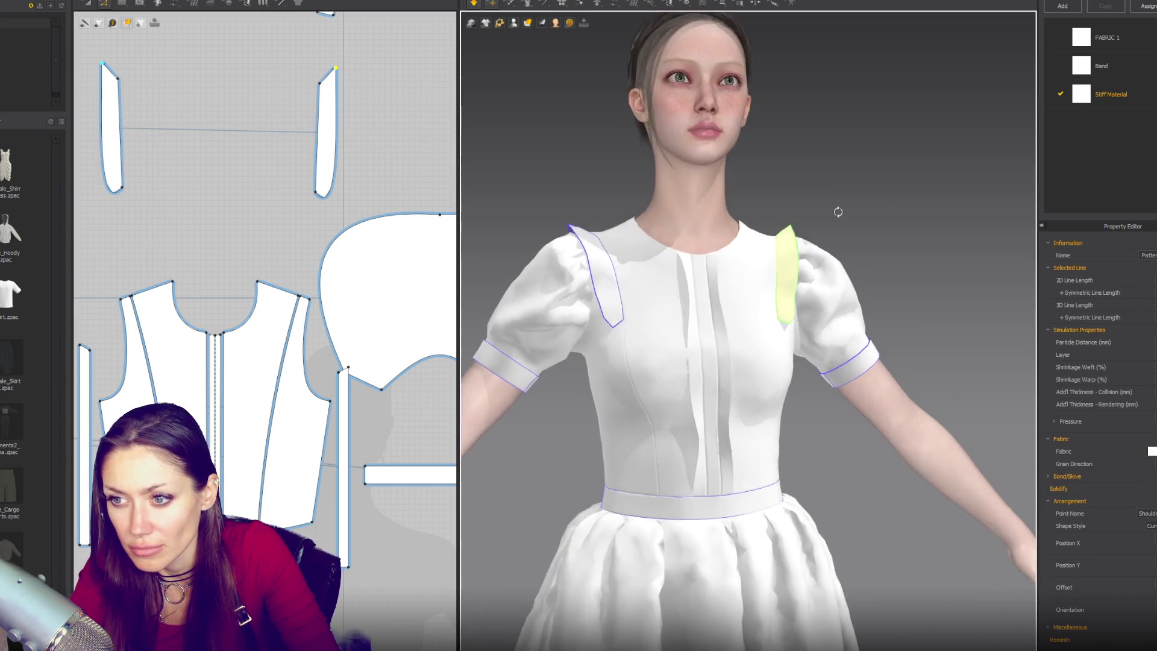
pyautogui.press('2')
pyautogui.press('space')
pyautogui.hotkey('ctrl', 'z')
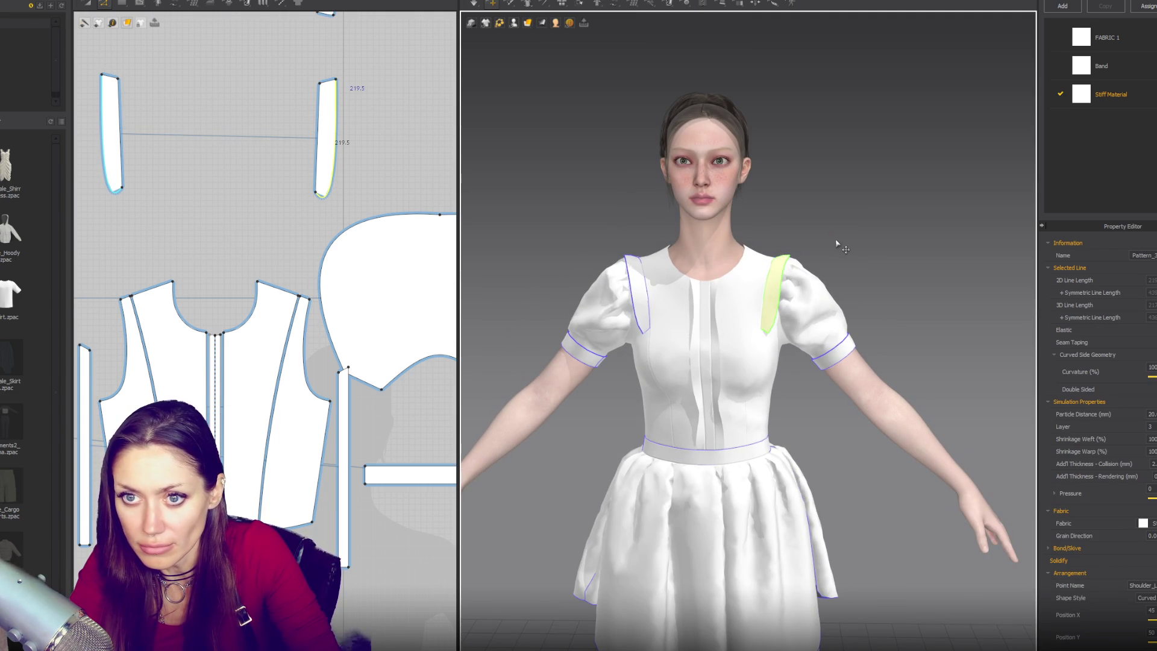
pyautogui.hotkey('ctrl', 'z')
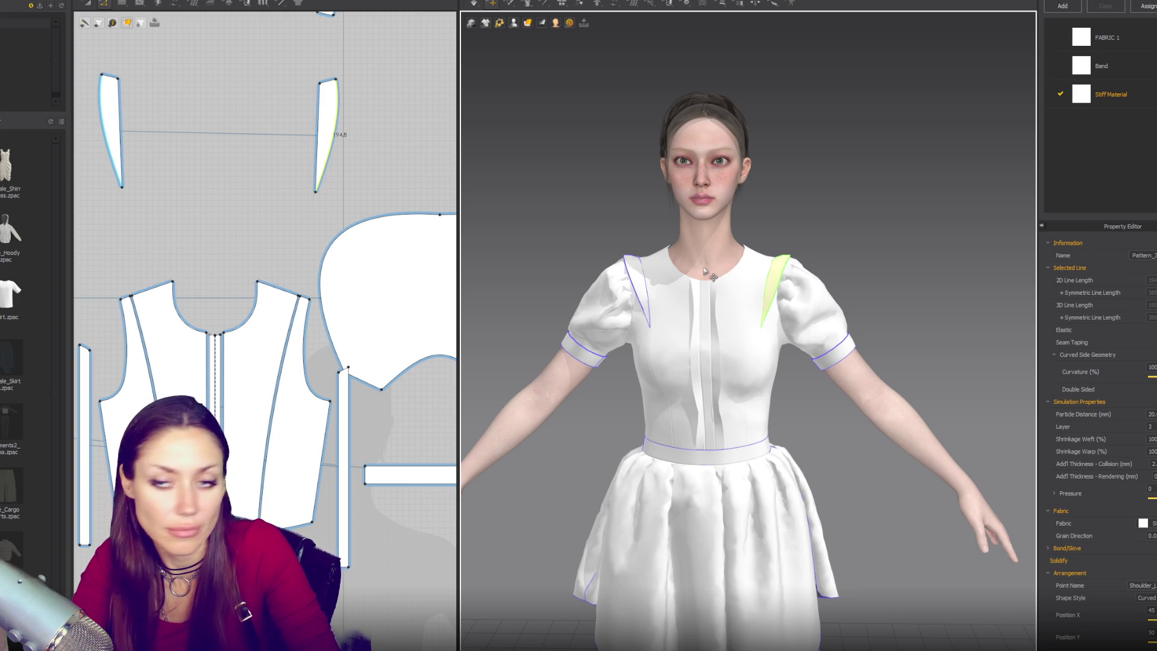
pyautogui.click(121, 3)
# Draw a small rectangle, duplicate it alongside, and merge the pair into one collar band
pyautogui.moveTo(179, 228); pyautogui.dragTo(209, 241)
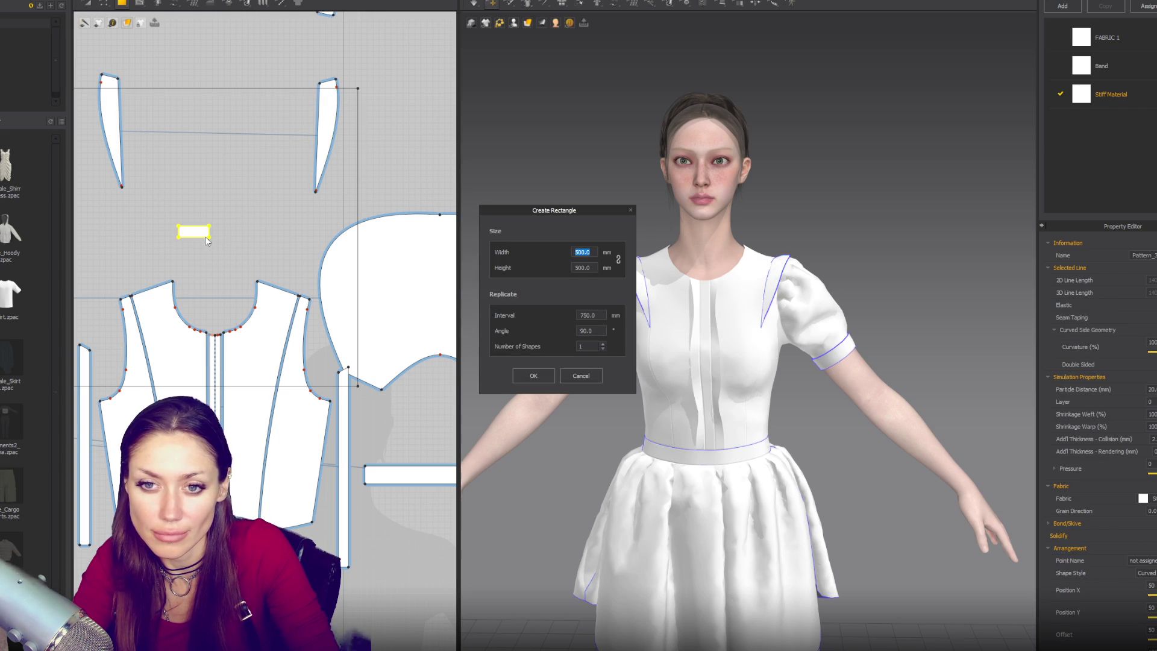
pyautogui.press('Return')
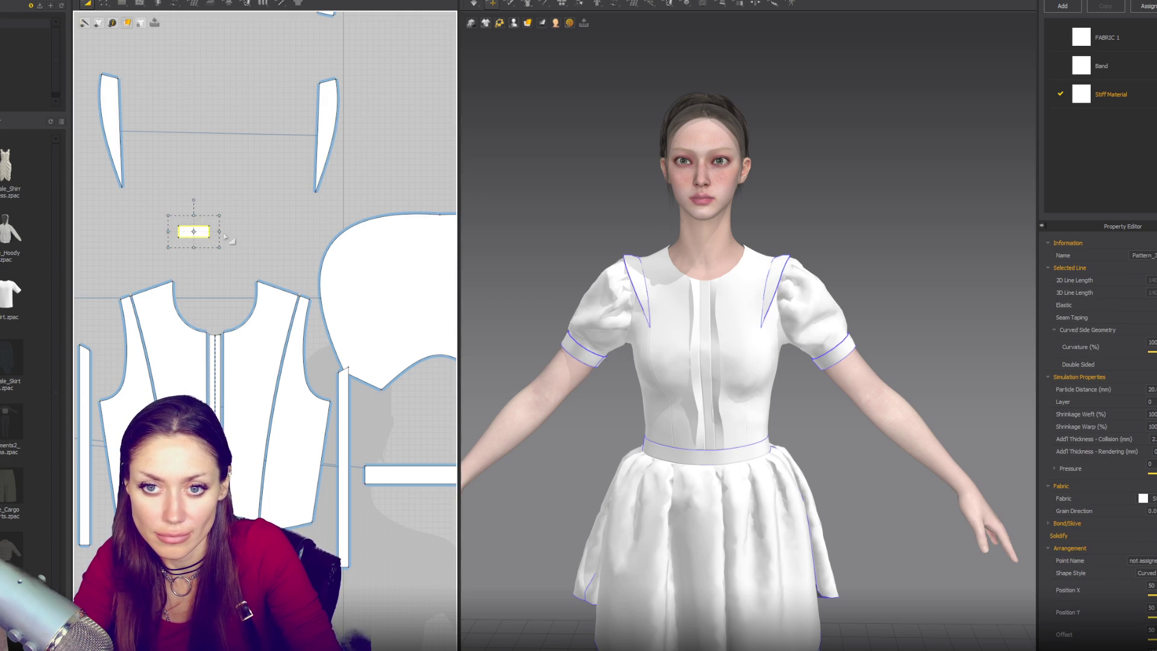
pyautogui.click(227, 229)
pyautogui.click(222, 230)
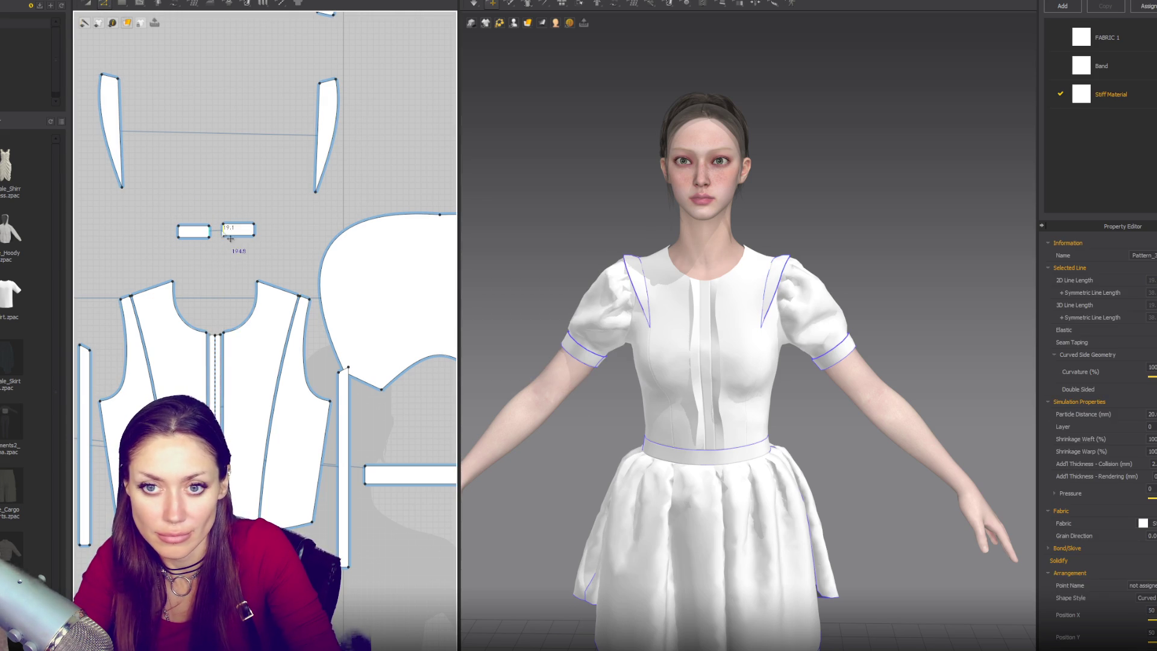
pyautogui.rightClick(222, 230)
pyautogui.click(254, 352)
# Copy the band and place the two bands at the Neck_Front and Neck_Back arrangement points
pyautogui.press('a')
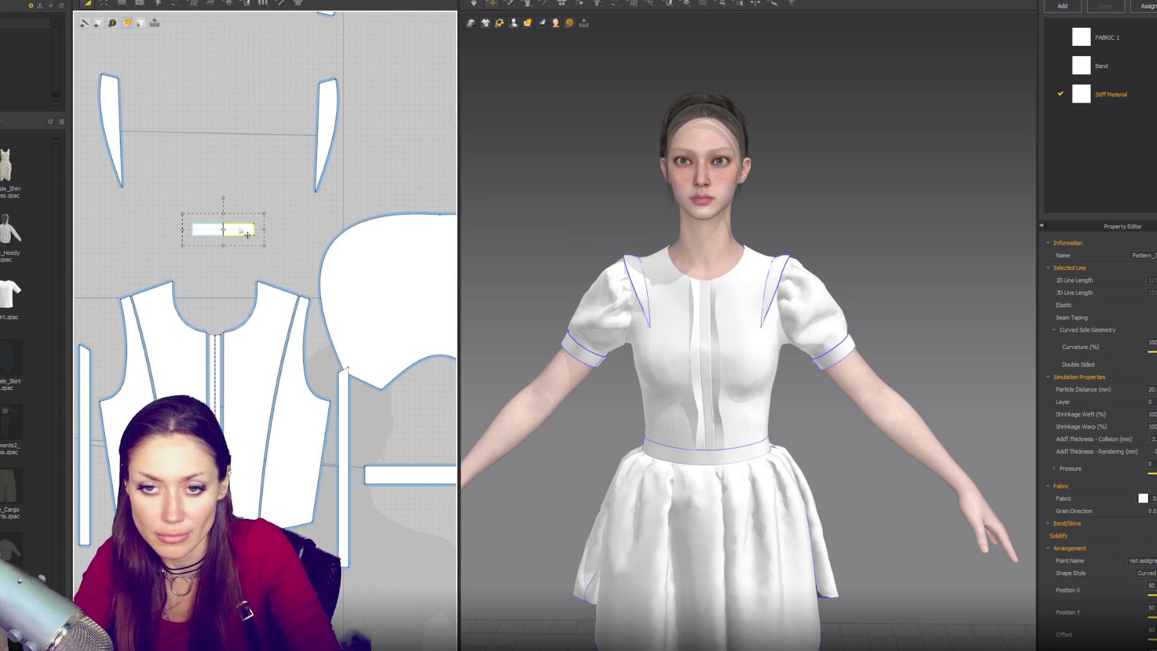
pyautogui.hotkey('ctrl', 'v')
pyautogui.click(223, 172)
pyautogui.click(233, 238)
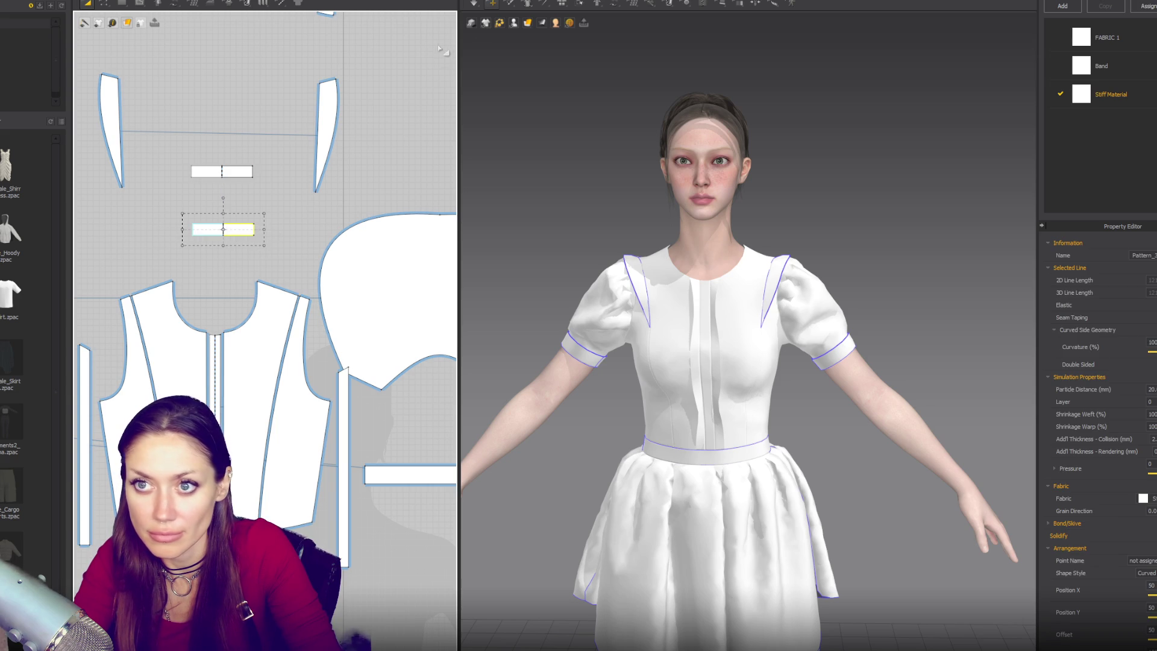
pyautogui.click(531, 24)
pyautogui.click(531, 52)
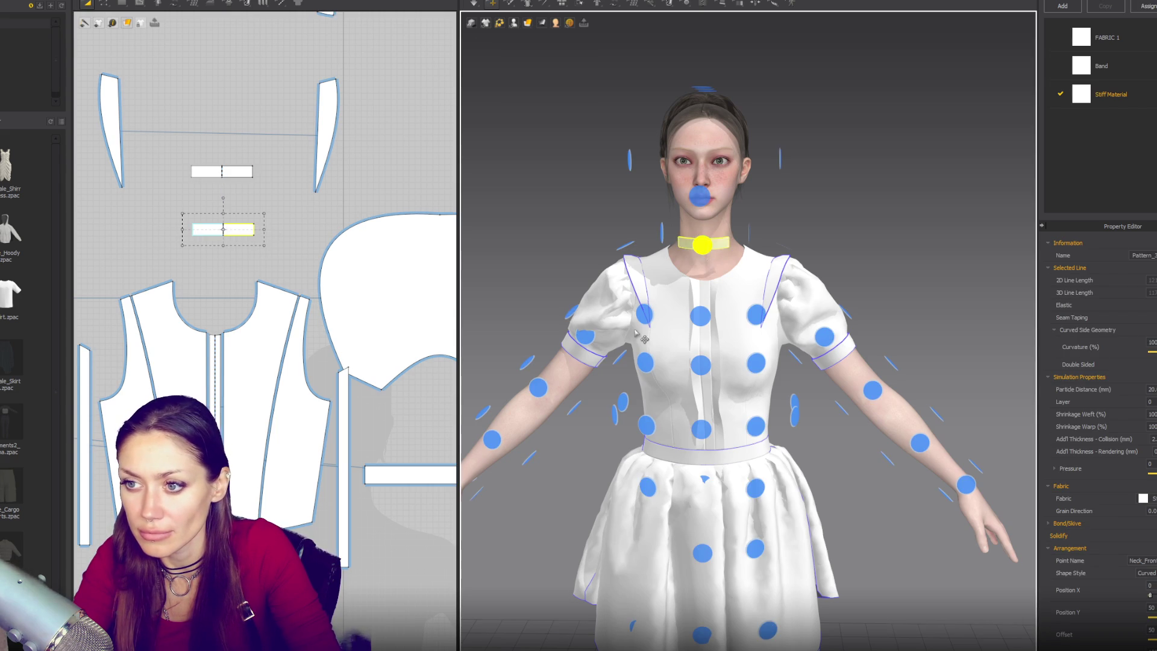
pyautogui.click(697, 248)
pyautogui.moveTo(697, 247); pyautogui.dragTo(699, 341, button='right')
pyautogui.click(246, 172)
pyautogui.moveTo(581, 235); pyautogui.dragTo(667, 250, button='right')
pyautogui.click(668, 250)
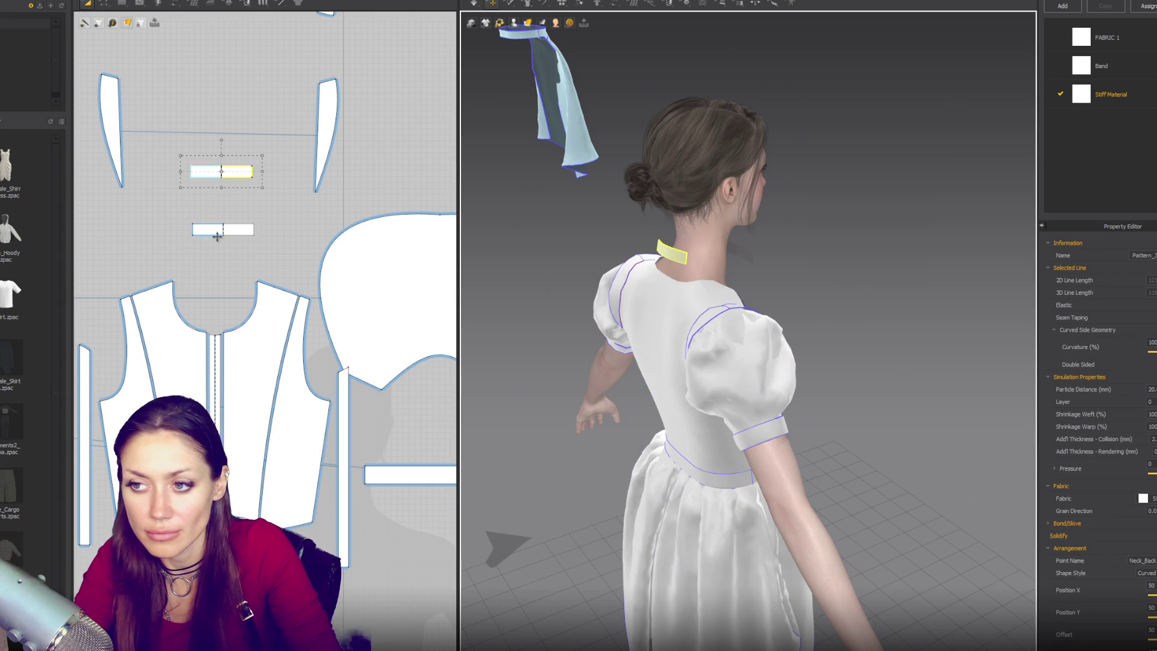
# Sew the upper band's right edge to the lower band's left edge and simulate the collar
pyautogui.press('n')
pyautogui.click(252, 171)
pyautogui.click(193, 228)
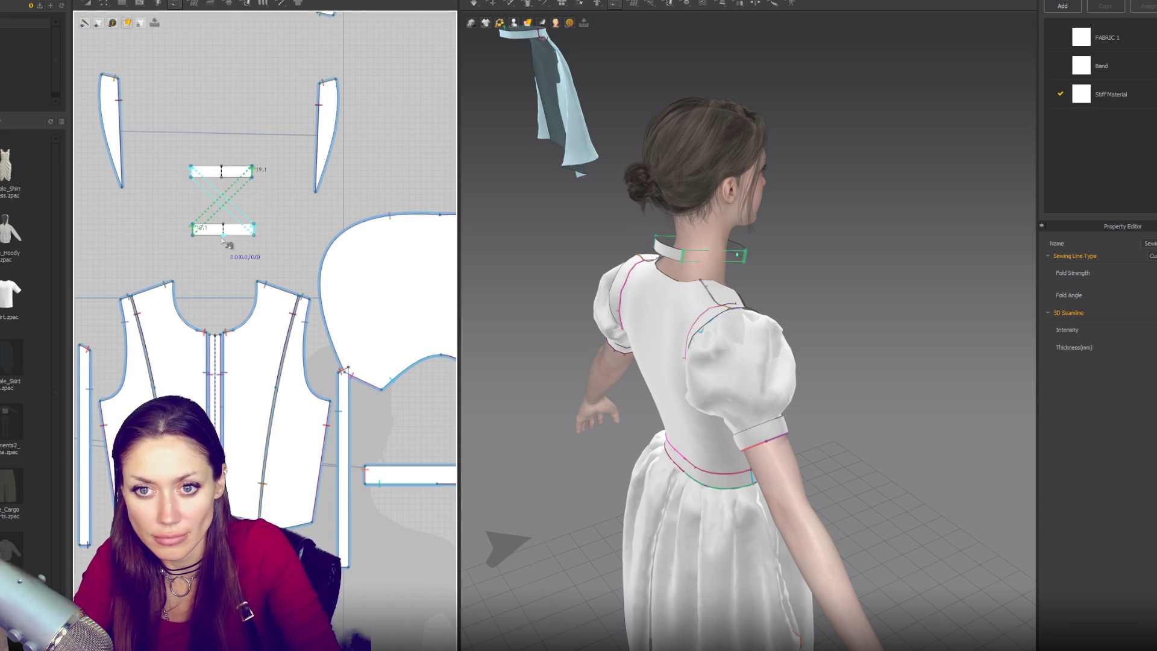
pyautogui.click(924, 241)
pyautogui.press('space')
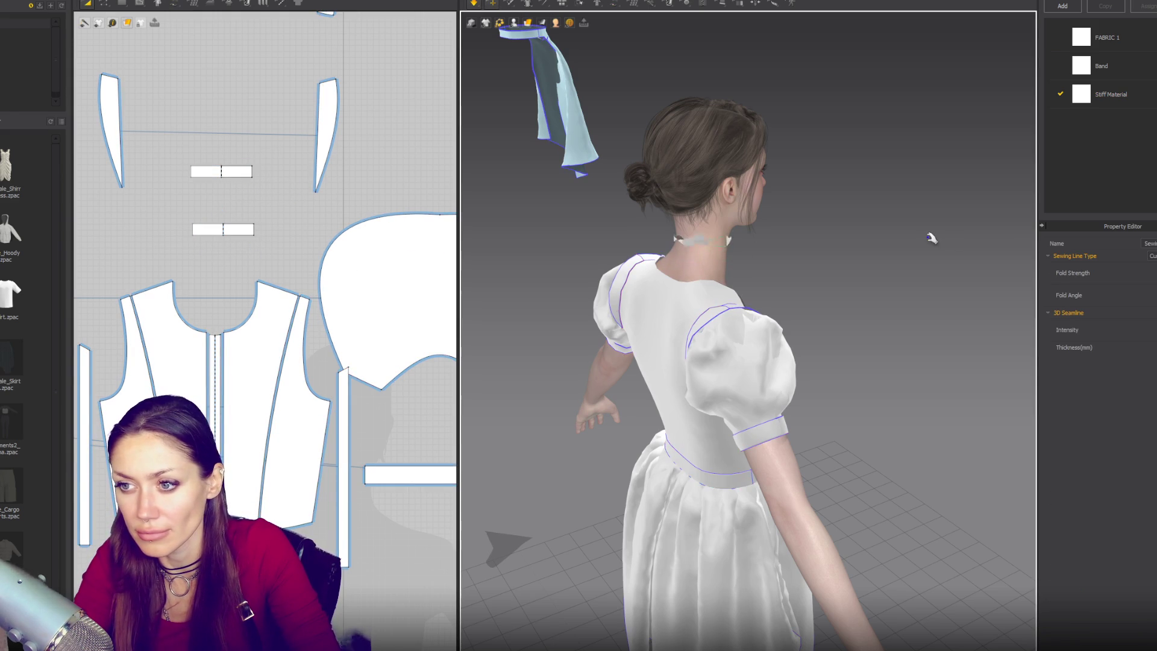
# Widen the collar bands and enlarge them slightly, undoing an oversized first attempt
pyautogui.click(669, 247)
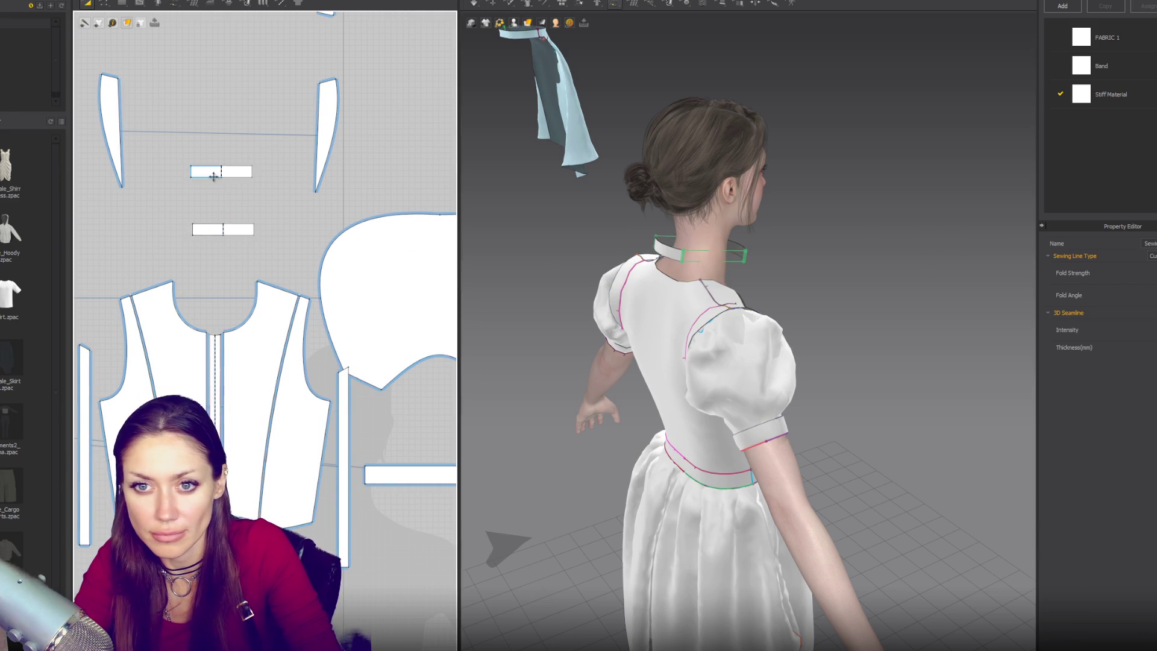
pyautogui.moveTo(267, 199); pyautogui.dragTo(281, 199)
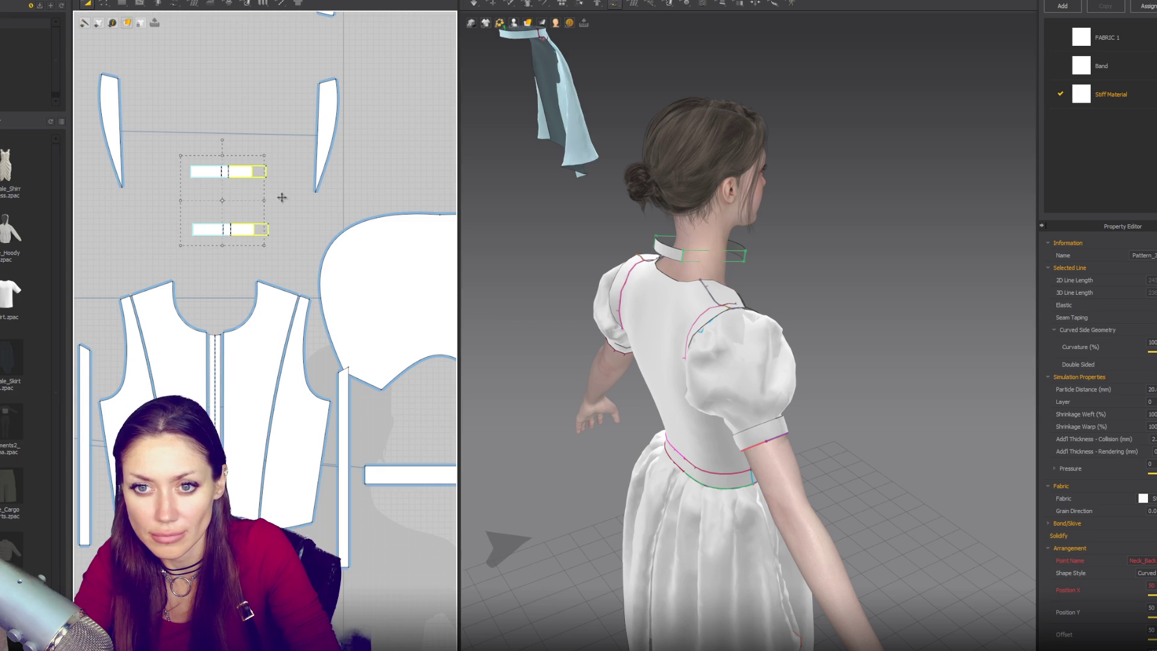
pyautogui.click(886, 281)
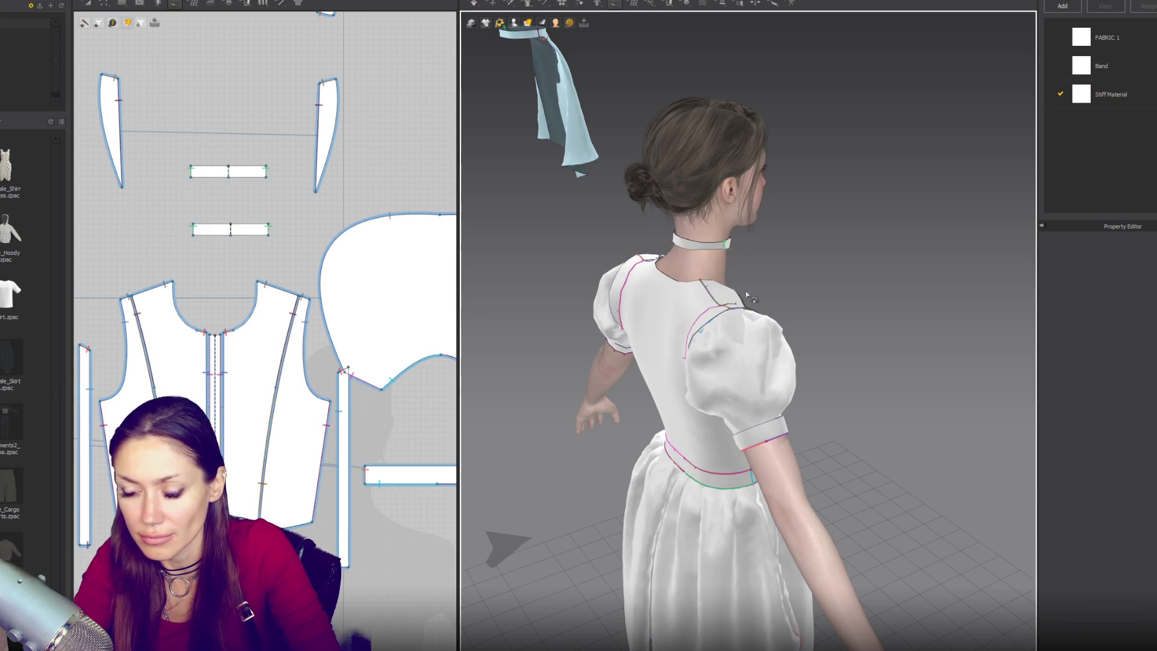
pyautogui.press('2')
pyautogui.click(255, 234)
pyautogui.moveTo(284, 251); pyautogui.dragTo(306, 271)
pyautogui.hotkey('ctrl', 'z')
pyautogui.hotkey('ctrl', 'z')
pyautogui.hotkey('ctrl', 'z')
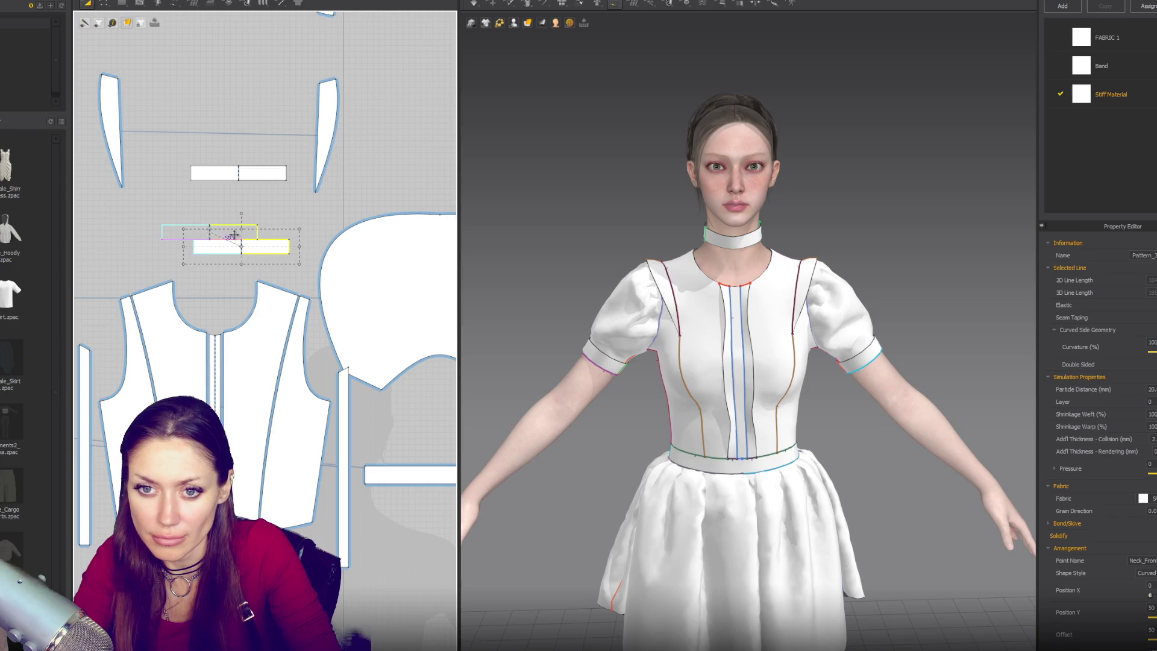
pyautogui.moveTo(276, 251); pyautogui.dragTo(293, 261)
# Show the sewing lines again and move the upper collar band higher in 2D
pyautogui.press('q')
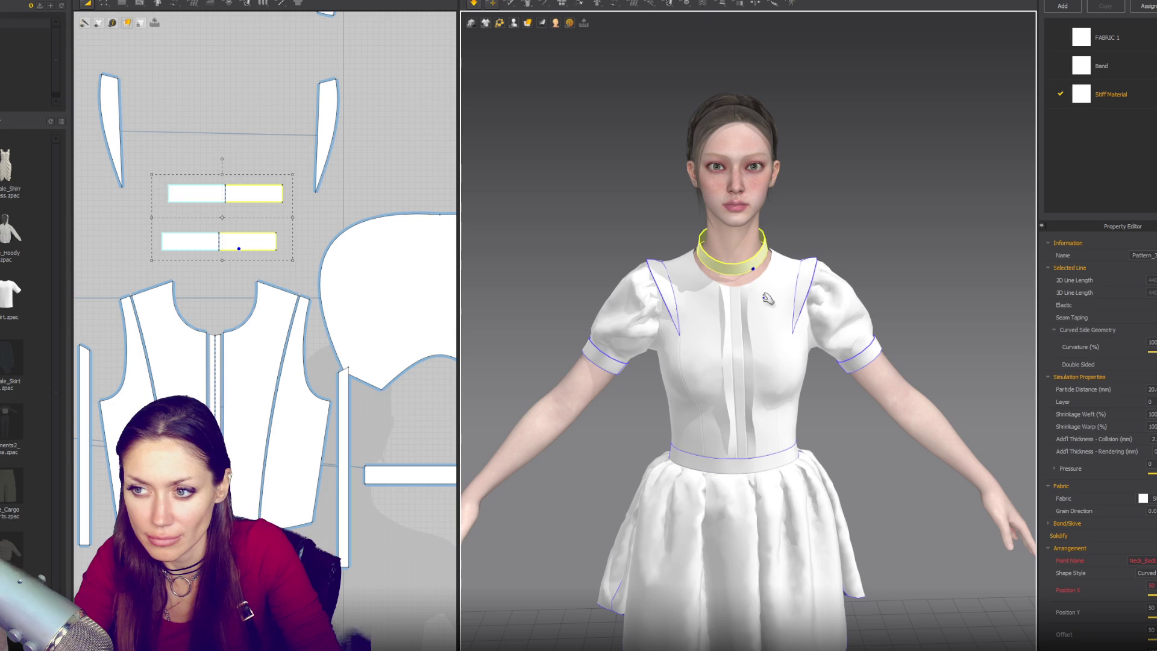
pyautogui.press('b')
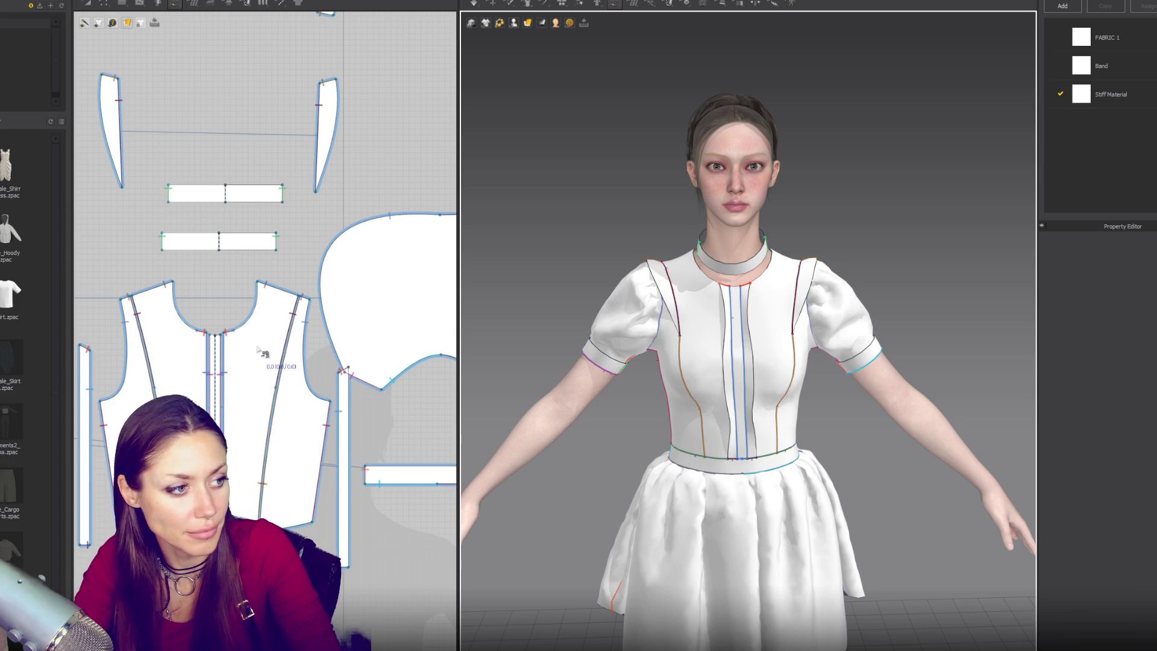
pyautogui.press('a')
pyautogui.moveTo(225, 193); pyautogui.dragTo(217, 113)
# Move the right shoulder strip outward and shift the back bodice piece to the right
pyautogui.moveTo(326, 121); pyautogui.dragTo(374, 124)
pyautogui.click(111, 139)
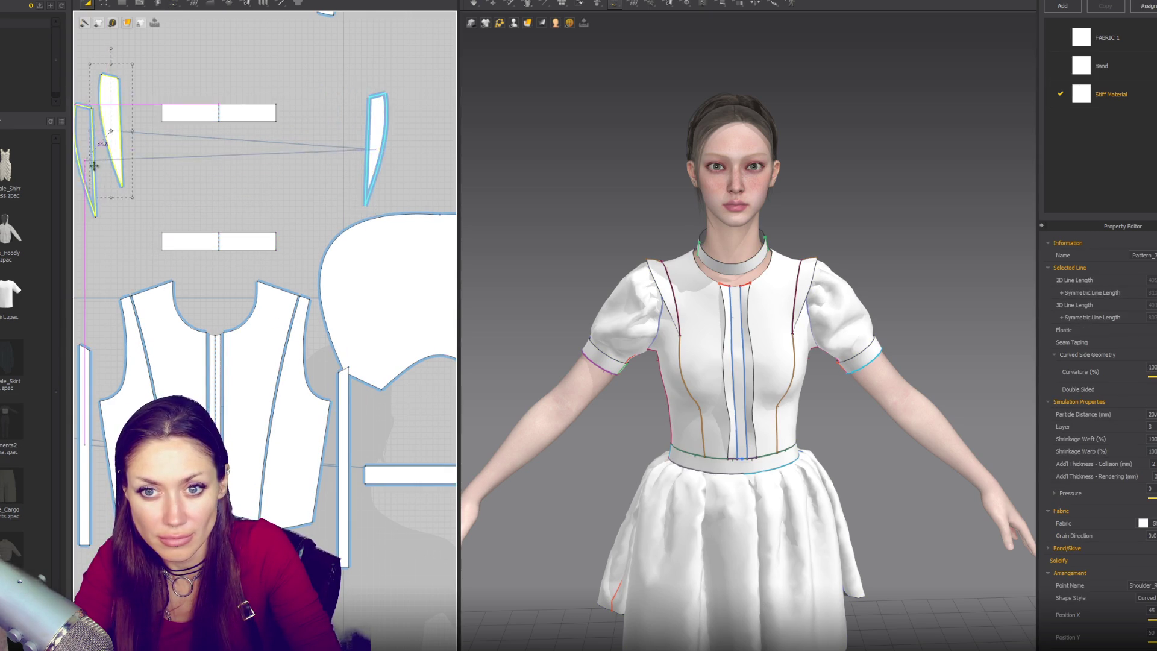
pyautogui.scroll(-5, 292, 248)
pyautogui.scroll(-2, 397, 273)
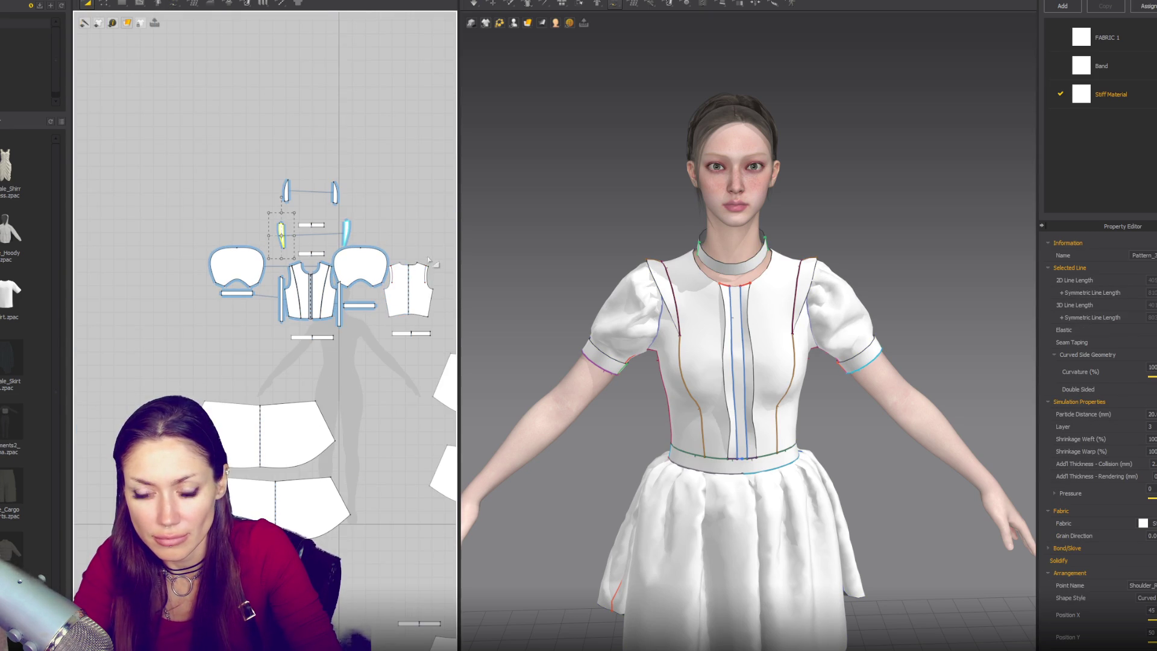
pyautogui.moveTo(429, 260); pyautogui.dragTo(351, 244, button='right')
pyautogui.moveTo(315, 283)
pyautogui.mouseDown()
pyautogui.moveTo(422, 252)
pyautogui.moveTo(398, 253)
pyautogui.moveTo(258, 115)
pyautogui.moveTo(232, 117)
pyautogui.moveTo(331, 176)
pyautogui.moveTo(422, 270)
pyautogui.mouseUp()
# Spread the sleeves apart and place the bands and small pieces beside them
pyautogui.moveTo(283, 250); pyautogui.dragTo(365, 238)
pyautogui.moveTo(174, 276); pyautogui.dragTo(128, 266)
pyautogui.moveTo(293, 285)
pyautogui.mouseDown()
pyautogui.moveTo(353, 267)
pyautogui.moveTo(340, 241)
pyautogui.mouseUp()
pyautogui.moveTo(270, 218); pyautogui.dragTo(304, 250)
pyautogui.moveTo(204, 218)
pyautogui.mouseDown()
pyautogui.moveTo(167, 254)
pyautogui.moveTo(151, 230)
pyautogui.mouseUp()
pyautogui.moveTo(205, 171); pyautogui.dragTo(166, 222)
pyautogui.moveTo(258, 178); pyautogui.dragTo(306, 221)
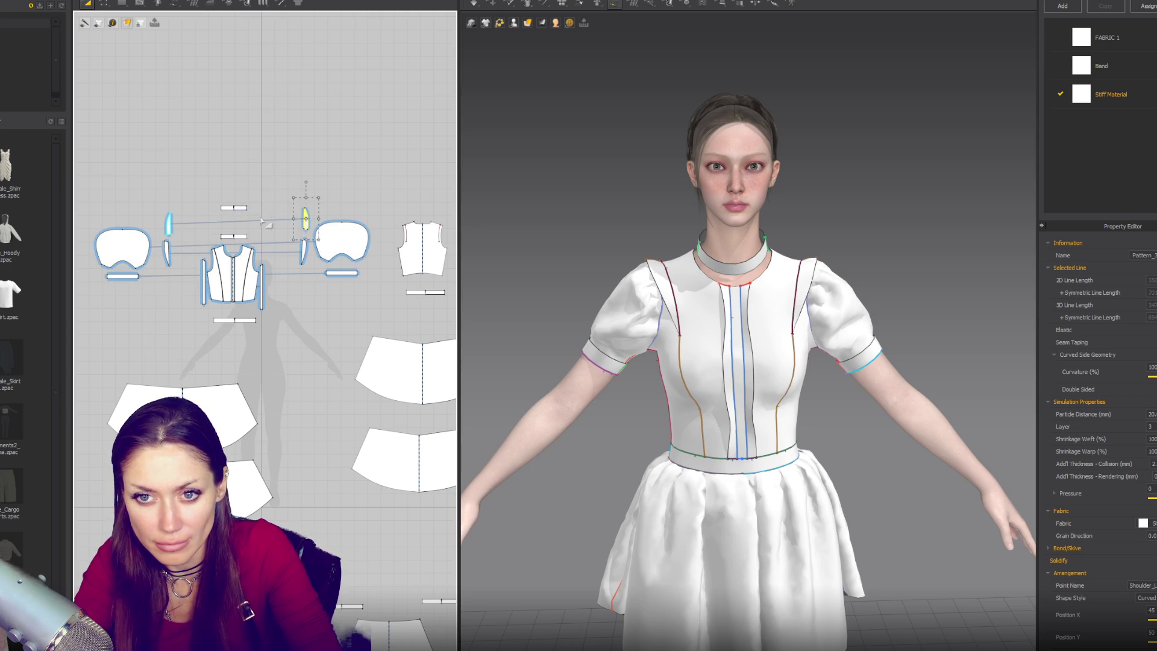
# Reposition the two collar bands together in the pattern window
pyautogui.scroll(5, 241, 215)
pyautogui.moveTo(233, 194)
pyautogui.mouseDown()
pyautogui.moveTo(317, 227)
pyautogui.moveTo(276, 236)
pyautogui.mouseUp()
pyautogui.keyDown('shift'); pyautogui.click(282, 282); pyautogui.keyUp('shift')
pyautogui.moveTo(282, 282)
pyautogui.mouseDown()
pyautogui.moveTo(282, 176)
pyautogui.moveTo(367, 273)
pyautogui.moveTo(381, 266)
pyautogui.mouseUp()
pyautogui.click(309, 216)
# Draw a new wider rectangle and duplicate it side by side
pyautogui.press('s')
pyautogui.press('a')
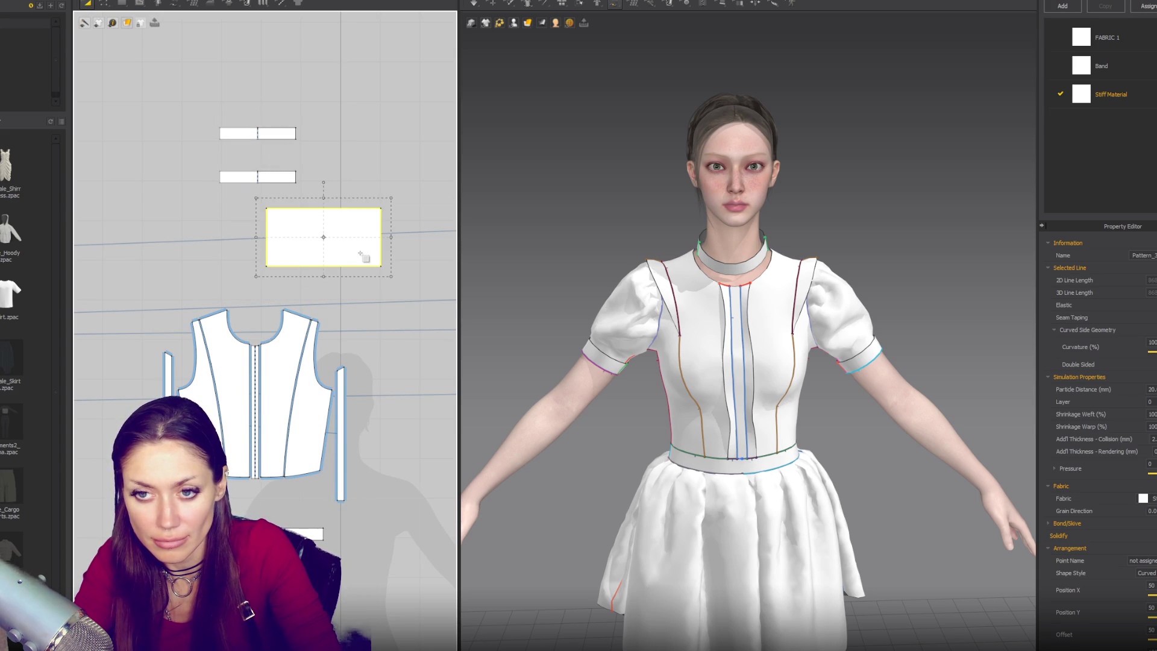
pyautogui.press('z')
pyautogui.moveTo(266, 253); pyautogui.dragTo(194, 237)
pyautogui.press('a')
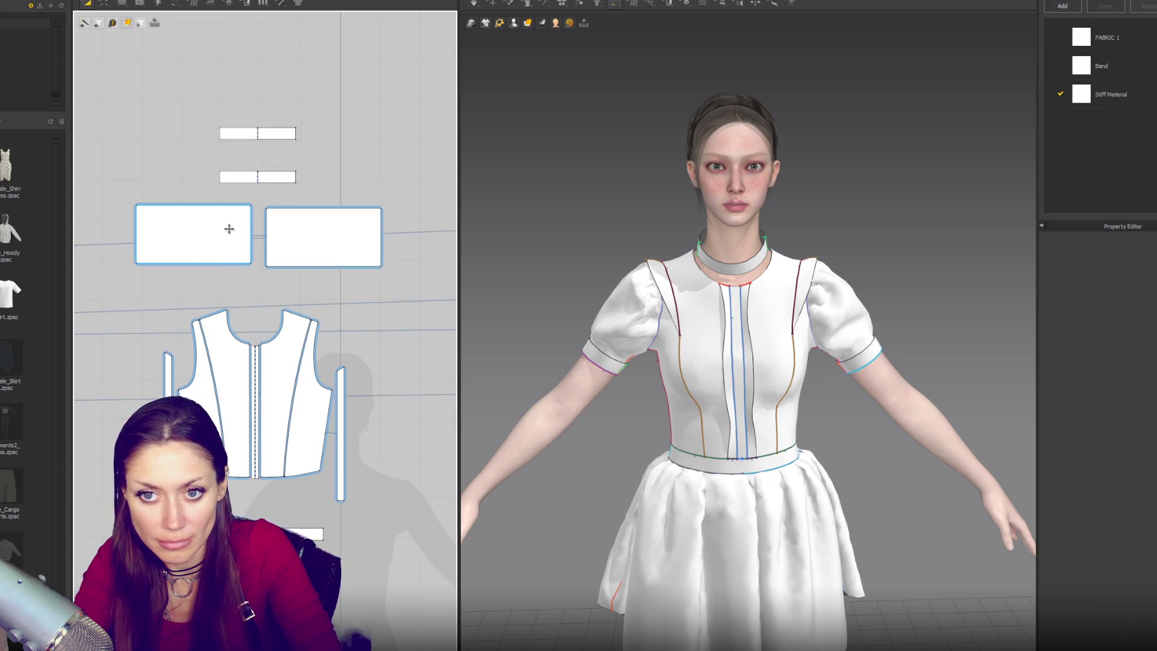
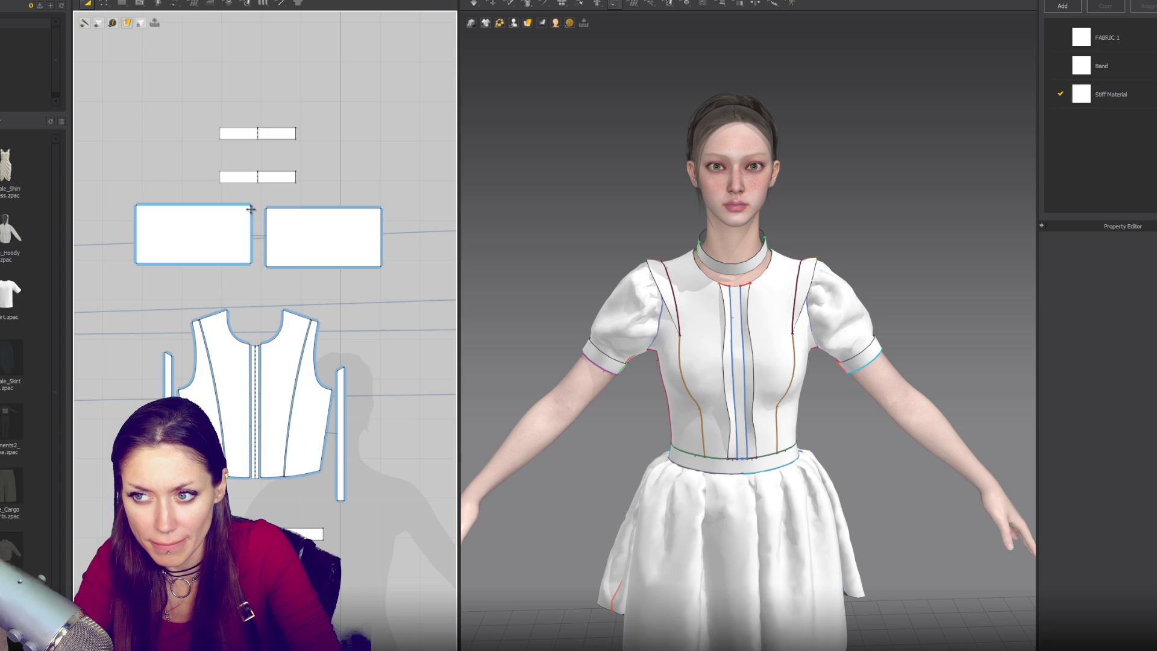
# Raise the collar piece's inner lower corner to slant its edge
pyautogui.press('z')
pyautogui.click(252, 265)
pyautogui.moveTo(253, 265); pyautogui.dragTo(249, 205)
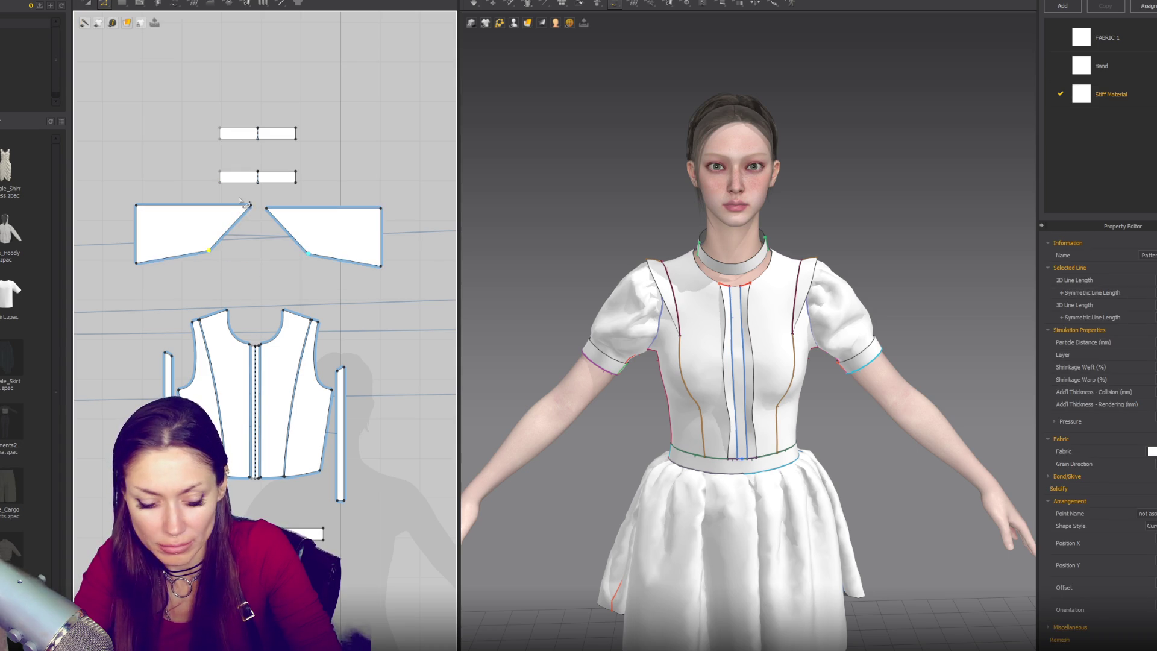
# Sew the neck band to the left collar piece and the collar's outer edge to the small side piece
pyautogui.press('n')
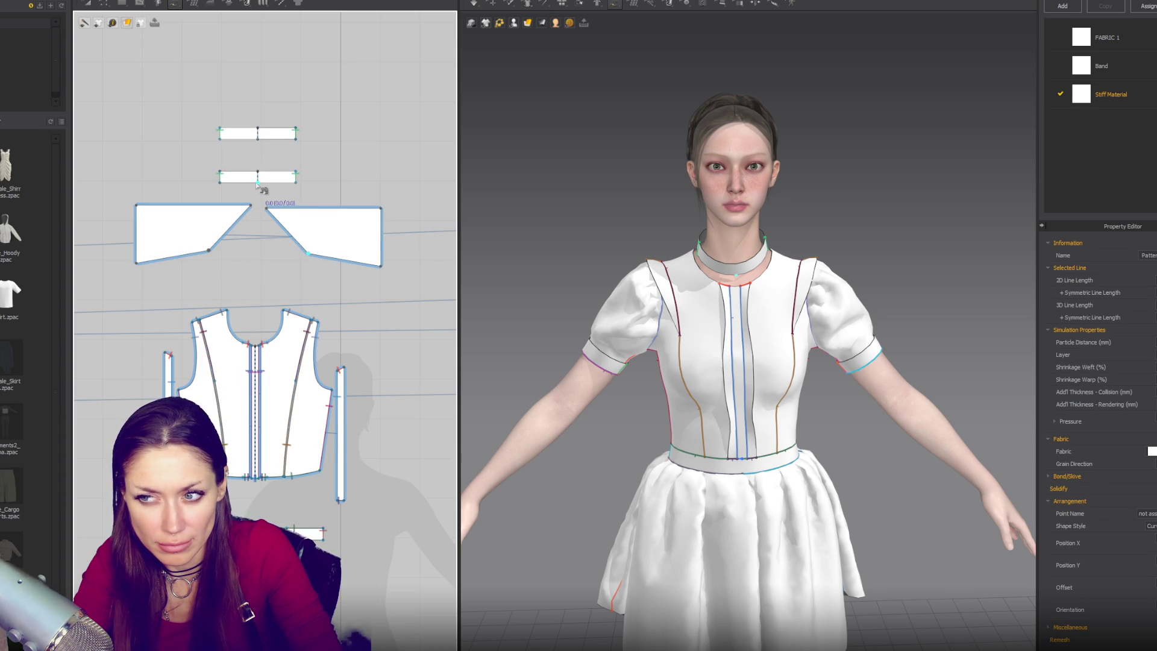
pyautogui.click(257, 183)
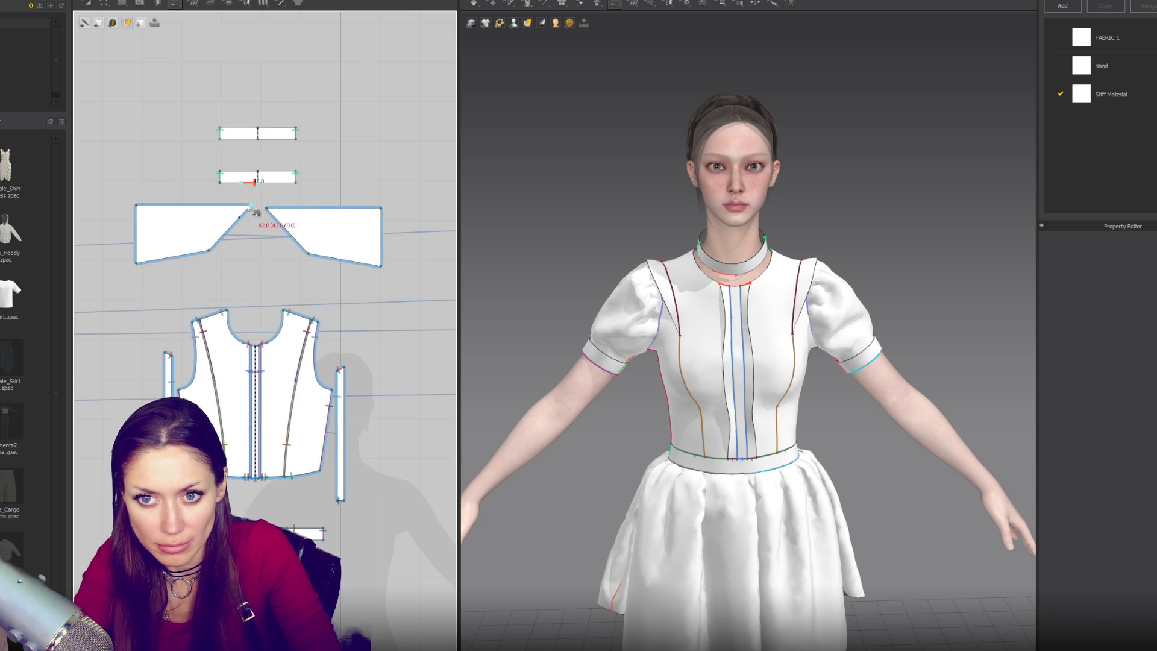
pyautogui.click(234, 208)
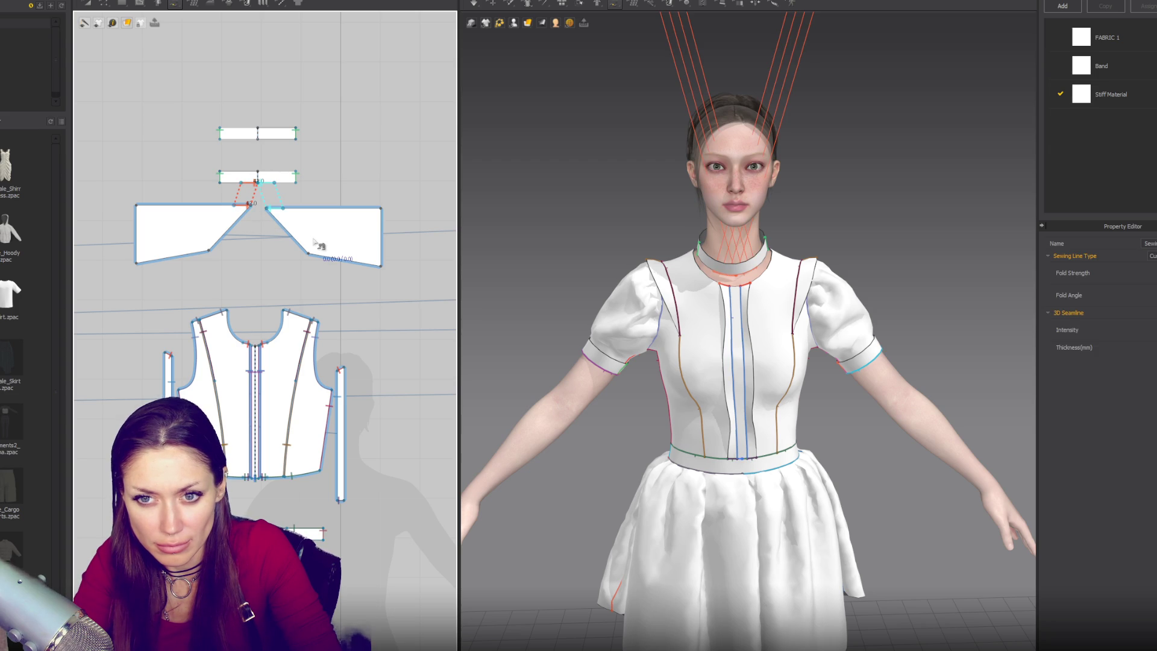
pyautogui.scroll(-3, 241, 253)
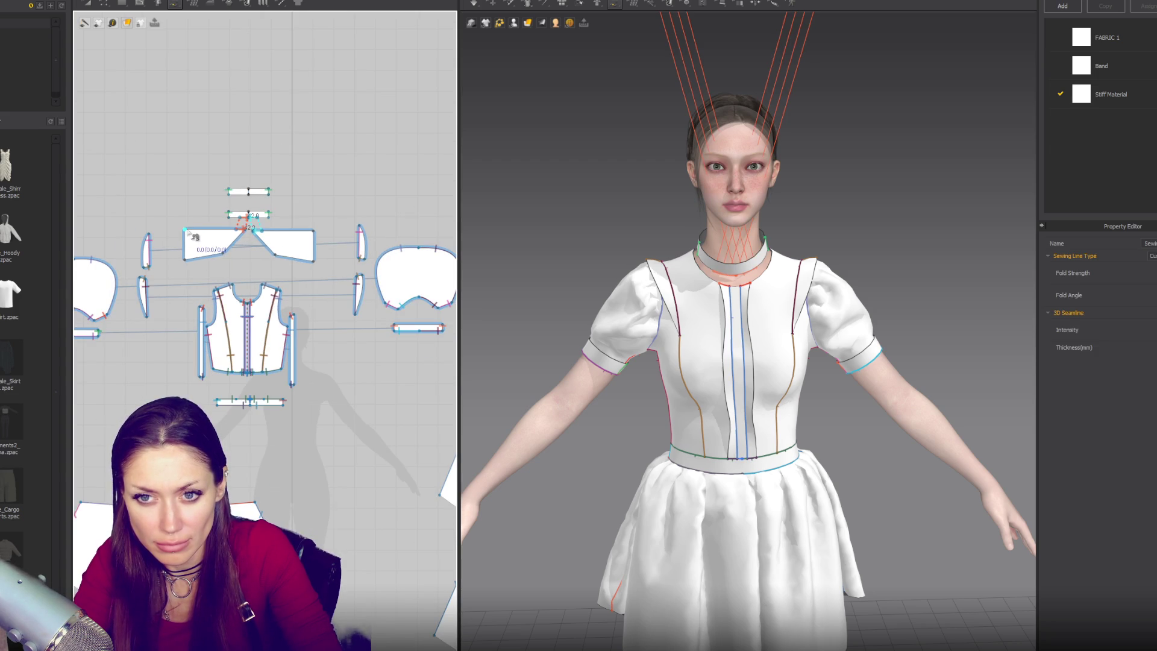
pyautogui.click(185, 241)
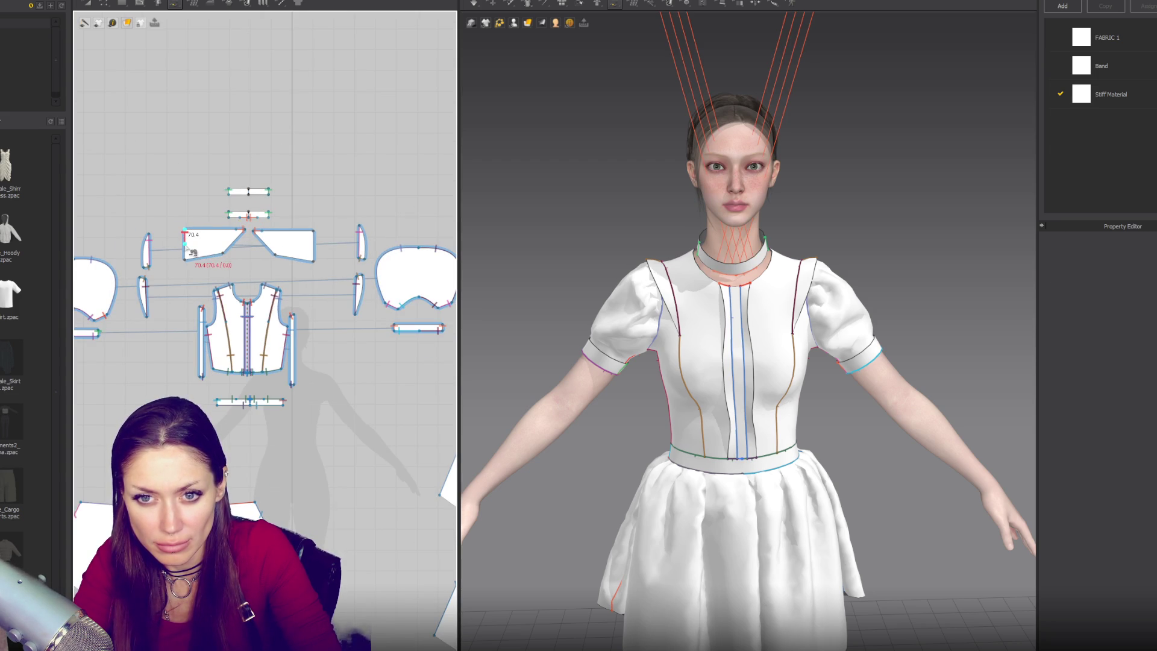
pyautogui.click(149, 297)
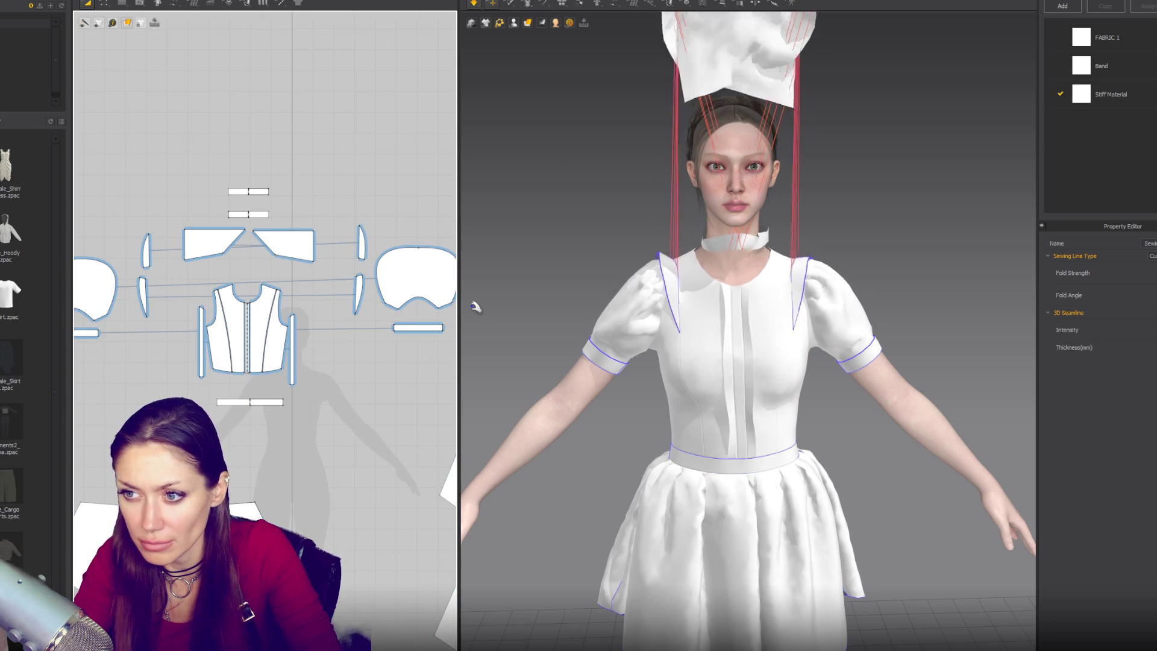
pyautogui.press('a')
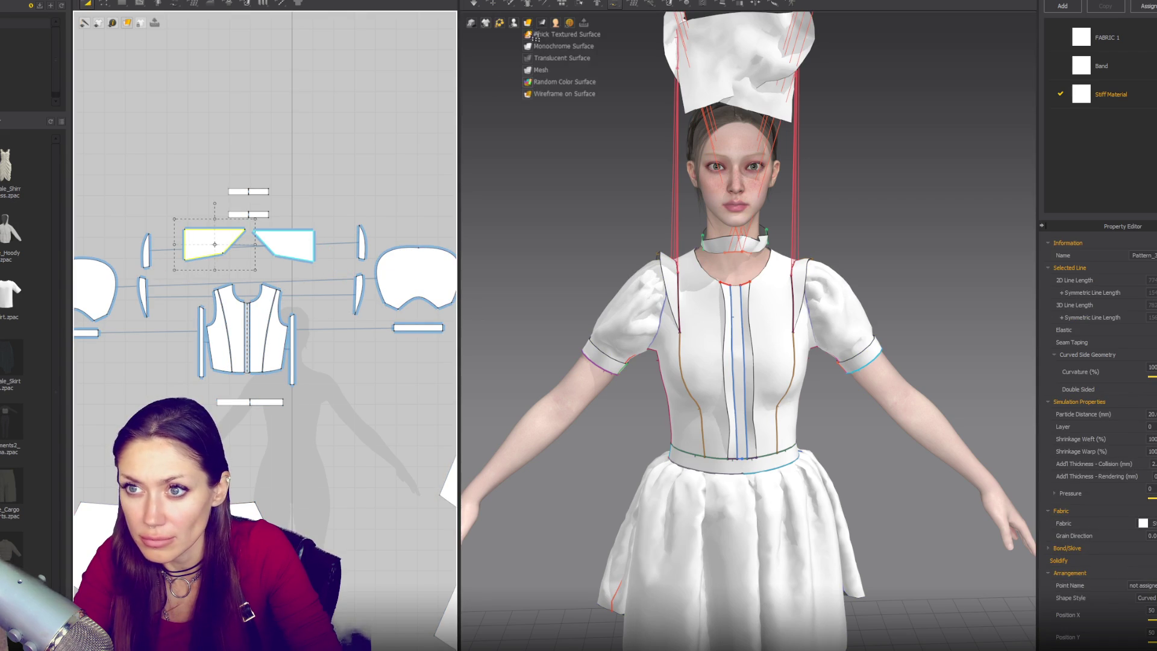
pyautogui.click(514, 22)
# Place the collar on a bodice placement point, test the drape, then undo it
pyautogui.click(543, 58)
pyautogui.click(733, 256)
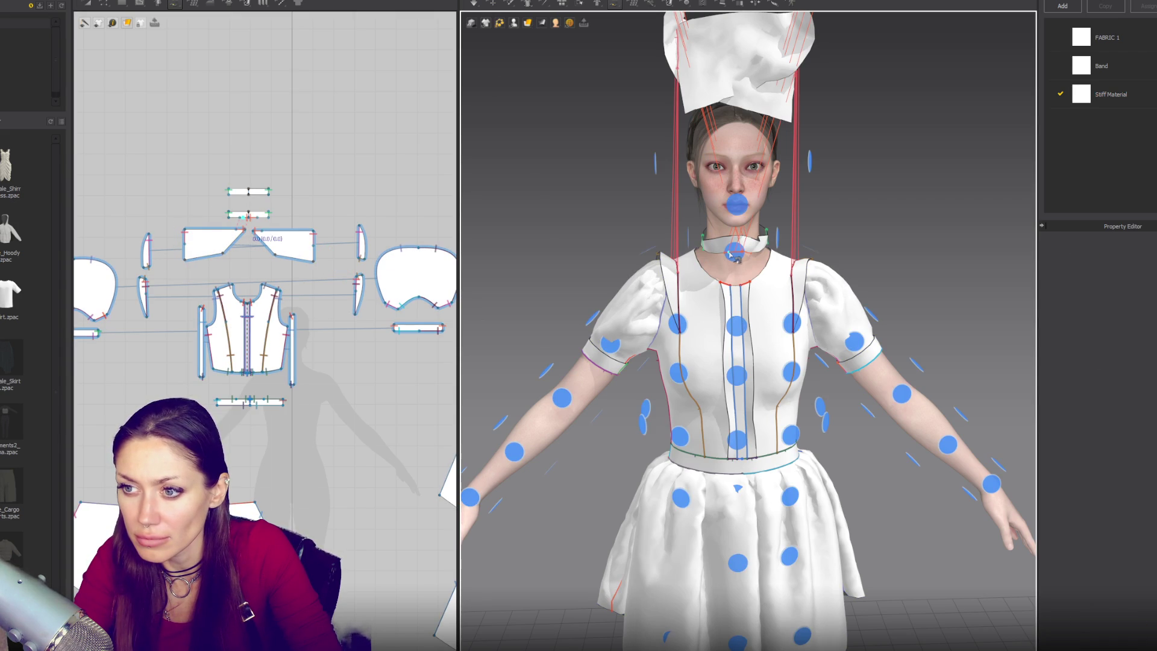
pyautogui.moveTo(566, 188); pyautogui.dragTo(663, 253, button='right')
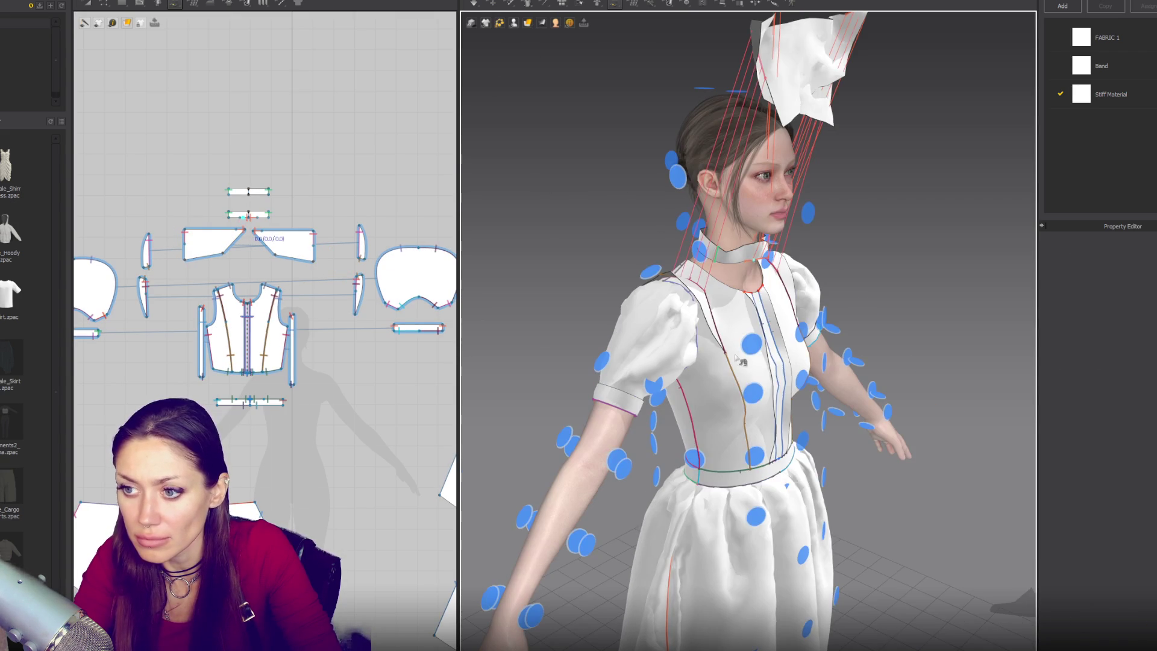
pyautogui.click(752, 341)
pyautogui.moveTo(752, 341); pyautogui.dragTo(515, 329, button='right')
pyautogui.click(244, 243)
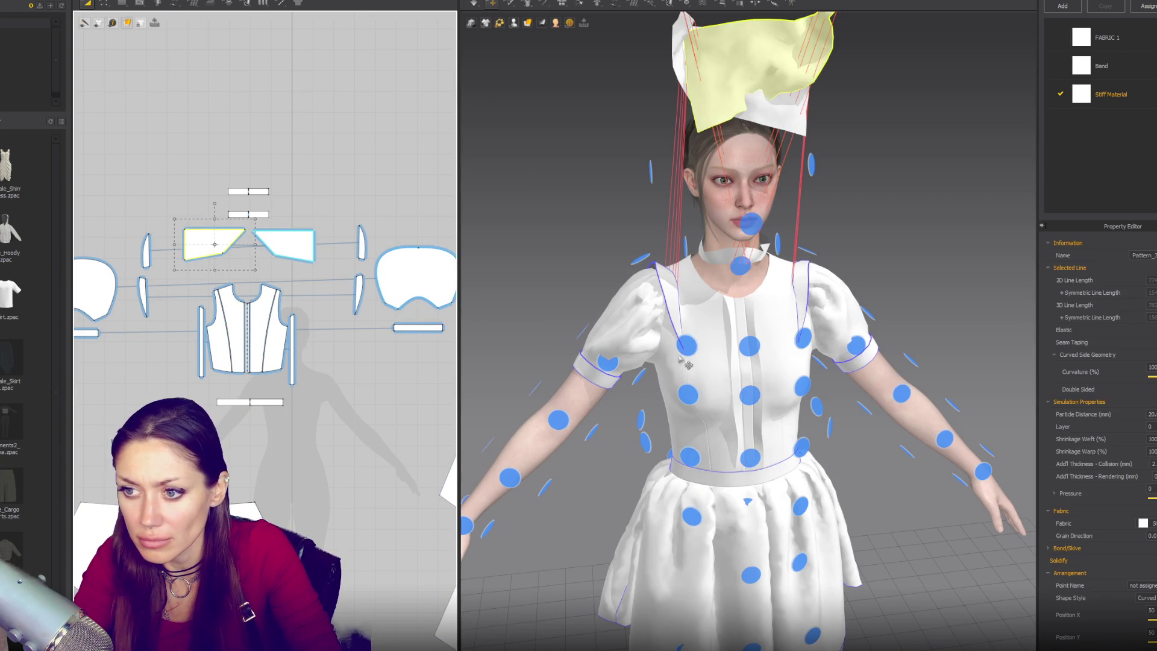
pyautogui.click(687, 346)
pyautogui.press('space')
pyautogui.hotkey('ctrl', 'z')
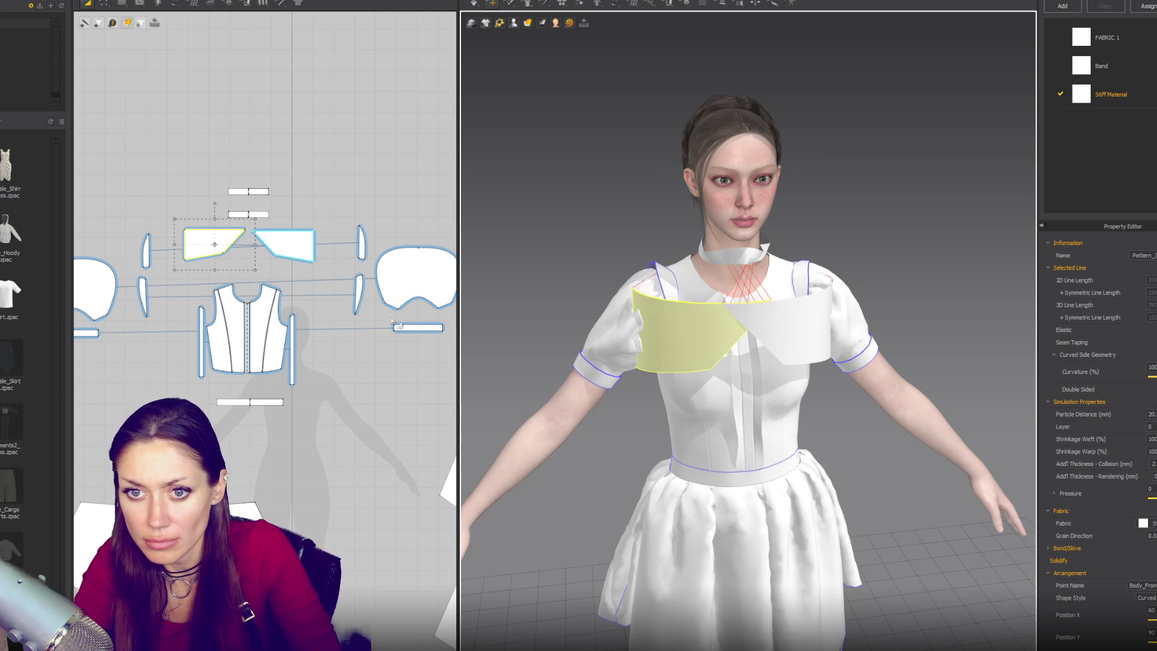
# Select the lower neck band rectangle, reverting a trial deactivation of it
pyautogui.scroll(6, 761, 267)
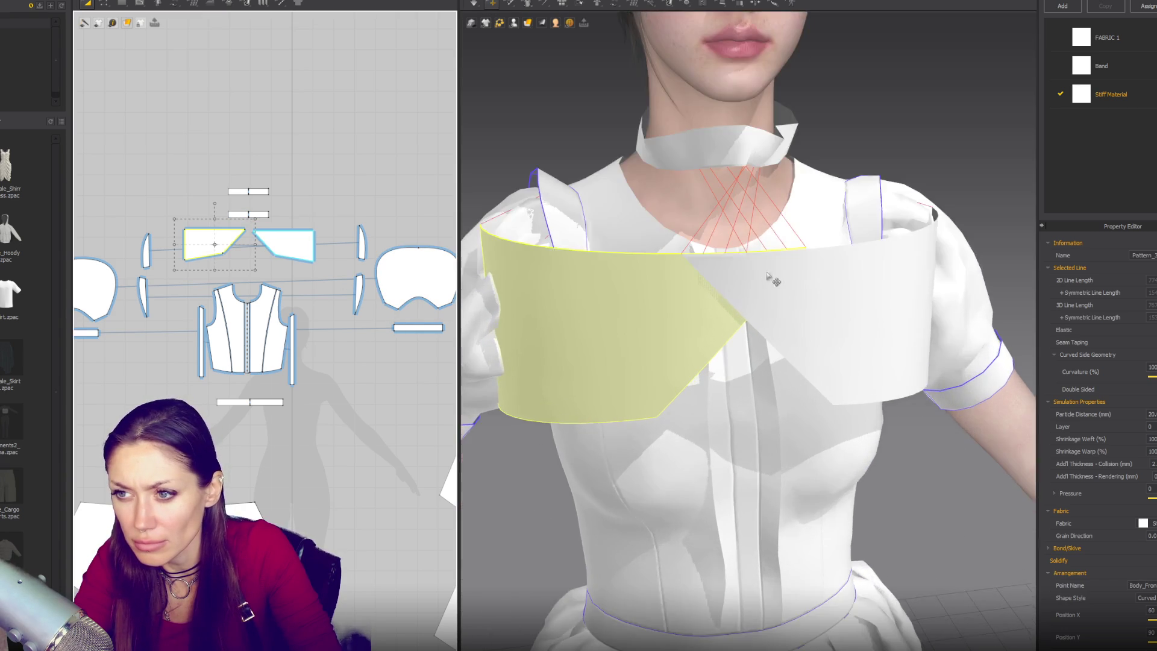
pyautogui.click(605, 363)
pyautogui.scroll(3, 269, 249)
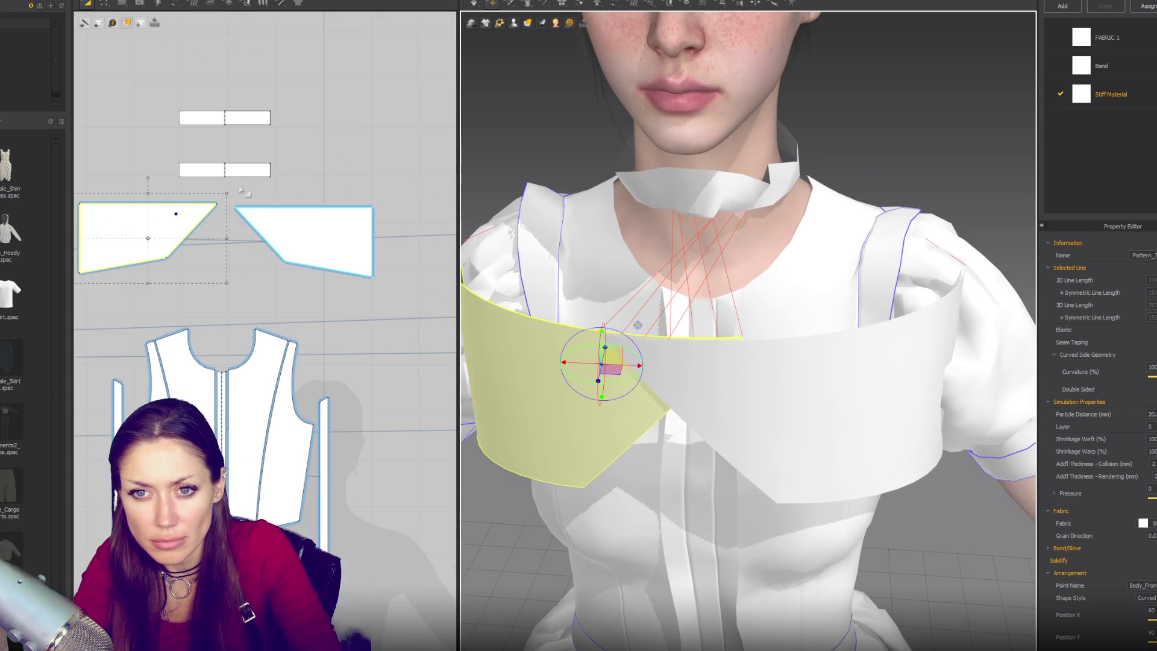
pyautogui.click(202, 166)
pyautogui.rightClick(202, 169)
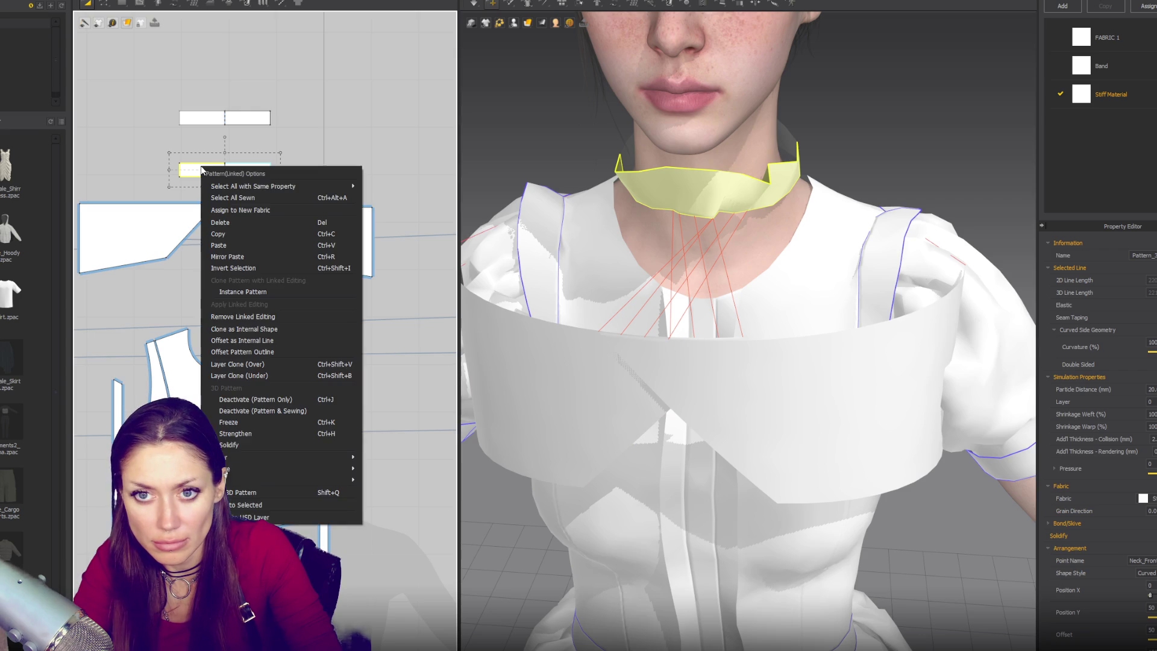
pyautogui.click(296, 411)
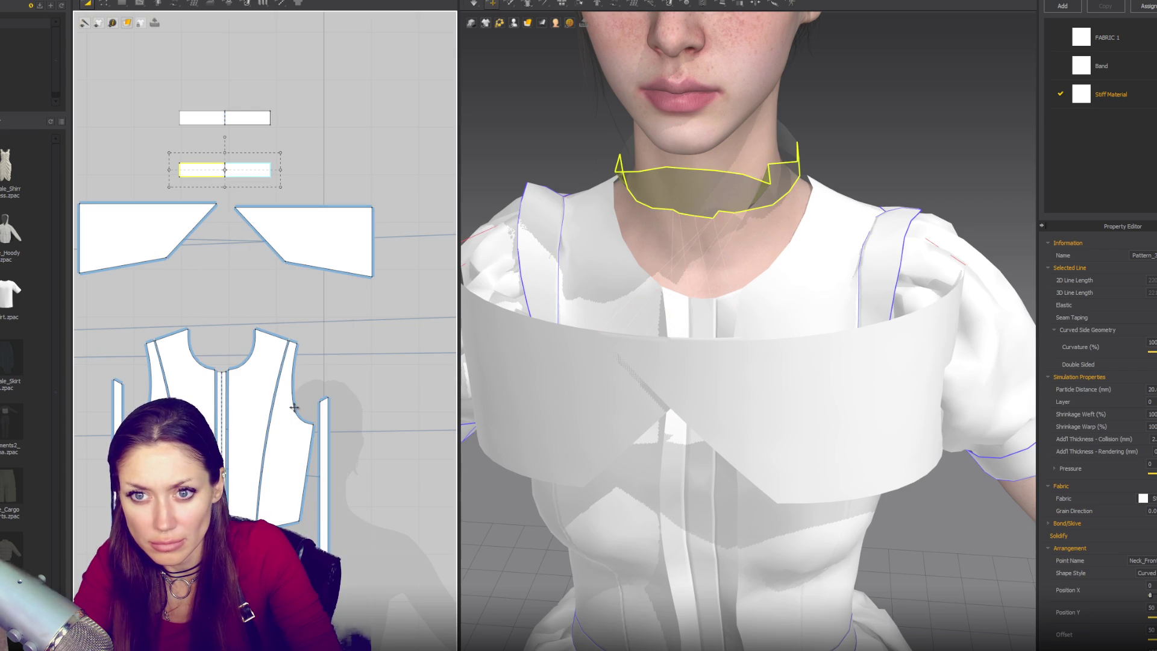
pyautogui.hotkey('ctrl', 'z')
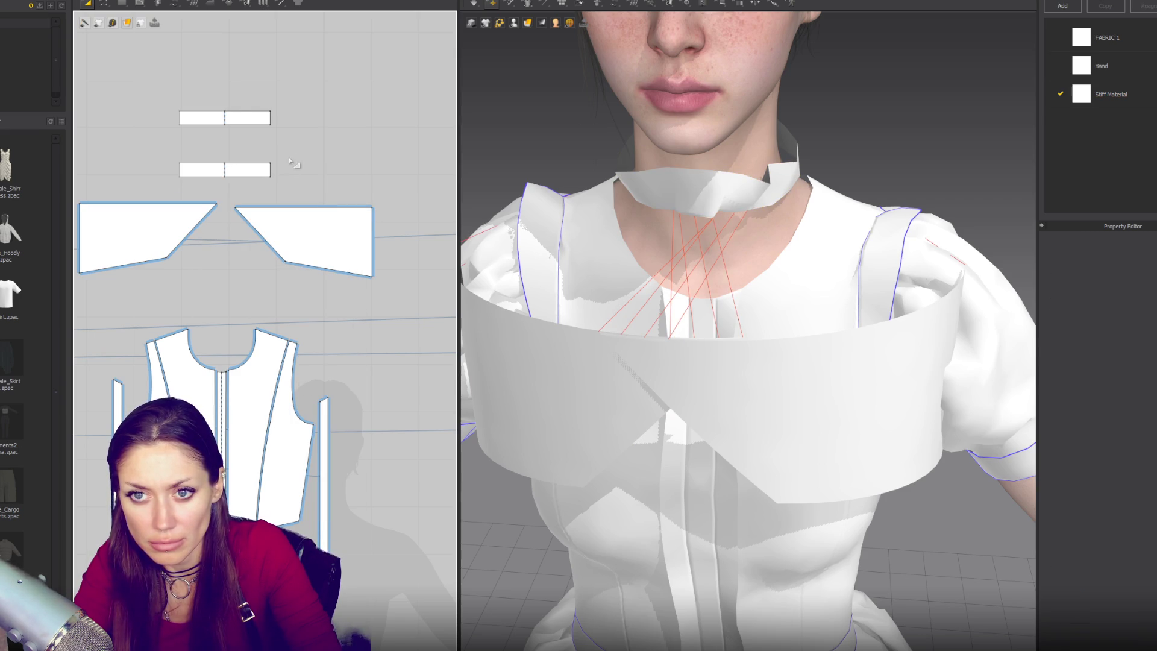
pyautogui.press('z')
pyautogui.click(271, 176)
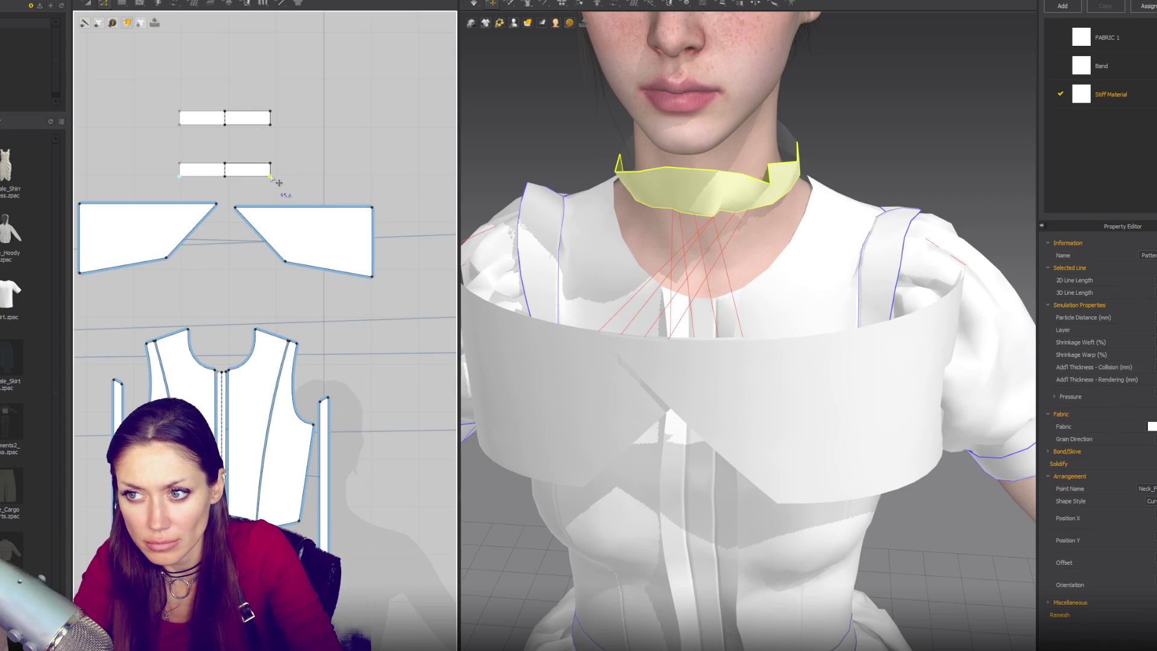
pyautogui.press('a')
pyautogui.click(208, 175)
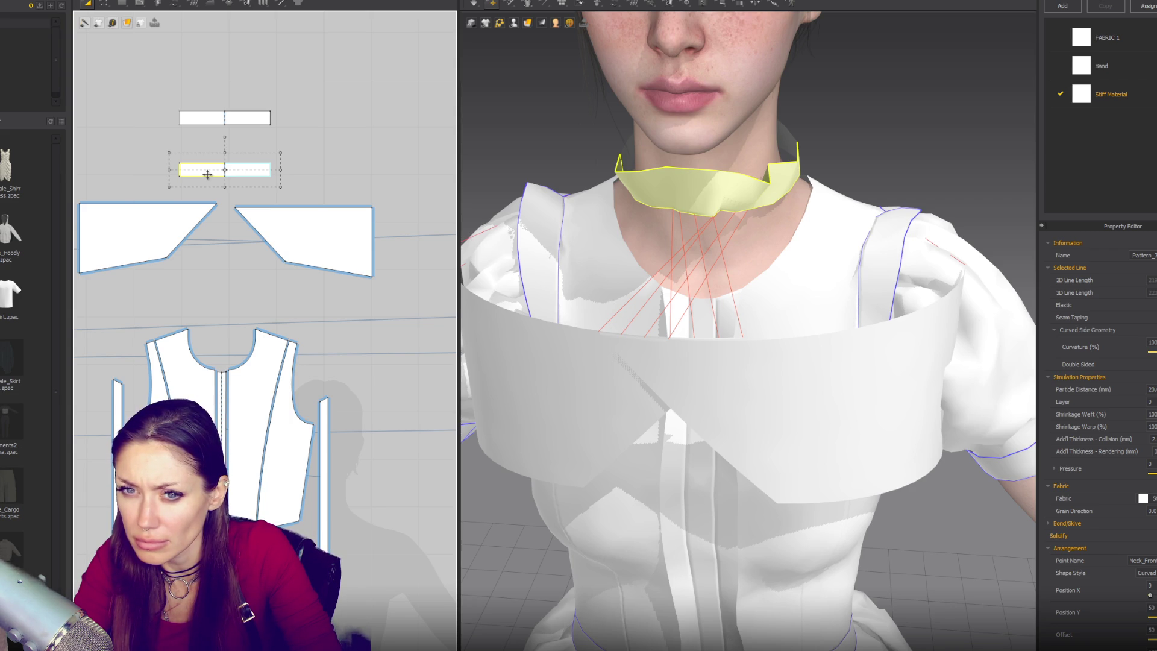
# Sew the band's lower edge to the left collar piece and inspect the seams
pyautogui.press('b')
pyautogui.click(214, 207)
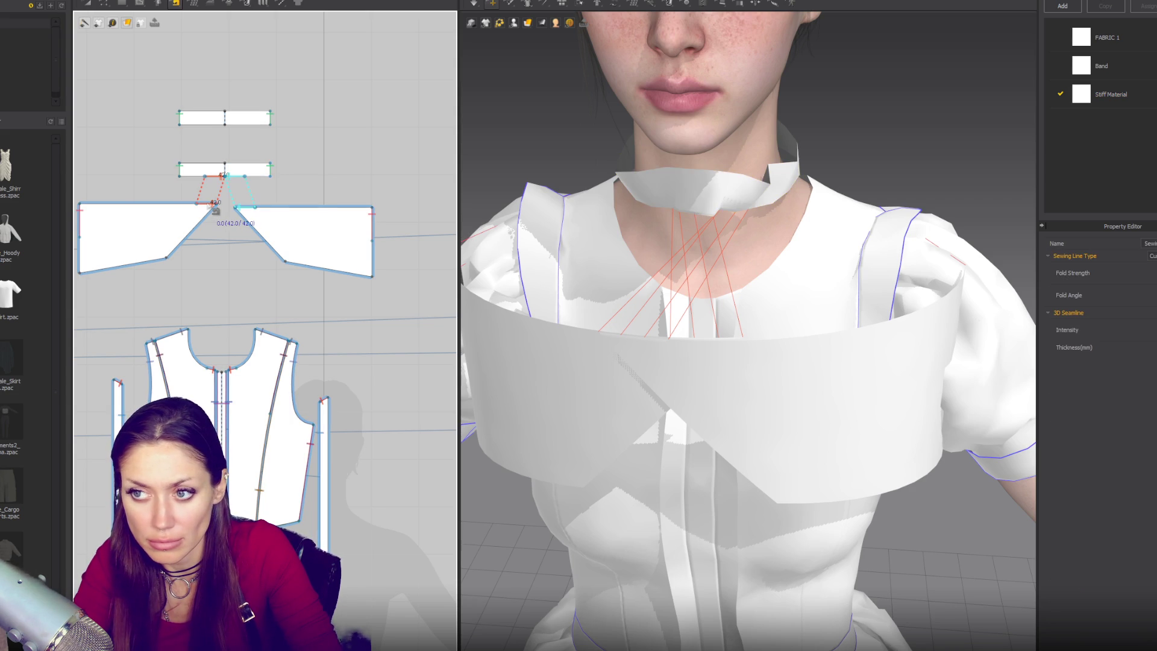
pyautogui.moveTo(740, 325)
pyautogui.mouseDown(button='right')
pyautogui.moveTo(904, 333)
pyautogui.moveTo(771, 335)
pyautogui.moveTo(856, 353)
pyautogui.moveTo(747, 366)
pyautogui.mouseUp(button='right')
pyautogui.click(771, 335)
pyautogui.click(749, 337)
pyautogui.scroll(-2, 749, 337)
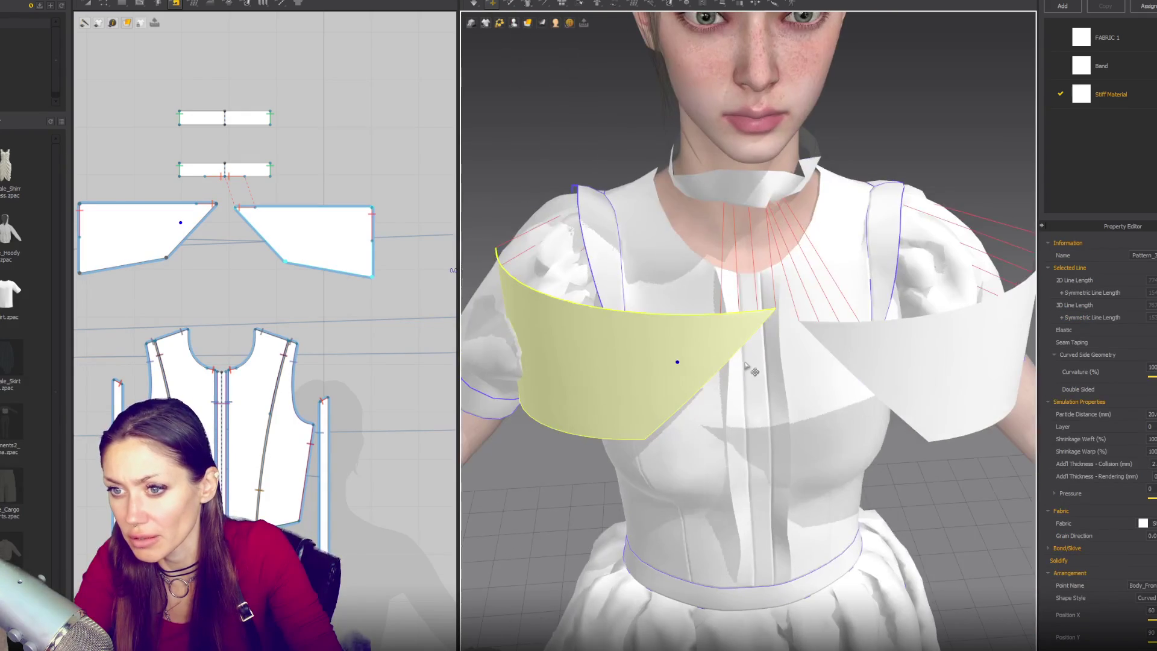
pyautogui.press('n')
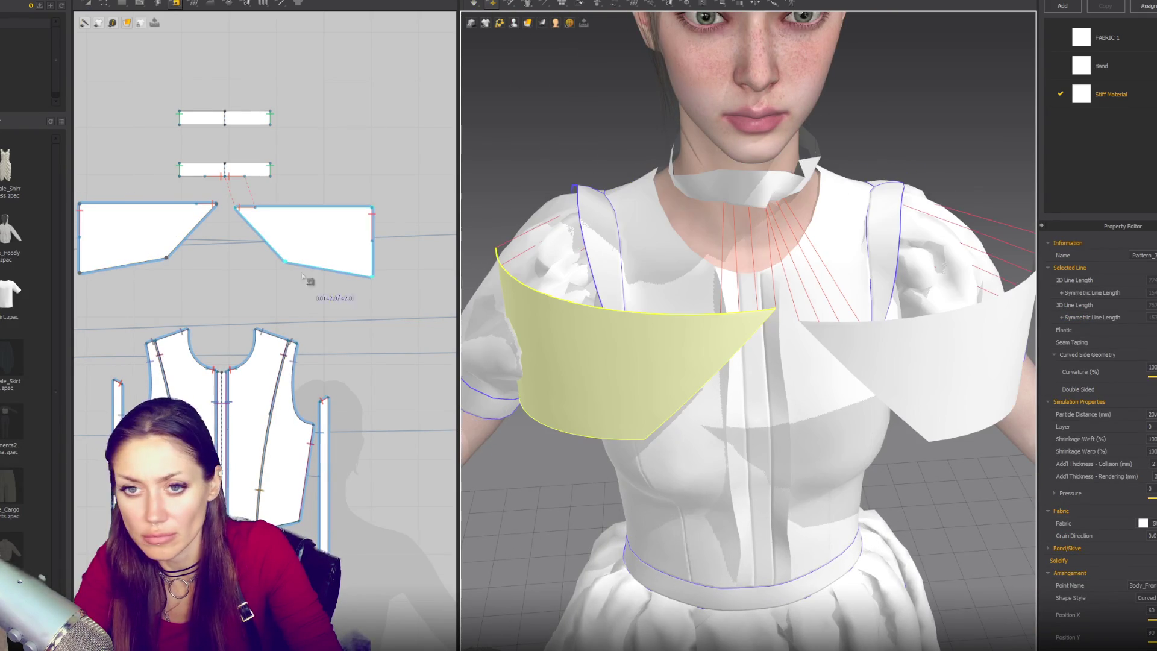
pyautogui.scroll(-4, 784, 319)
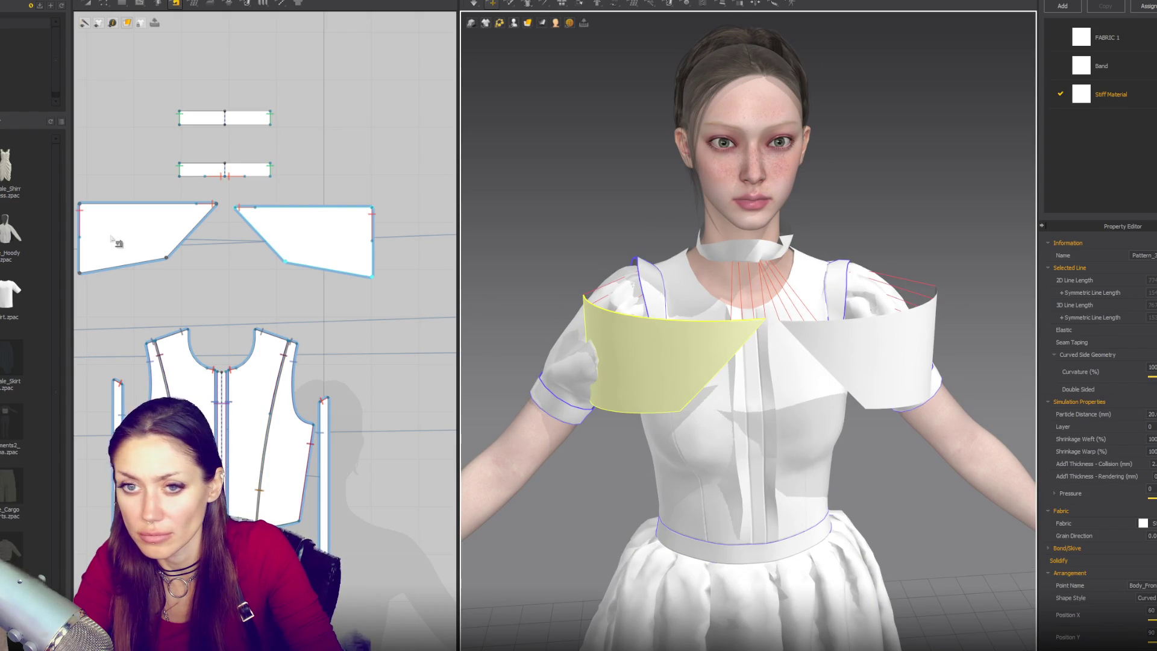
# Sew the band to the right collar's top edge and simulate the drape
pyautogui.press('a')
pyautogui.click(371, 226)
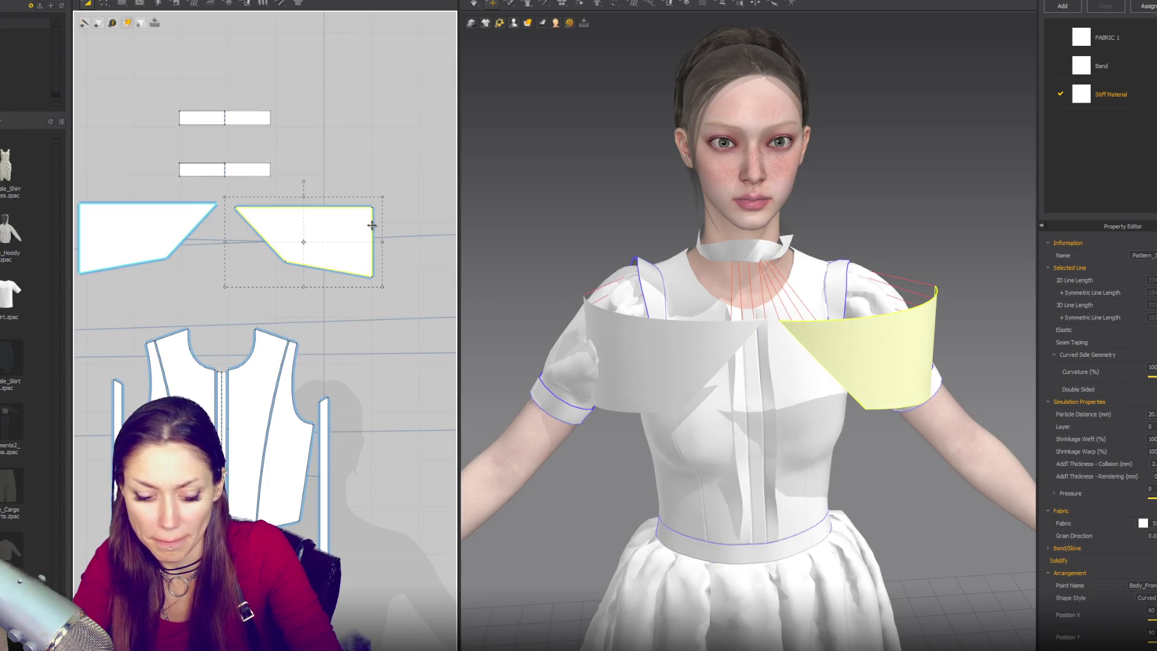
pyautogui.click(375, 233)
pyautogui.press('space')
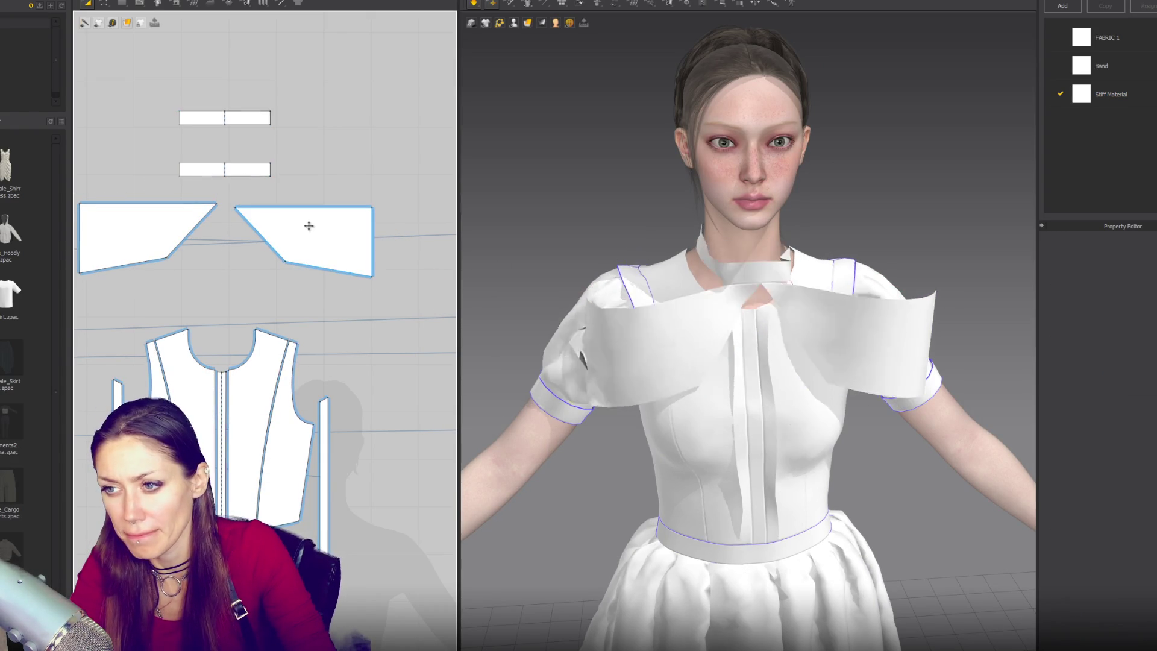
pyautogui.press('n')
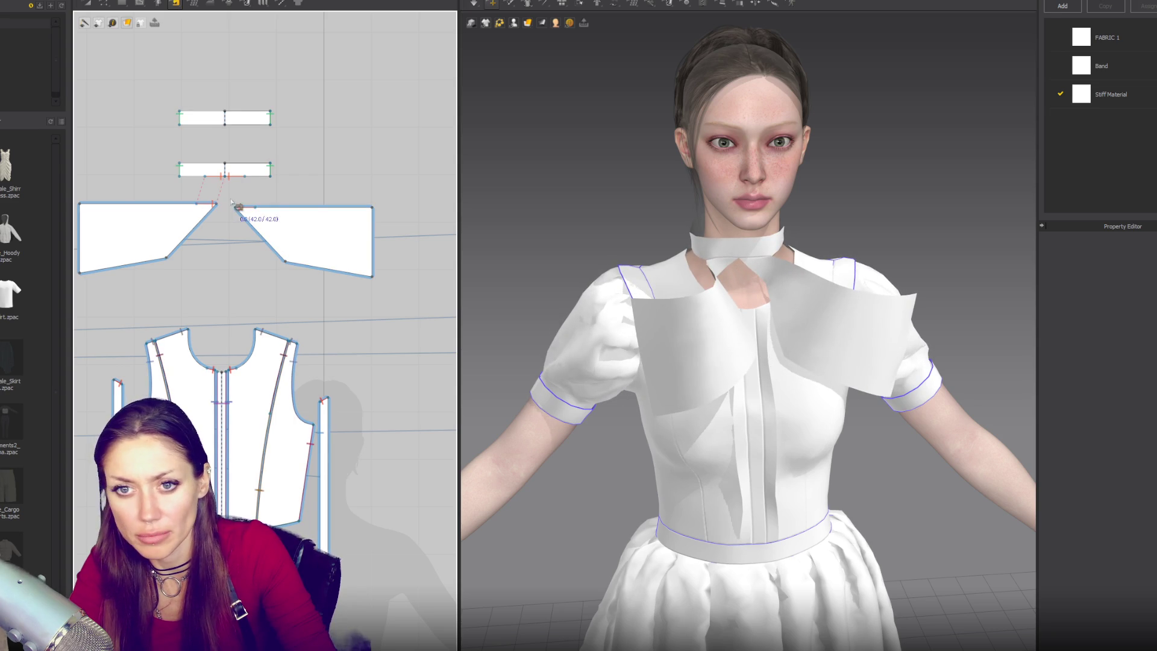
pyautogui.click(347, 207)
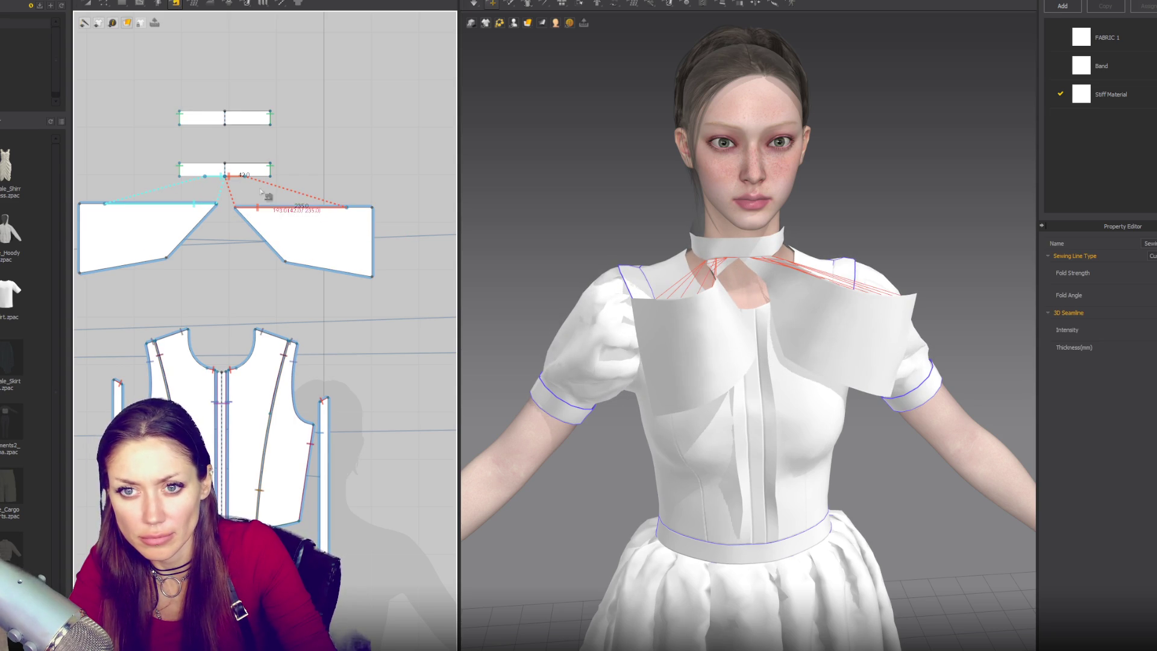
pyautogui.press('space')
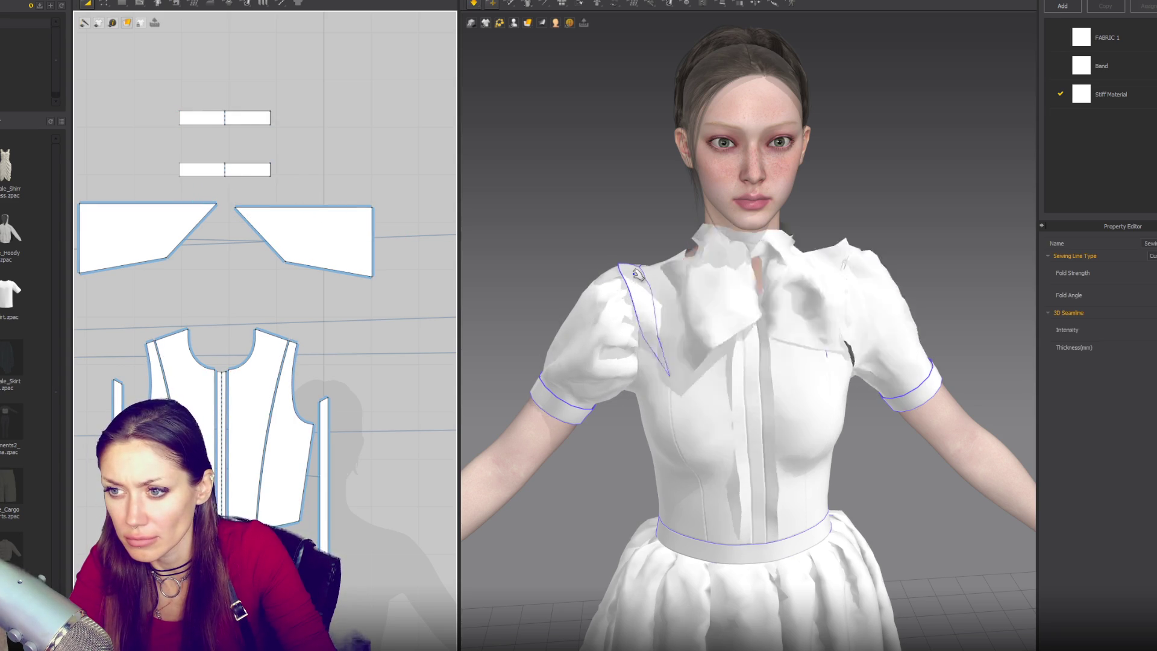
# Put the collar pieces and neck band on layer 30, then re-simulate the collar
pyautogui.press('n')
pyautogui.hotkey('ctrl', 'z')
pyautogui.press('z')
pyautogui.click(184, 237)
pyautogui.keyDown('shift'); pyautogui.click(314, 241); pyautogui.keyUp('shift')
pyautogui.scroll(-4, 125, 110)
pyautogui.click(475, 455)
pyautogui.click(694, 323)
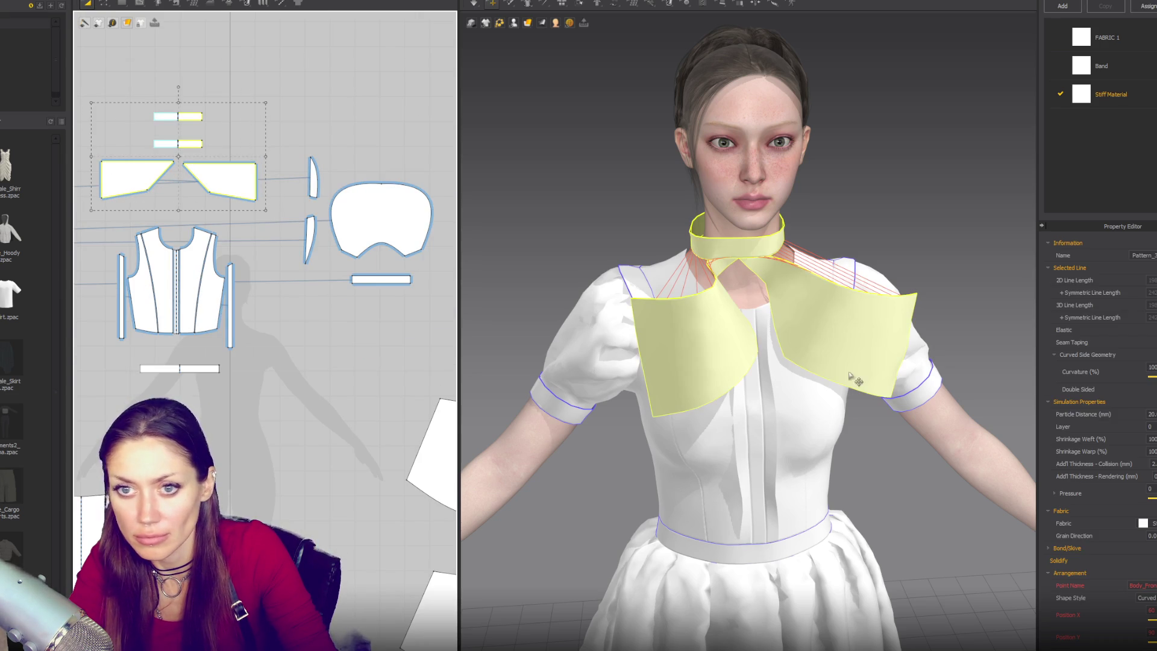
pyautogui.write('30')
pyautogui.press('Return')
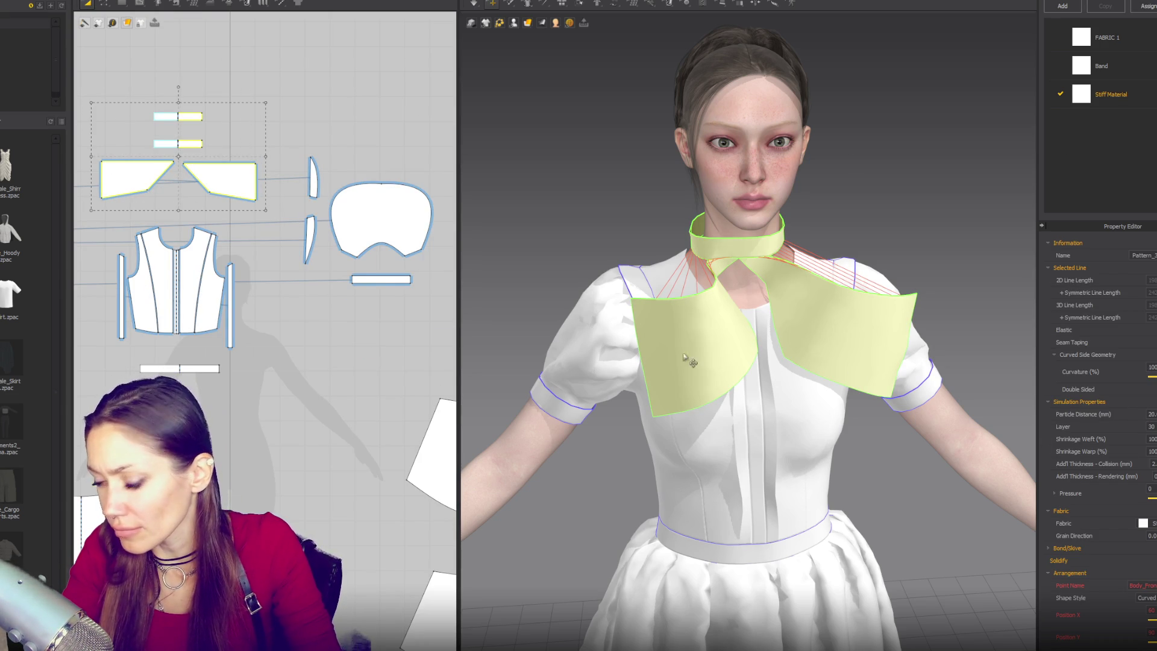
pyautogui.click(234, 180)
pyautogui.press('space')
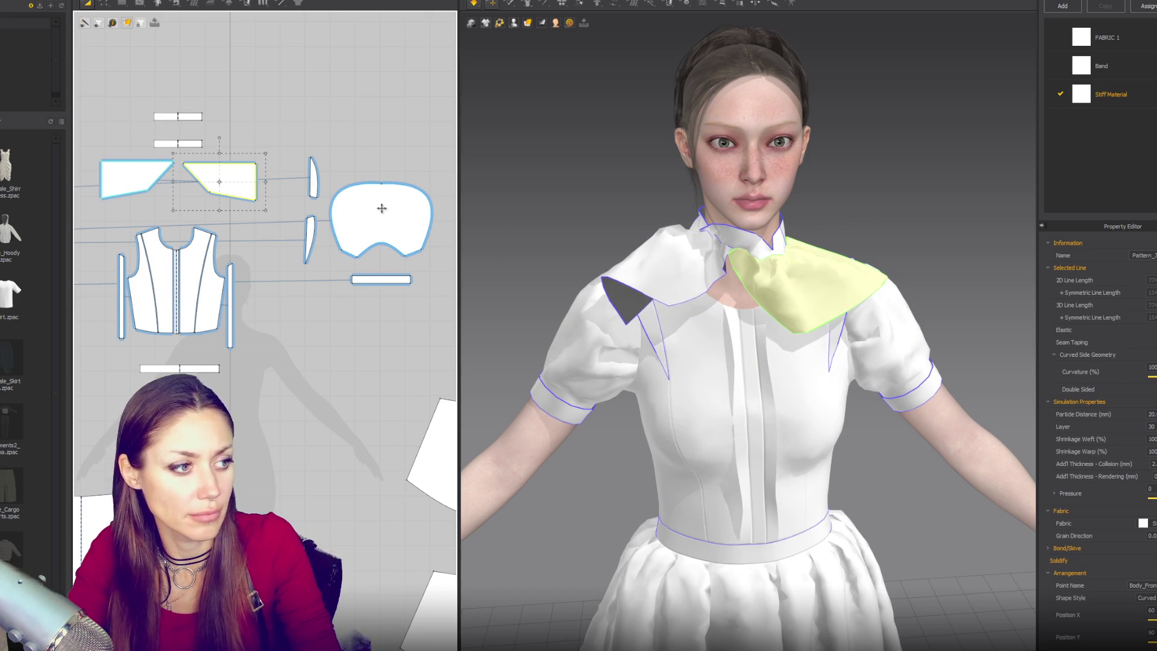
# Raise the right collar piece's top edge and corner, curving its top-left edge down
pyautogui.scroll(3, 271, 215)
pyautogui.moveTo(271, 215); pyautogui.dragTo(368, 252, button='middle')
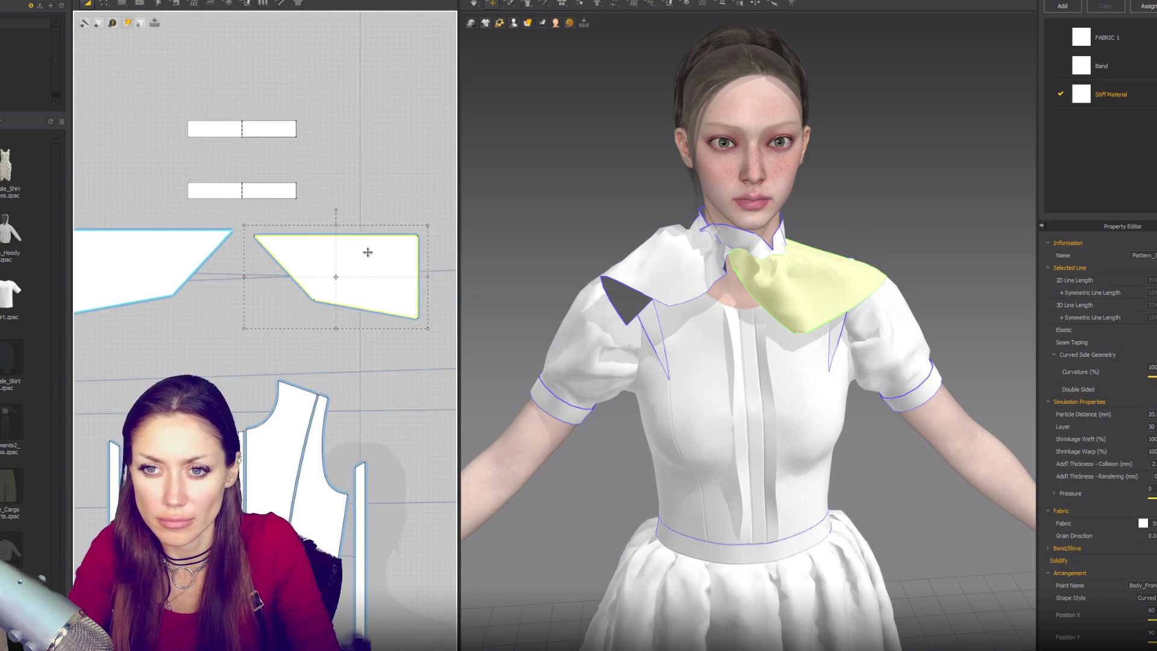
pyautogui.click(328, 236)
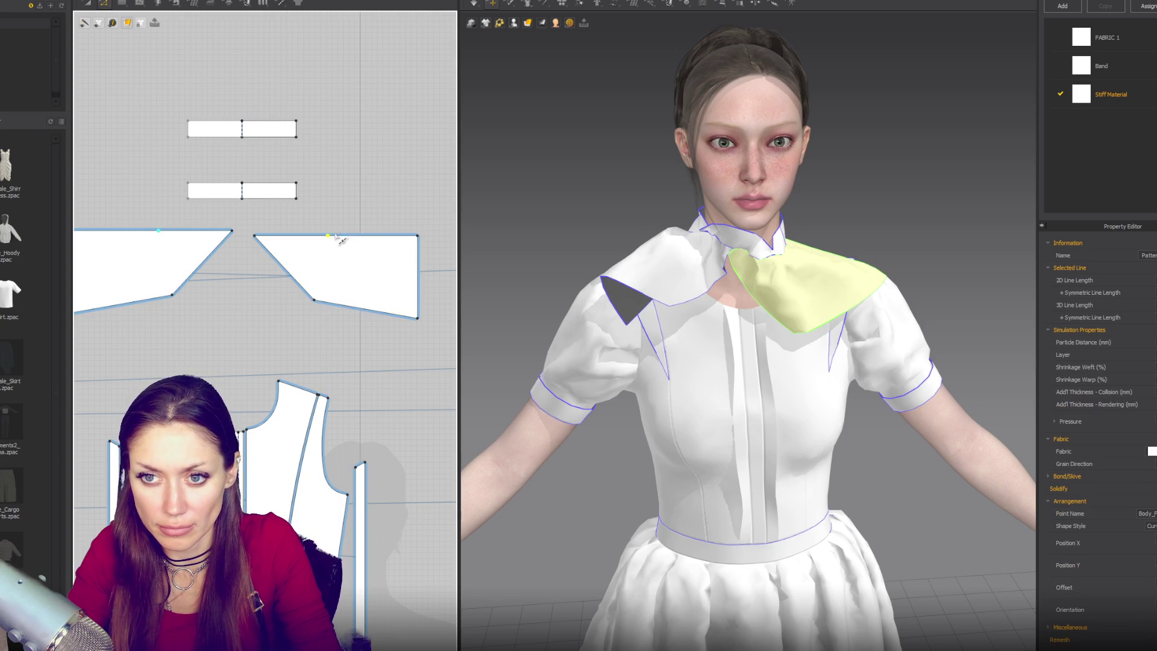
pyautogui.moveTo(335, 243); pyautogui.dragTo(335, 215)
pyautogui.moveTo(425, 242); pyautogui.dragTo(418, 209)
pyautogui.moveTo(297, 223); pyautogui.dragTo(295, 232)
# Sew the collar edge to the neck band, simulate, and shorten both neck bands
pyautogui.press('b')
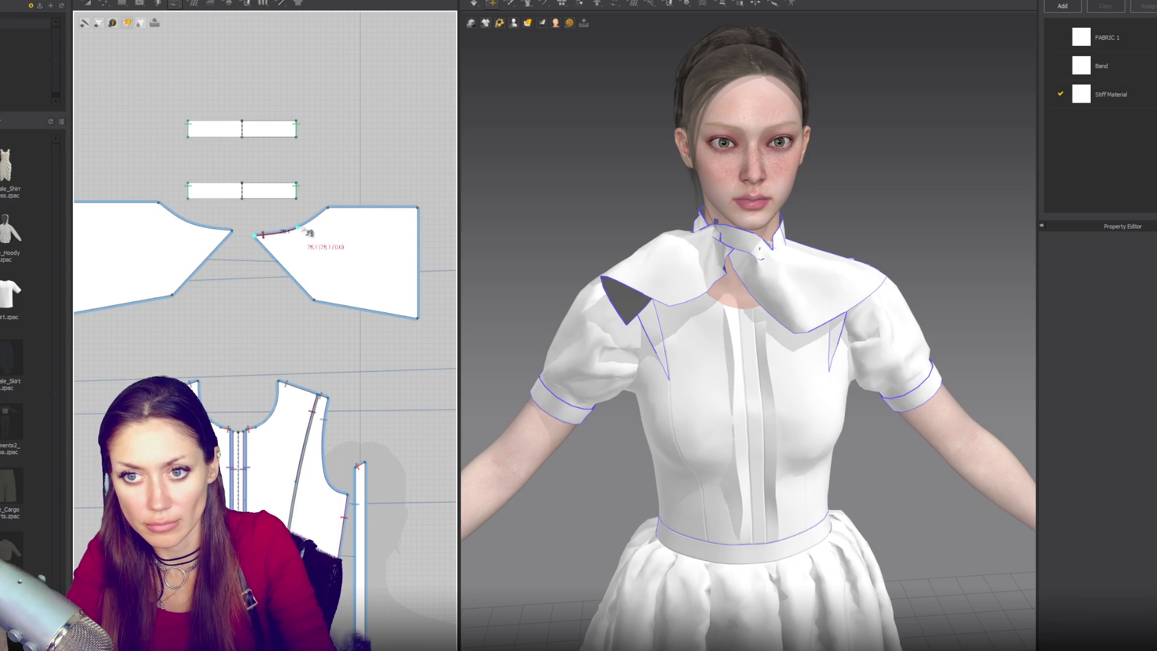
pyautogui.click(295, 200)
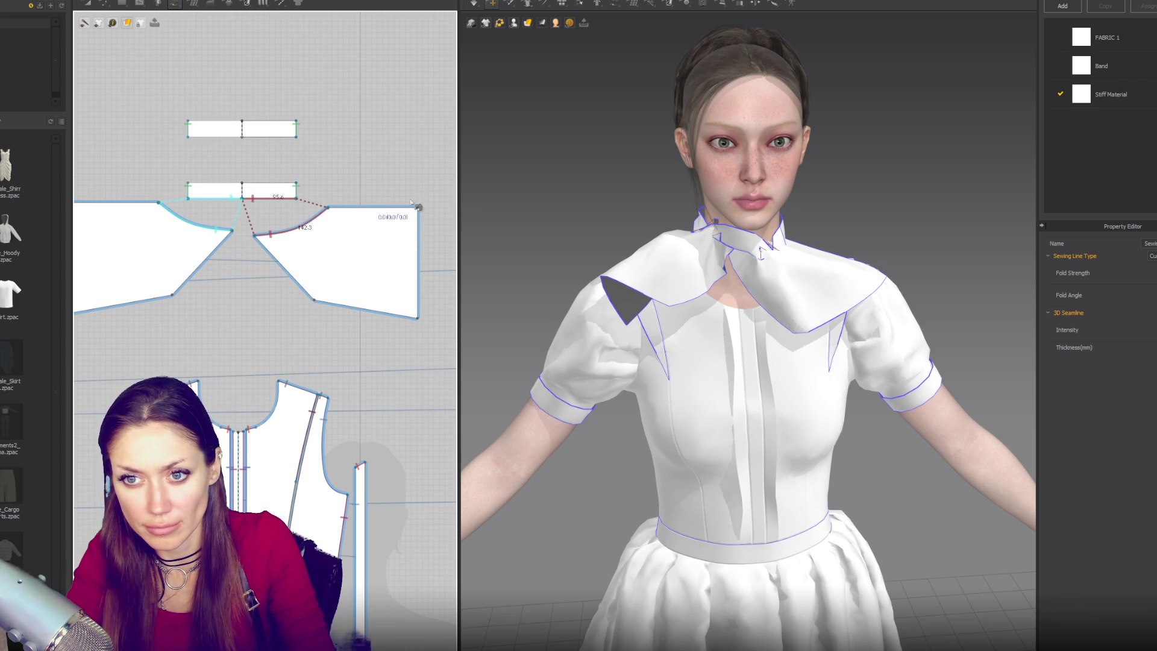
pyautogui.press('space')
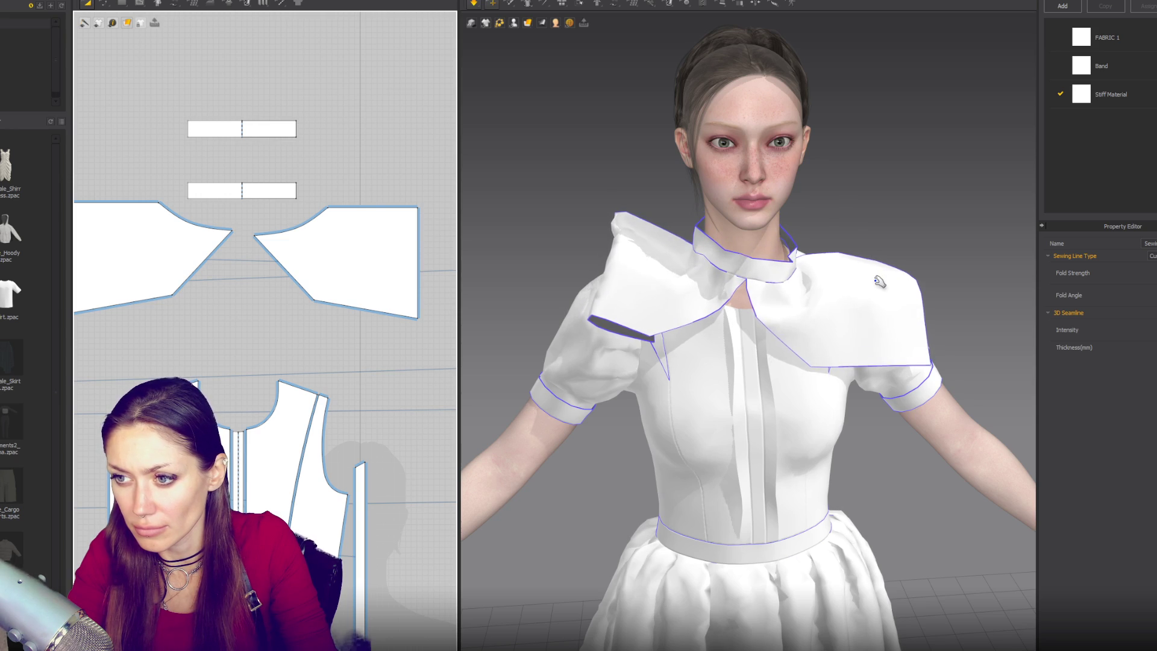
pyautogui.click(822, 286)
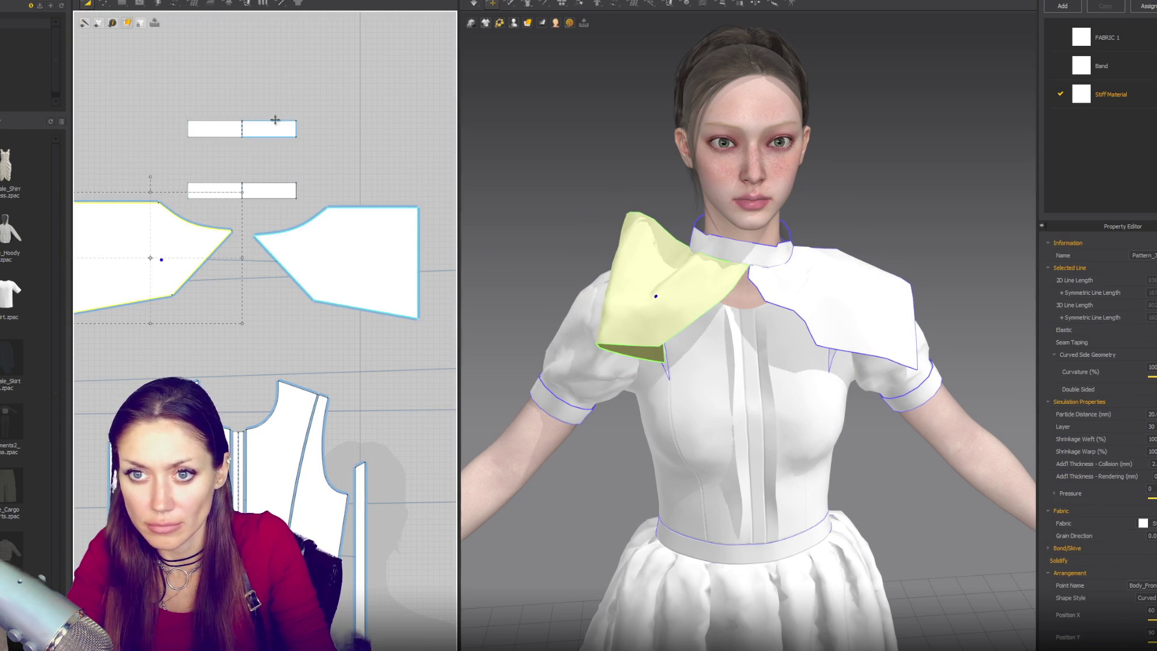
pyautogui.click(287, 125)
pyautogui.keyDown('shift'); pyautogui.click(285, 192); pyautogui.keyUp('shift')
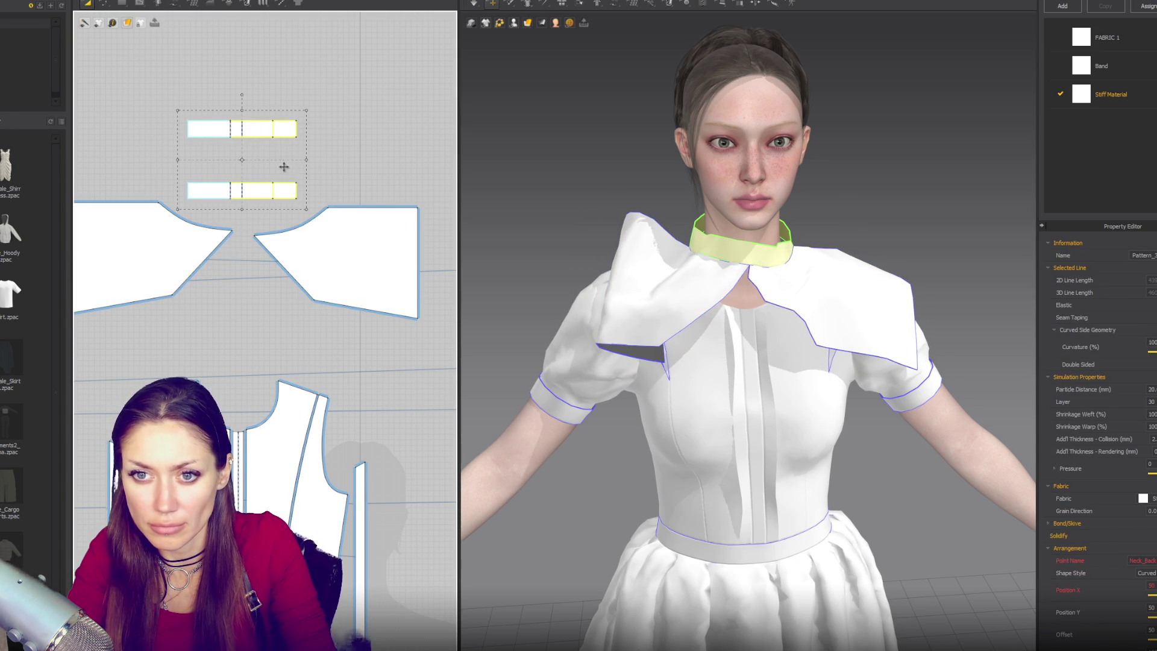
pyautogui.hotkey('ctrl', 'z')
# Narrow the collar piece's outer edge to 195.5 and let it settle
pyautogui.press('z')
pyautogui.moveTo(418, 263); pyautogui.dragTo(370, 263)
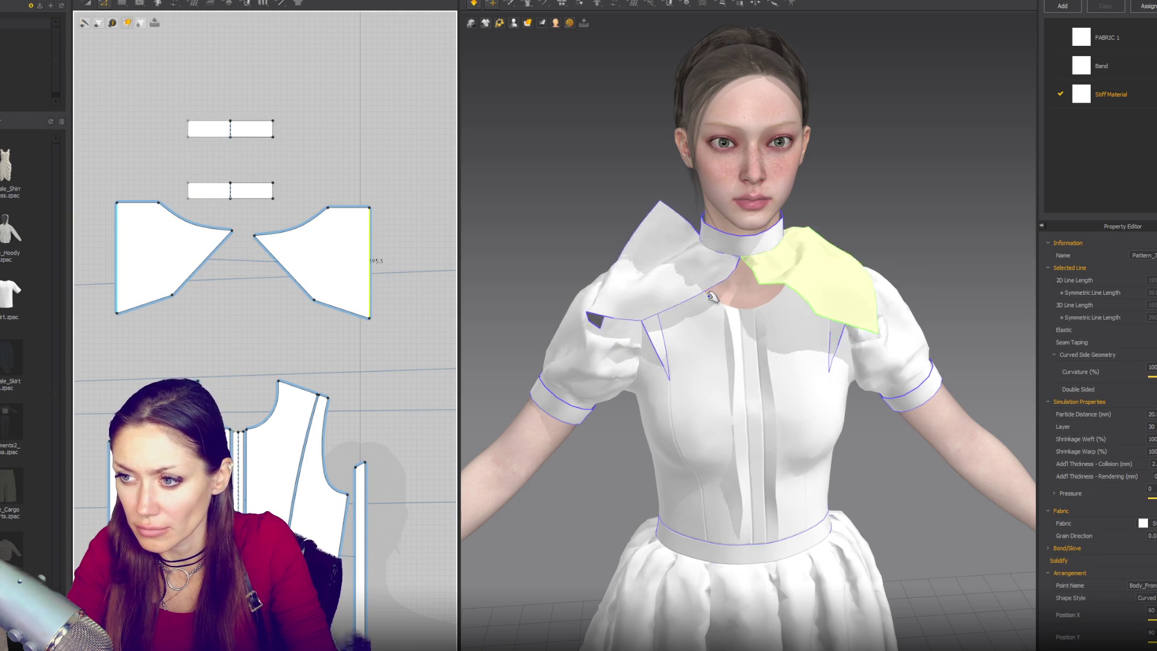
pyautogui.press('6')
pyautogui.moveTo(719, 176); pyautogui.dragTo(817, 187, button='right')
pyautogui.scroll(-3, 367, 266)
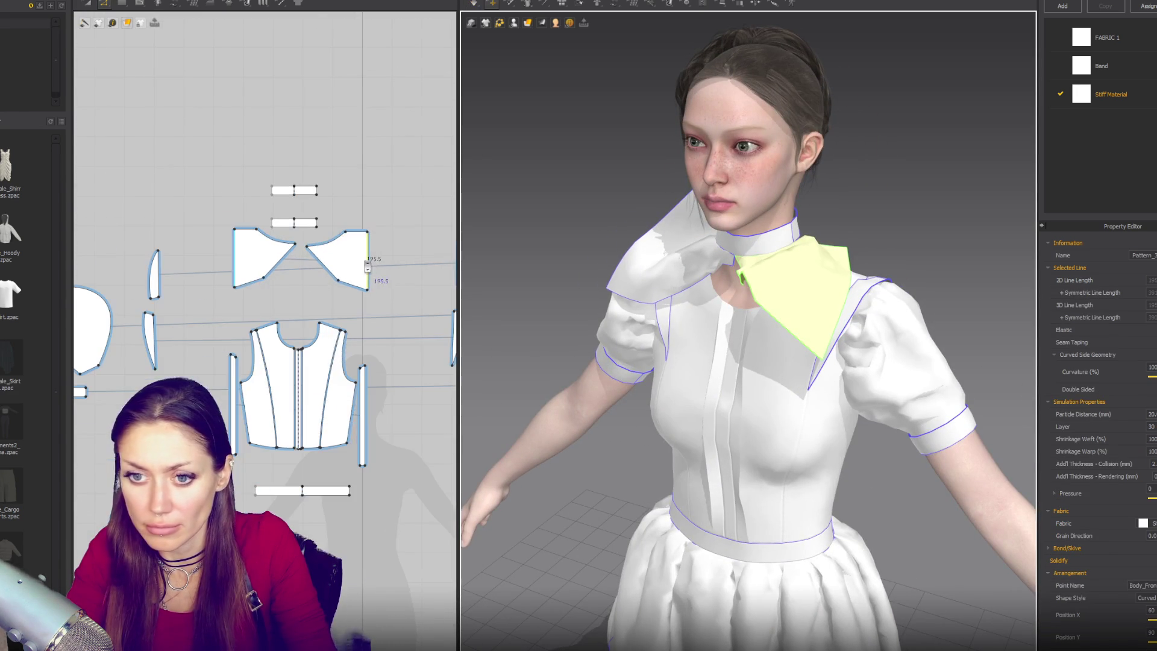
# Sew the collar's 195.5 edge to the matching edge of the small piece
pyautogui.press('n')
pyautogui.moveTo(374, 241)
pyautogui.mouseDown(button='right')
pyautogui.moveTo(349, 207)
pyautogui.moveTo(267, 197)
pyautogui.mouseUp(button='right')
pyautogui.click(237, 219)
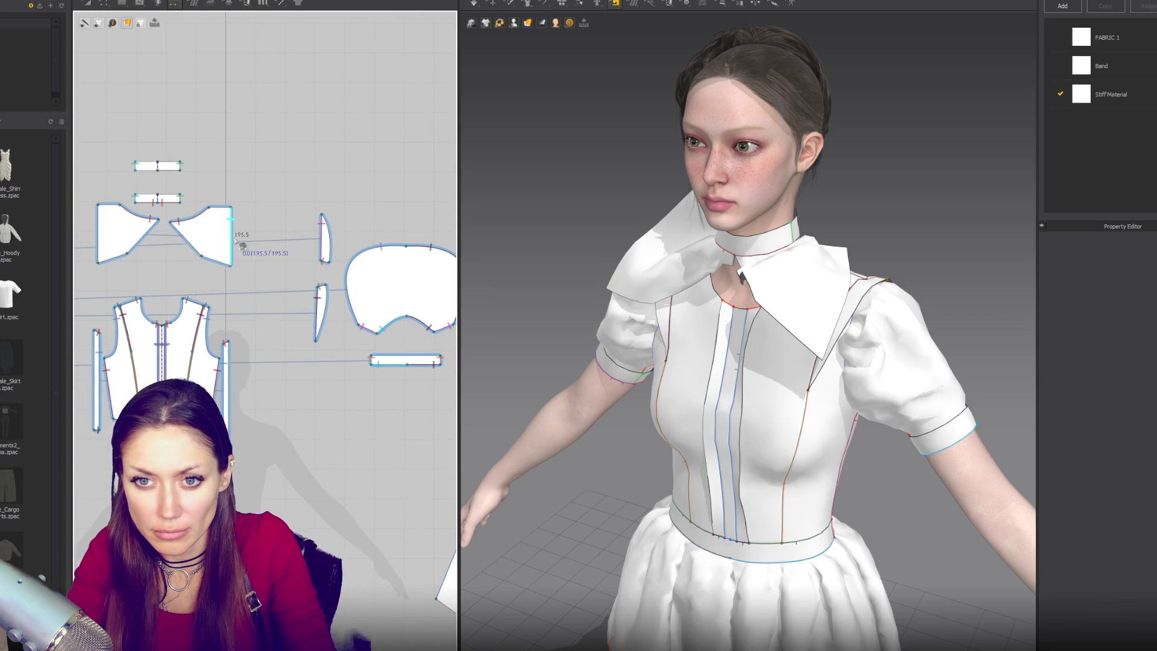
pyautogui.scroll(3, 232, 233)
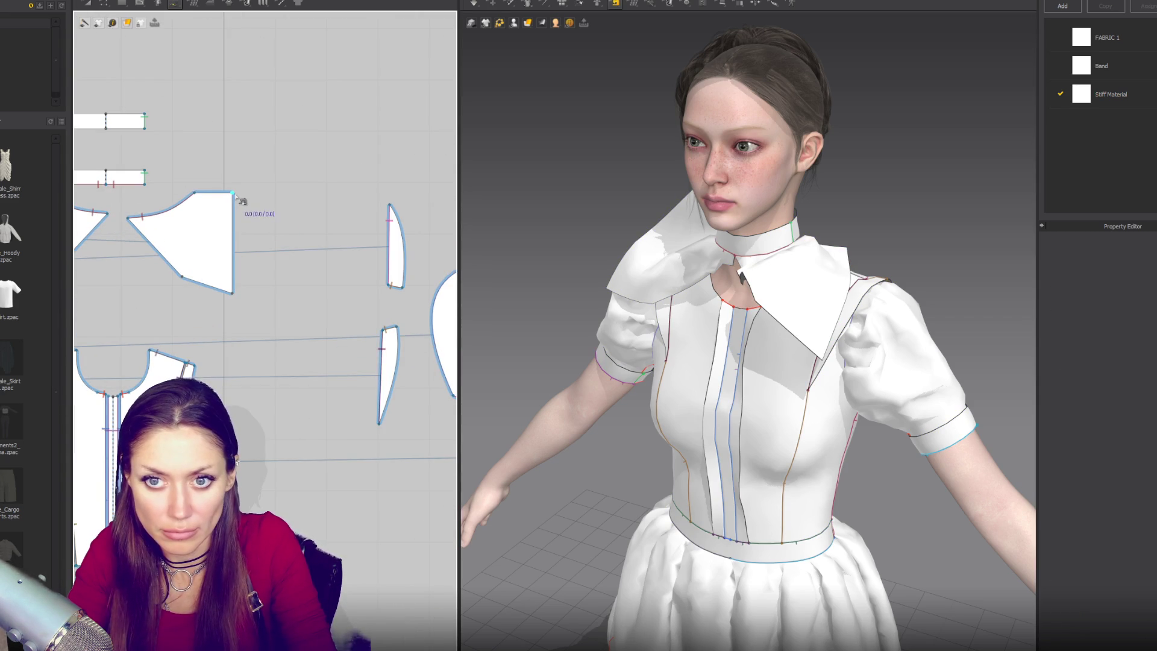
pyautogui.click(389, 331)
pyautogui.click(379, 423)
pyautogui.press('a')
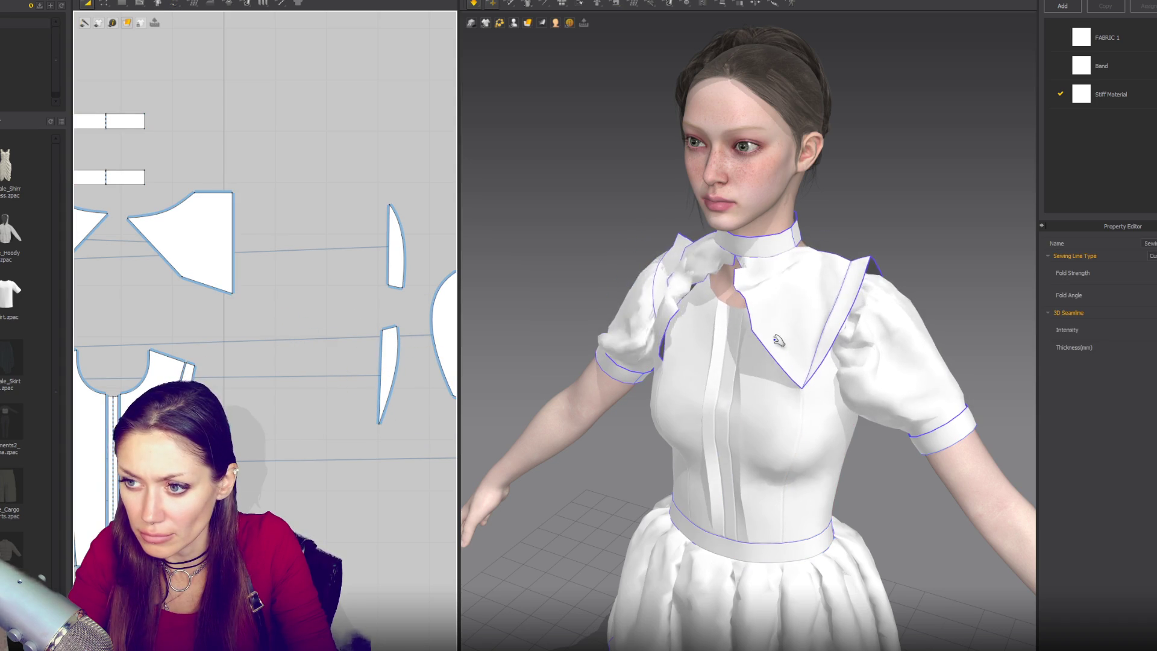
# Pull the small piece around the neckline in 3D and reselect the right collar piece
pyautogui.moveTo(778, 340); pyautogui.dragTo(755, 313, button='right')
pyautogui.click(755, 313)
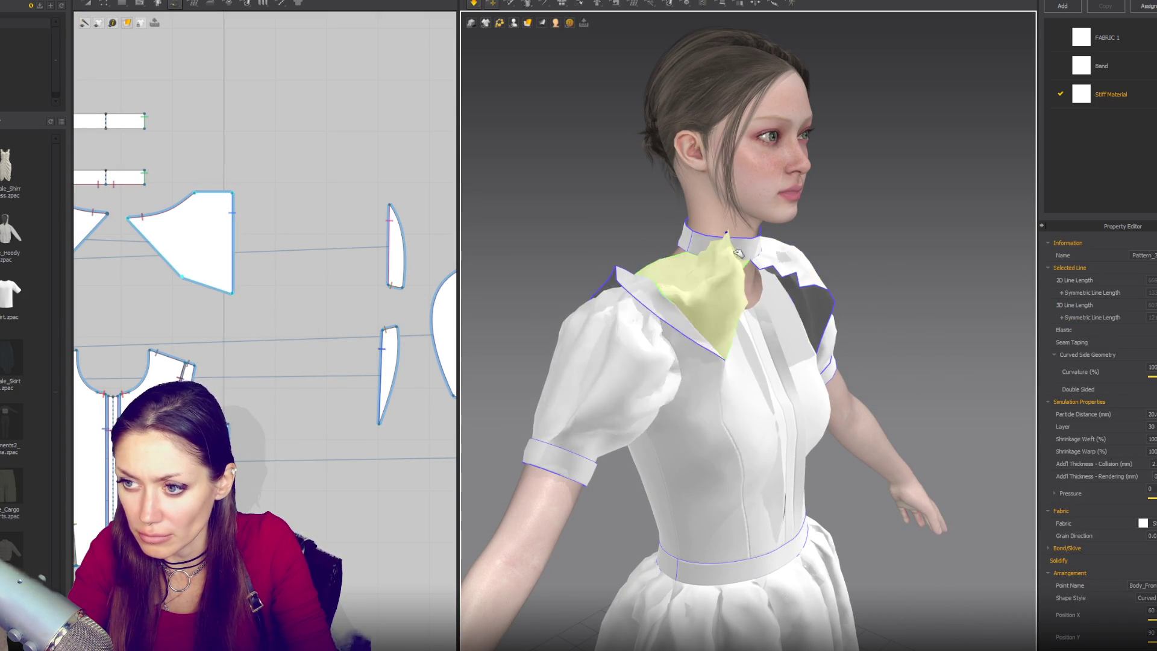
pyautogui.moveTo(750, 275); pyautogui.dragTo(754, 270, button='right')
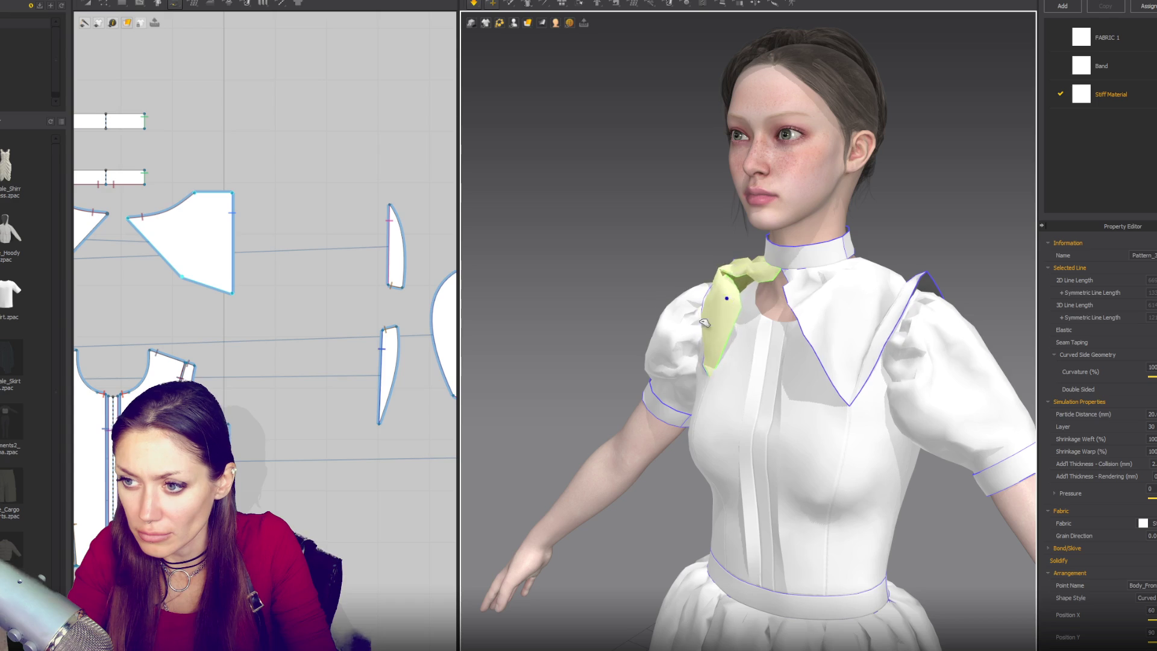
pyautogui.click(800, 316)
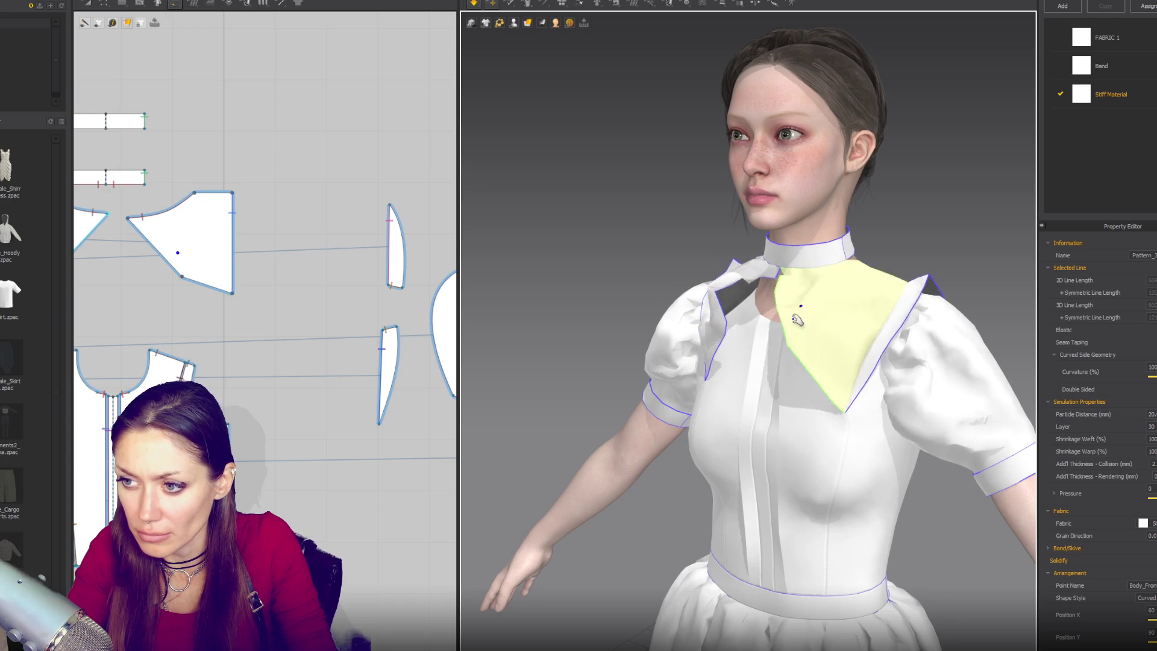
pyautogui.moveTo(844, 386); pyautogui.dragTo(858, 394, button='right')
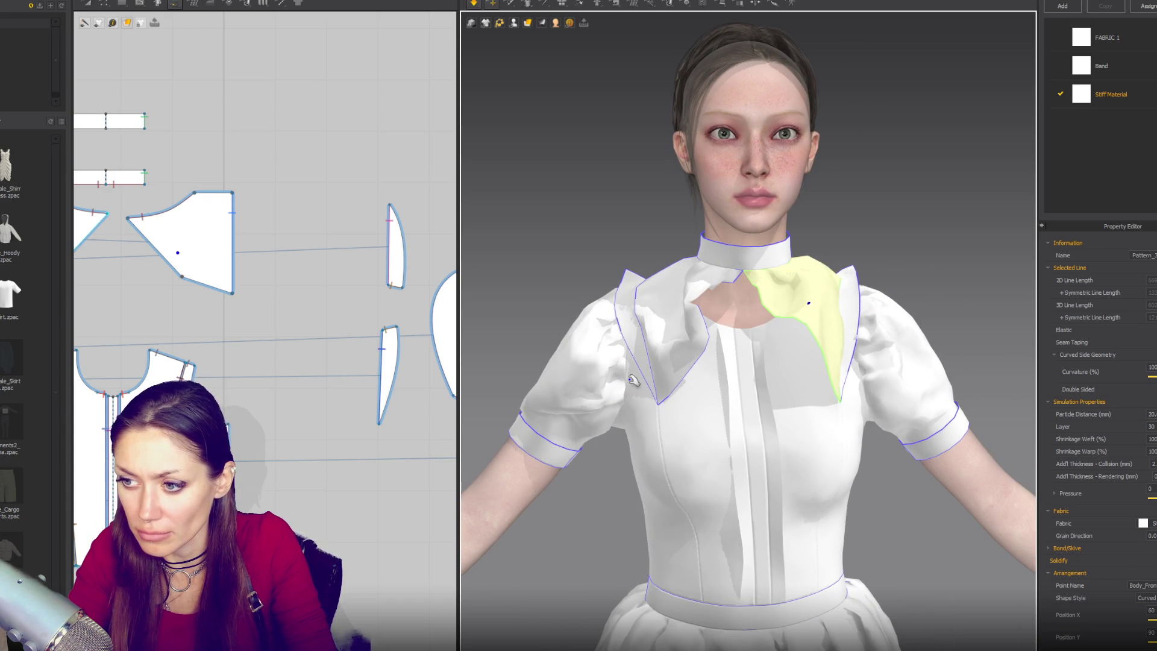
pyautogui.press('b')
pyautogui.scroll(-2, 348, 294)
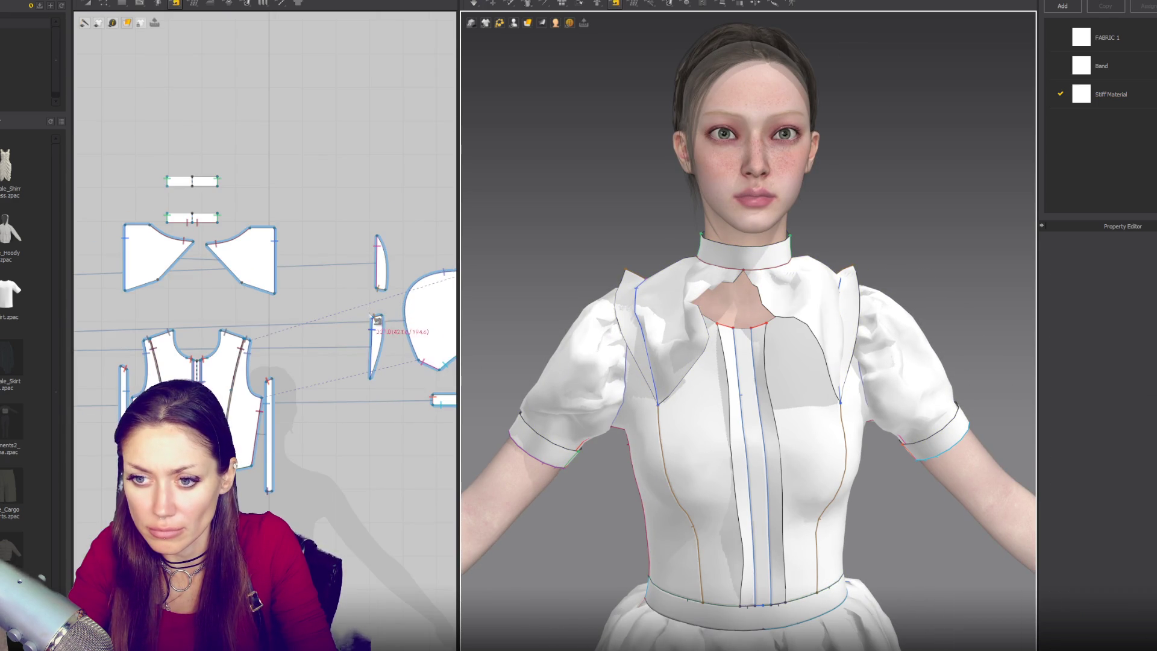
# Pull the collar's bottom corner inward, reverting a trial move of the top corner
pyautogui.scroll(-2, 362, 311)
pyautogui.scroll(4, 292, 278)
pyautogui.press('z')
pyautogui.moveTo(353, 288); pyautogui.dragTo(326, 282)
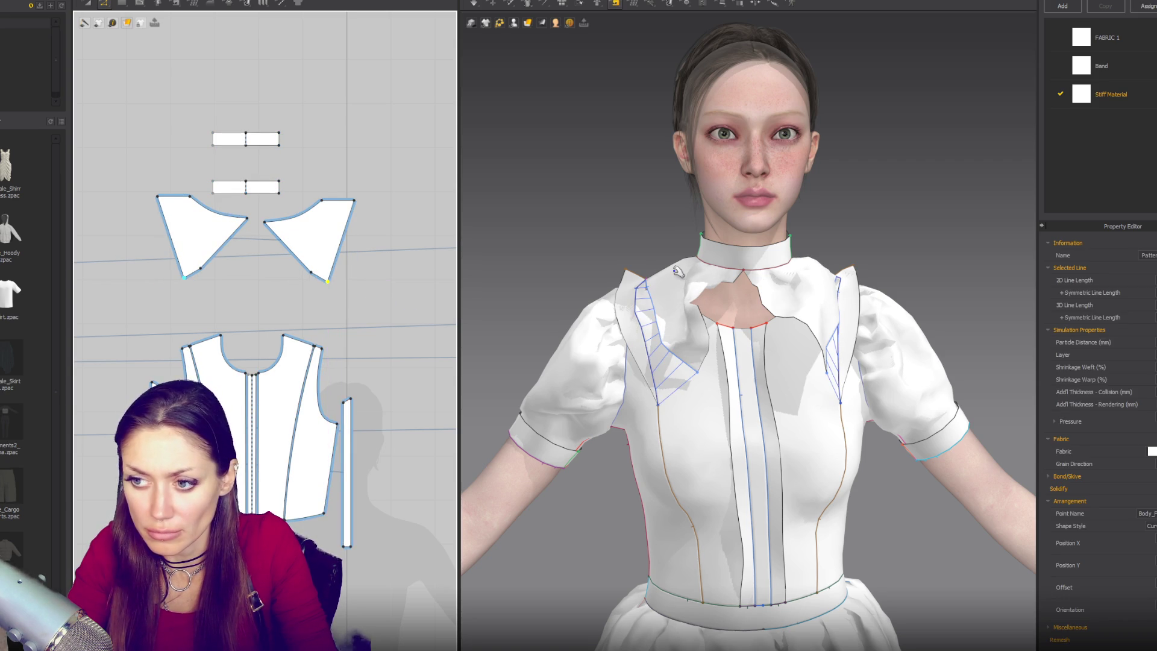
pyautogui.press('q')
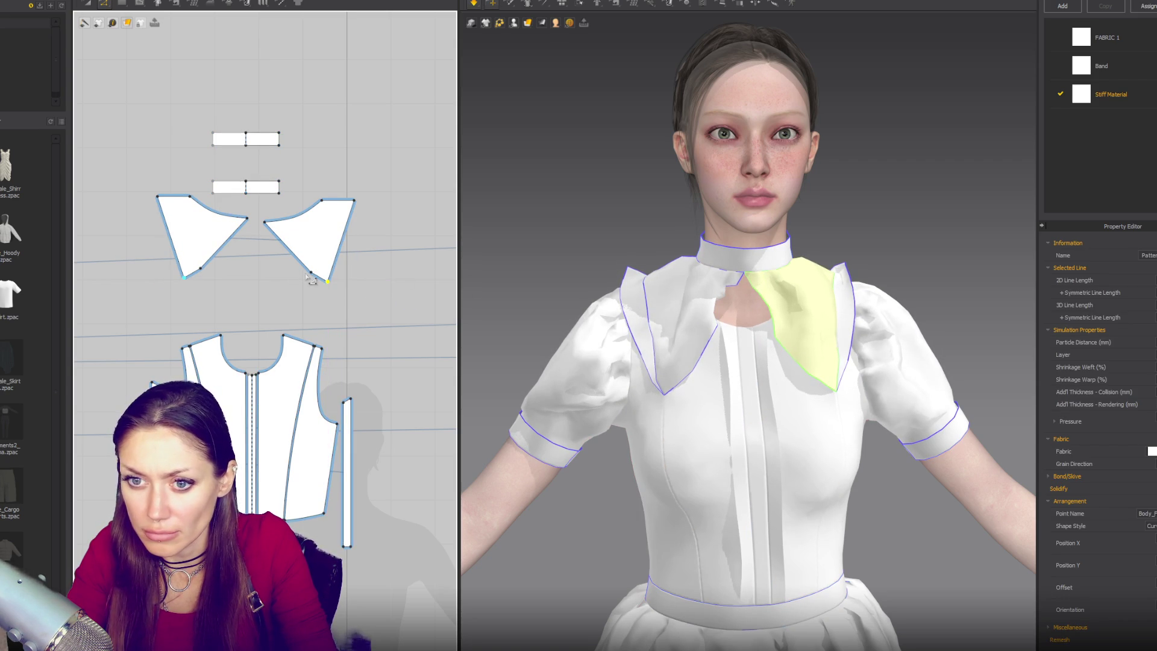
pyautogui.click(472, 247)
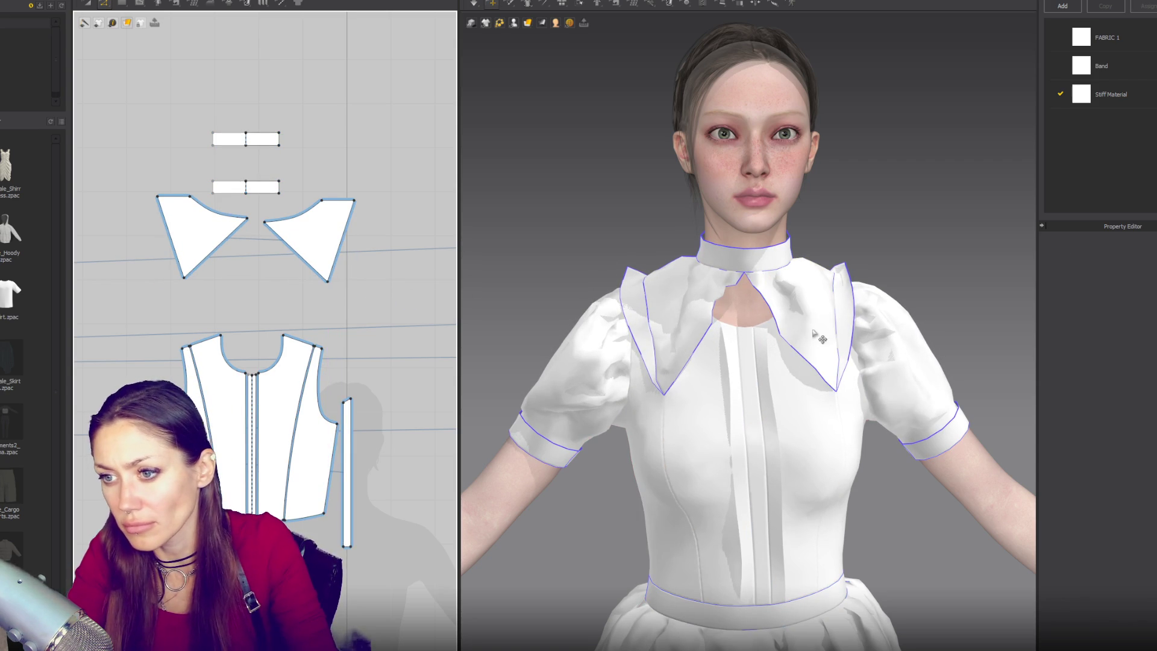
pyautogui.moveTo(355, 201); pyautogui.dragTo(343, 200)
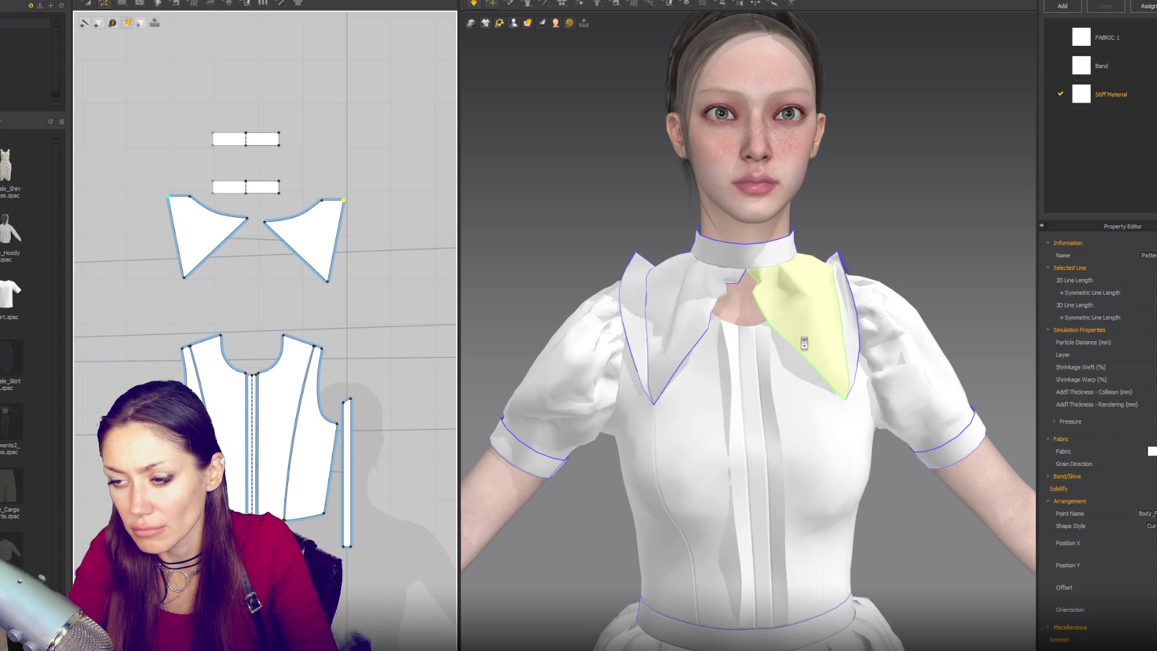
pyautogui.scroll(1, 805, 337)
pyautogui.hotkey('ctrl', 'z')
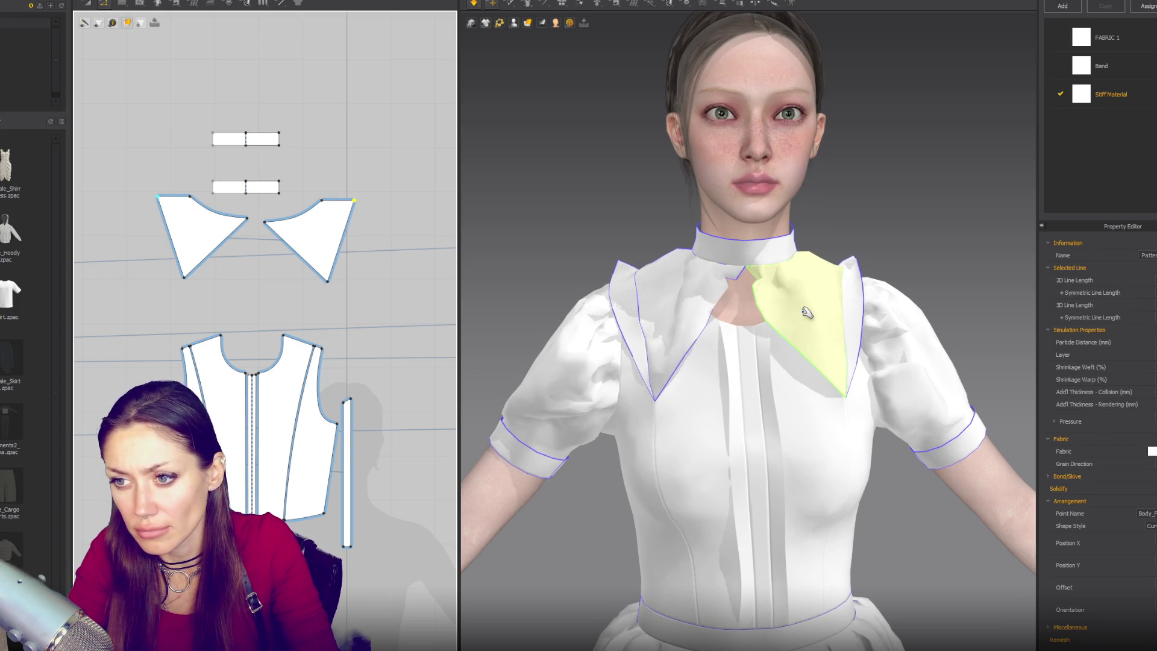
# Bend the collar pieces' inner edges into a curve
pyautogui.moveTo(807, 312); pyautogui.dragTo(865, 313, button='right')
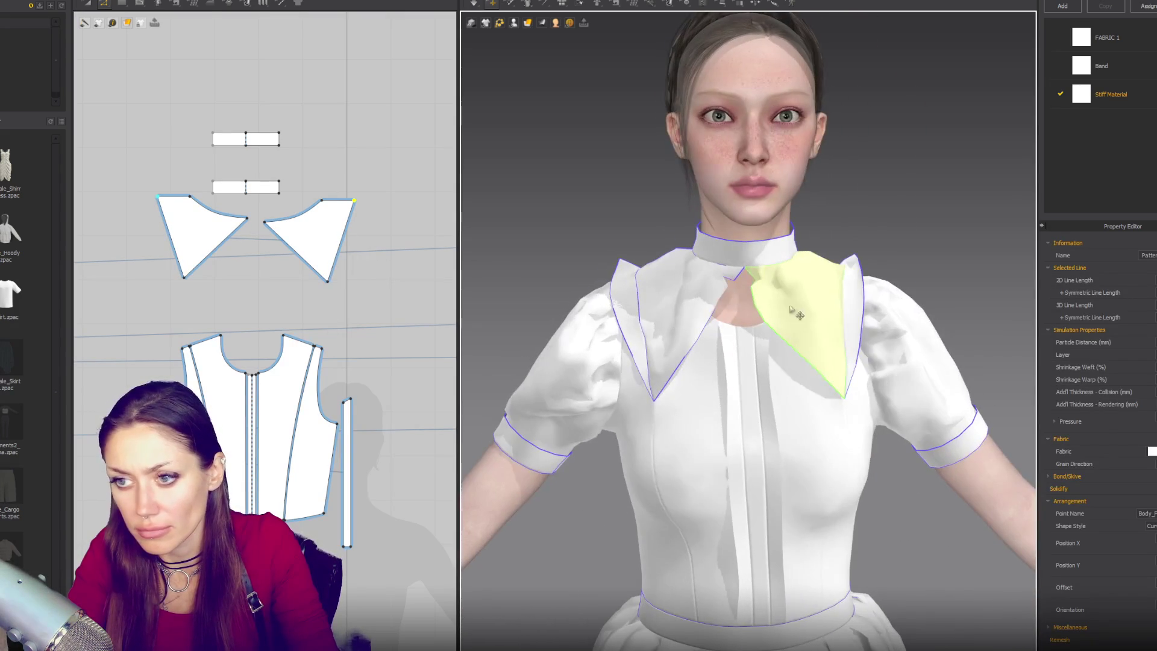
pyautogui.press('a')
pyautogui.moveTo(294, 251)
pyautogui.mouseDown()
pyautogui.moveTo(276, 251)
pyautogui.moveTo(271, 268)
pyautogui.mouseUp()
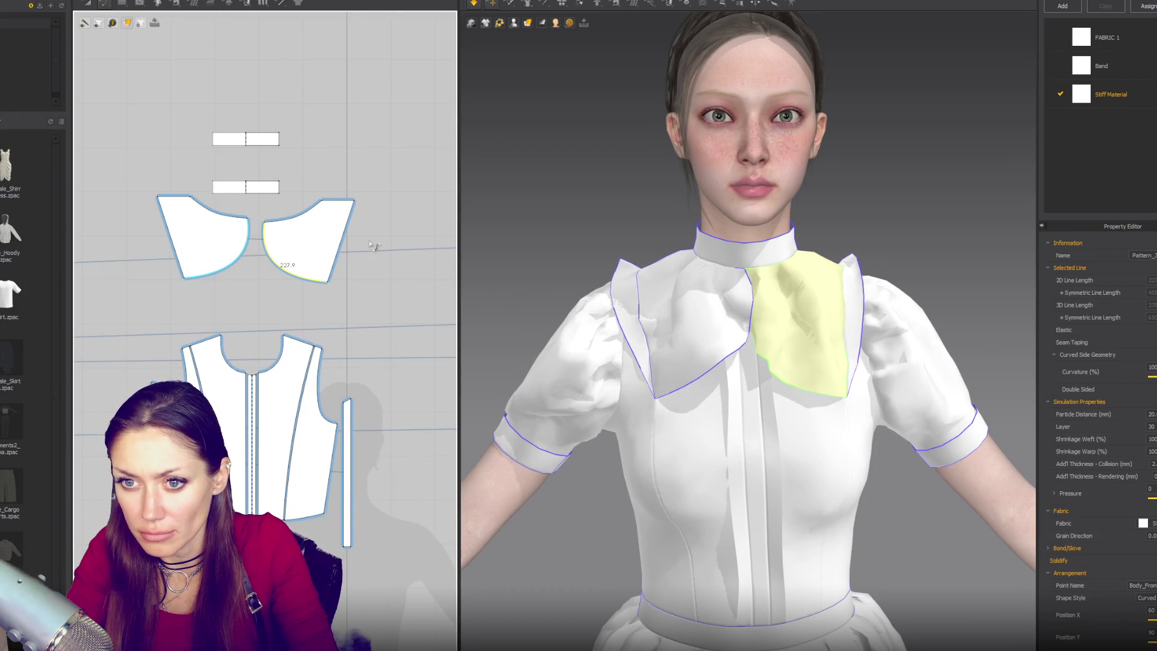
# Bow the right collar piece's outer edge outward so both flaps widen toward the shoulders
pyautogui.click(347, 237)
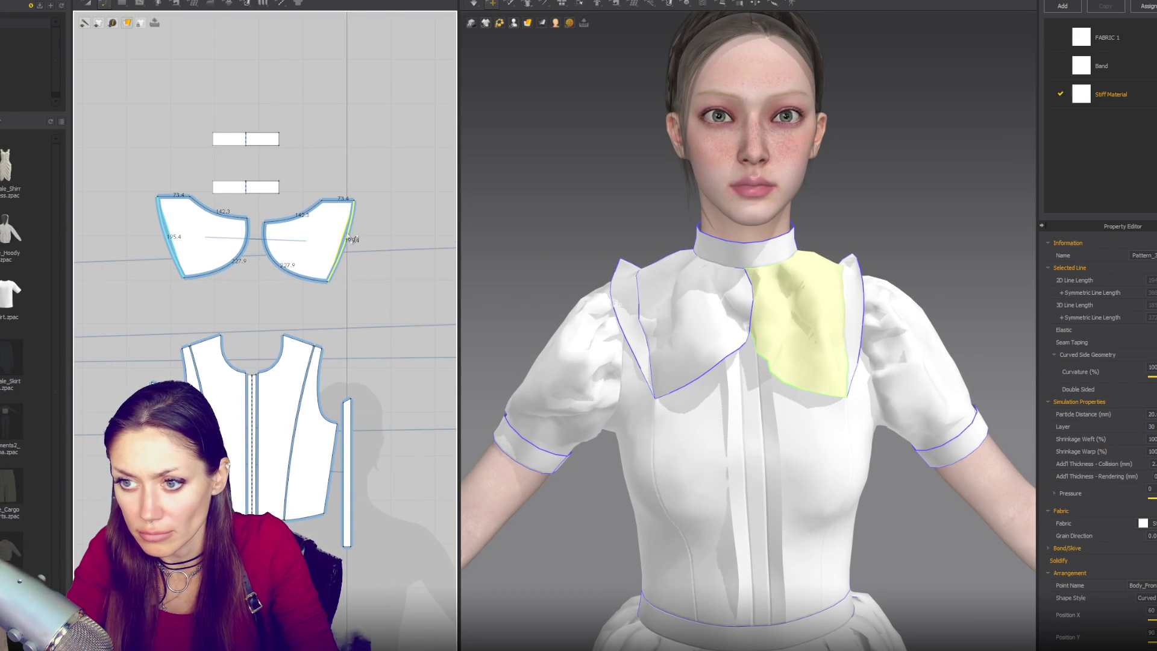
pyautogui.moveTo(352, 239); pyautogui.dragTo(356, 240)
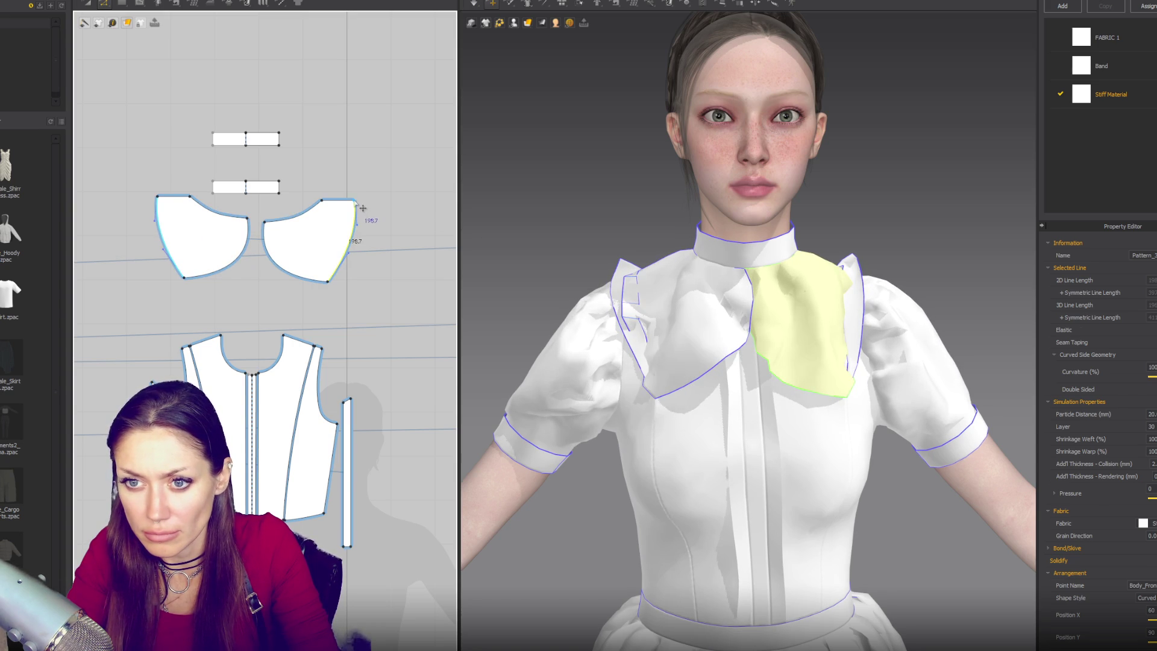
pyautogui.moveTo(363, 208); pyautogui.dragTo(377, 208)
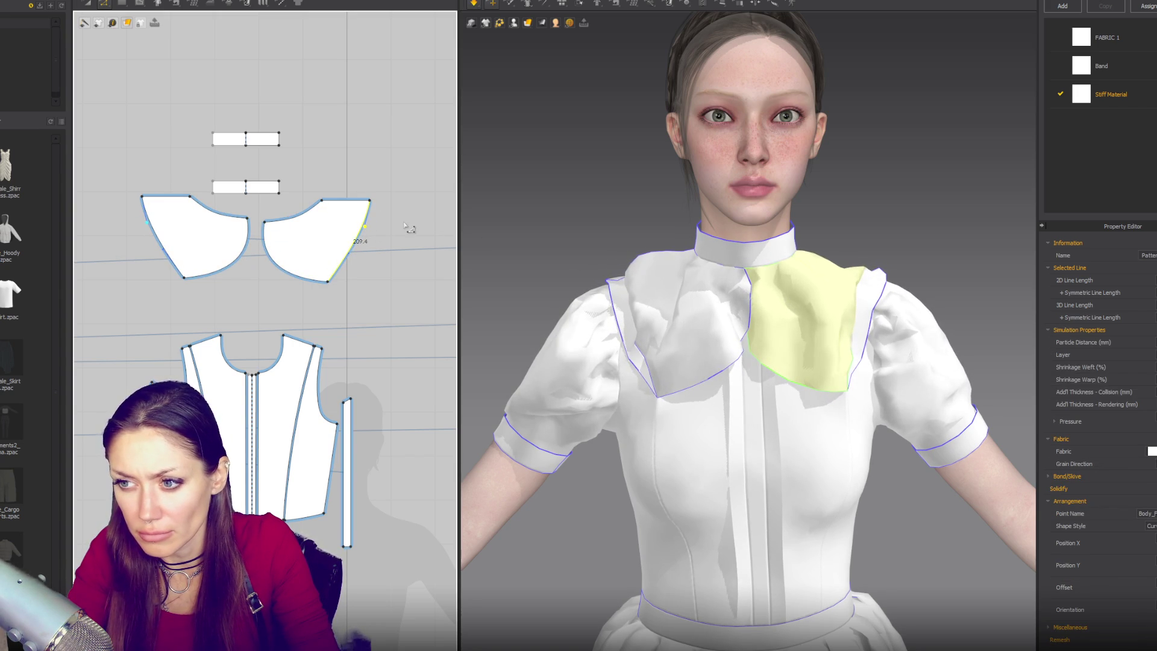
pyautogui.hotkey('ctrl', 'z')
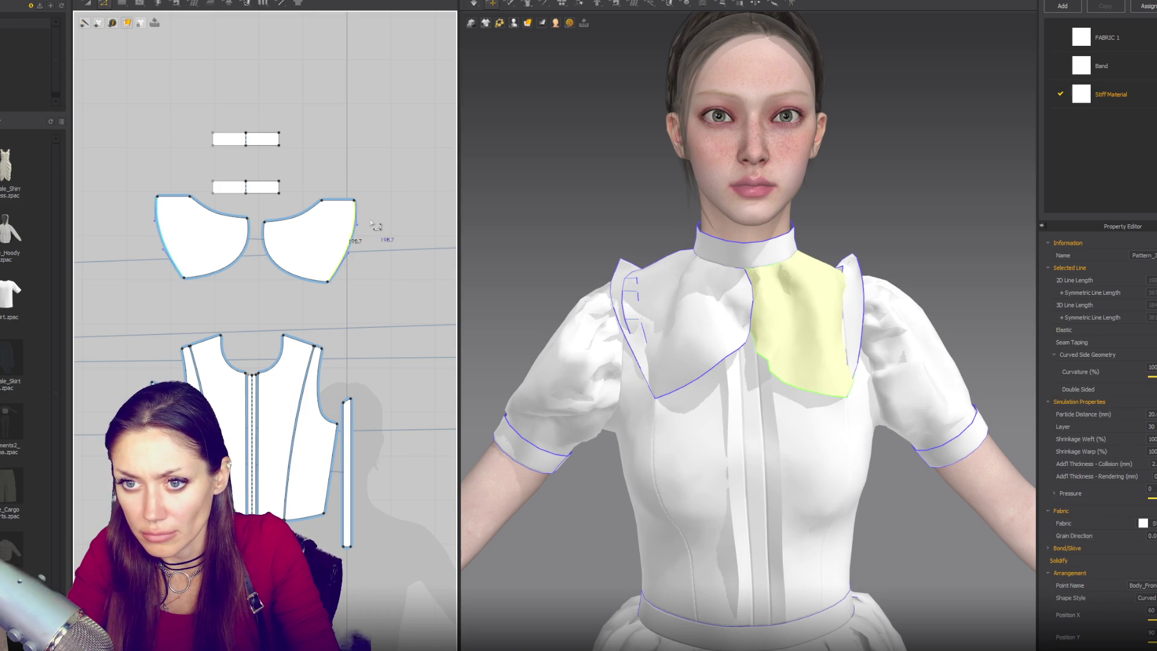
pyautogui.click(352, 229)
pyautogui.moveTo(353, 236); pyautogui.dragTo(359, 238)
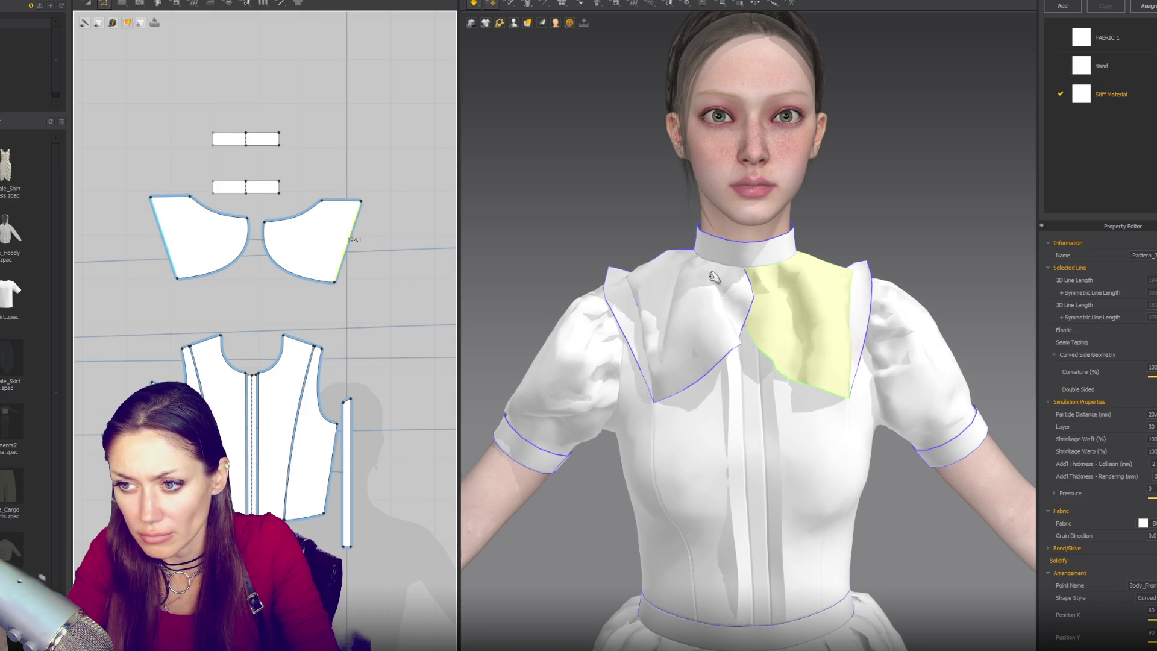
pyautogui.moveTo(839, 293)
pyautogui.mouseDown(button='right')
pyautogui.moveTo(968, 300)
pyautogui.moveTo(948, 291)
pyautogui.mouseUp(button='right')
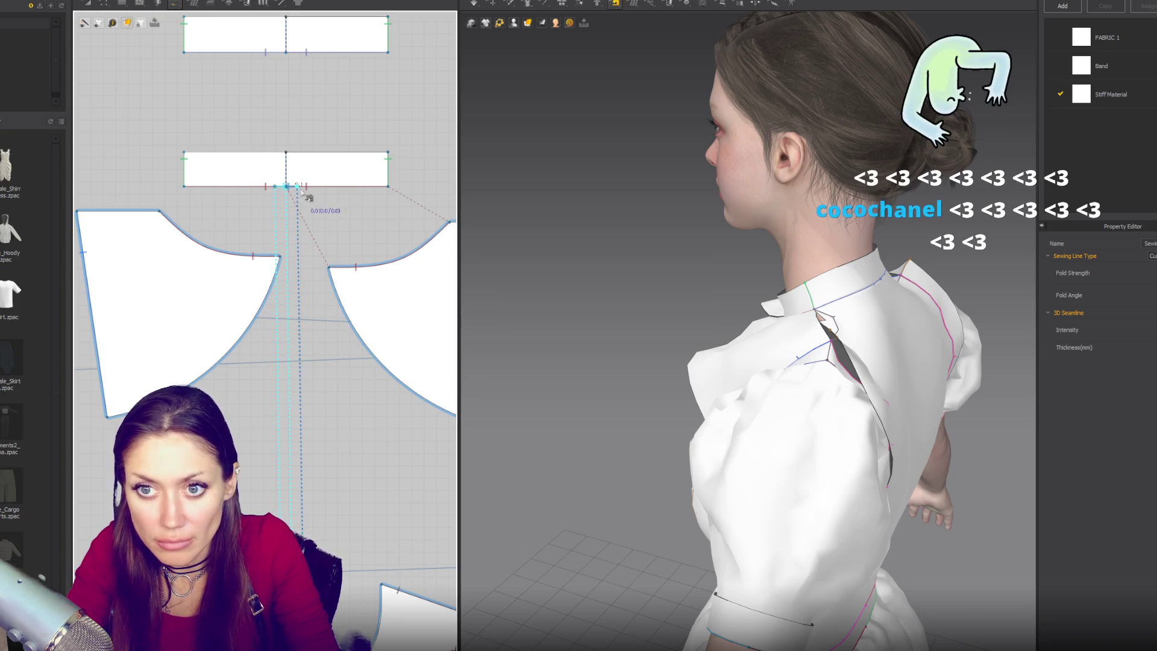
# Complete the seam between the band and the collar flap
pyautogui.scroll(-3, 330, 226)
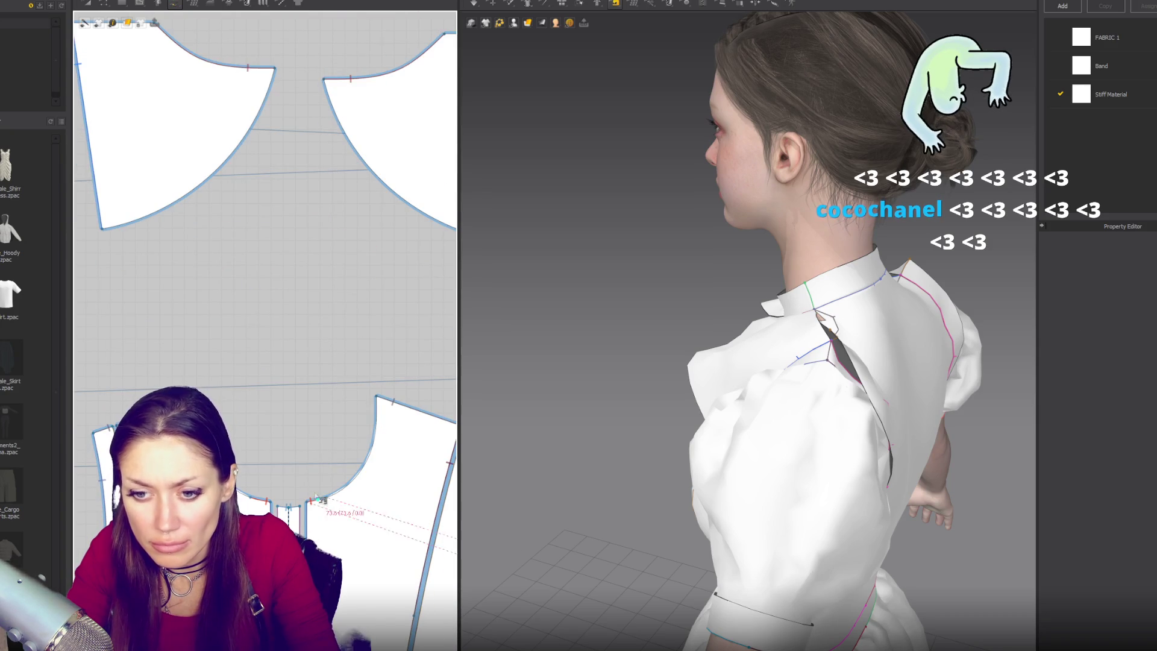
pyautogui.click(381, 402)
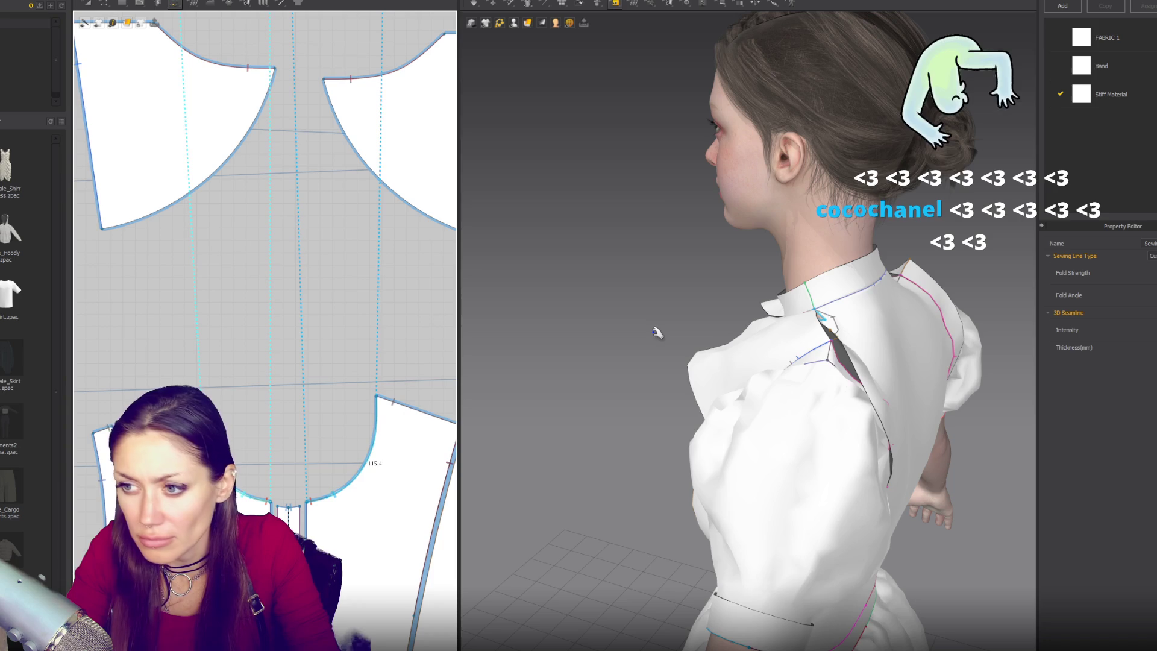
pyautogui.press('2')
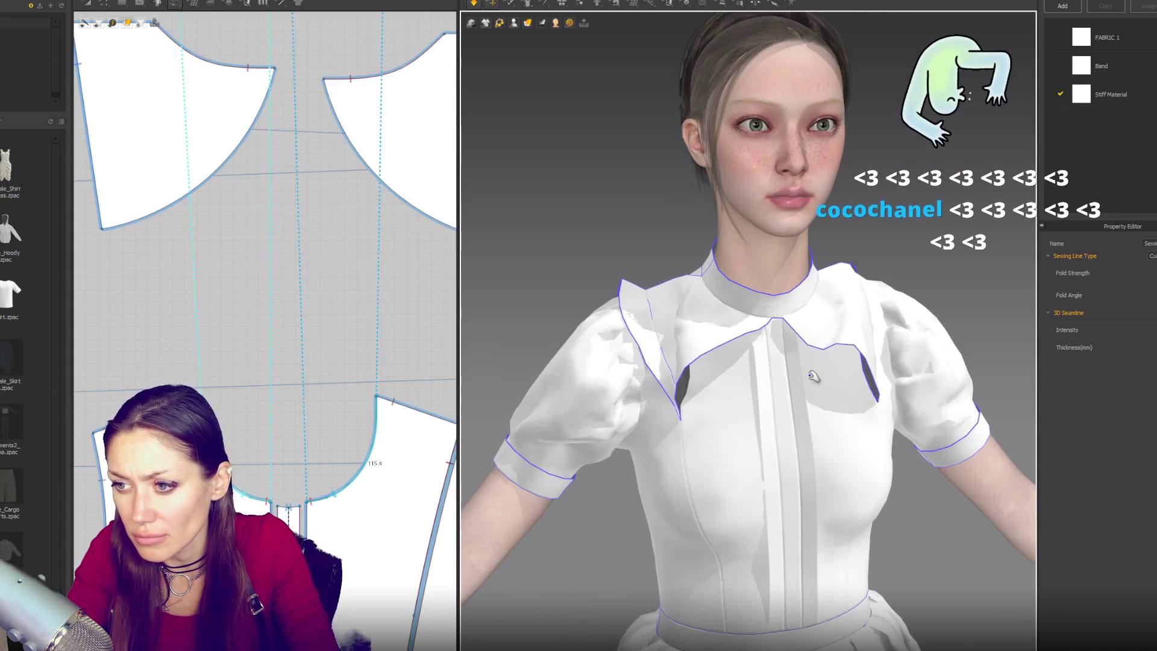
pyautogui.scroll(-3, 369, 313)
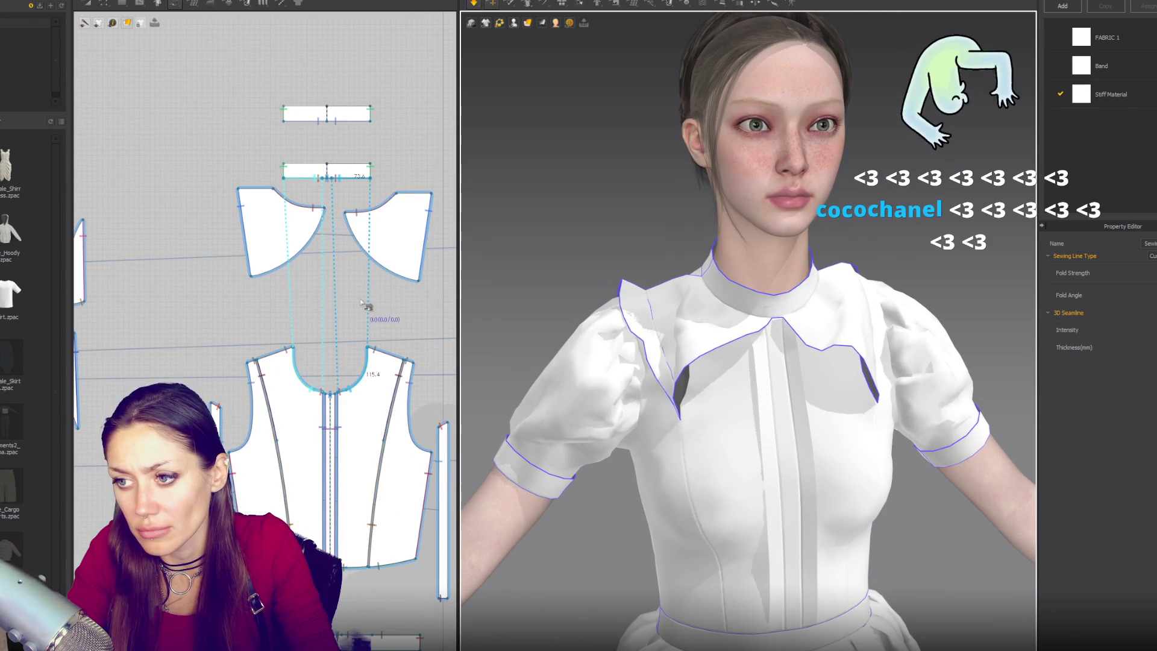
# Reshape the bodice front neckline curve, reverting the V fold at the front neck
pyautogui.press('z')
pyautogui.click(360, 385)
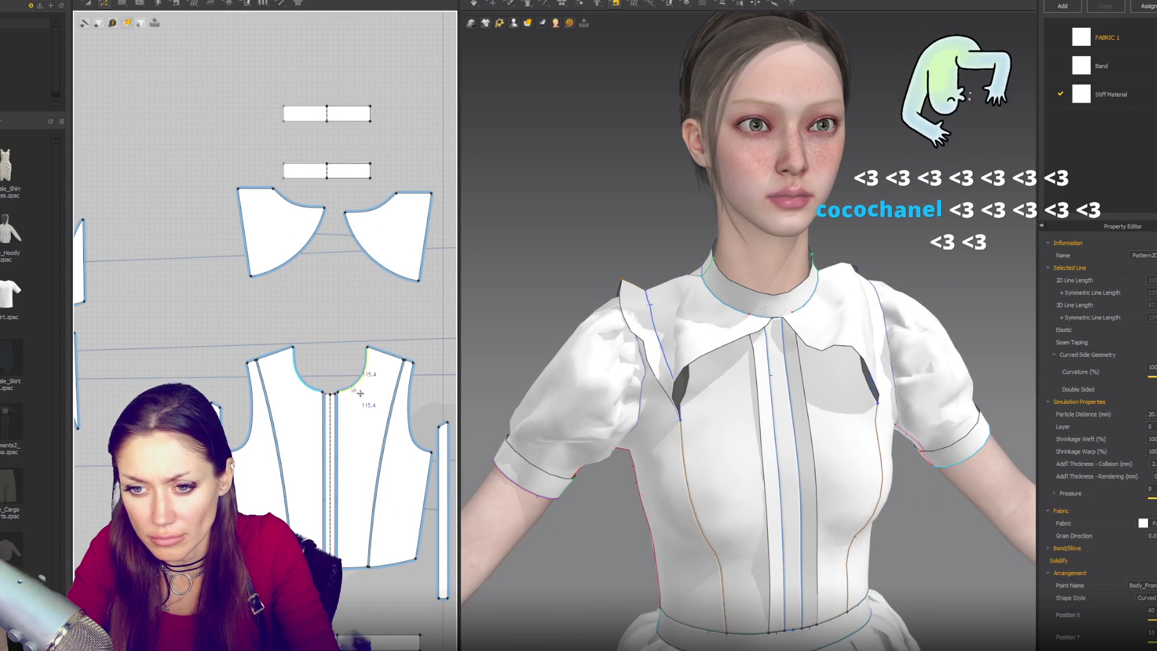
pyautogui.moveTo(363, 389); pyautogui.dragTo(368, 375)
pyautogui.click(342, 395)
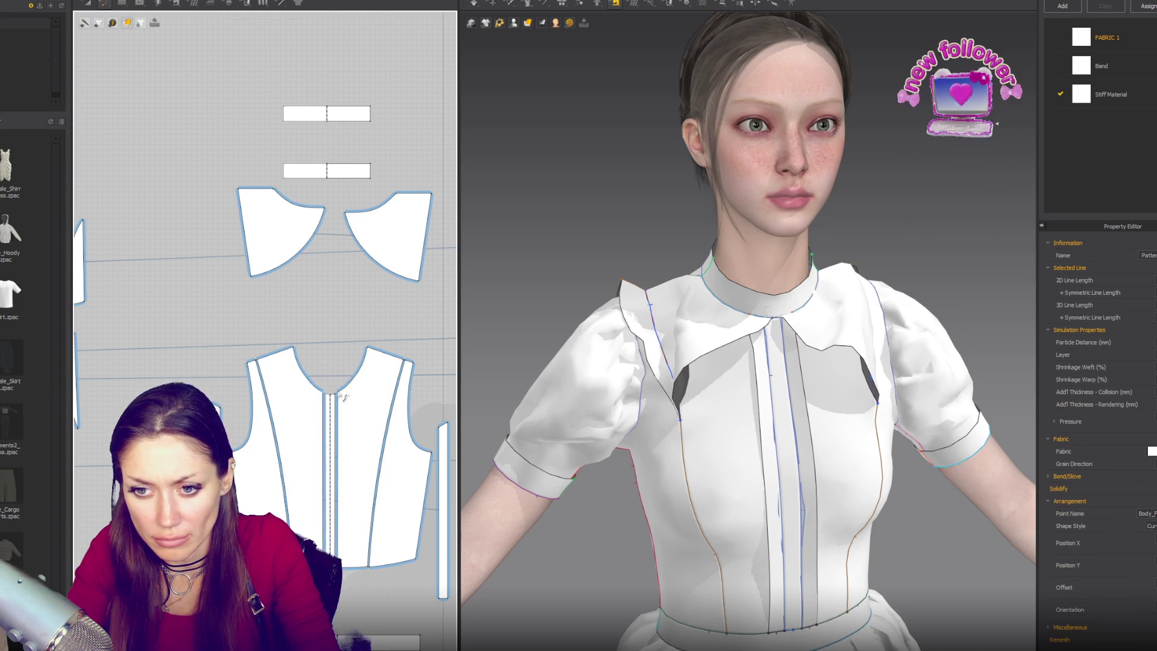
pyautogui.scroll(3, 345, 401)
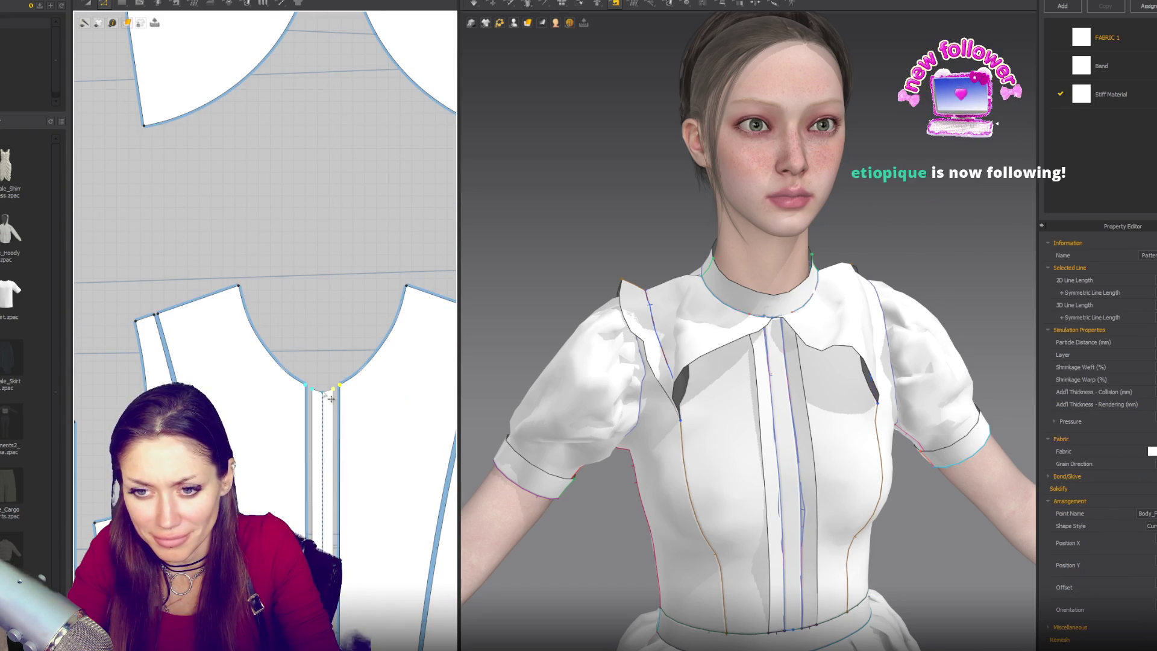
pyautogui.moveTo(342, 395); pyautogui.dragTo(346, 372)
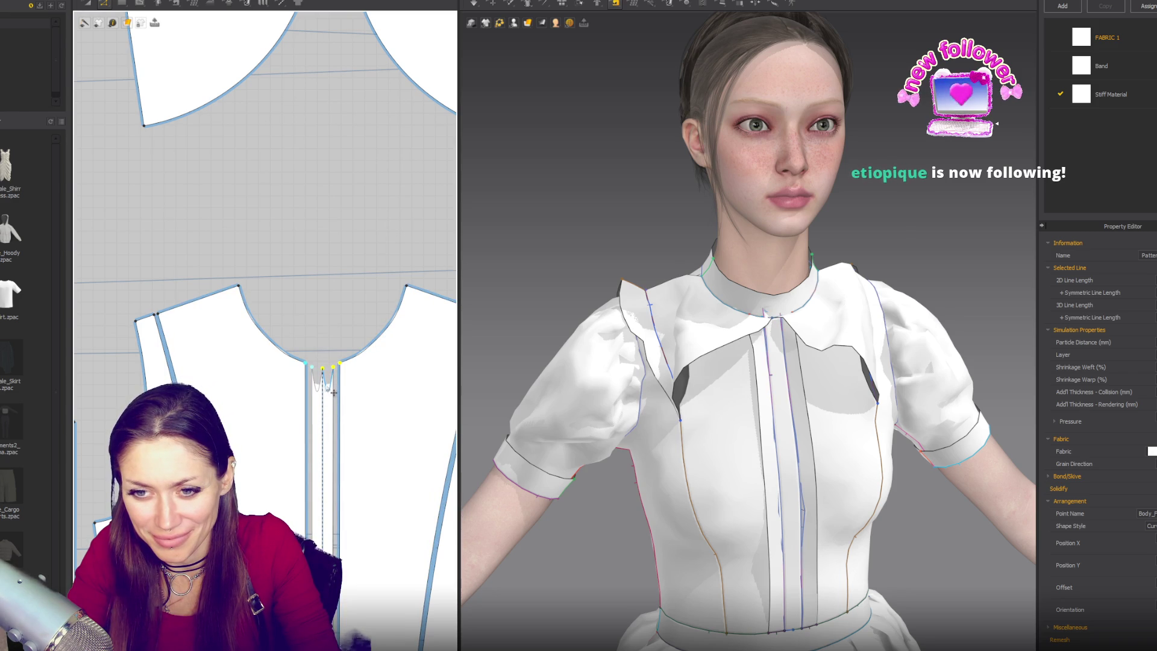
pyautogui.click(334, 393)
pyautogui.hotkey('ctrl', 'z')
pyautogui.hotkey('ctrl', 'z')
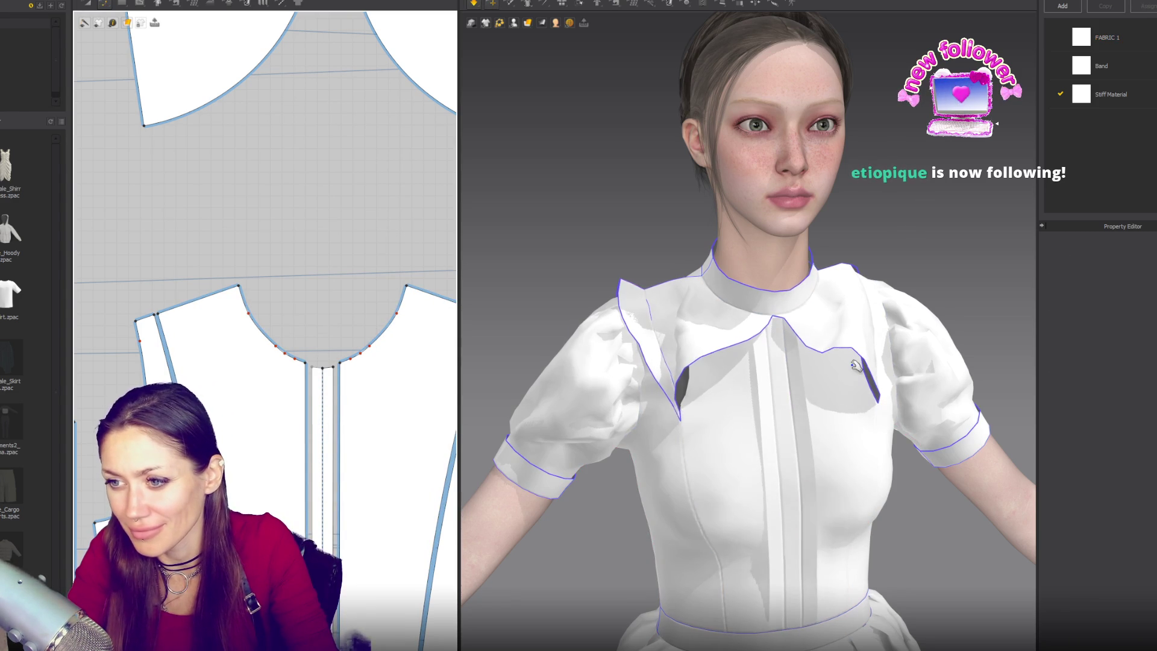
# Re-simulate so the collar settles, checking it from the back and front
pyautogui.press('space')
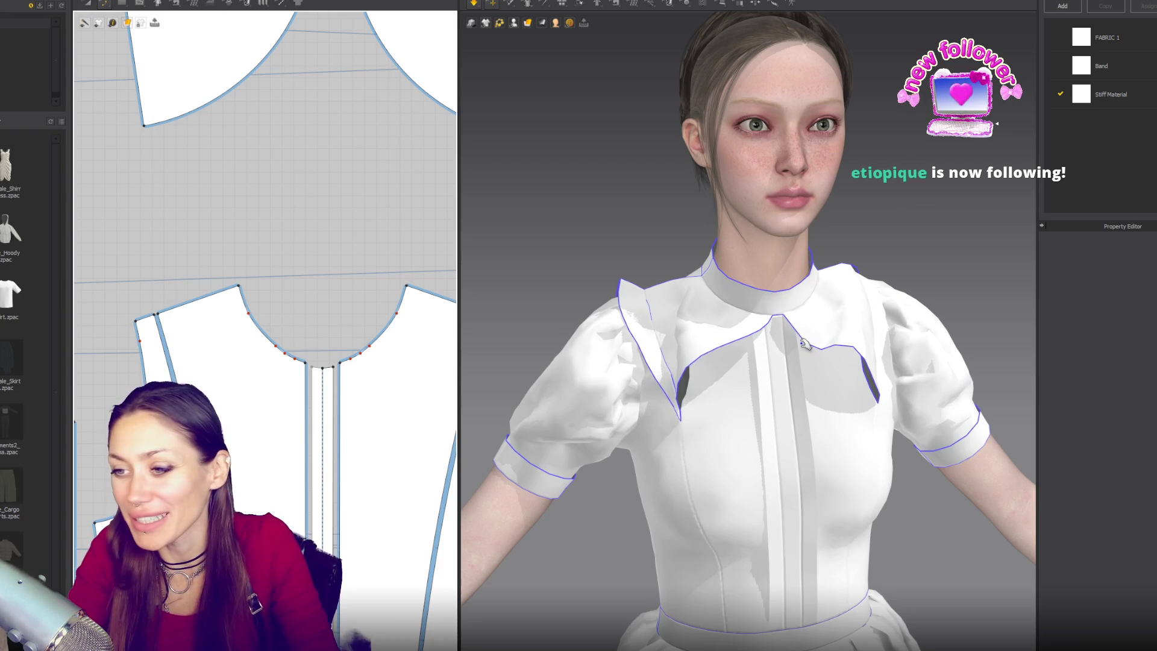
pyautogui.press('b')
pyautogui.press('8')
pyautogui.moveTo(662, 271)
pyautogui.mouseDown(button='right')
pyautogui.moveTo(930, 281)
pyautogui.moveTo(747, 360)
pyautogui.moveTo(824, 235)
pyautogui.moveTo(775, 233)
pyautogui.moveTo(717, 338)
pyautogui.moveTo(563, 315)
pyautogui.moveTo(757, 308)
pyautogui.mouseUp(button='right')
pyautogui.scroll(3, 796, 283)
pyautogui.scroll(-4, 757, 308)
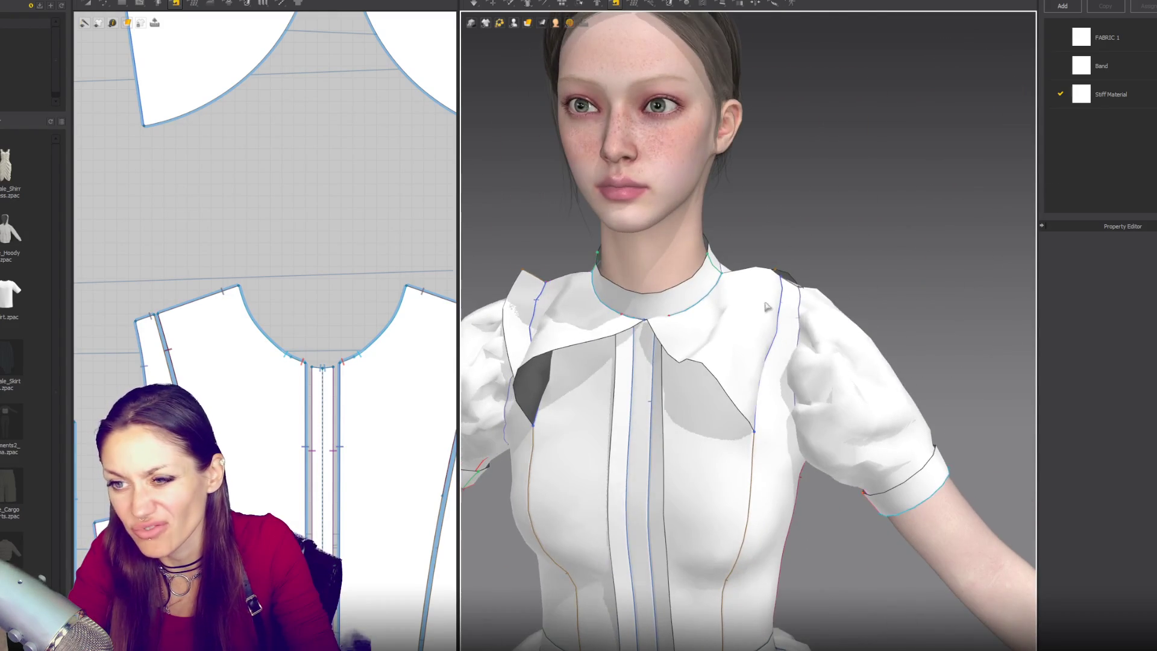
pyautogui.moveTo(699, 376); pyautogui.dragTo(727, 277, button='middle')
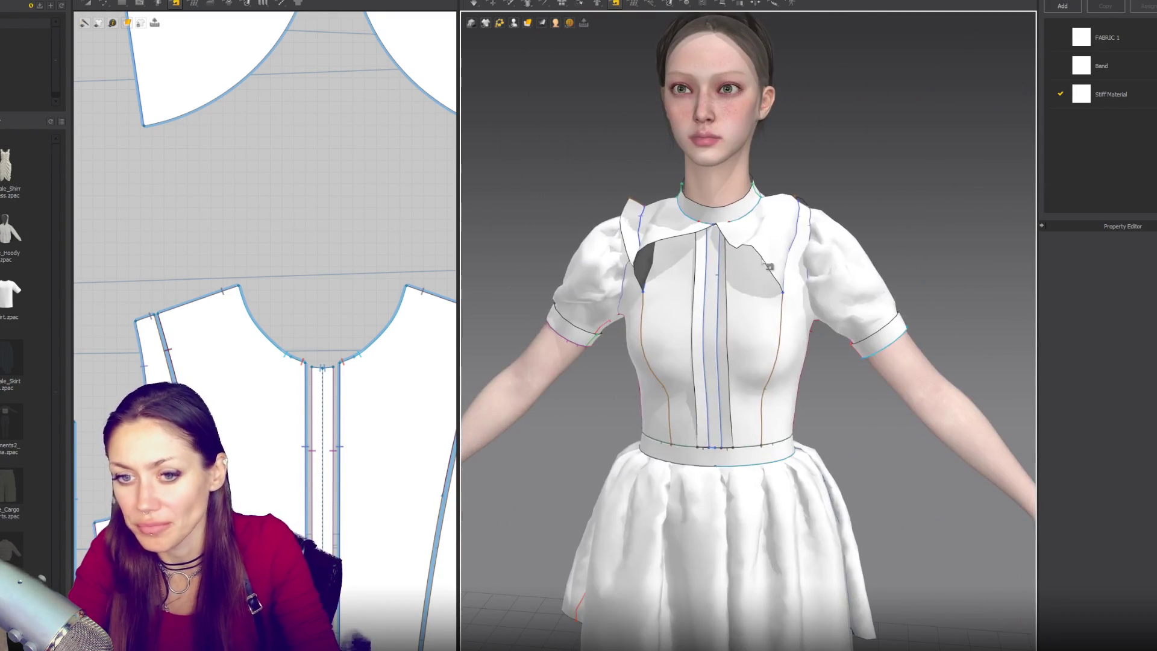
pyautogui.scroll(-4, 383, 309)
# Pull the right collar flap up over the shoulder
pyautogui.moveTo(367, 290); pyautogui.dragTo(313, 250, button='middle')
pyautogui.click(338, 173)
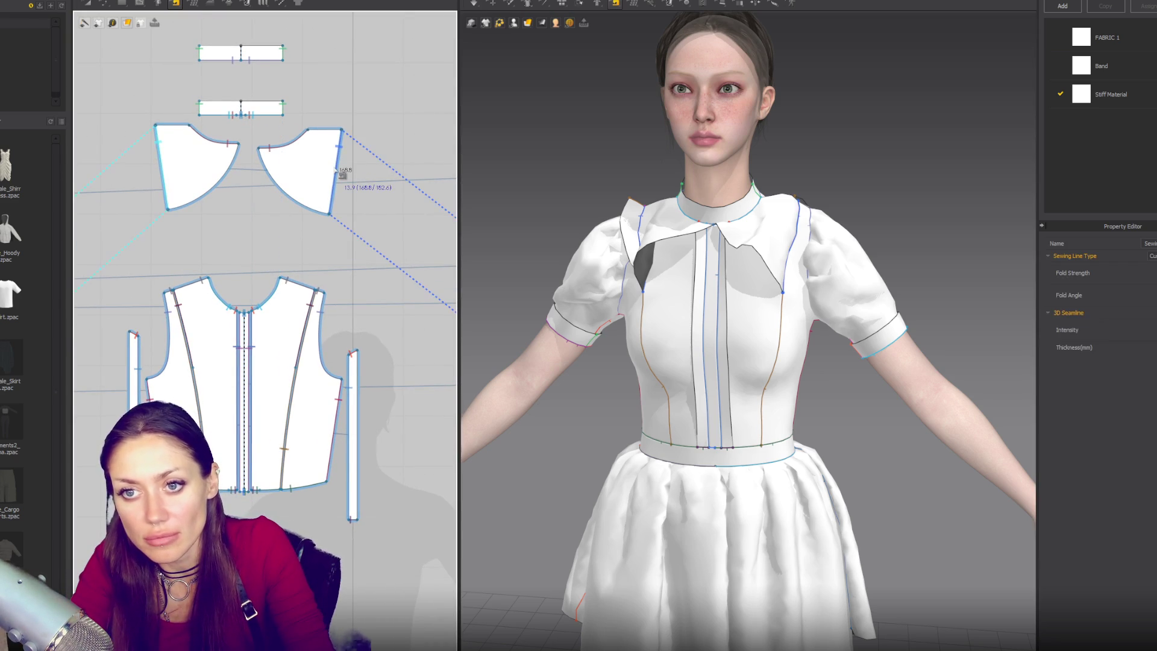
pyautogui.press('Escape')
pyautogui.press('q')
pyautogui.moveTo(760, 259); pyautogui.dragTo(750, 228)
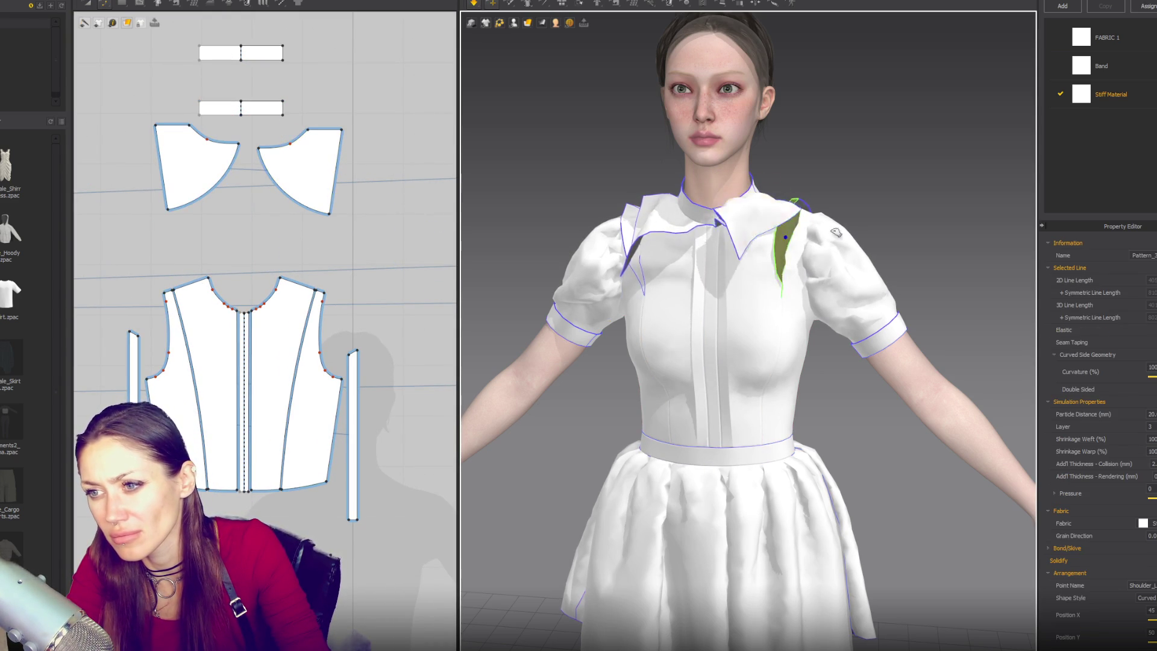
# Sew the collar flap's outer edge to the narrow side strip
pyautogui.press('b')
pyautogui.scroll(-4, 421, 277)
pyautogui.scroll(1, 303, 244)
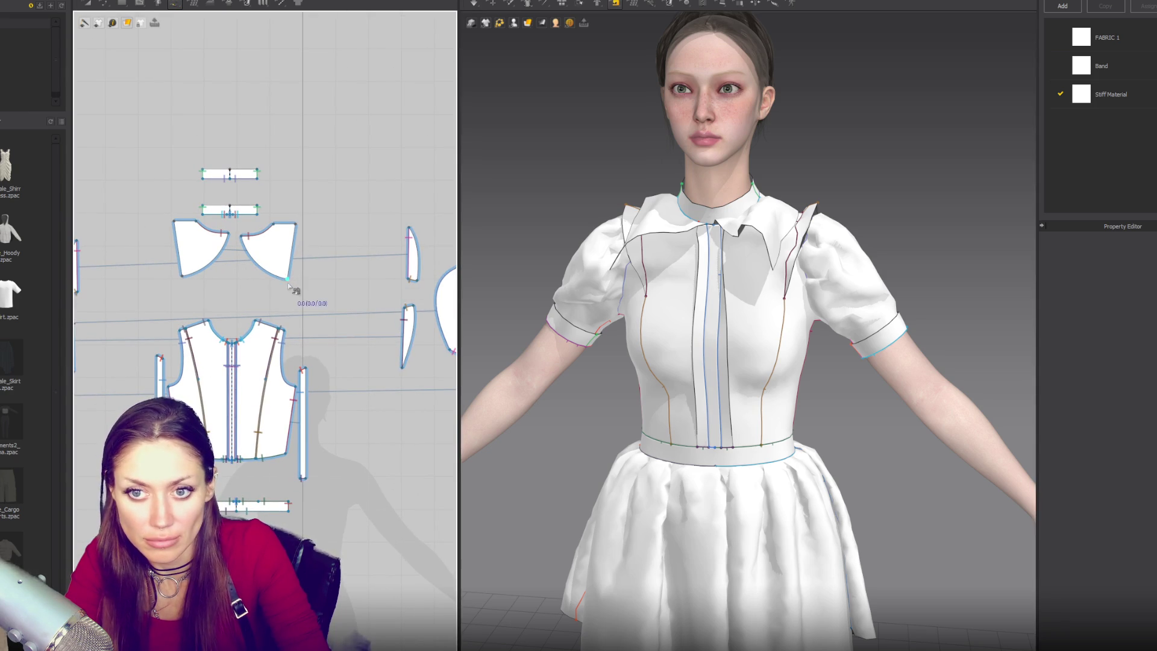
pyautogui.scroll(-1, 303, 320)
pyautogui.scroll(1, 305, 338)
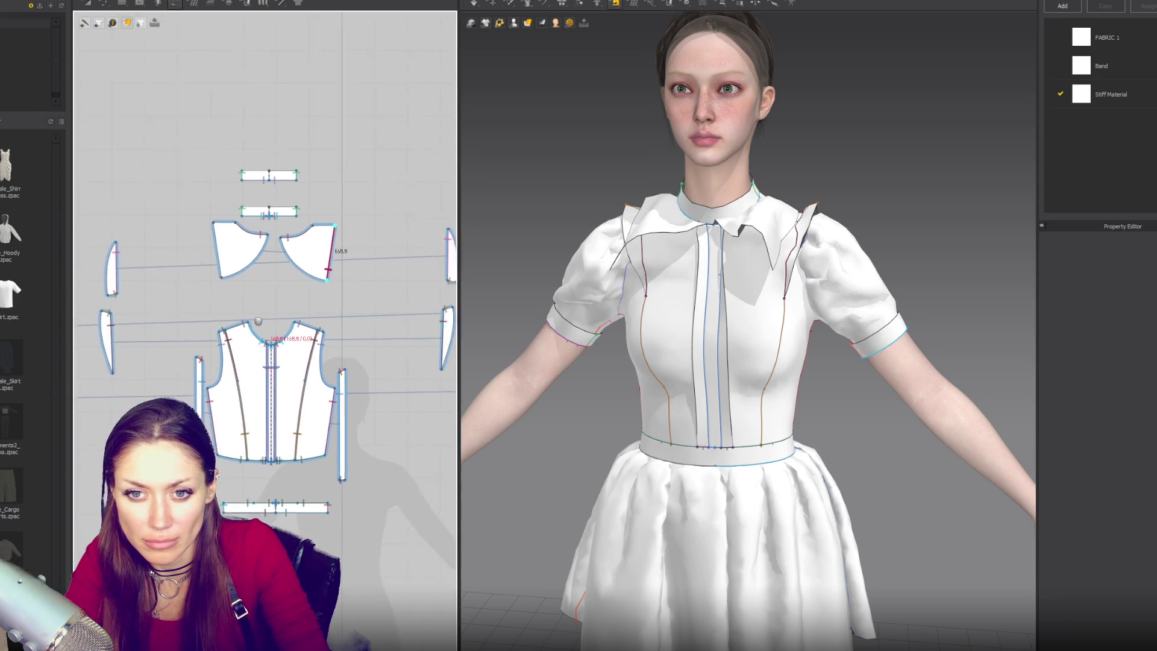
pyautogui.click(353, 364)
pyautogui.press('q')
pyautogui.click(783, 291)
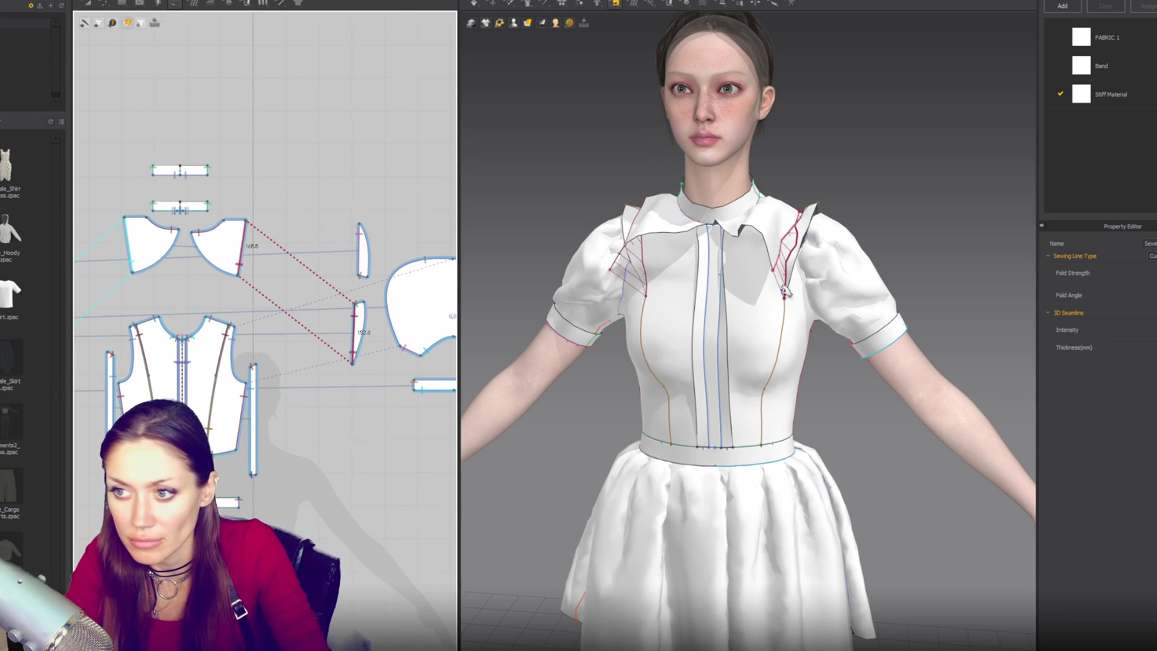
# Check the seams from the side and back, then raise the flap's bottom corner
pyautogui.moveTo(749, 333)
pyautogui.mouseDown(button='right')
pyautogui.moveTo(855, 323)
pyautogui.moveTo(788, 349)
pyautogui.mouseUp(button='right')
pyautogui.press('n')
pyautogui.moveTo(476, 307)
pyautogui.mouseDown(button='right')
pyautogui.moveTo(482, 338)
pyautogui.moveTo(470, 313)
pyautogui.moveTo(504, 302)
pyautogui.moveTo(579, 323)
pyautogui.moveTo(470, 328)
pyautogui.mouseUp(button='right')
pyautogui.scroll(3, 217, 273)
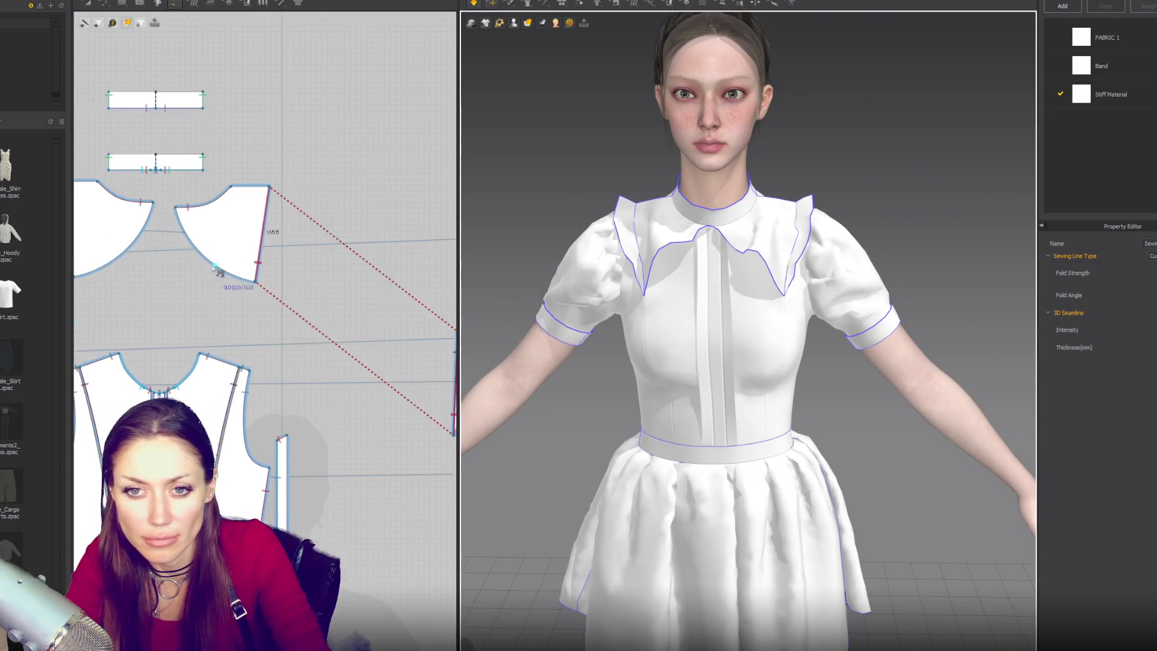
pyautogui.press('a')
pyautogui.moveTo(258, 282); pyautogui.dragTo(256, 269)
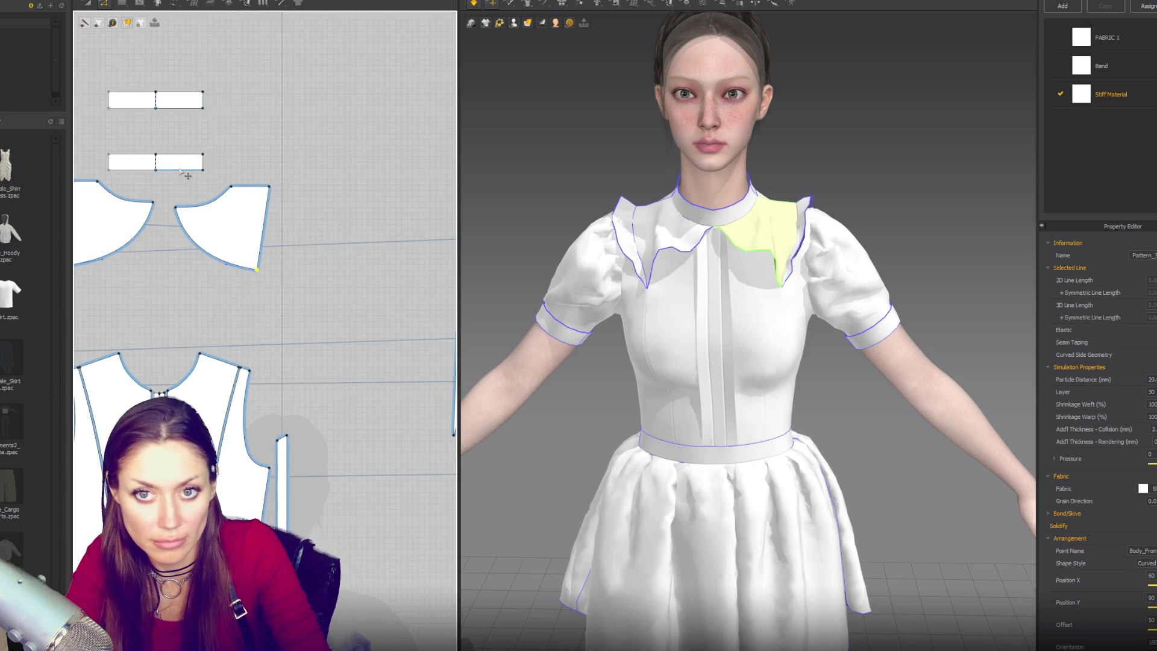
# Shorten the right flap's neckline seam by moving its endpoint down
pyautogui.press('b')
pyautogui.click(218, 187)
pyautogui.scroll(5, 220, 205)
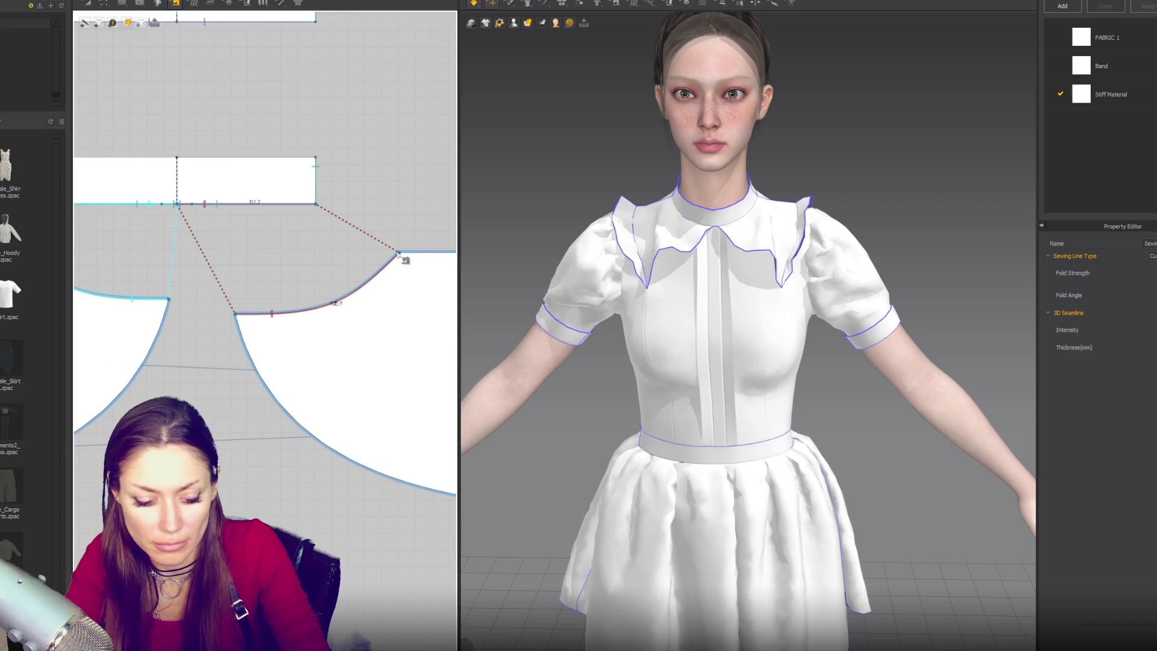
pyautogui.moveTo(397, 256); pyautogui.dragTo(382, 276)
# Delete the right flap's short top segment, reshape its top curve, and move its corner left
pyautogui.press('z')
pyautogui.click(403, 260)
pyautogui.press('Delete')
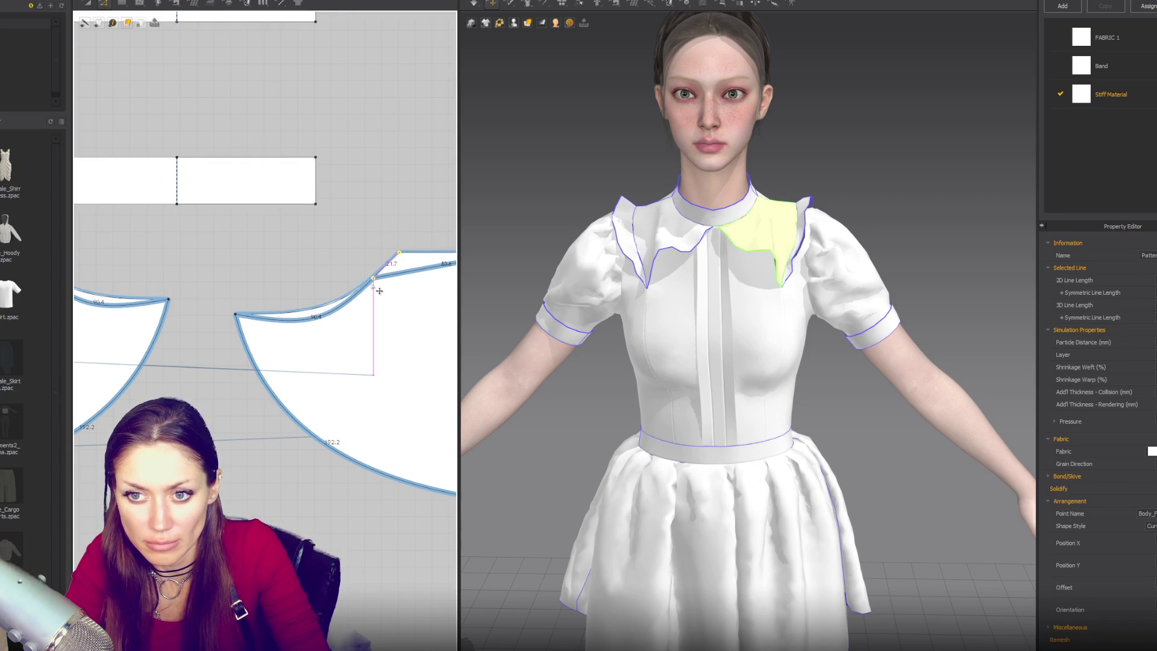
pyautogui.click(312, 319)
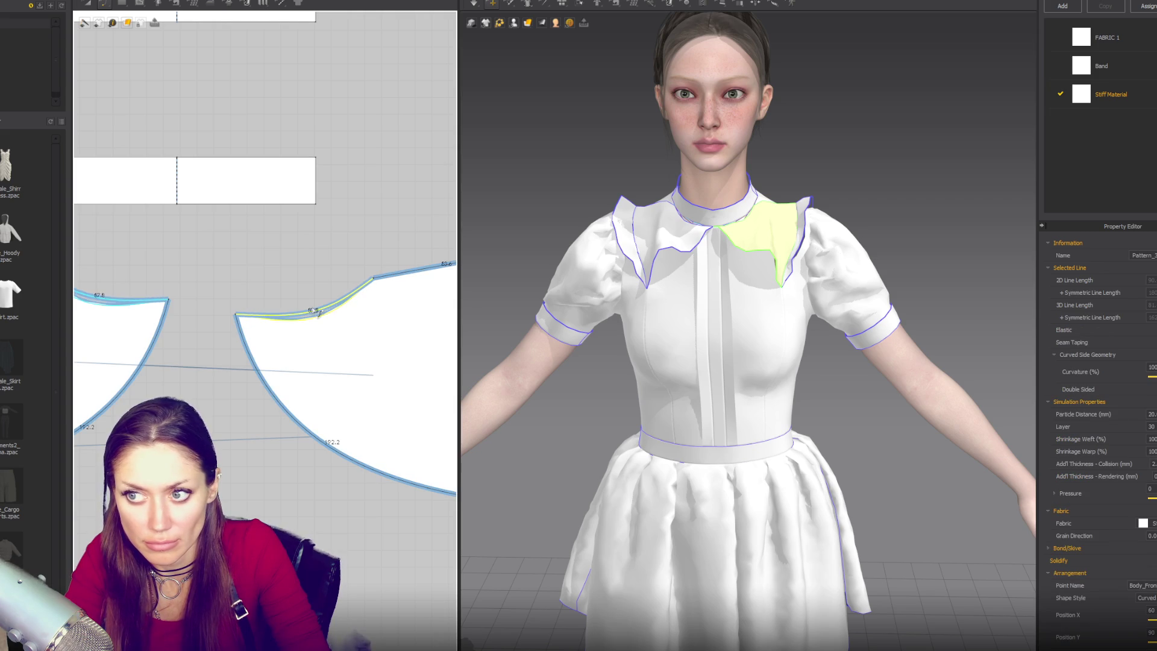
pyautogui.moveTo(318, 312); pyautogui.dragTo(315, 309)
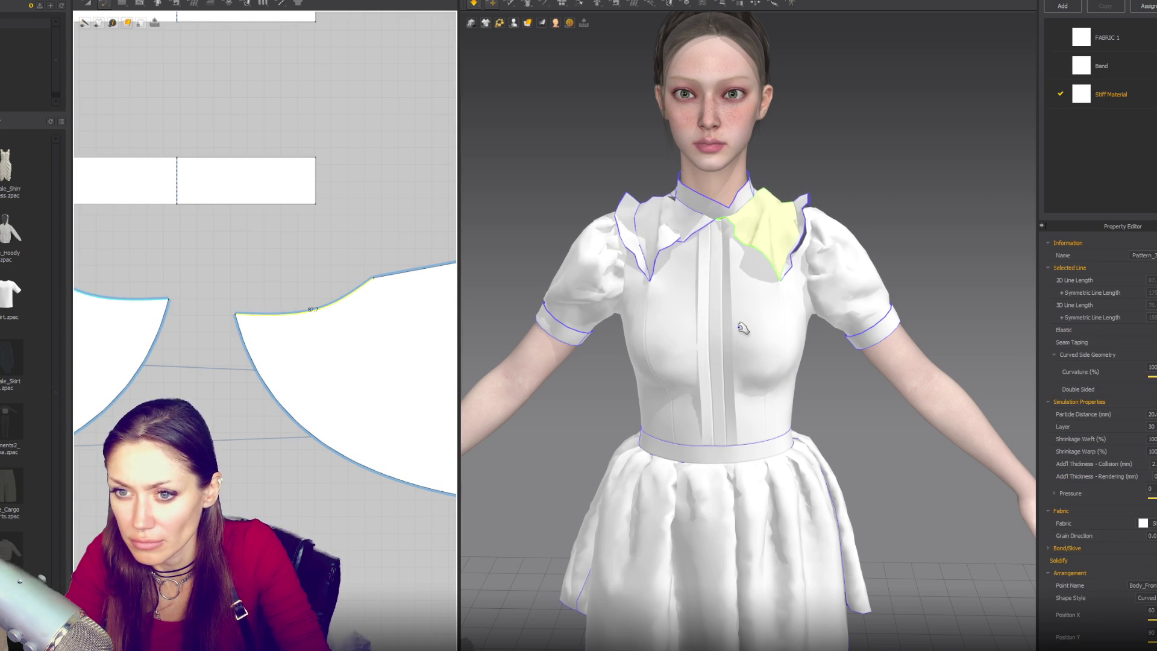
pyautogui.scroll(-3, 402, 327)
pyautogui.moveTo(412, 277)
pyautogui.mouseDown()
pyautogui.moveTo(389, 293)
pyautogui.moveTo(396, 301)
pyautogui.mouseUp()
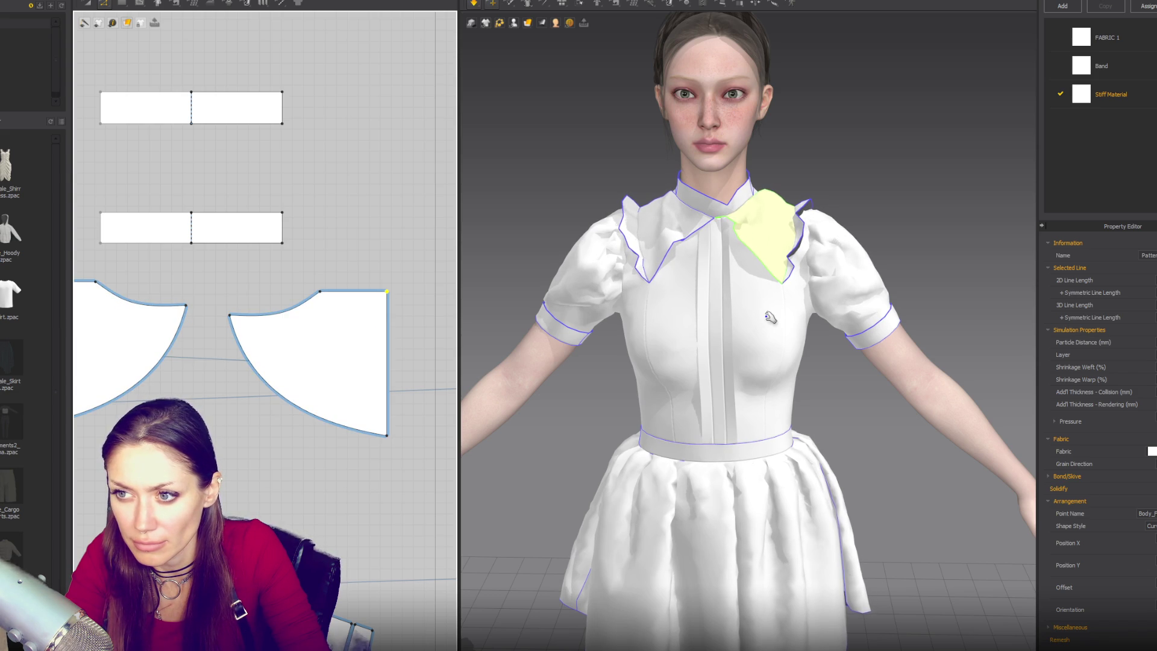
pyautogui.click(728, 210)
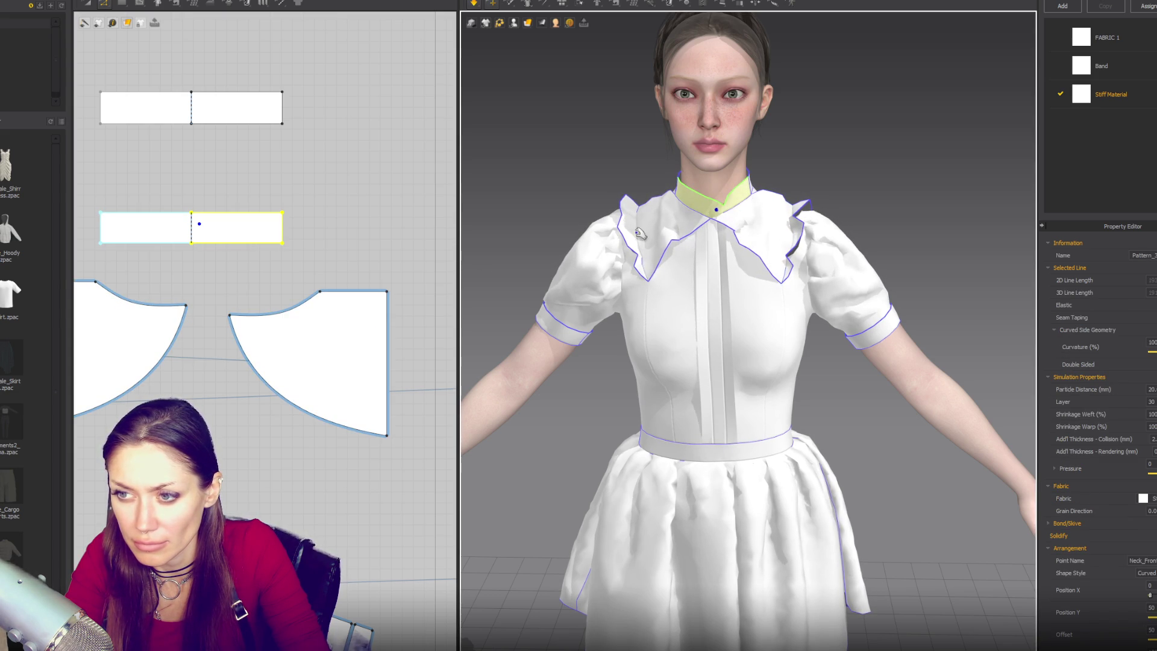
# Select the collar stand bands' corners and simulate to re-drape the collar
pyautogui.click(749, 270)
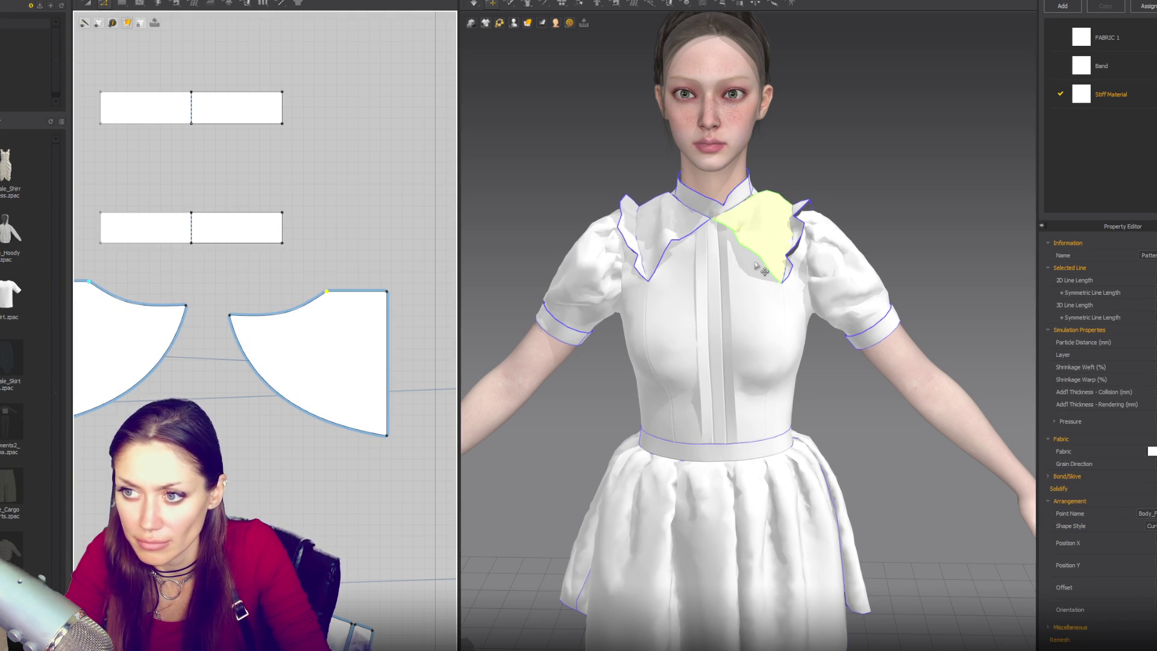
pyautogui.click(717, 210)
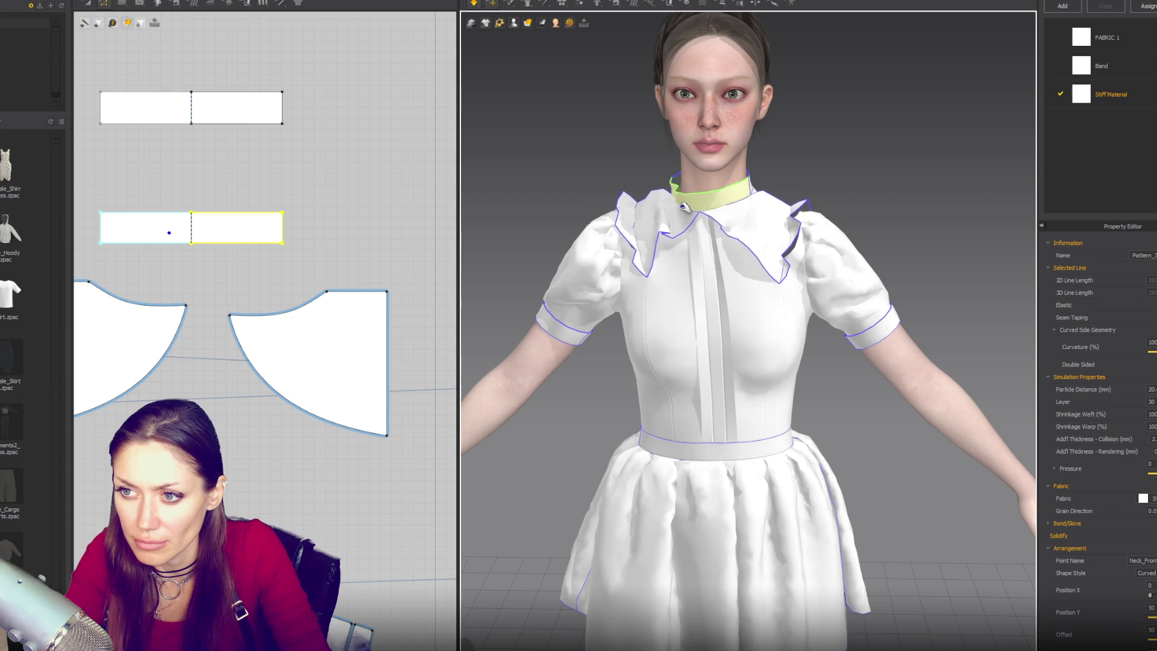
pyautogui.click(282, 214)
pyautogui.click(283, 93)
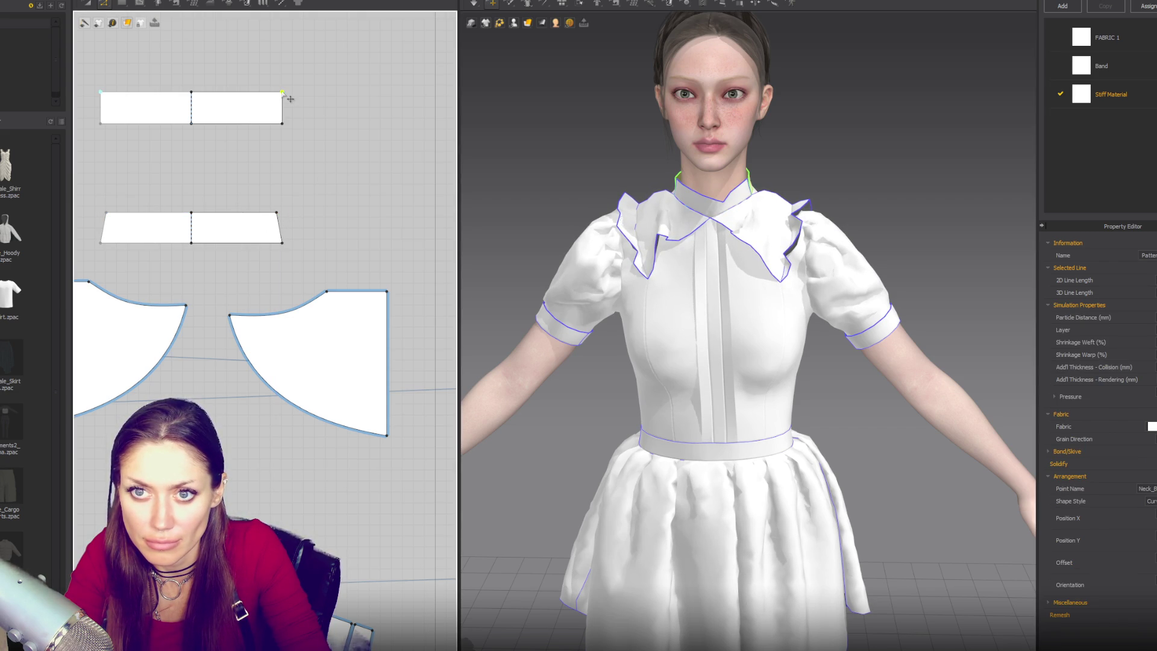
pyautogui.press('space')
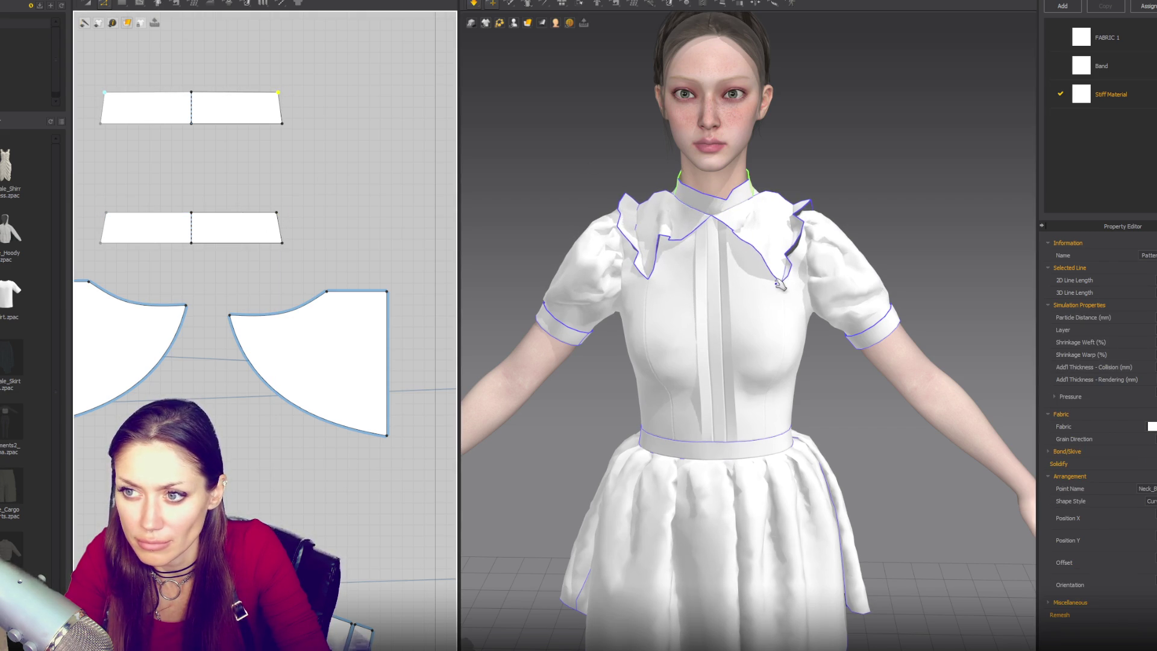
pyautogui.click(277, 217)
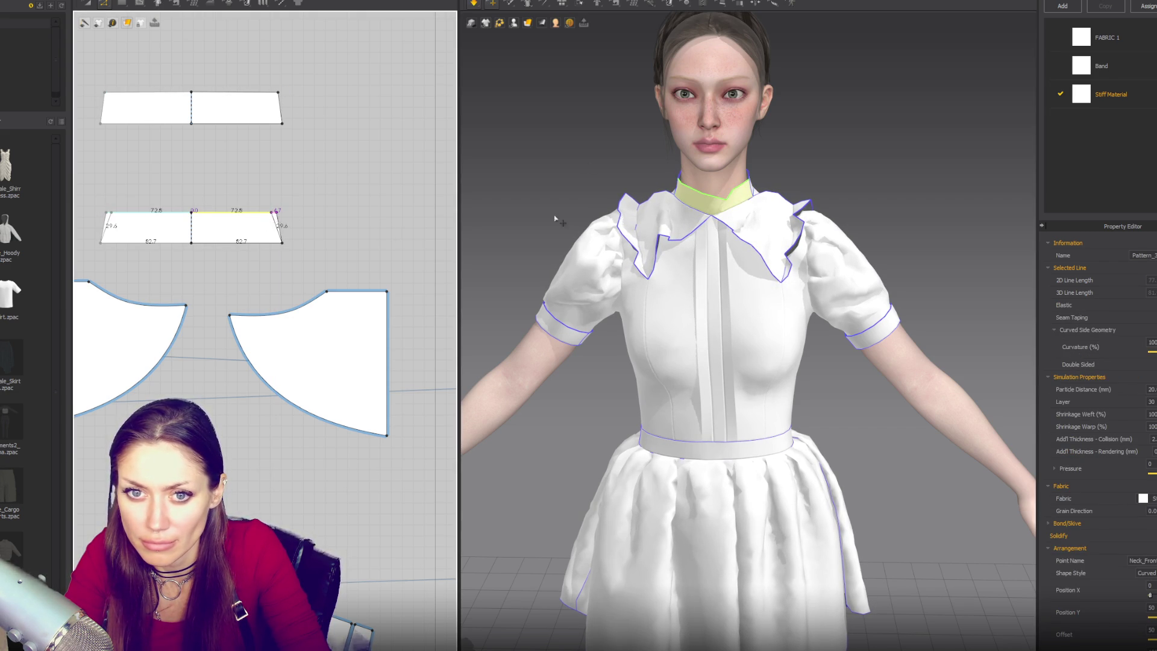
pyautogui.moveTo(627, 238); pyautogui.dragTo(1018, 220, button='right')
# Undo the trapezoid shaping so both stand-collar pieces are plain rectangles again
pyautogui.click(772, 212)
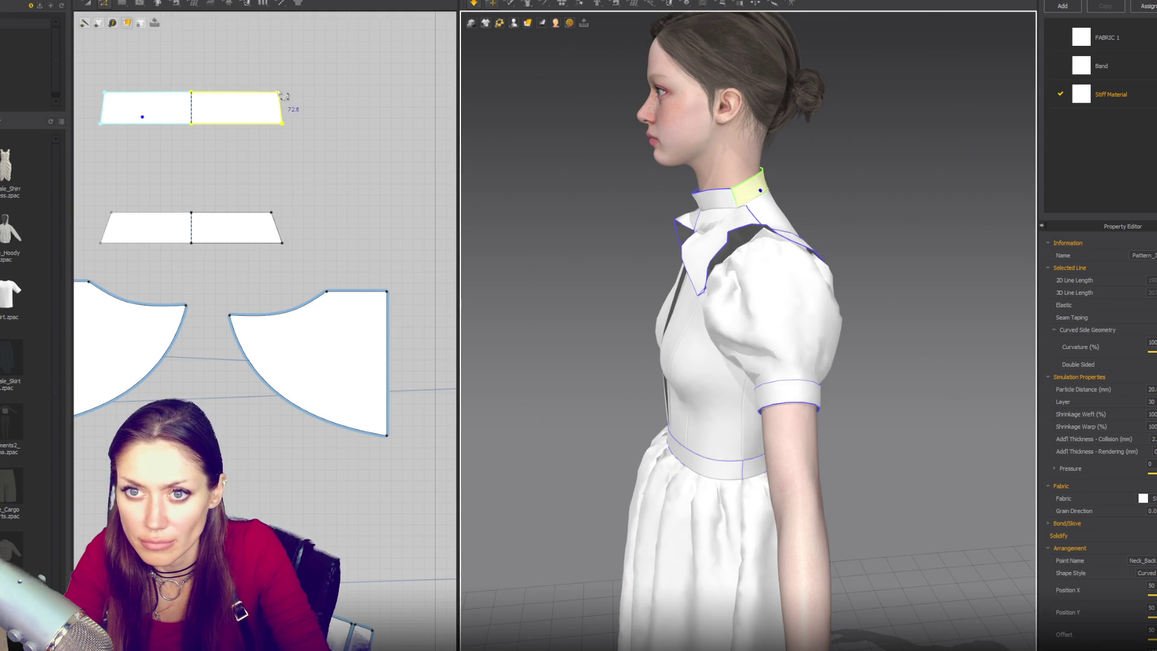
pyautogui.click(306, 109)
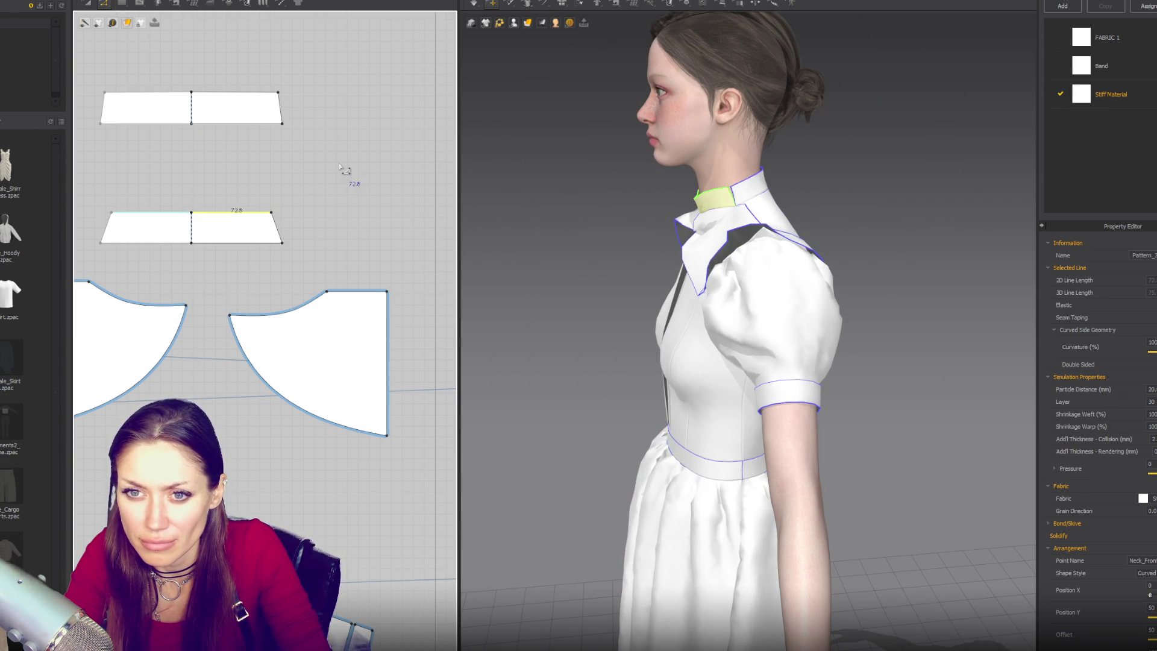
pyautogui.hotkey('ctrl', 'z')
pyautogui.hotkey('ctrl', 'z')
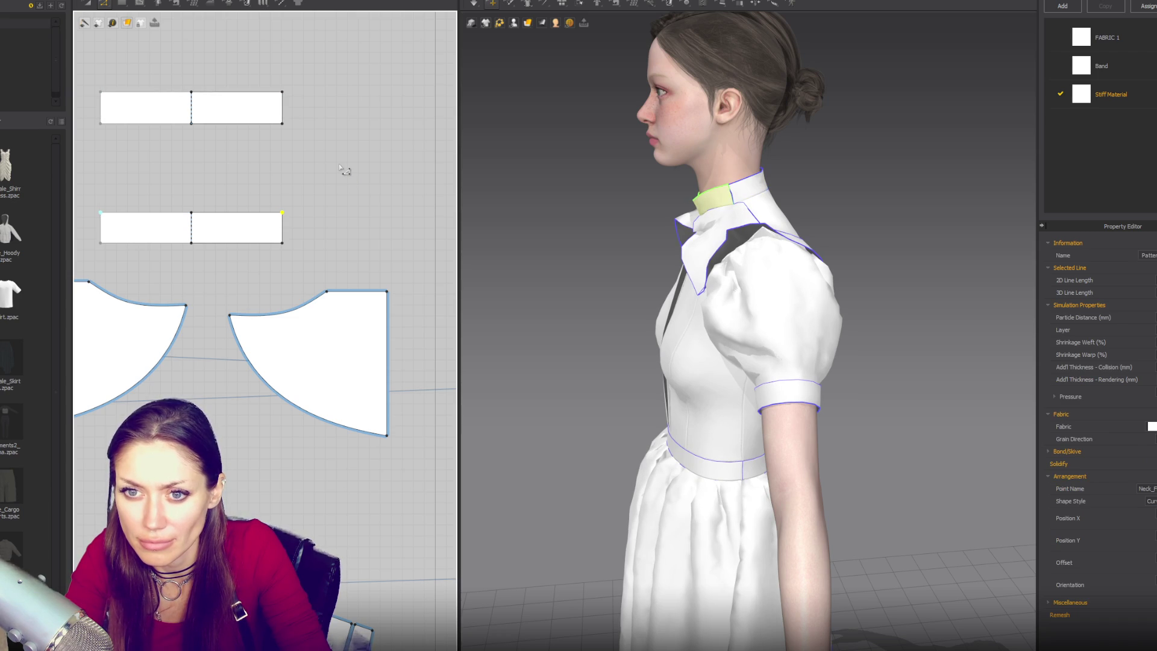
pyautogui.press('2')
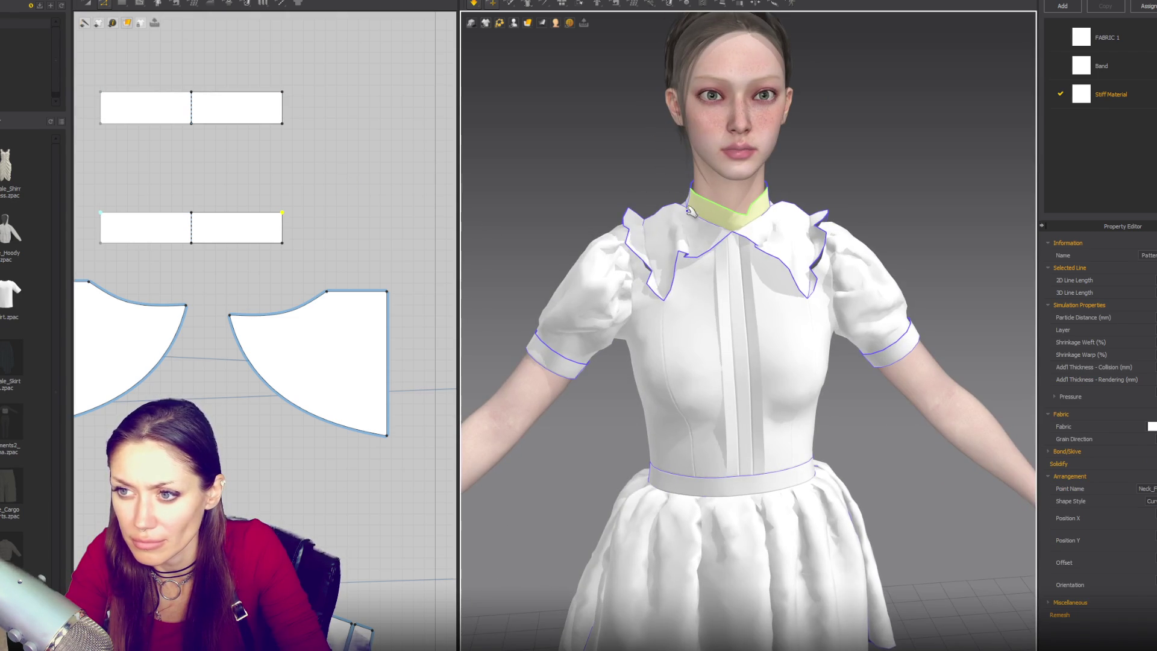
pyautogui.click(676, 218)
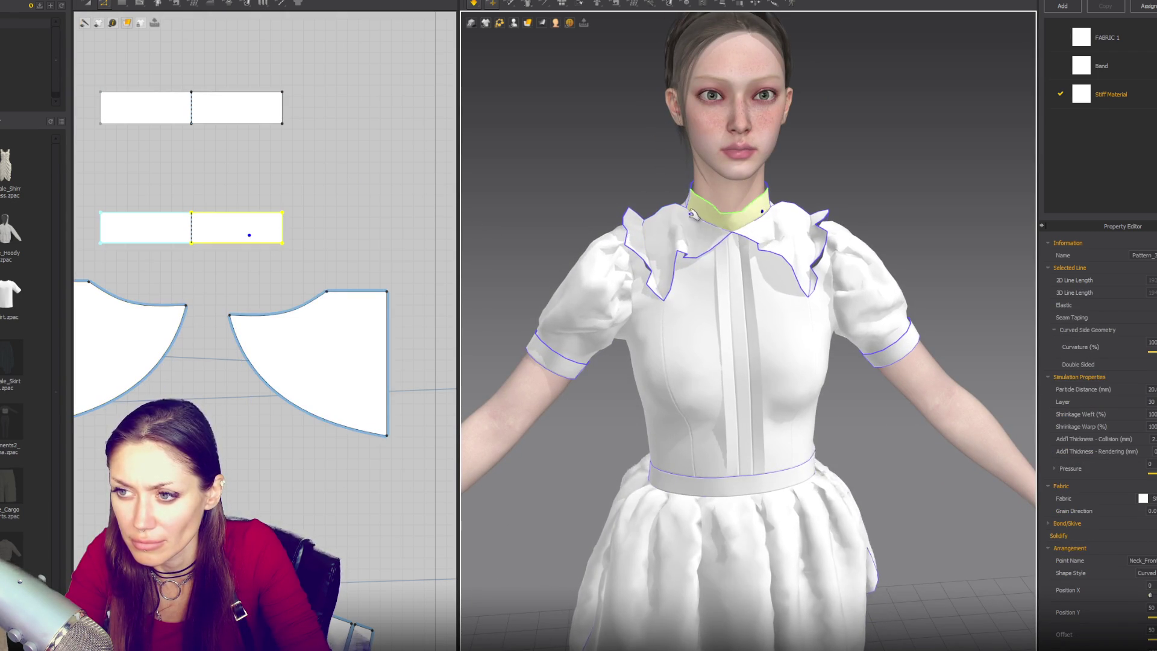
# Sew the stand collar's bottom edge to the wide collar's neckline and simulate the drape
pyautogui.press('m')
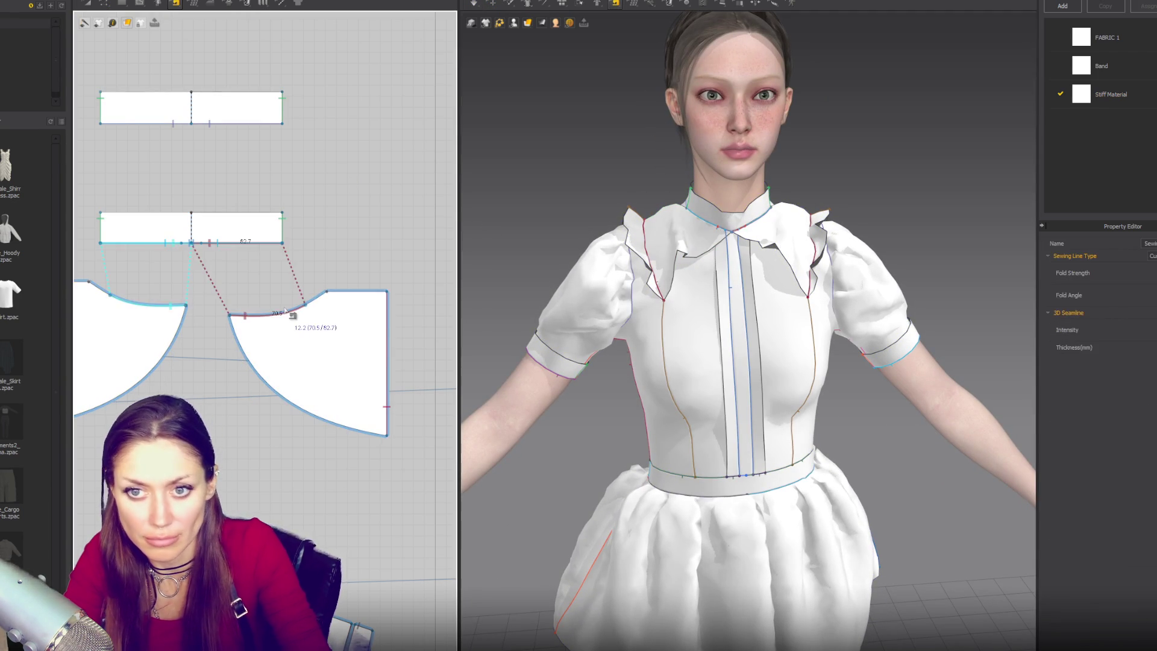
pyautogui.click(212, 244)
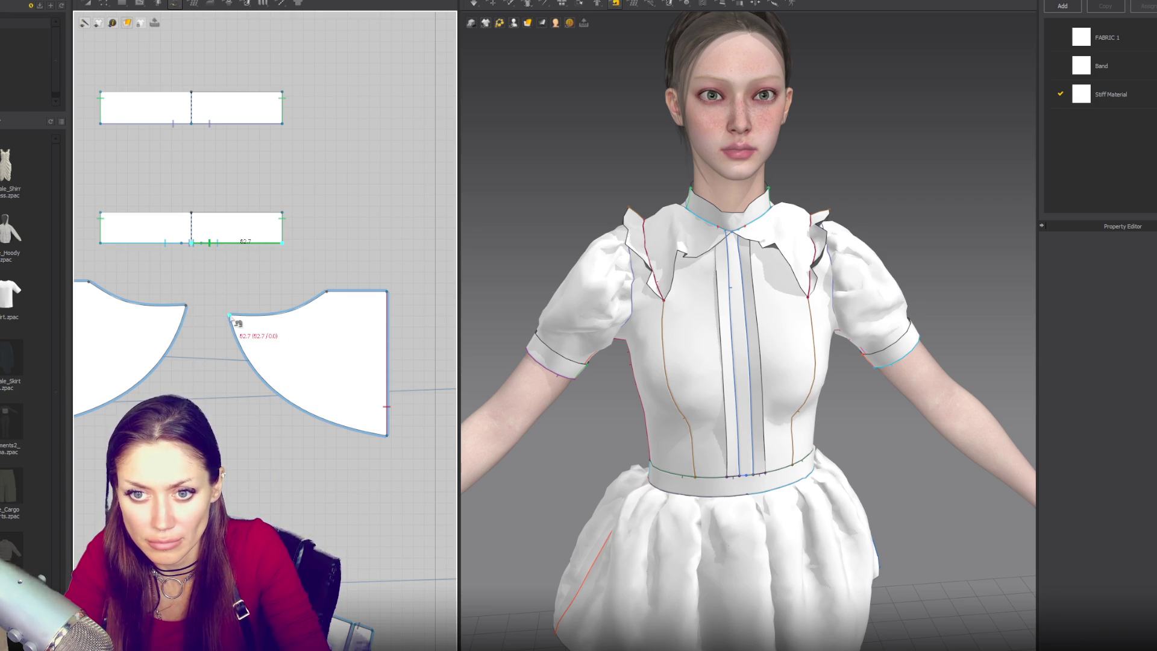
pyautogui.click(328, 294)
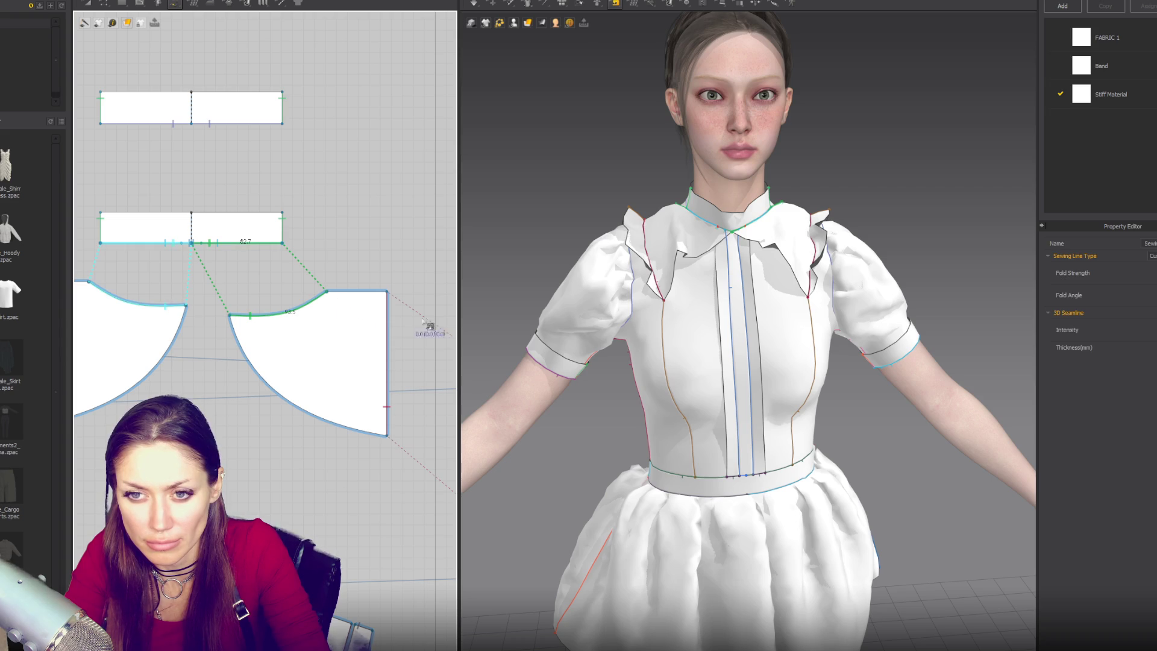
pyautogui.press('space')
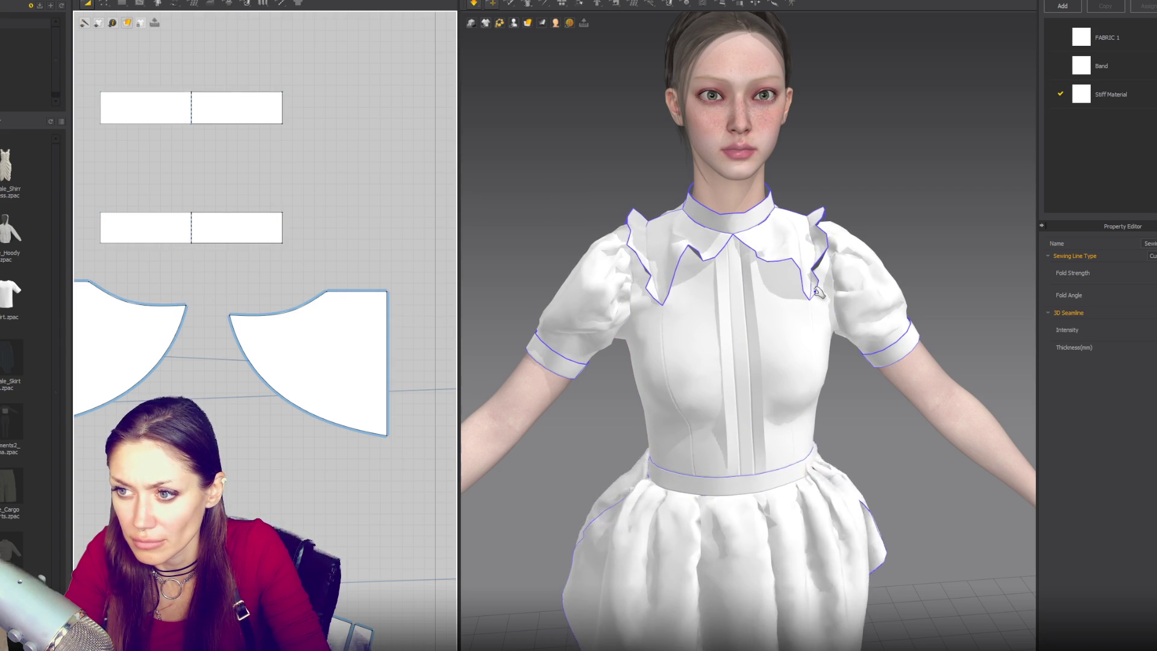
pyautogui.press('space')
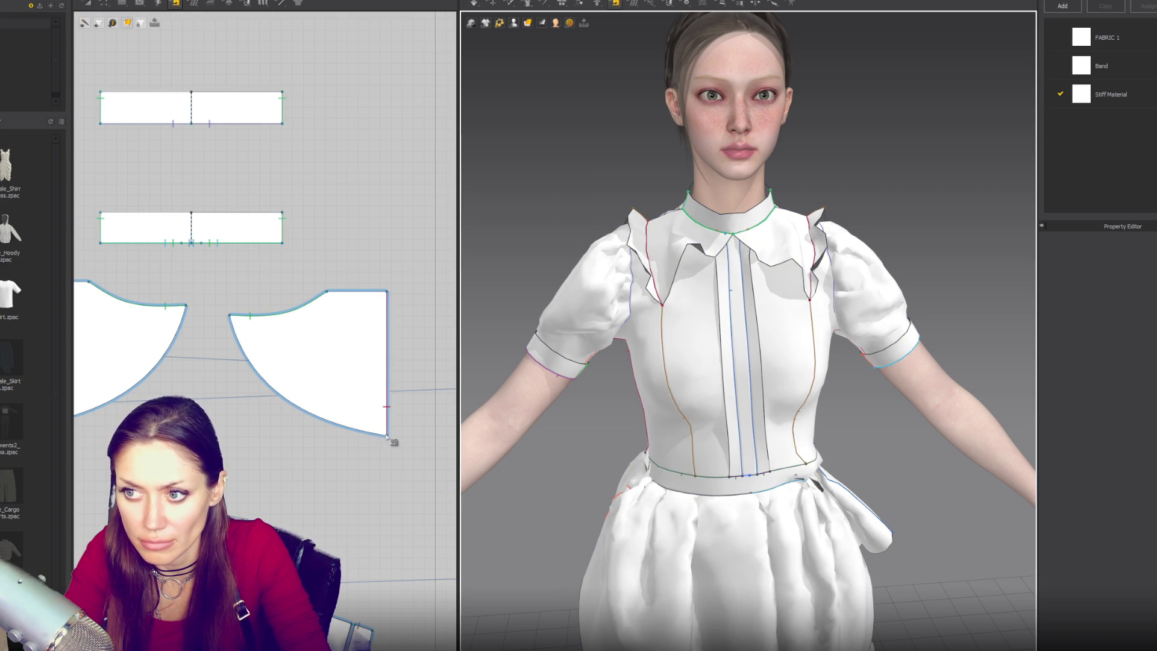
# Move the wide collar's bottom-right corner left, curve its lower-left edge, and re-simulate
pyautogui.press('z')
pyautogui.moveTo(387, 437); pyautogui.dragTo(324, 418)
pyautogui.moveTo(259, 406)
pyautogui.mouseDown()
pyautogui.moveTo(266, 395)
pyautogui.moveTo(309, 410)
pyautogui.moveTo(260, 376)
pyautogui.mouseUp()
pyautogui.press('space')
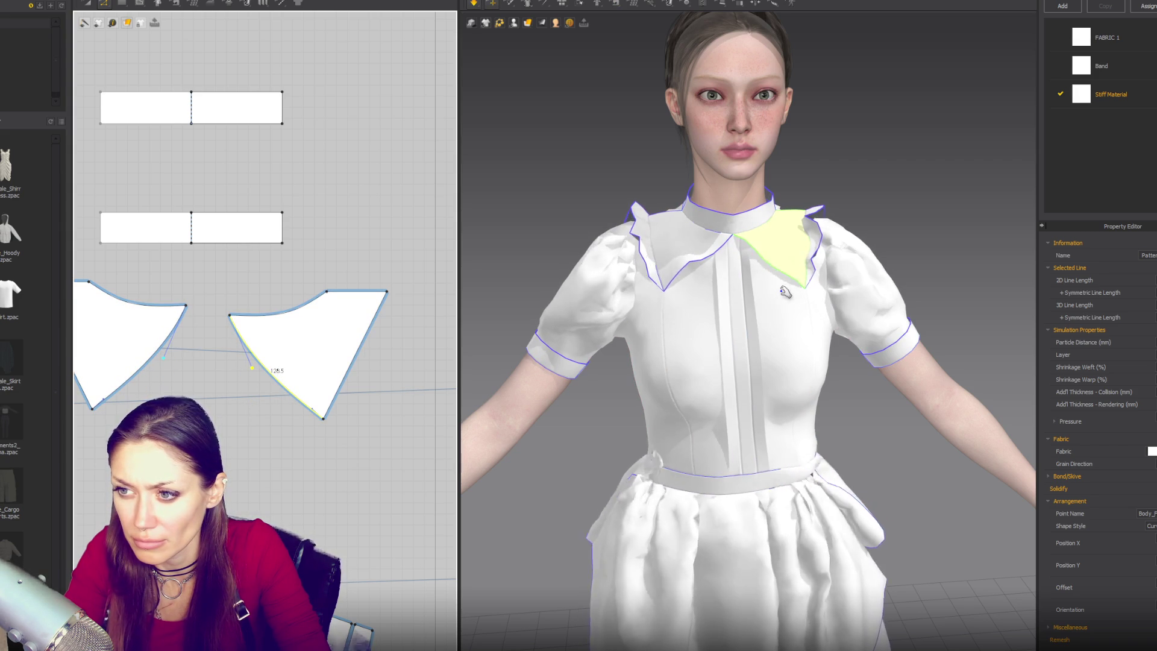
# Simulate the skirt overlay onto the waist, undoing it when it drops behind the figure
pyautogui.click(639, 265)
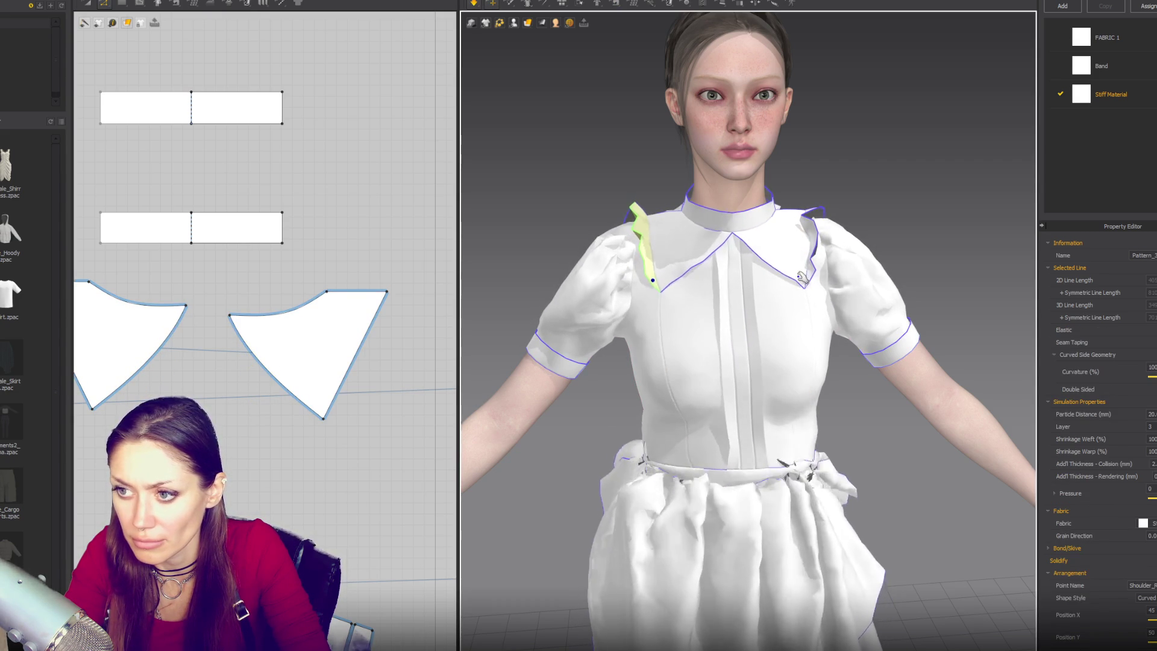
pyautogui.press('b')
pyautogui.scroll(-5, 835, 284)
pyautogui.scroll(3, 794, 258)
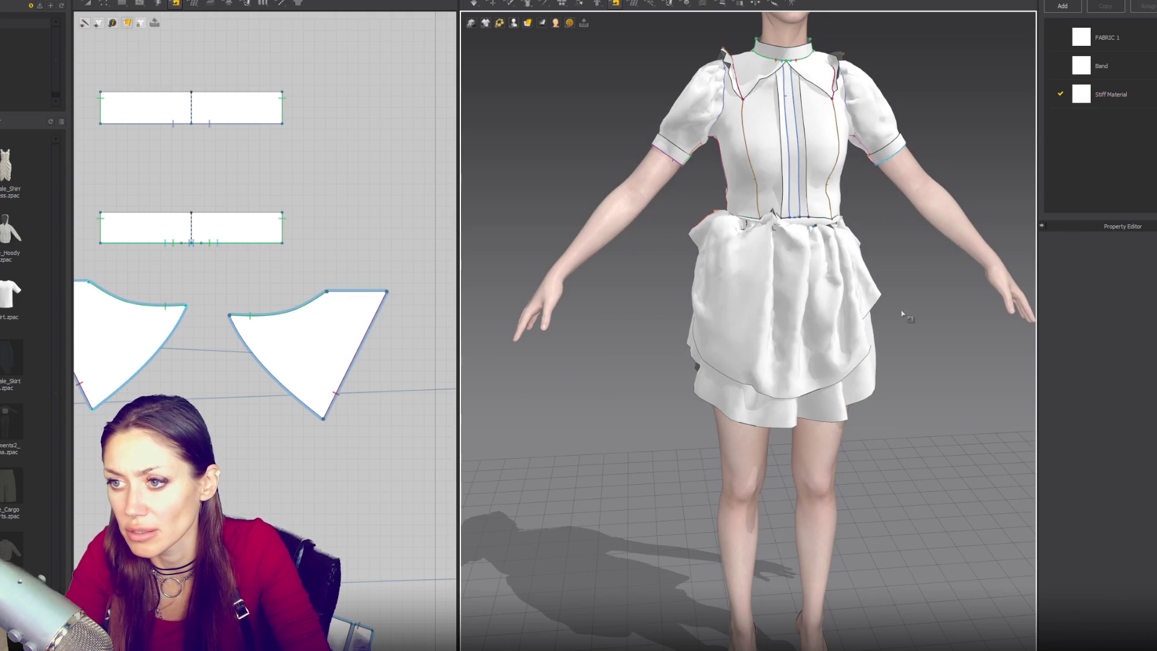
pyautogui.press('q')
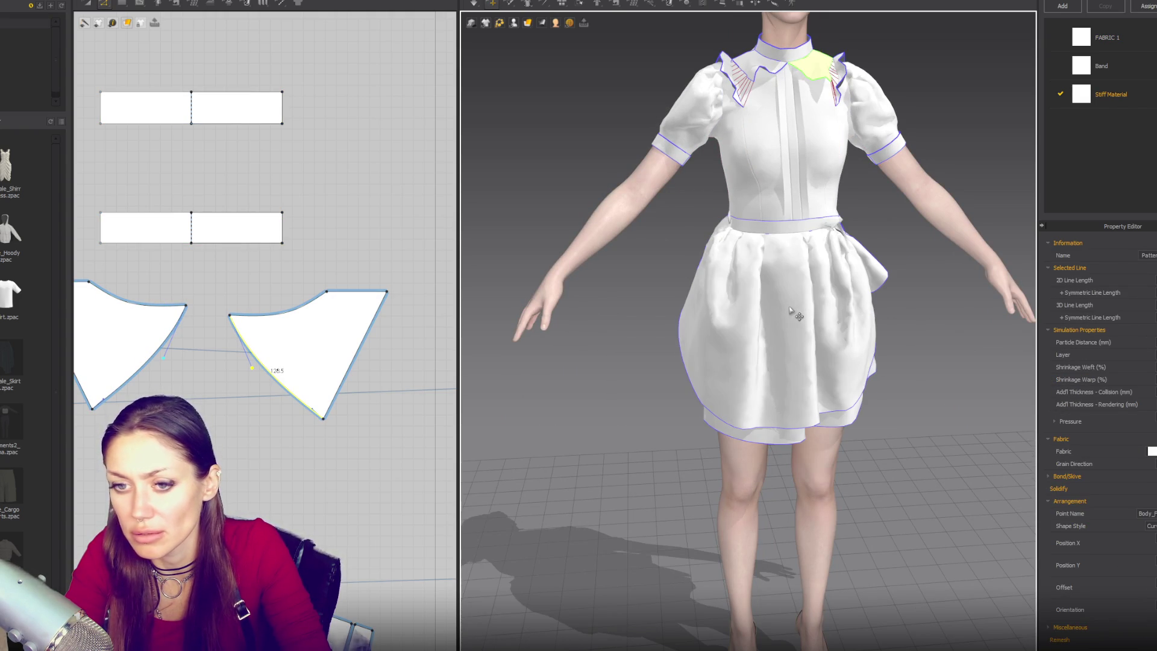
pyautogui.scroll(-3, 789, 310)
pyautogui.click(784, 320)
pyautogui.moveTo(784, 319); pyautogui.dragTo(847, 357, button='right')
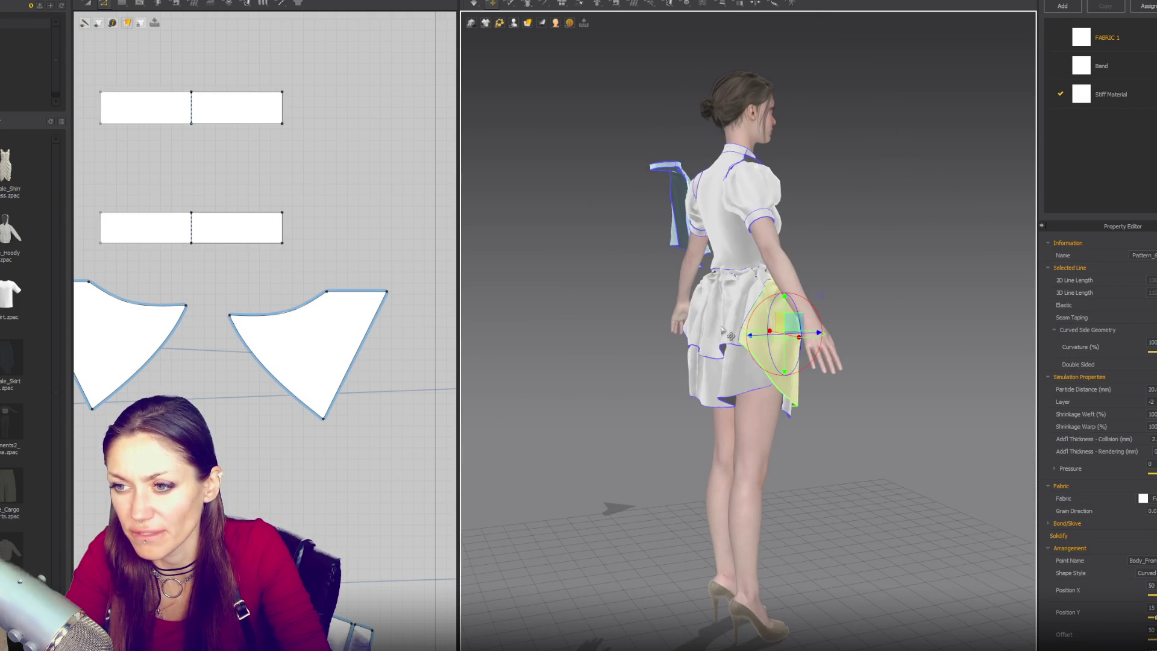
pyautogui.moveTo(730, 334); pyautogui.dragTo(925, 383, button='right')
pyautogui.press('space')
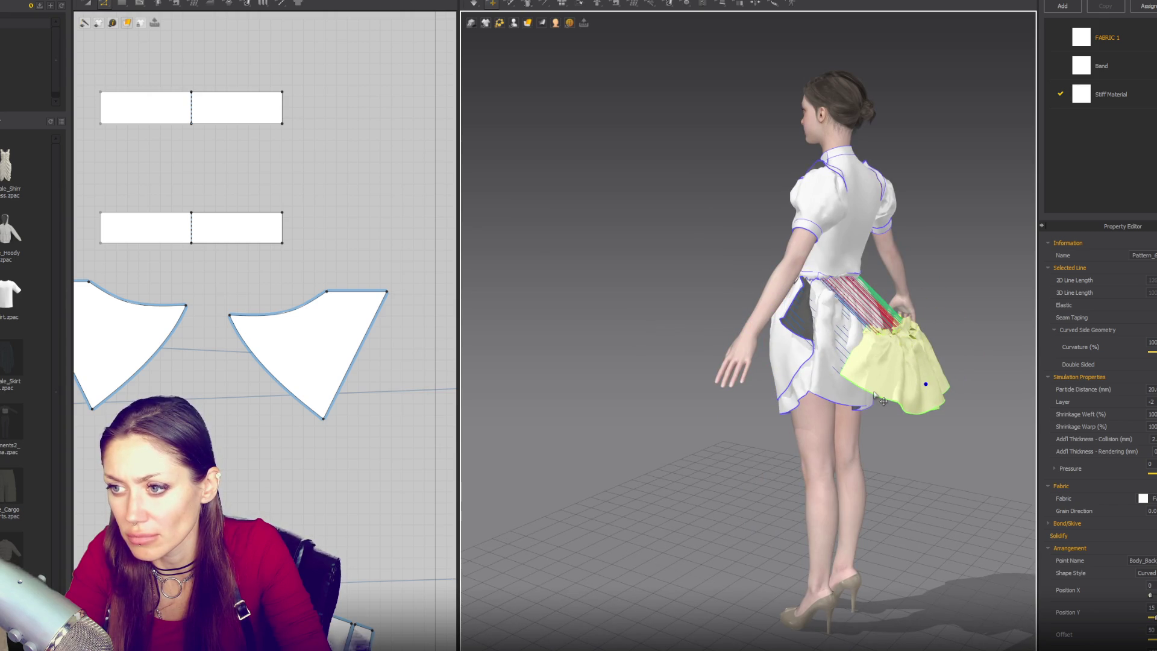
pyautogui.hotkey('ctrl', 'z')
pyautogui.press('2')
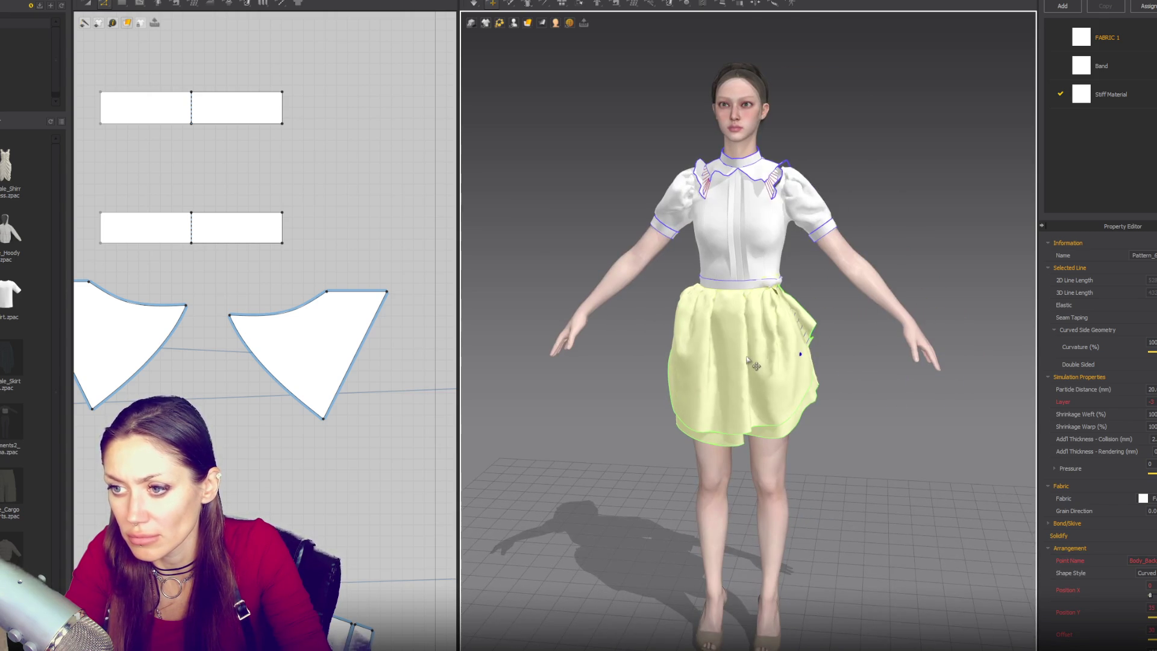
# Apply Strengthen to the skirt pattern
pyautogui.rightClick(747, 356)
pyautogui.click(807, 59)
pyautogui.scroll(2, 820, 317)
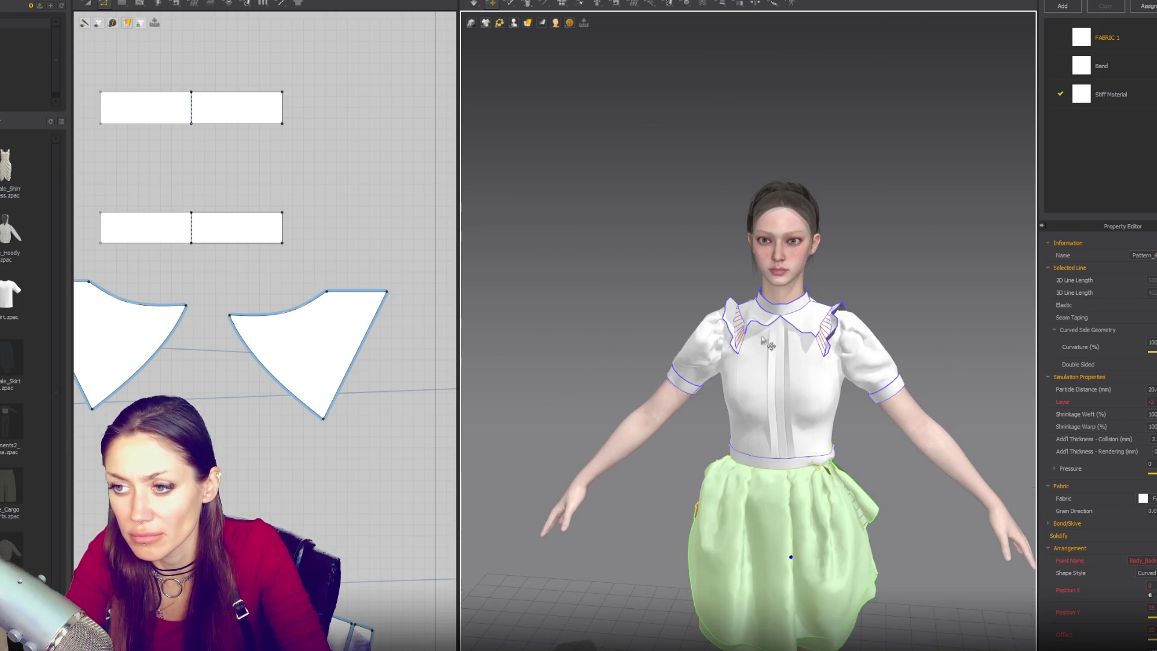
pyautogui.scroll(3, 849, 327)
pyautogui.click(741, 337)
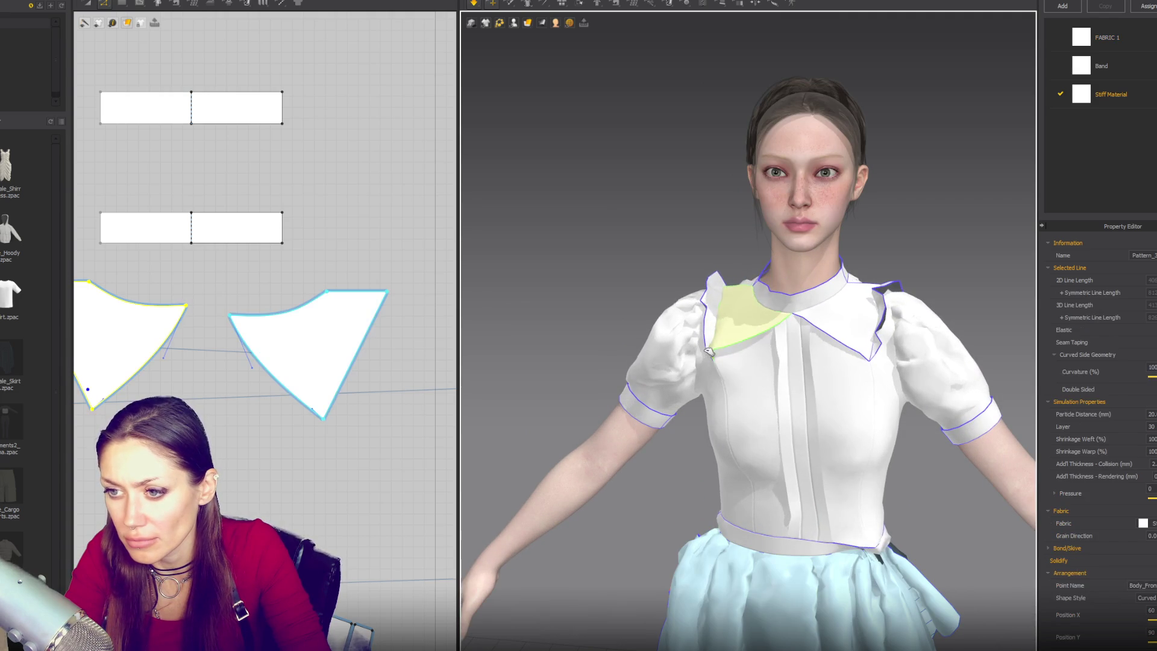
# Select both shoulder ruffles and set their Layer to 50
pyautogui.click(897, 358)
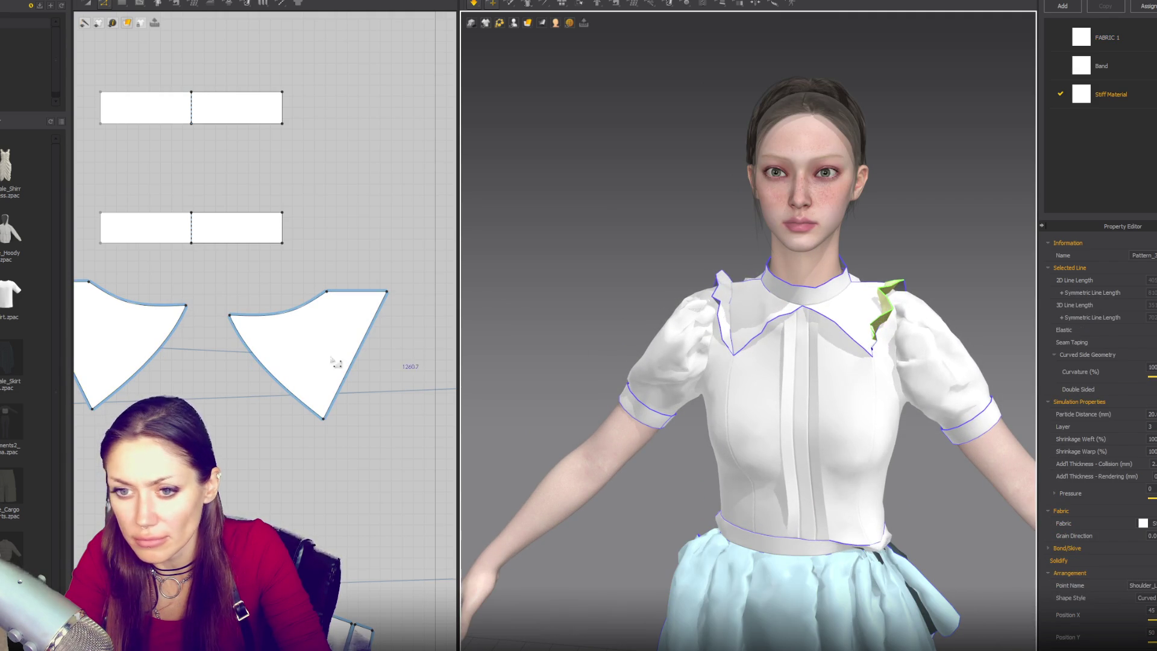
pyautogui.click(272, 391)
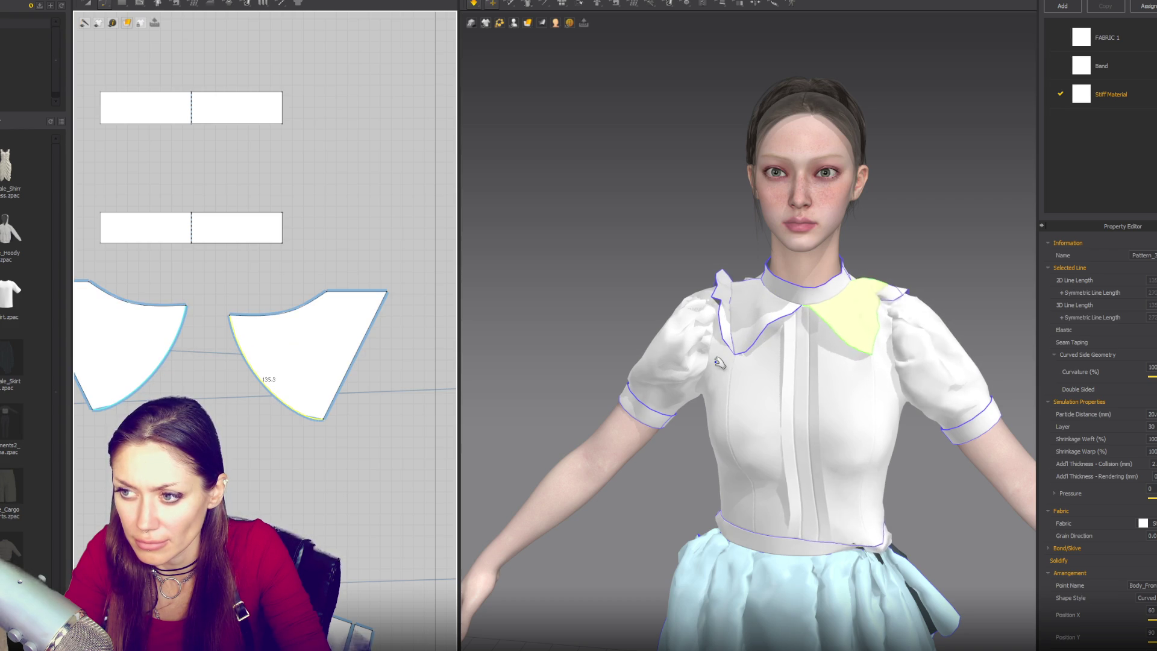
pyautogui.click(900, 319)
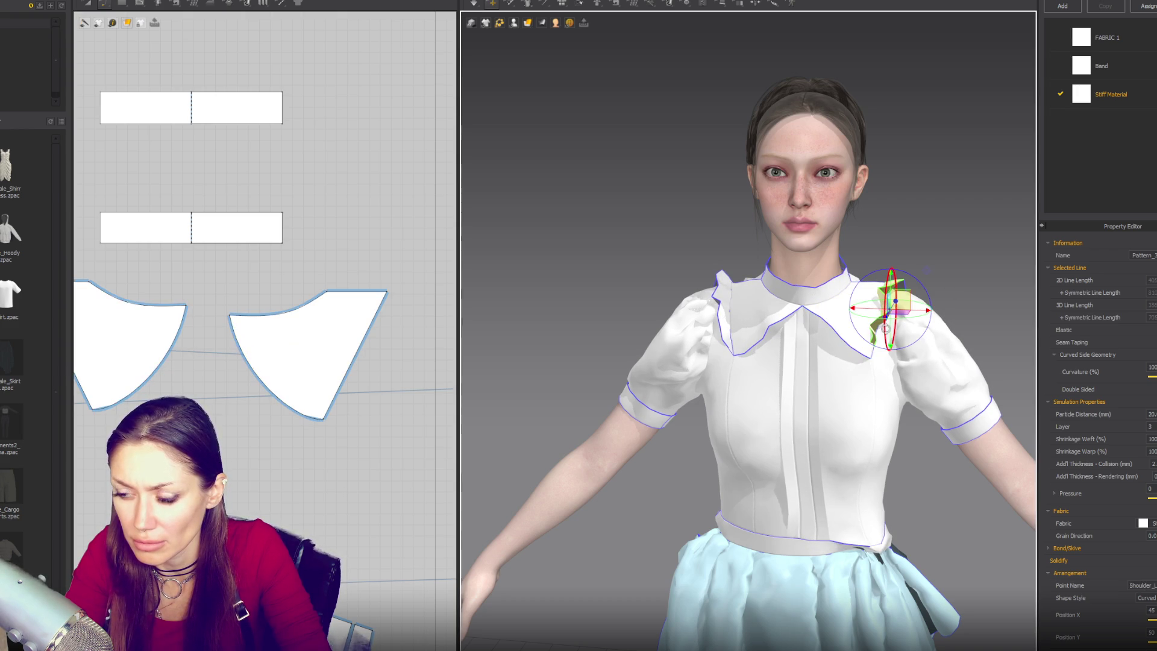
pyautogui.click(725, 311)
pyautogui.moveTo(941, 338); pyautogui.dragTo(867, 323, button='right')
pyautogui.click(1150, 426)
pyautogui.write('50')
# Orbit around the avatar to check the ruffles sitting above the wide collar
pyautogui.click(994, 248)
pyautogui.moveTo(853, 362); pyautogui.dragTo(866, 324, button='right')
pyautogui.click(866, 324)
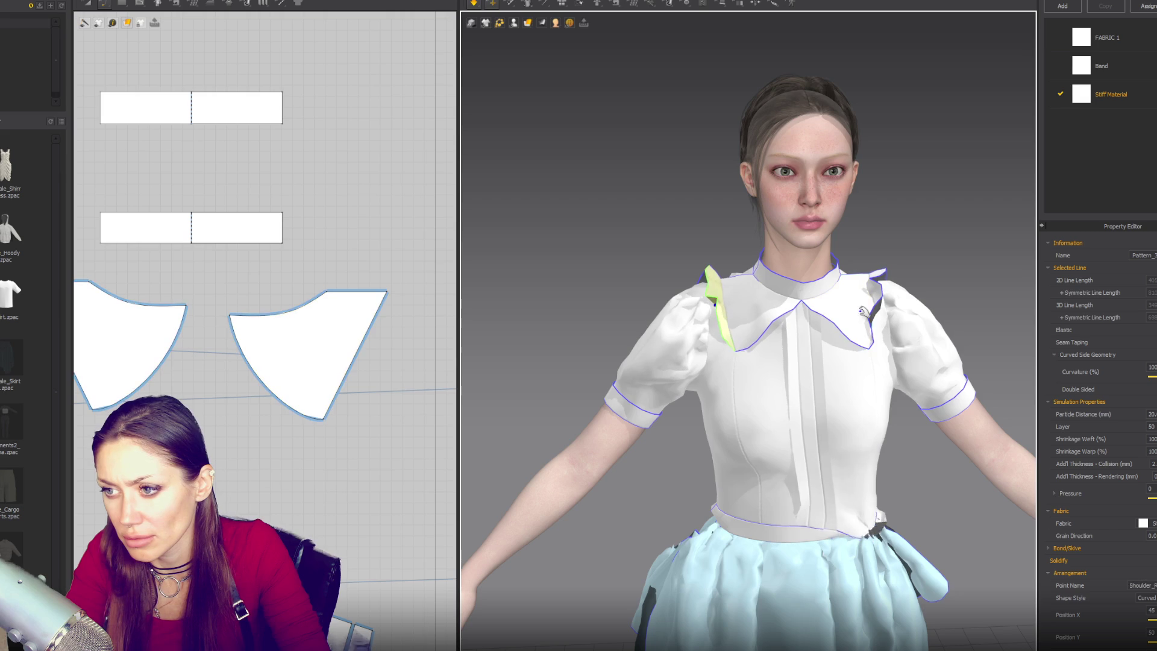
pyautogui.click(879, 299)
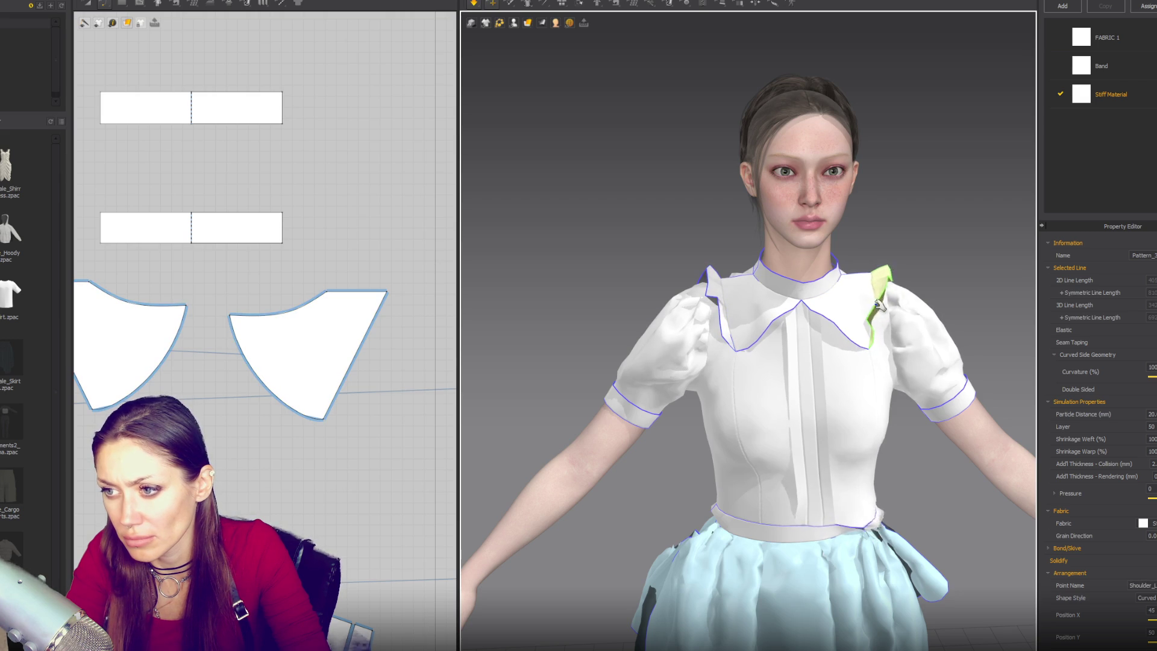
pyautogui.moveTo(712, 361)
pyautogui.mouseDown(button='right')
pyautogui.moveTo(681, 416)
pyautogui.moveTo(666, 250)
pyautogui.moveTo(976, 411)
pyautogui.moveTo(742, 422)
pyautogui.moveTo(741, 313)
pyautogui.moveTo(759, 242)
pyautogui.moveTo(1128, 385)
pyautogui.moveTo(1108, 383)
pyautogui.mouseUp(button='right')
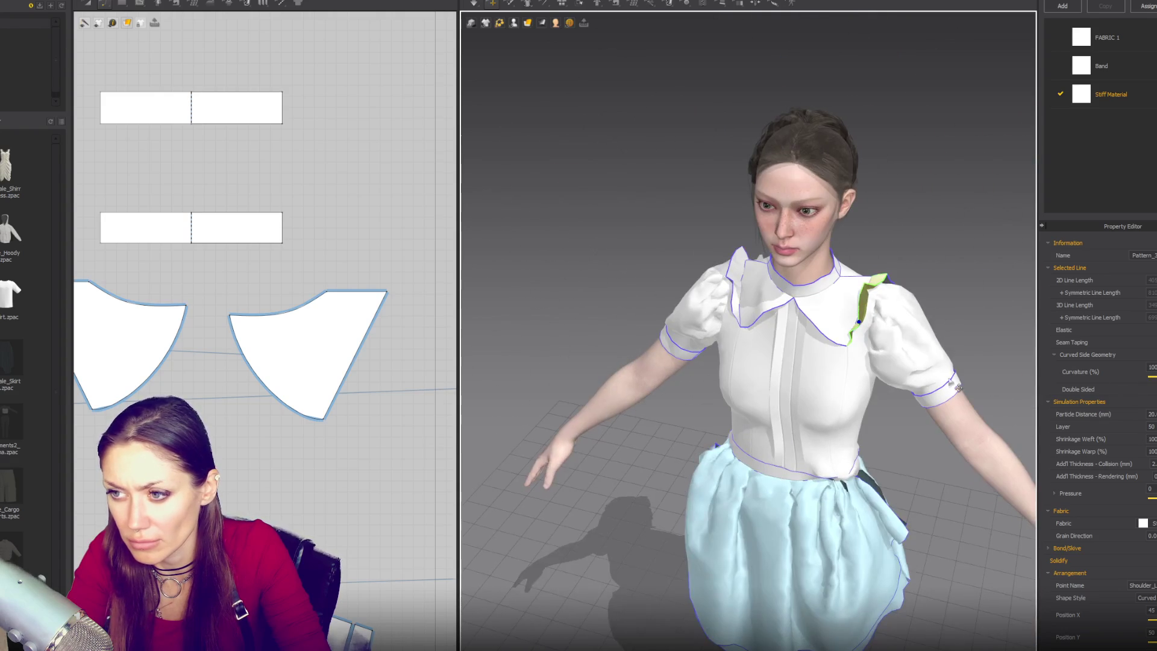
pyautogui.click(332, 292)
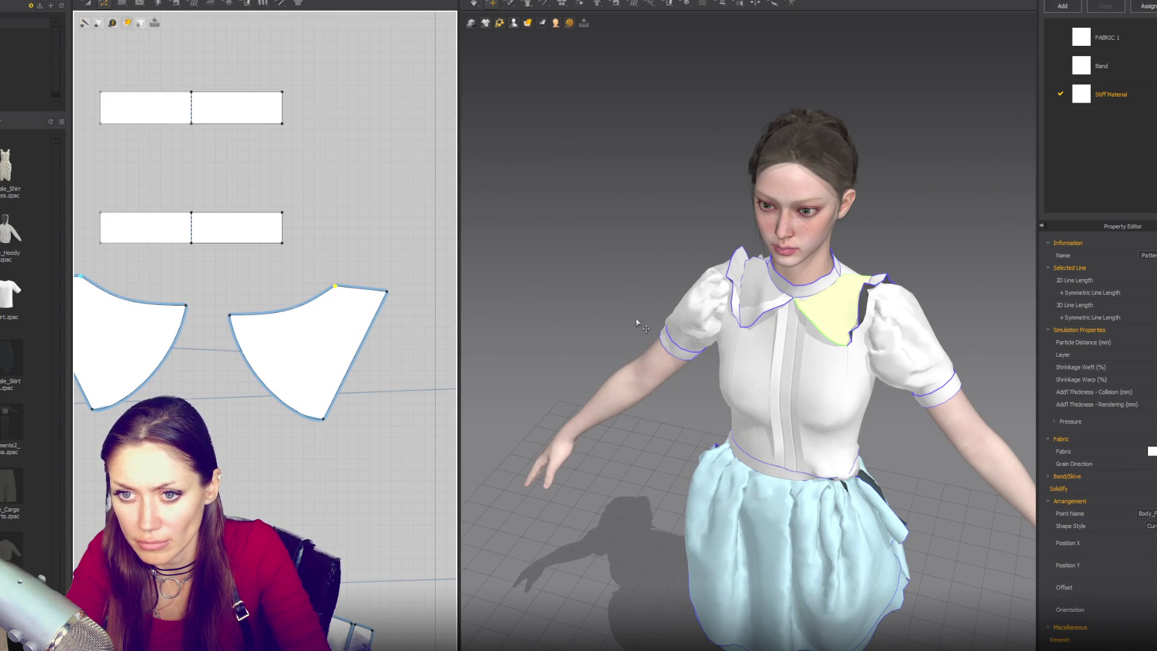
pyautogui.moveTo(907, 341)
pyautogui.mouseDown(button='right')
pyautogui.moveTo(759, 323)
pyautogui.moveTo(731, 349)
pyautogui.moveTo(907, 342)
pyautogui.moveTo(872, 347)
pyautogui.mouseUp(button='right')
pyautogui.click(864, 366)
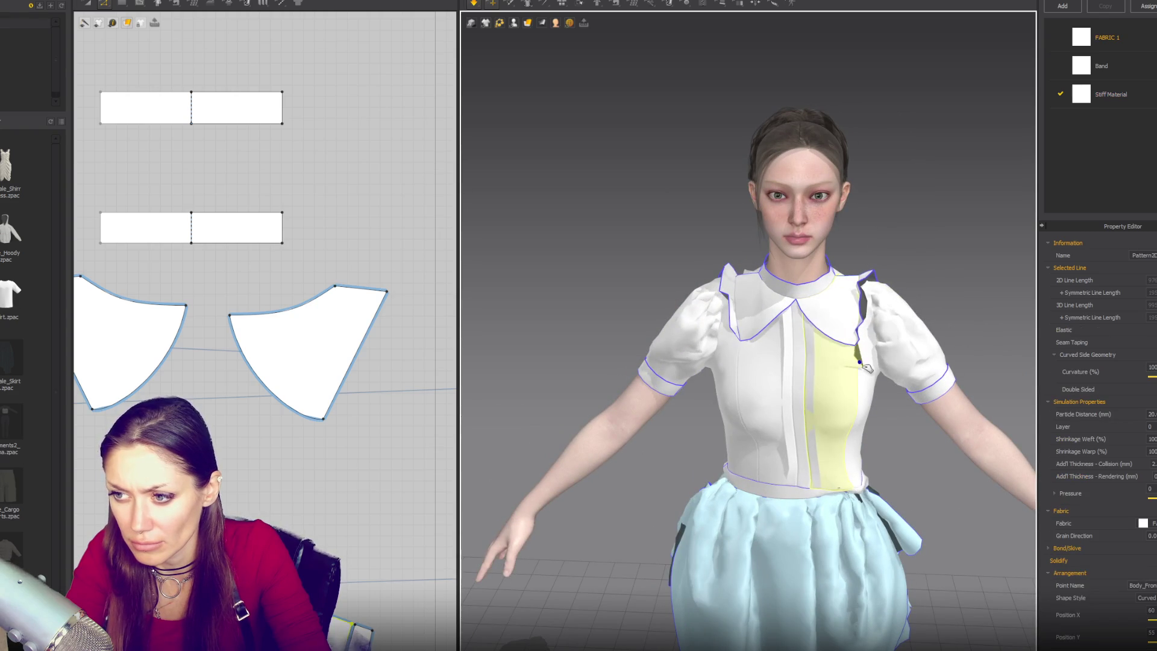
# Nudge the wide collar's bottom tip toward center front and re-simulate to check the drape
pyautogui.moveTo(335, 429); pyautogui.dragTo(339, 431)
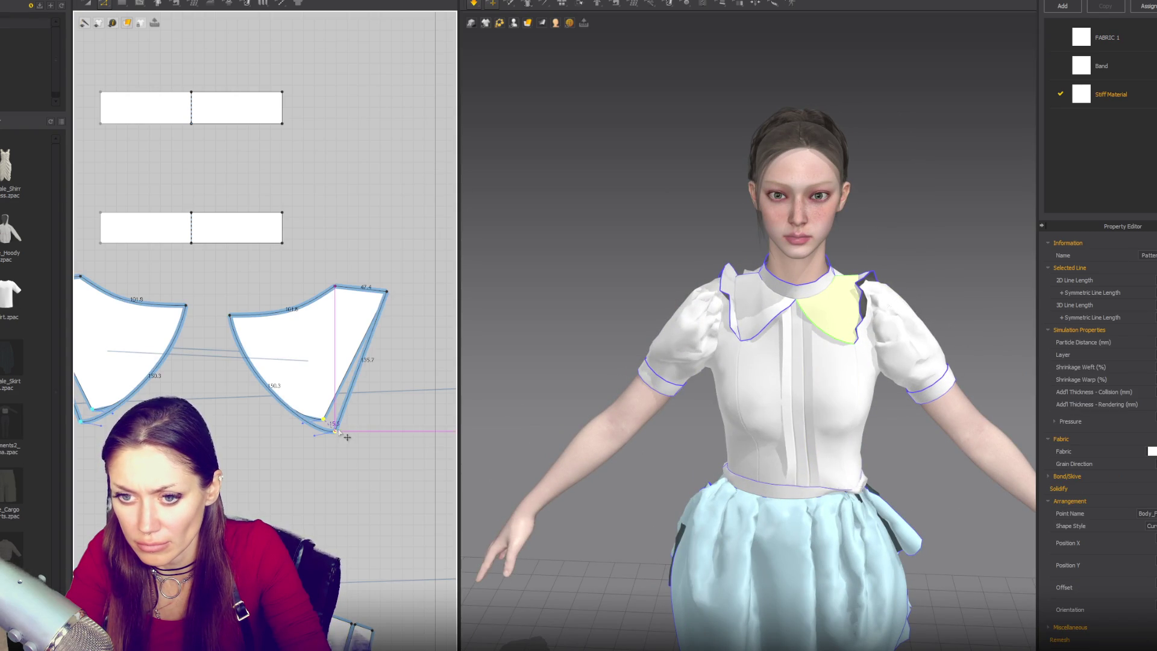
pyautogui.press('space')
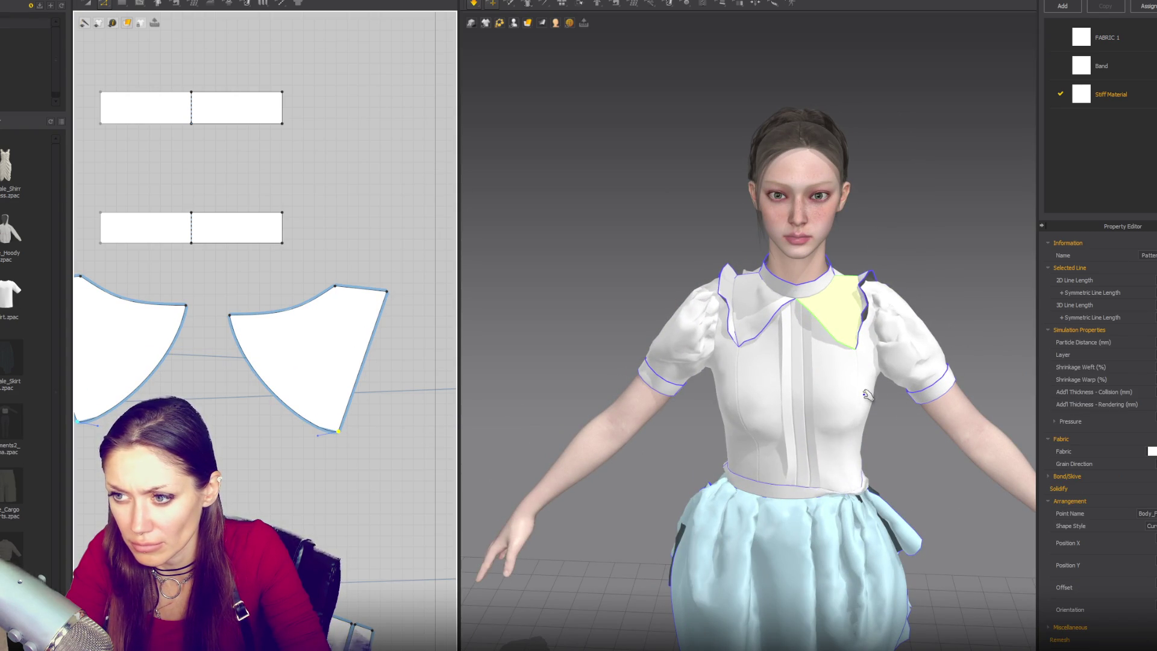
pyautogui.moveTo(339, 432); pyautogui.dragTo(345, 425)
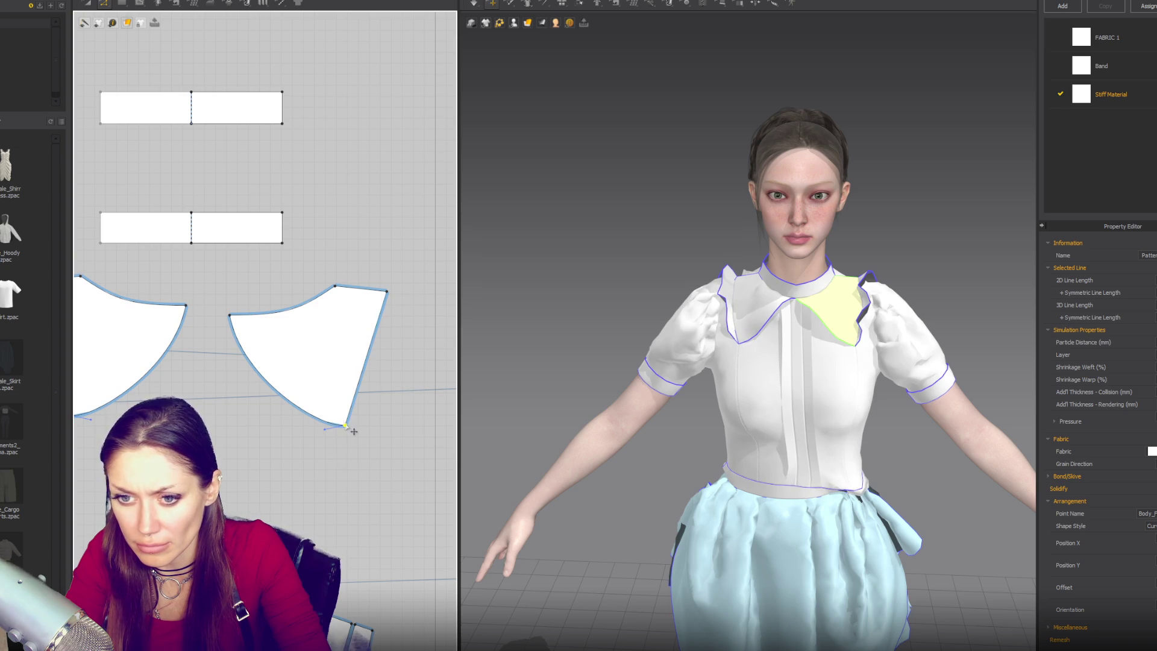
pyautogui.moveTo(353, 429)
pyautogui.mouseDown()
pyautogui.moveTo(342, 428)
pyautogui.moveTo(348, 416)
pyautogui.mouseUp()
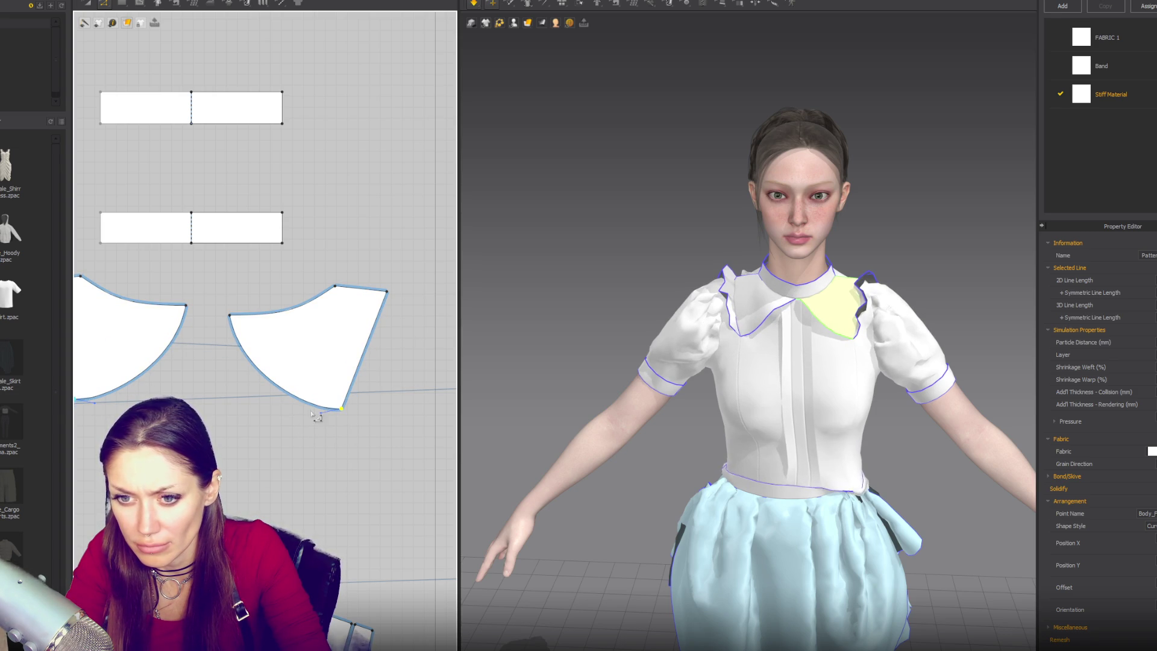
pyautogui.moveTo(348, 416)
pyautogui.mouseDown()
pyautogui.moveTo(326, 429)
pyautogui.moveTo(332, 438)
pyautogui.mouseUp()
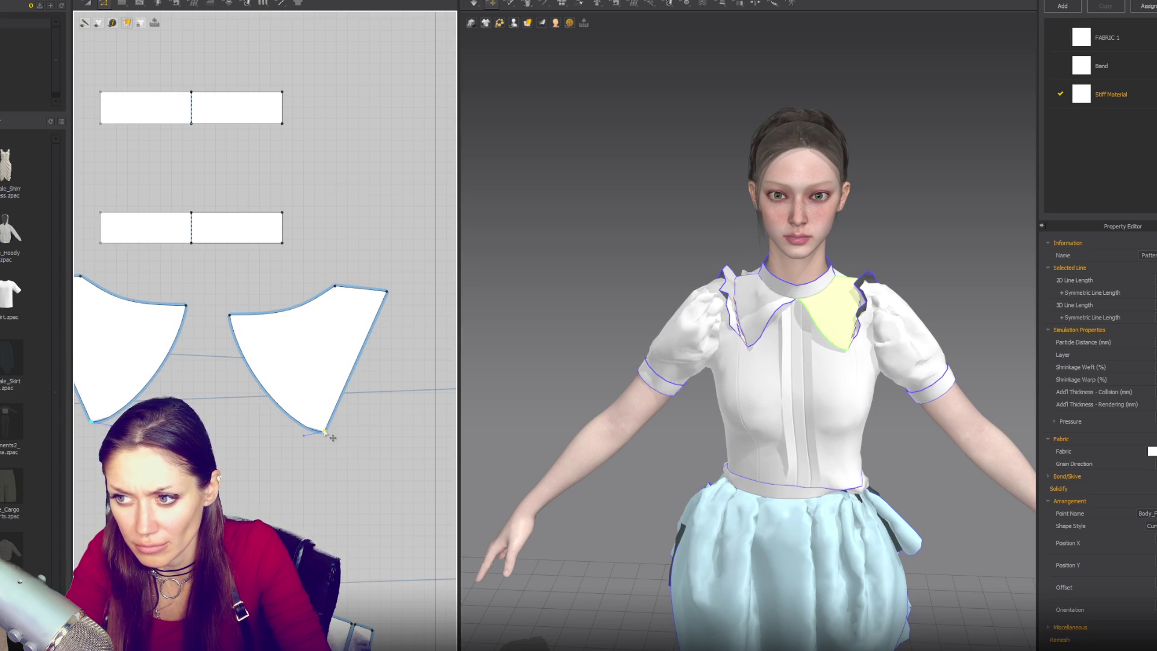
pyautogui.press('space')
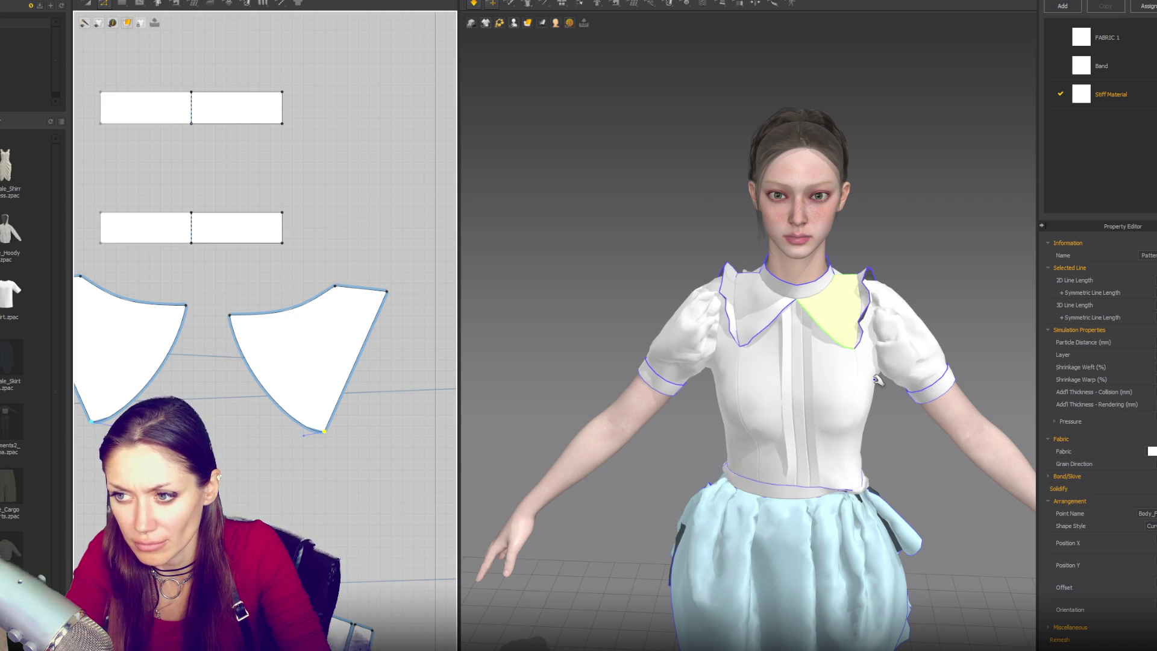
pyautogui.moveTo(794, 371)
pyautogui.mouseDown(button='right')
pyautogui.moveTo(979, 341)
pyautogui.moveTo(807, 341)
pyautogui.mouseUp(button='right')
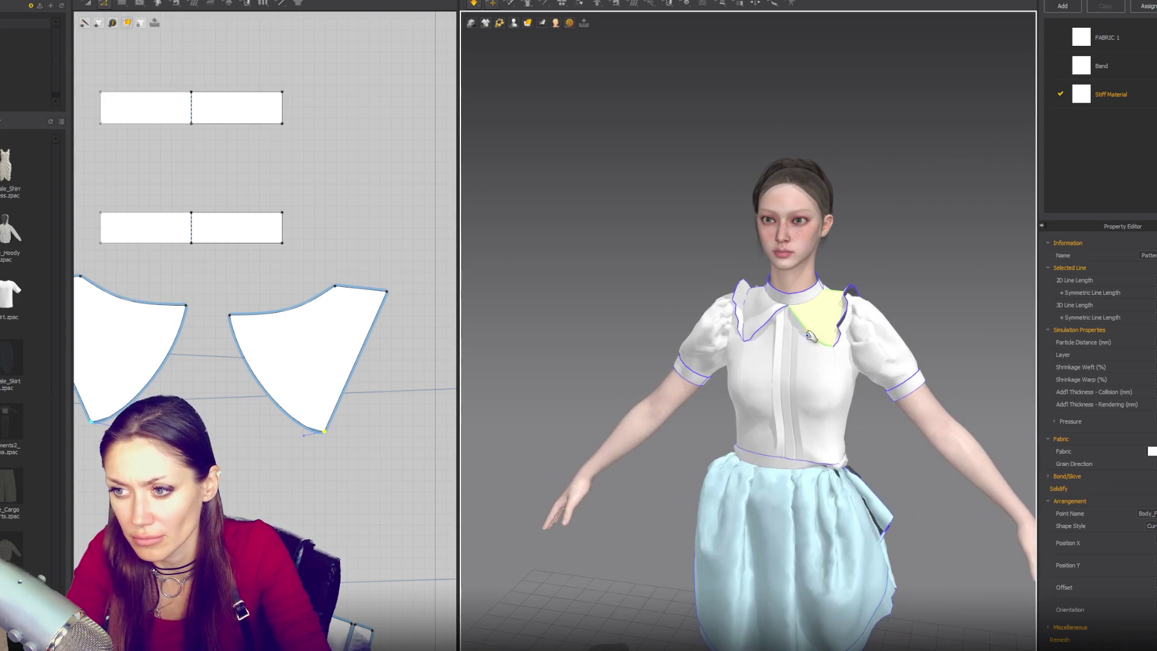
pyautogui.press('a')
pyautogui.click(297, 360)
pyautogui.scroll(-4, 309, 362)
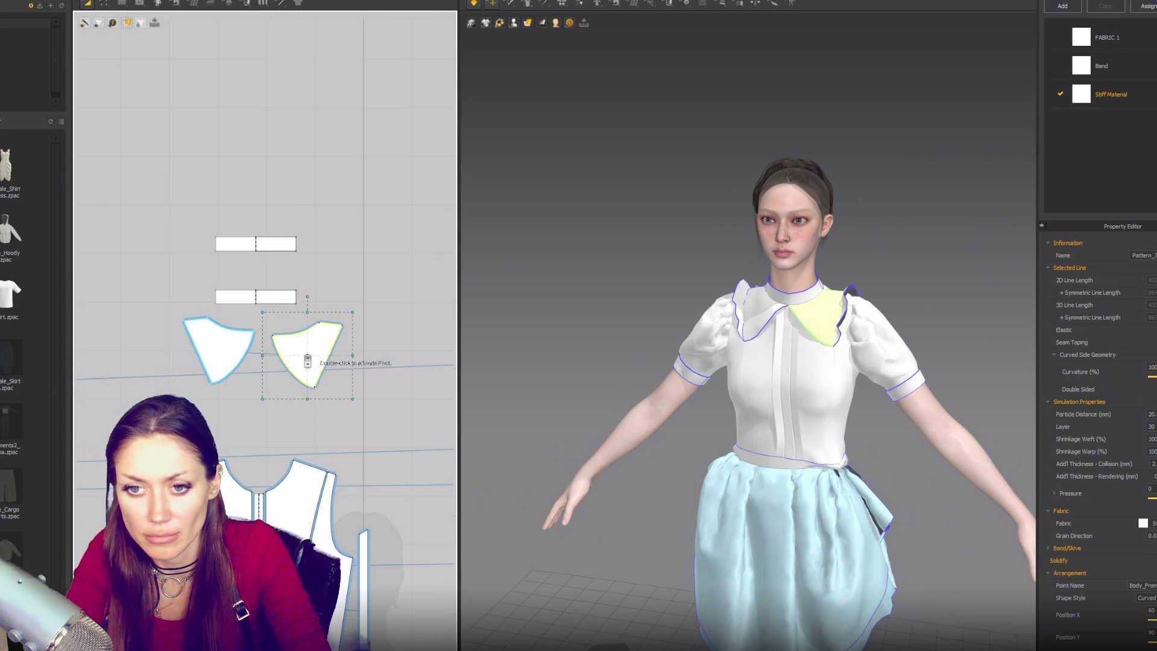
# Copy and paste both collar pieces, placing the copies above the originals
pyautogui.keyDown('shift'); pyautogui.click(223, 347); pyautogui.keyUp('shift')
pyautogui.hotkey('ctrl', 'c')
pyautogui.hotkey('ctrl', 'v')
pyautogui.click(255, 175)
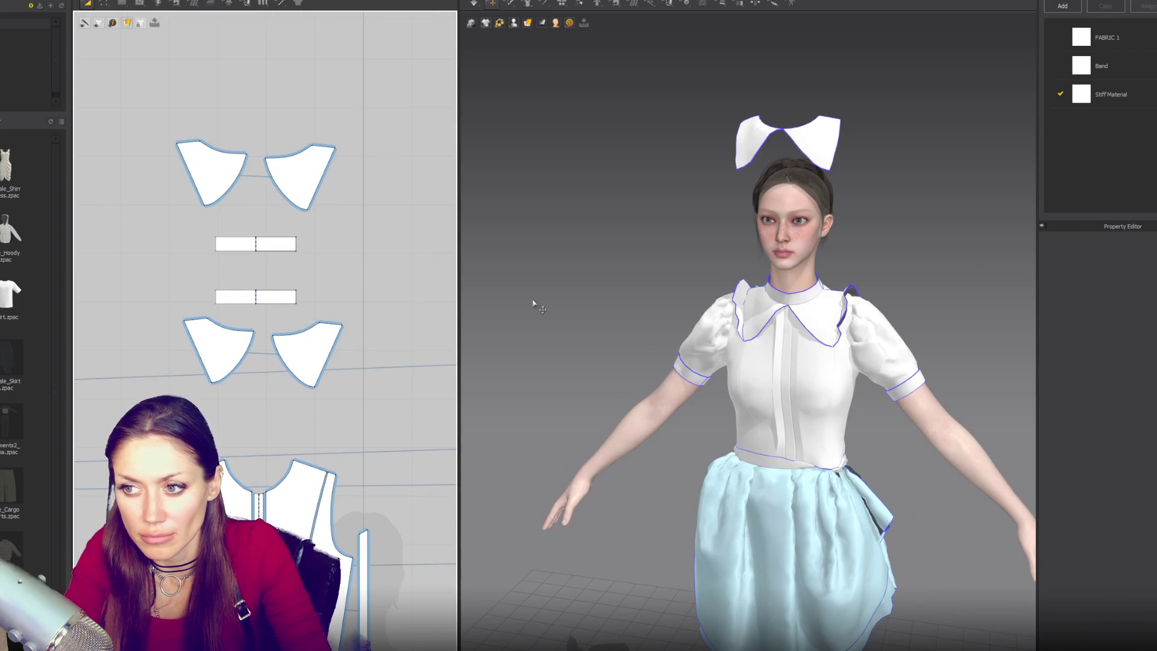
pyautogui.moveTo(500, 276); pyautogui.dragTo(870, 341, button='right')
pyautogui.click(225, 169)
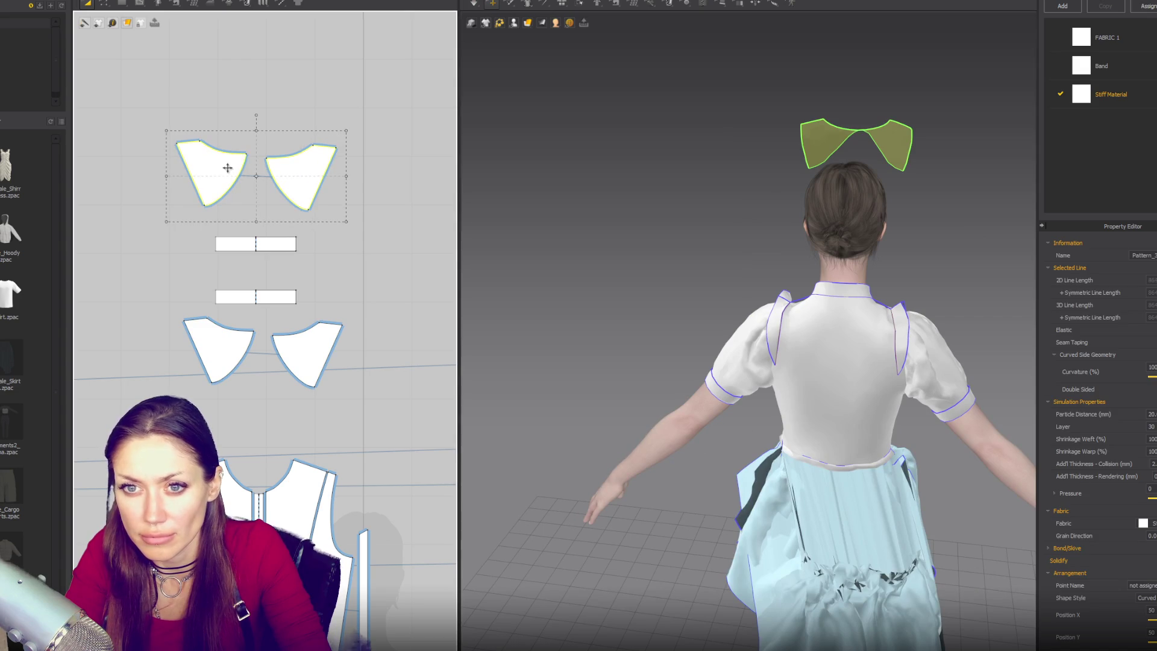
# Show arrangement points and place the copied collar pieces on the neck and back points
pyautogui.click(513, 23)
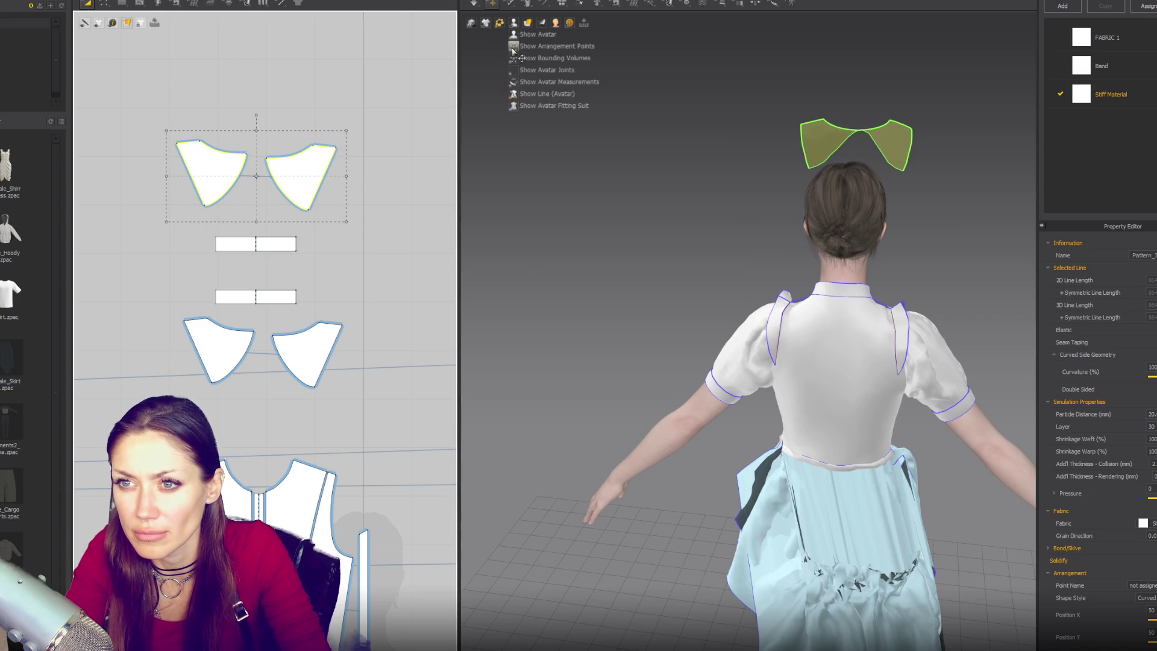
pyautogui.click(545, 60)
pyautogui.click(837, 292)
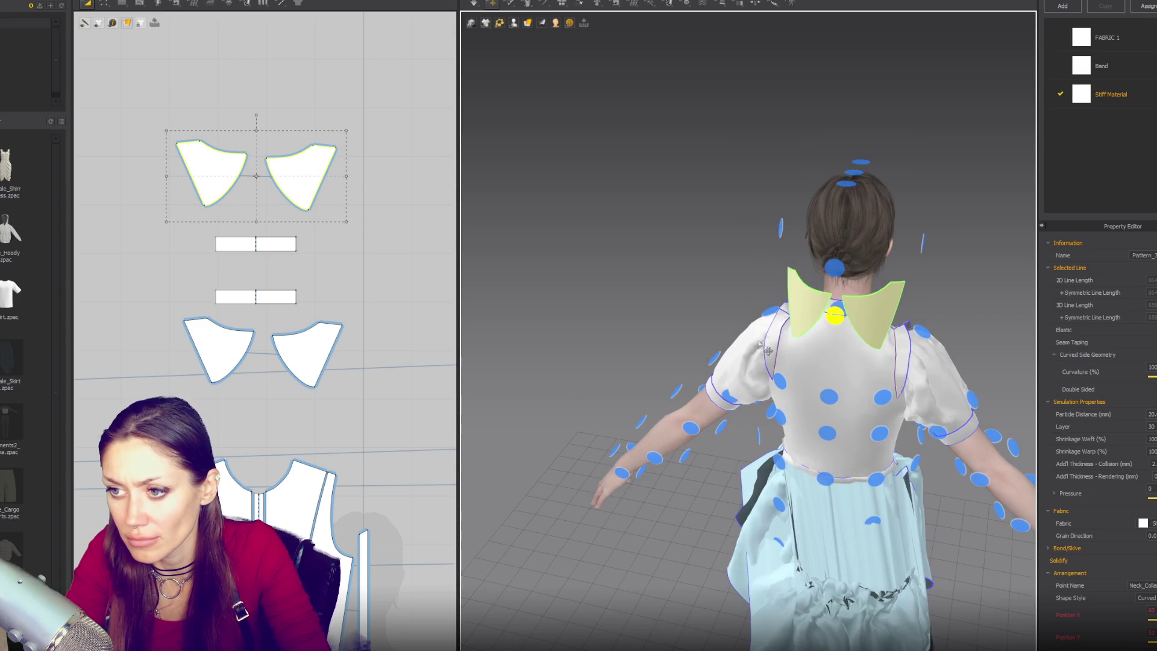
pyautogui.click(883, 396)
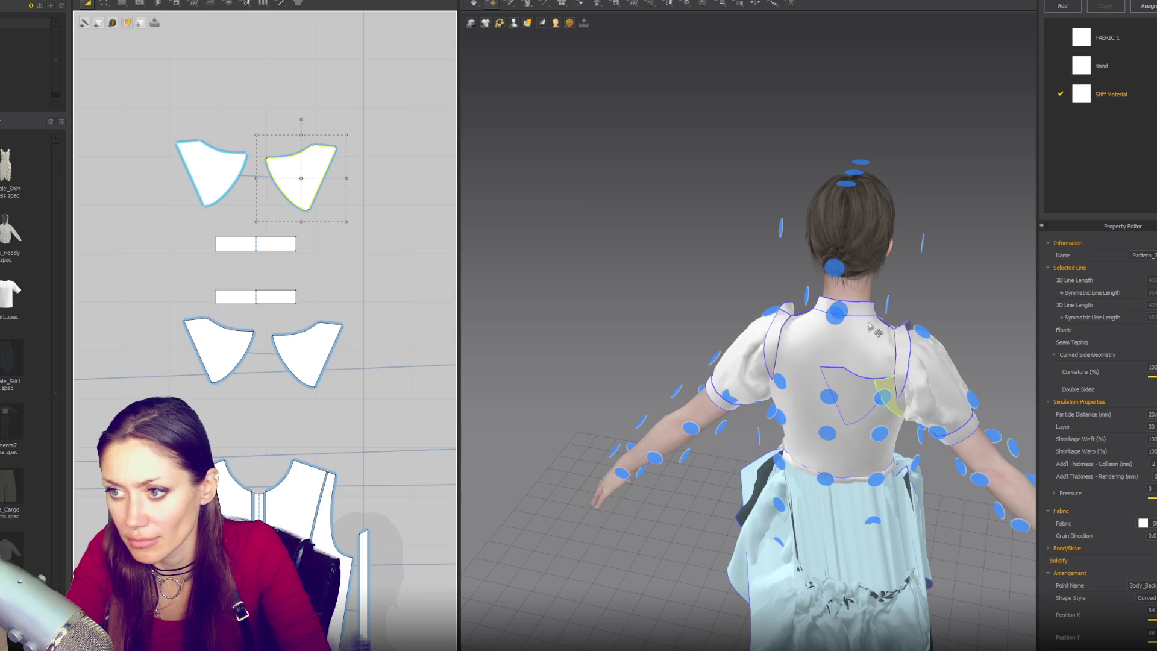
pyautogui.click(850, 312)
pyautogui.moveTo(851, 313)
pyautogui.mouseDown(button='right')
pyautogui.moveTo(912, 331)
pyautogui.moveTo(868, 374)
pyautogui.moveTo(771, 386)
pyautogui.mouseUp(button='right')
pyautogui.click(866, 387)
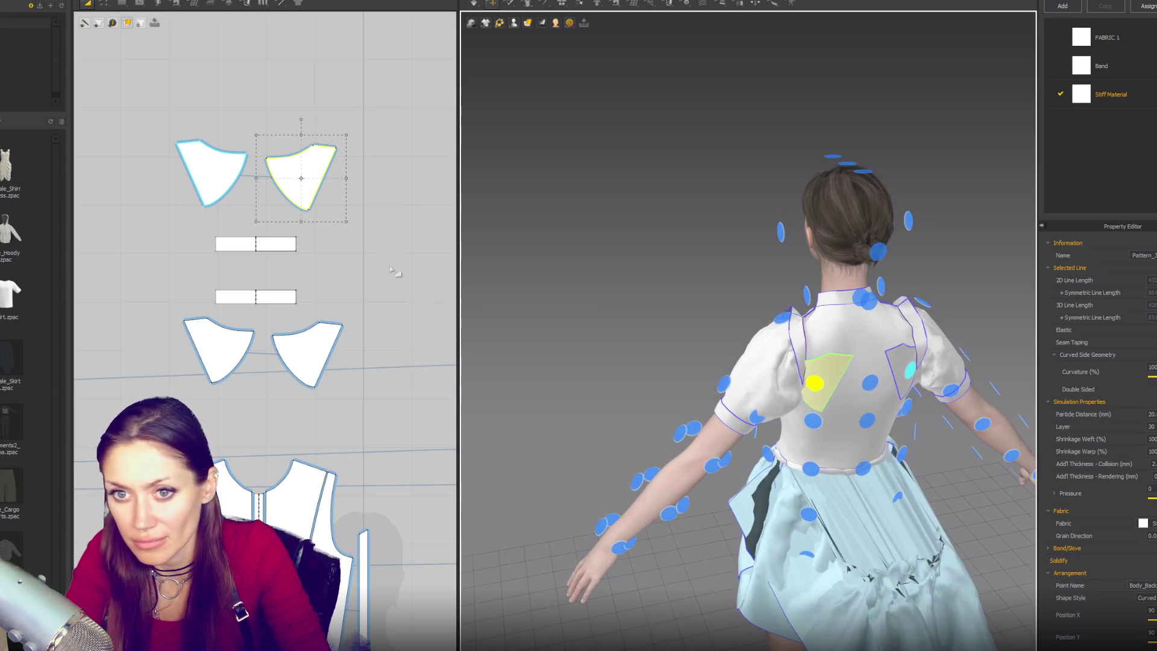
# Sew the collar copy to the back neckline
pyautogui.press('z')
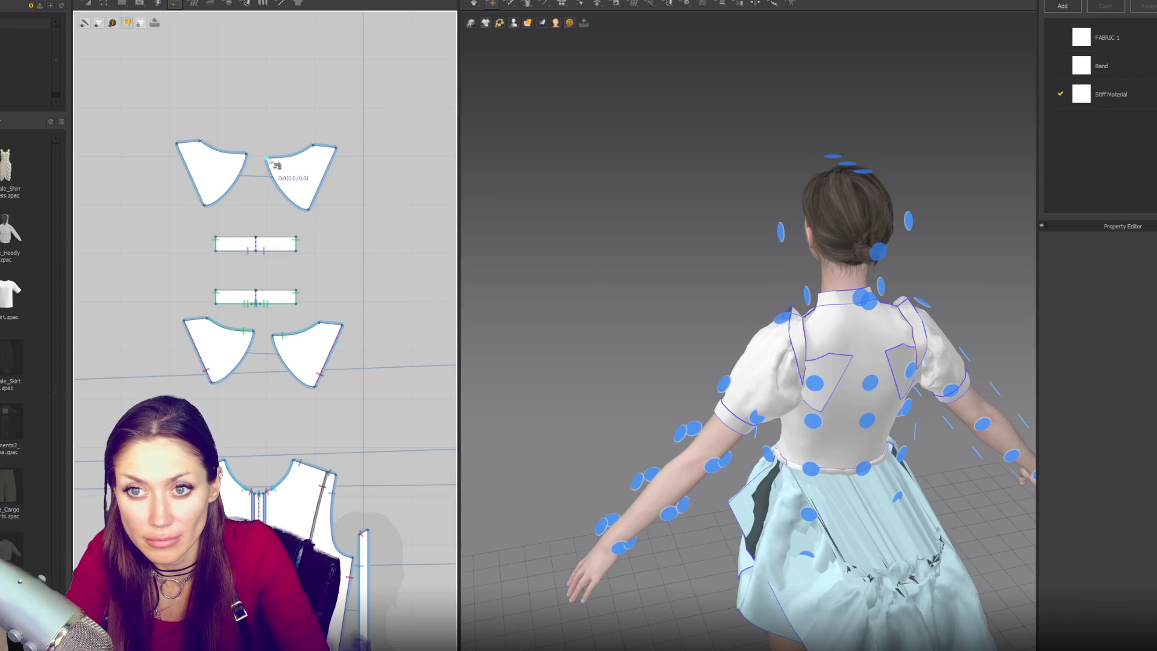
pyautogui.moveTo(417, 360)
pyautogui.mouseDown(button='right')
pyautogui.moveTo(235, 278)
pyautogui.moveTo(145, 253)
pyautogui.moveTo(313, 199)
pyautogui.moveTo(269, 258)
pyautogui.mouseUp(button='right')
pyautogui.scroll(3, 313, 199)
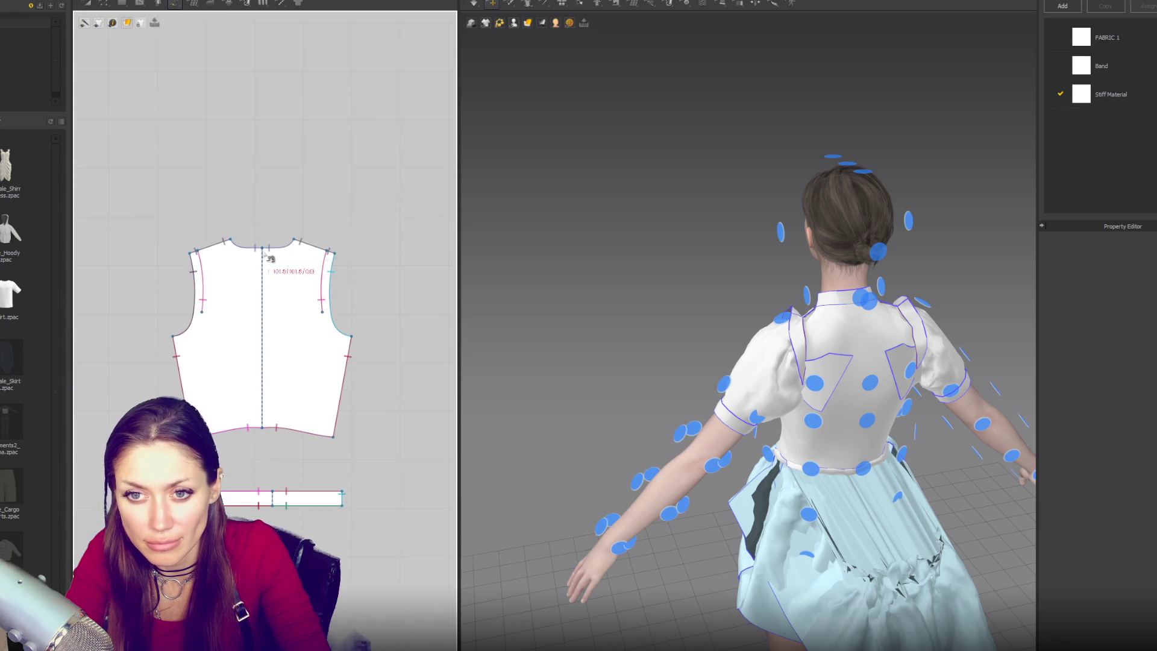
pyautogui.click(294, 243)
# Pull the copied pieces off the back and settle the shoulder pieces onto the shoulders
pyautogui.moveTo(978, 350); pyautogui.dragTo(932, 362, button='right')
pyautogui.moveTo(874, 422)
pyautogui.mouseDown()
pyautogui.moveTo(943, 337)
pyautogui.moveTo(765, 362)
pyautogui.moveTo(874, 356)
pyautogui.moveTo(988, 325)
pyautogui.moveTo(971, 353)
pyautogui.mouseUp()
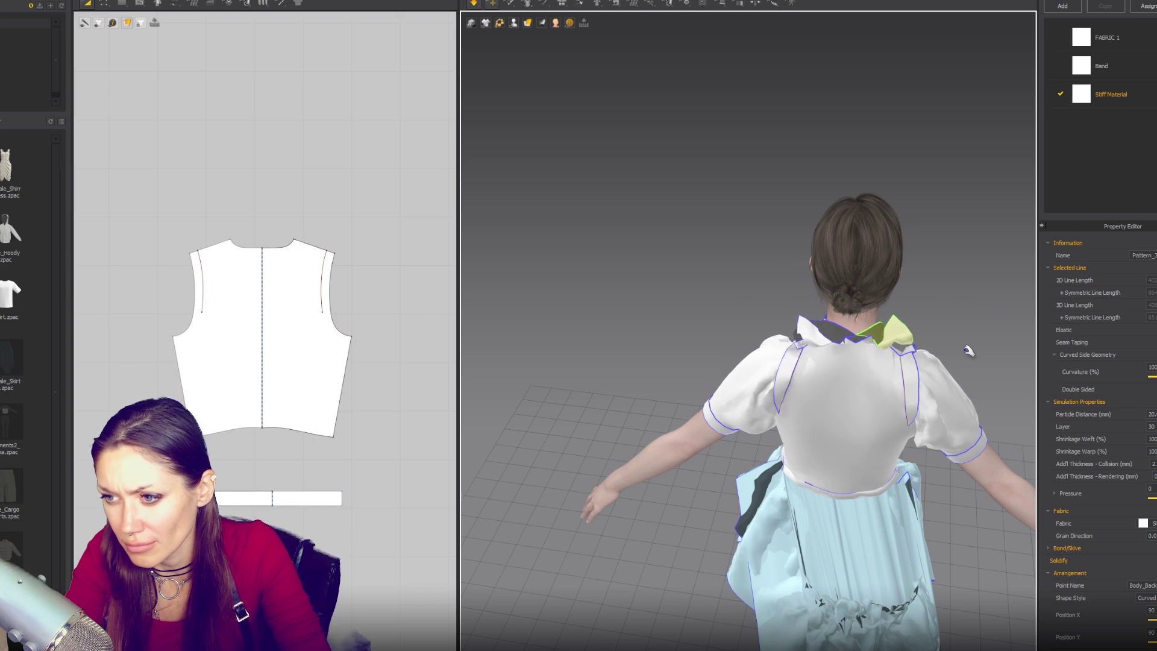
pyautogui.moveTo(940, 360); pyautogui.dragTo(956, 309, button='right')
pyautogui.moveTo(947, 303); pyautogui.dragTo(1007, 312)
pyautogui.moveTo(1007, 311); pyautogui.dragTo(904, 316, button='right')
pyautogui.moveTo(822, 323); pyautogui.dragTo(627, 320, button='right')
pyautogui.moveTo(932, 323); pyautogui.dragTo(594, 333)
pyautogui.moveTo(593, 333); pyautogui.dragTo(828, 322, button='right')
pyautogui.moveTo(829, 323); pyautogui.dragTo(780, 320)
pyautogui.moveTo(659, 338); pyautogui.dragTo(332, 346, button='right')
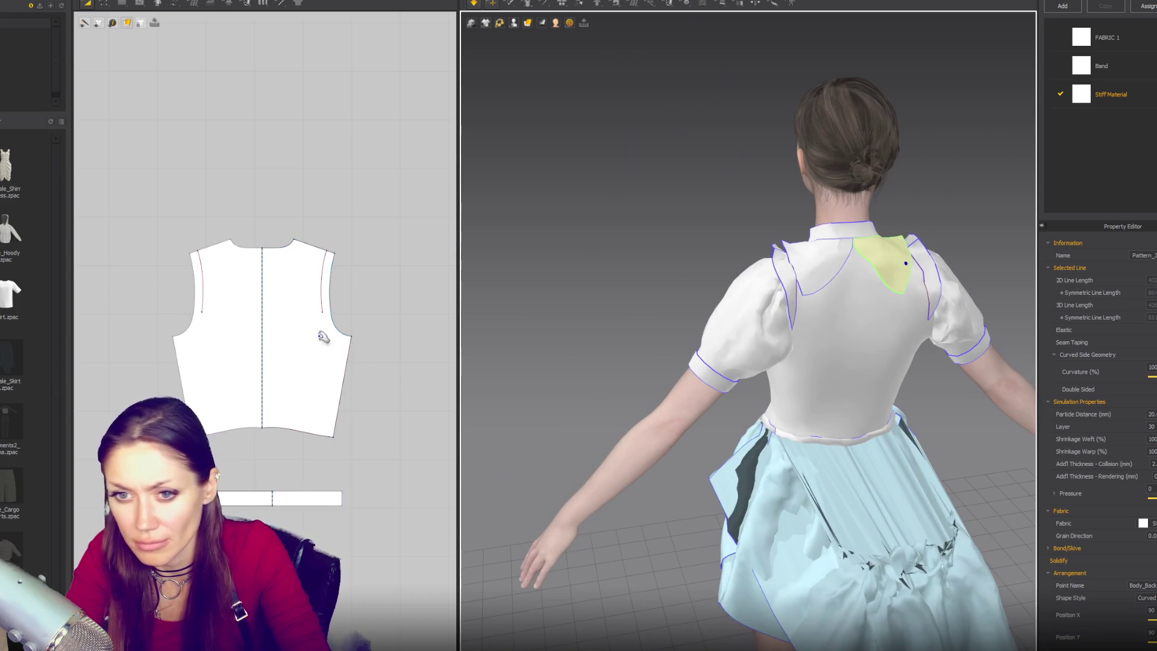
# Sew the shoulder piece's edge to the small shoulder strip
pyautogui.scroll(-5, 367, 327)
pyautogui.scroll(5, 374, 386)
pyautogui.moveTo(411, 304); pyautogui.dragTo(431, 288, button='right')
pyautogui.click(306, 362)
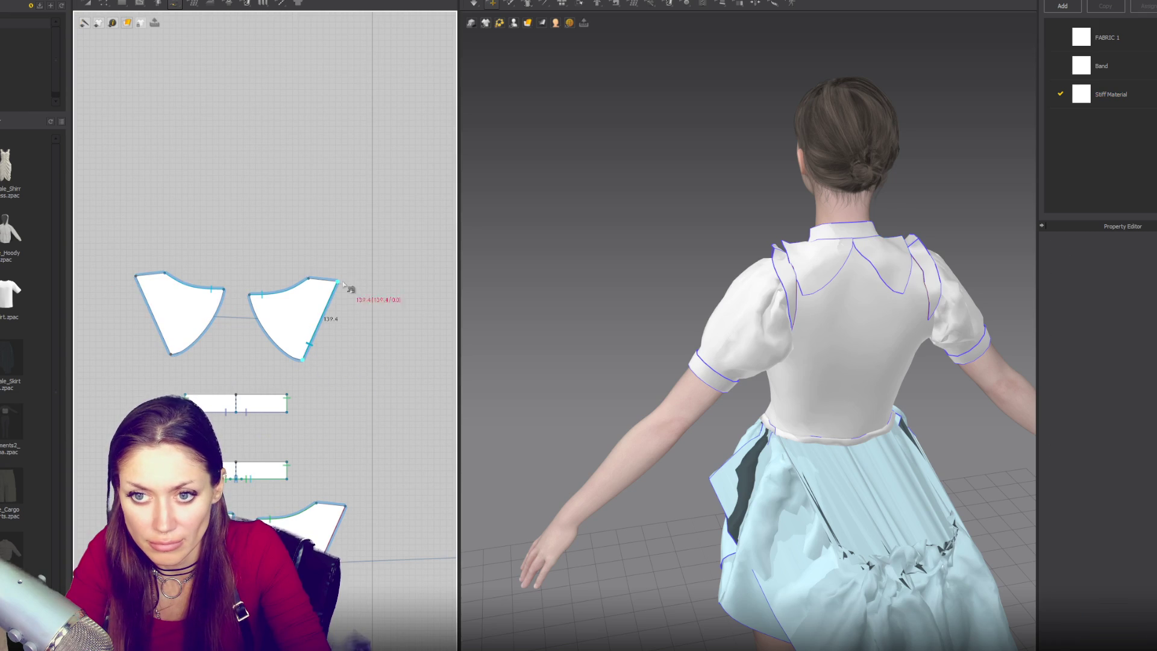
pyautogui.scroll(-3, 344, 295)
pyautogui.moveTo(362, 382)
pyautogui.mouseDown(button='right')
pyautogui.moveTo(293, 289)
pyautogui.moveTo(407, 275)
pyautogui.moveTo(390, 257)
pyautogui.moveTo(314, 284)
pyautogui.moveTo(357, 310)
pyautogui.mouseUp(button='right')
pyautogui.click(341, 279)
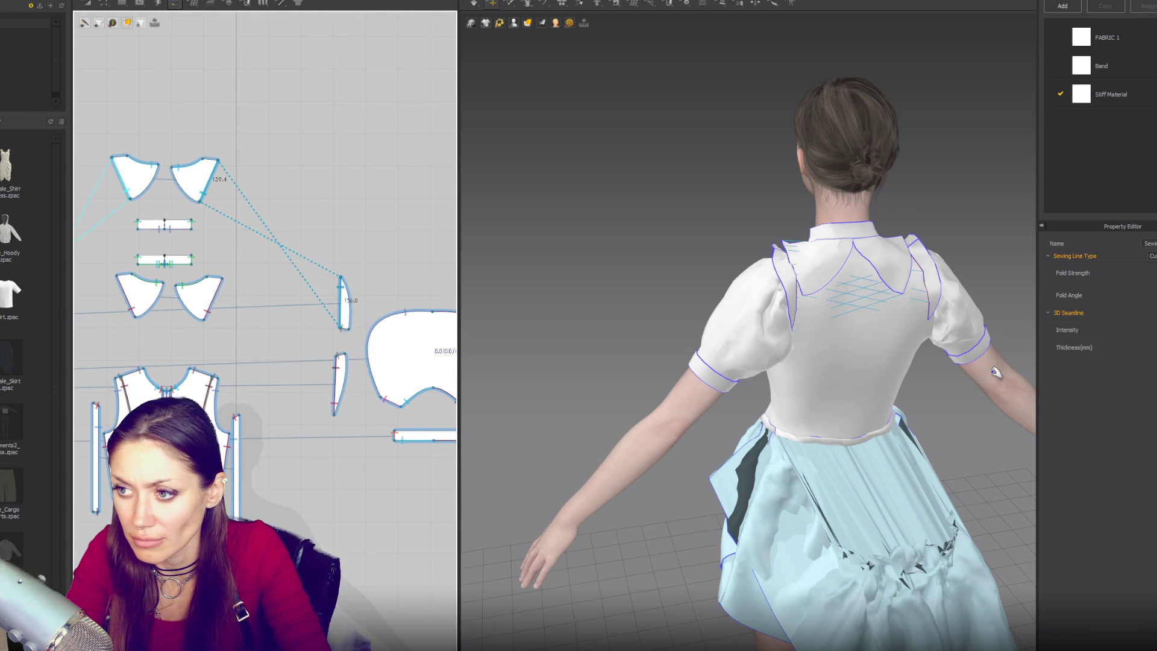
pyautogui.click(283, 271)
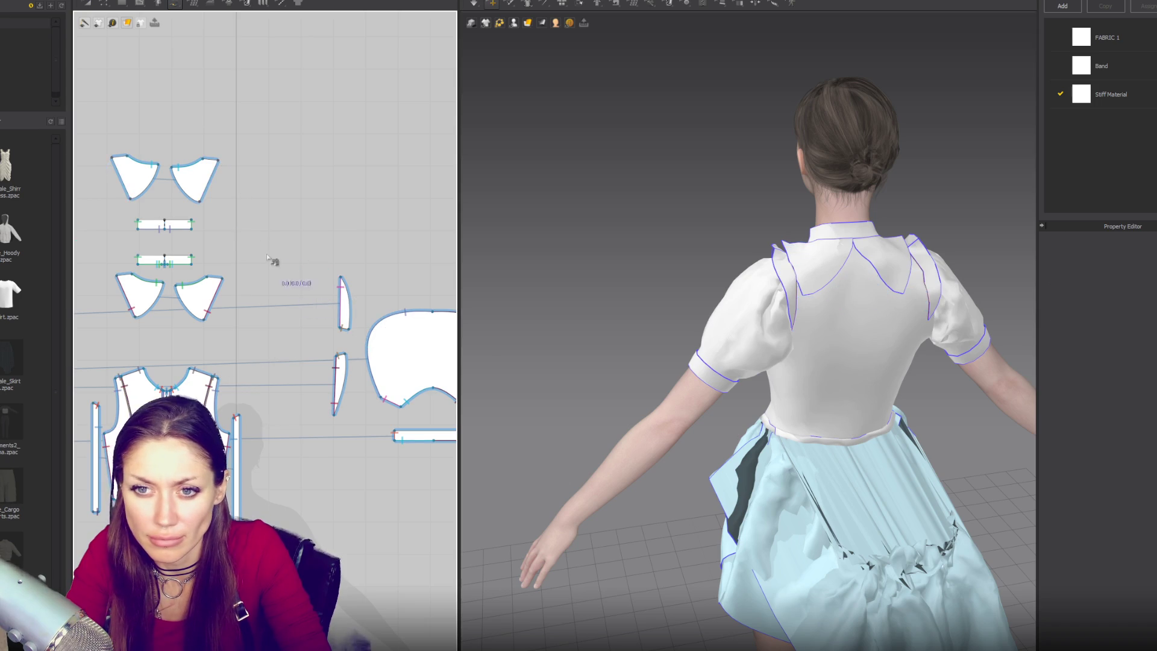
pyautogui.moveTo(226, 209); pyautogui.dragTo(304, 239, button='right')
# Spread the right back collar pair apart in the pattern window
pyautogui.press('a')
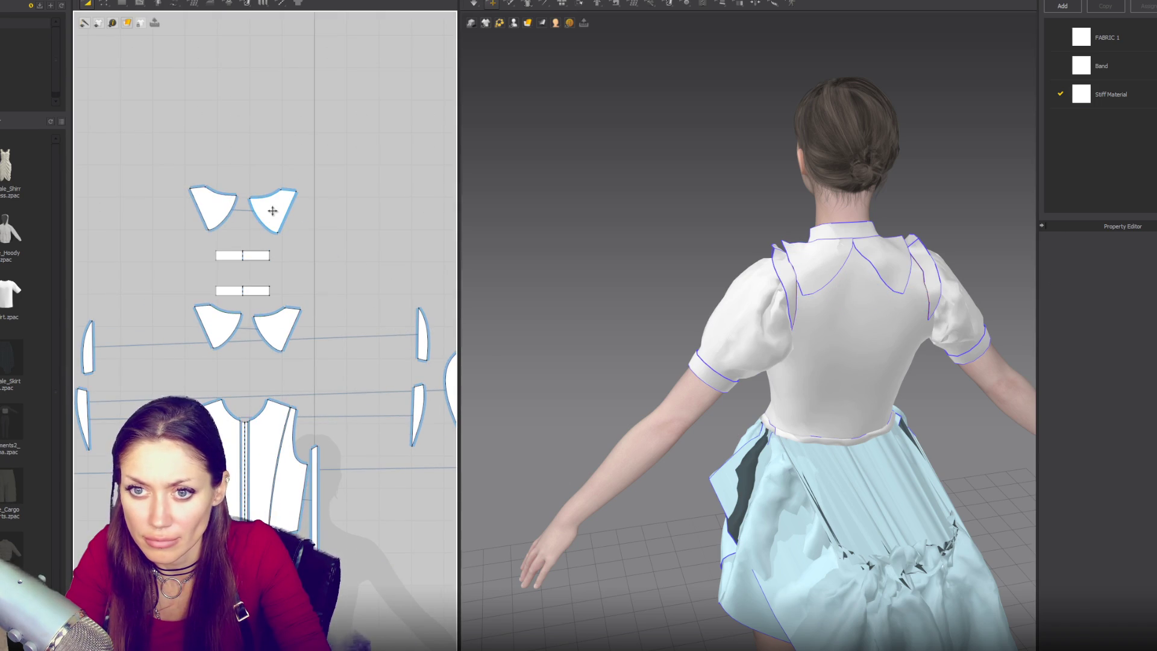
pyautogui.click(272, 211)
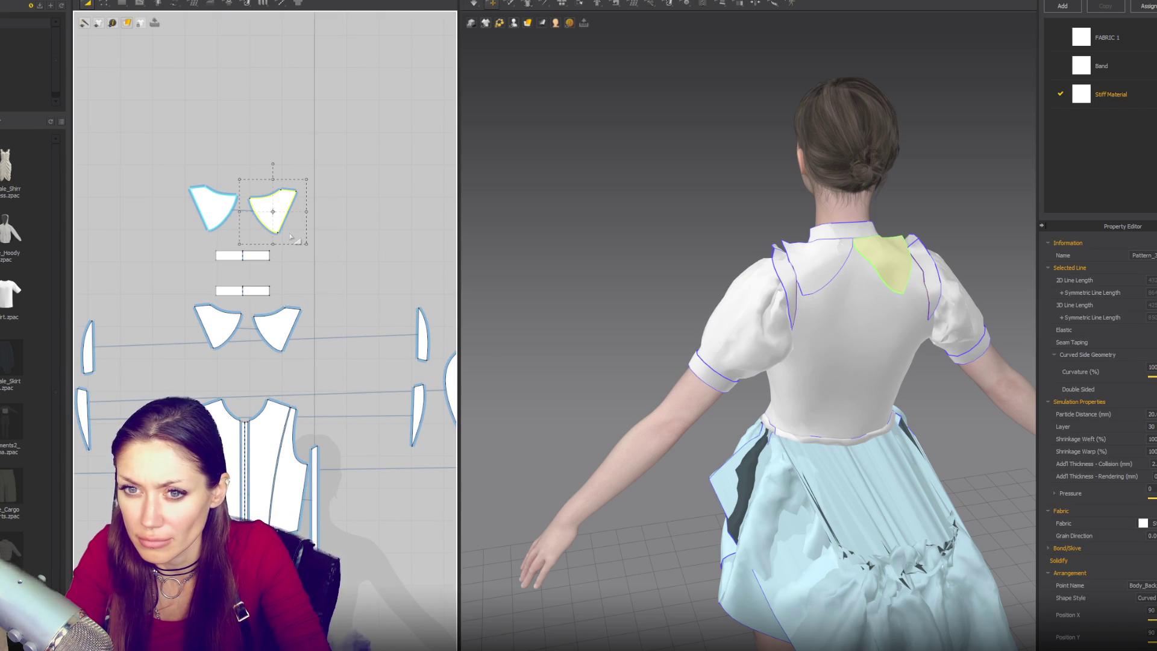
pyautogui.click(424, 338)
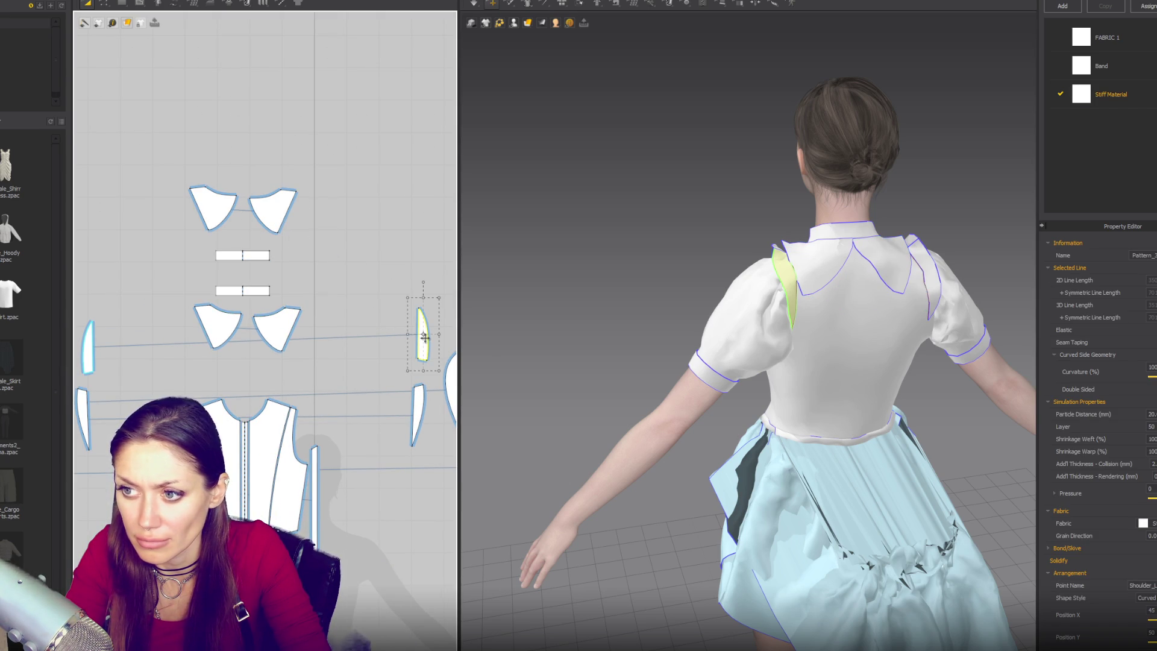
pyautogui.click(290, 215)
pyautogui.moveTo(290, 215); pyautogui.dragTo(328, 224)
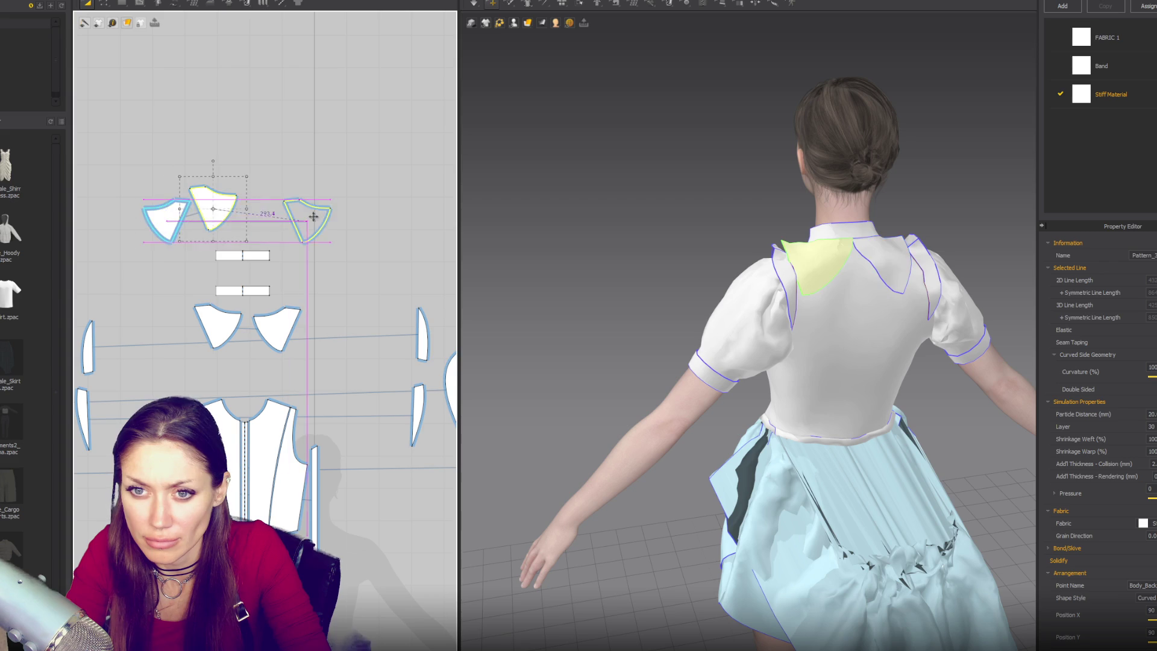
pyautogui.click(201, 221)
# Sew the upper-left back collar edge to the left shoulder strip and simulate
pyautogui.click(94, 353)
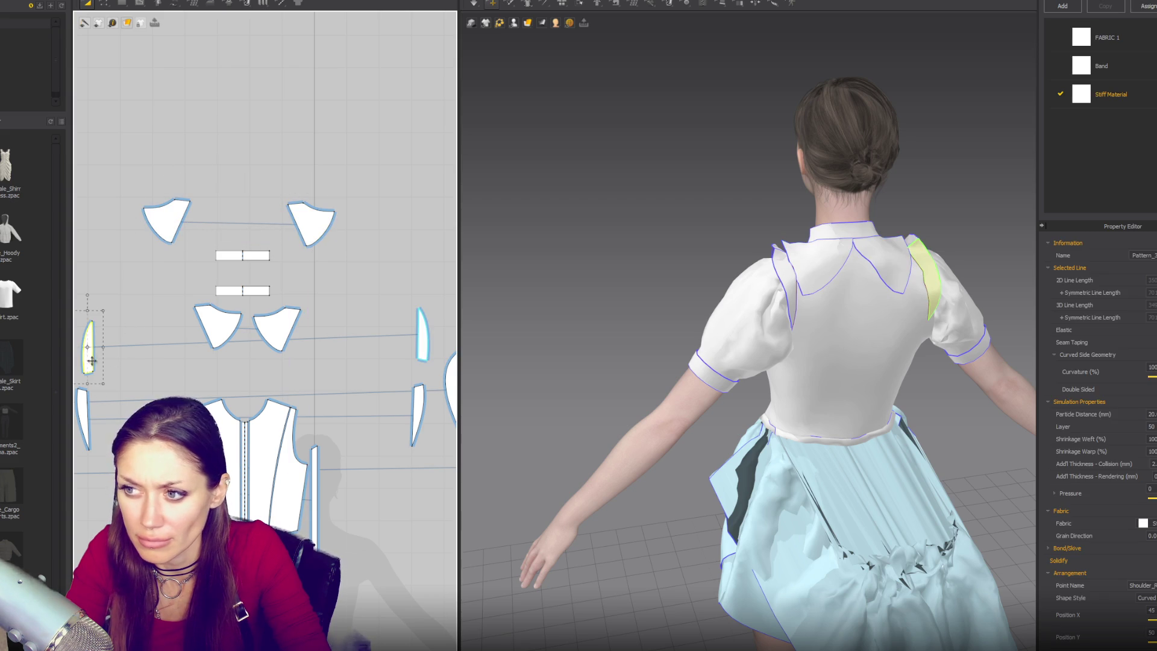
pyautogui.click(168, 226)
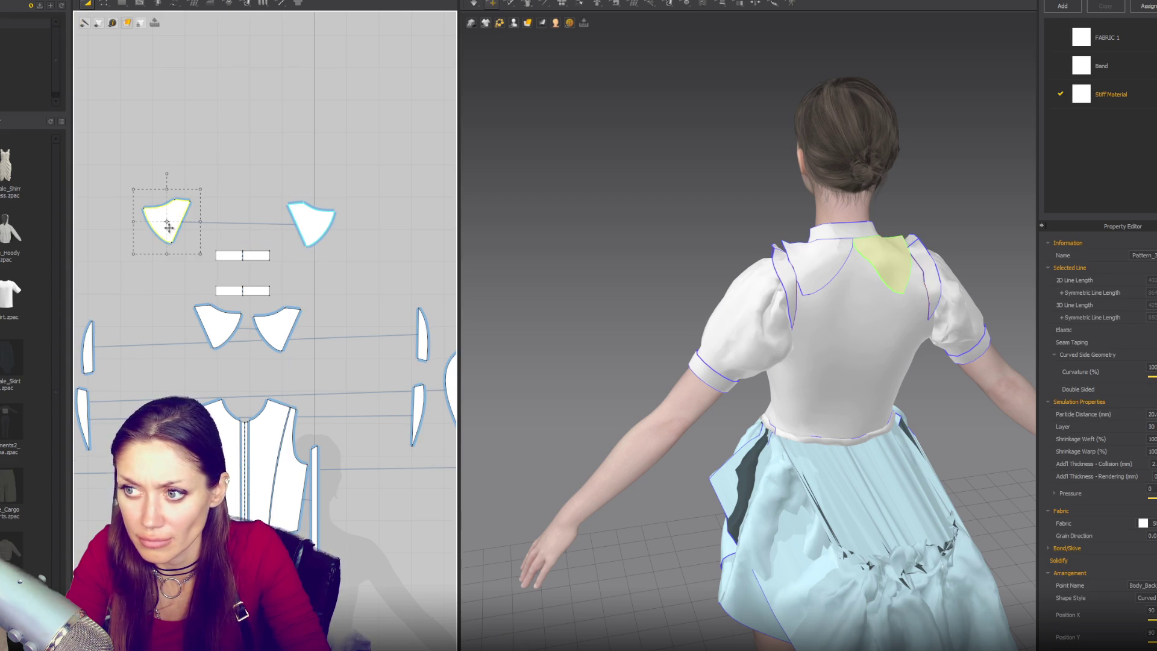
pyautogui.click(209, 341)
pyautogui.moveTo(727, 271); pyautogui.dragTo(651, 273, button='right')
pyautogui.click(178, 218)
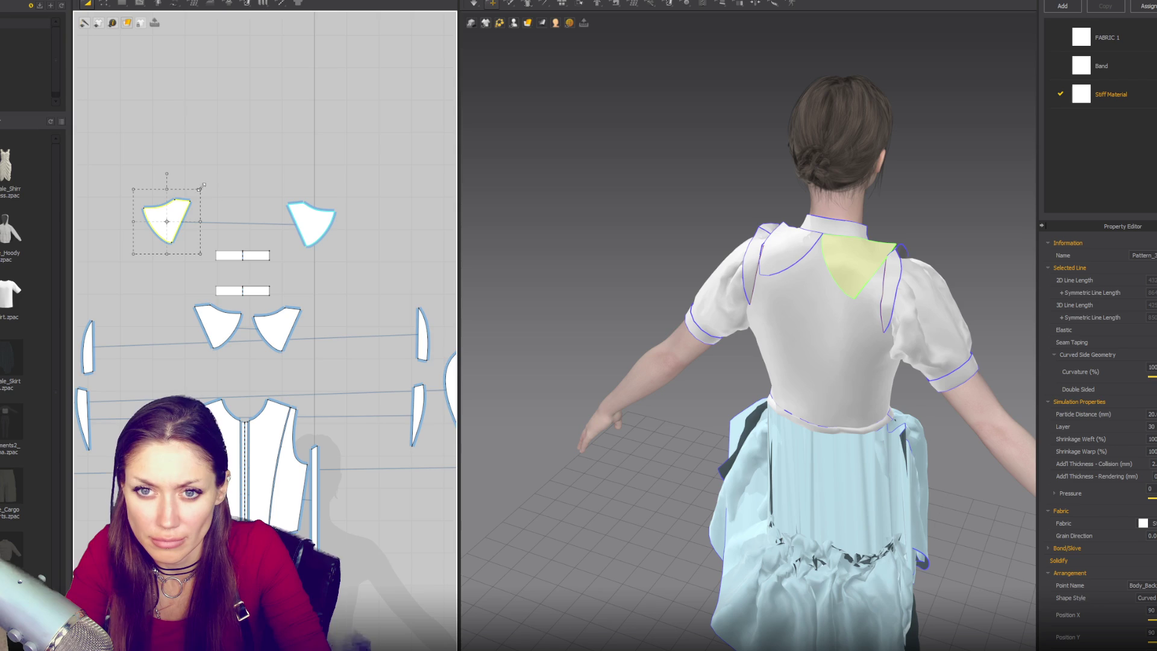
pyautogui.click(198, 230)
pyautogui.click(172, 220)
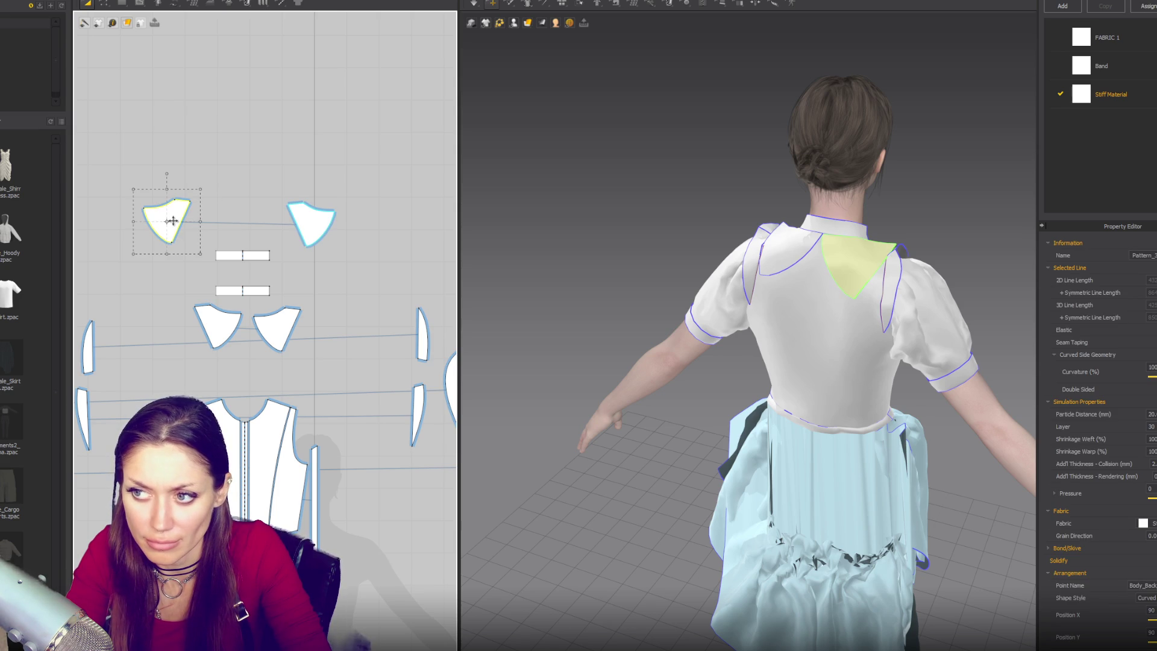
pyautogui.press('n')
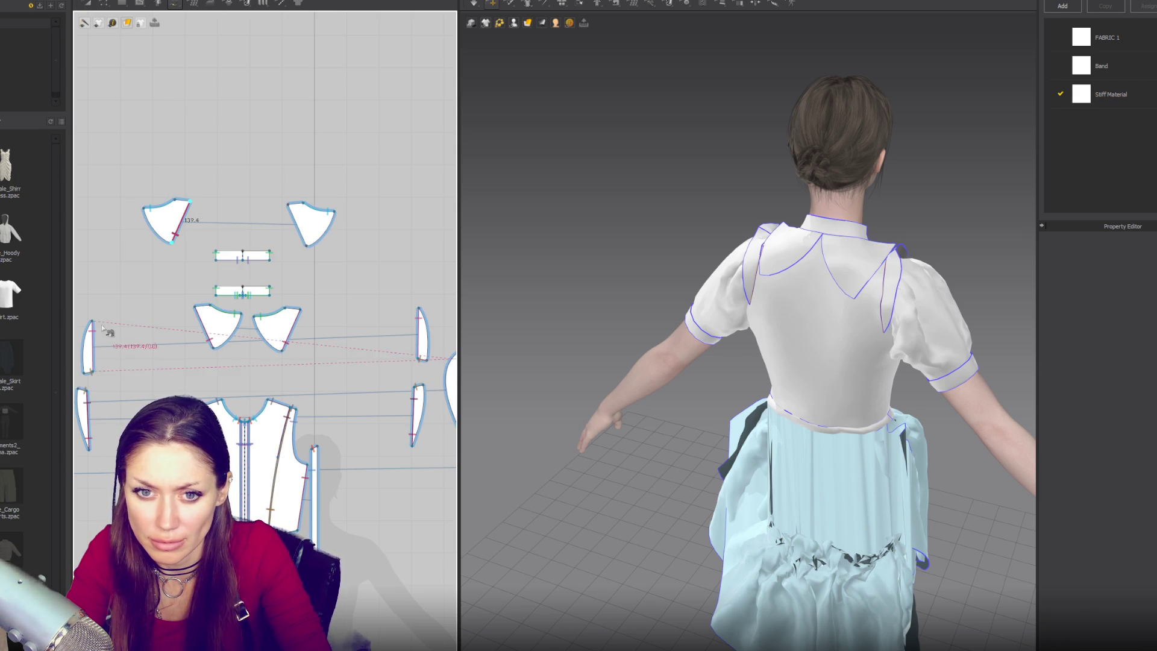
pyautogui.click(90, 348)
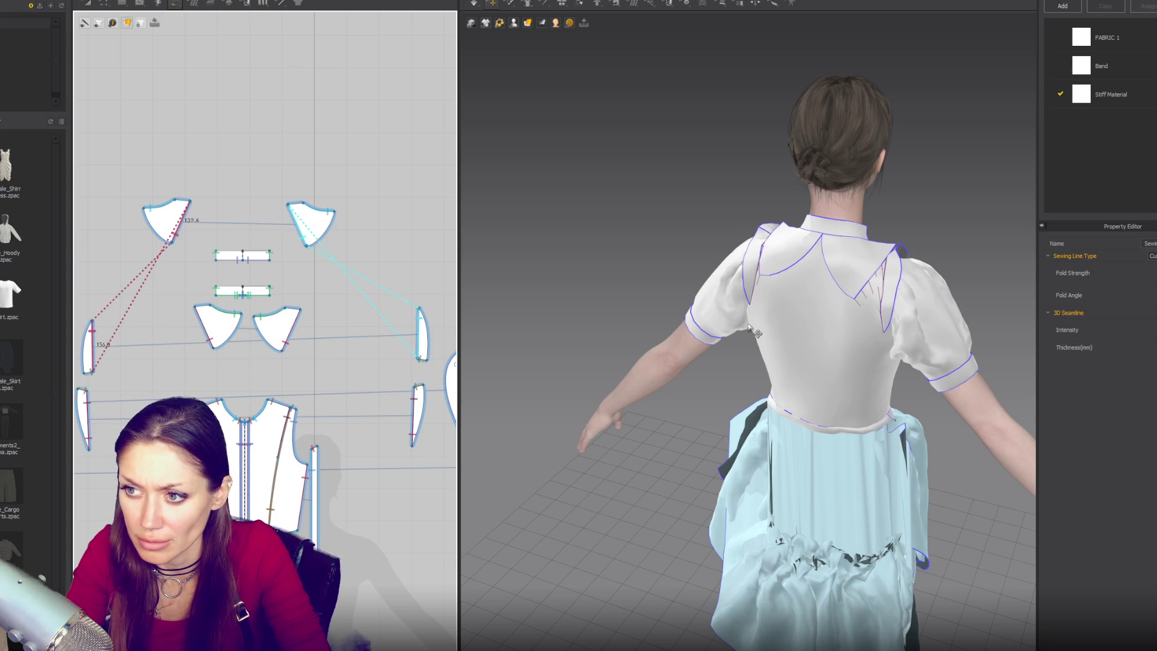
pyautogui.press('space')
# Seam the upper collar piece's corner to the bottom of the front collar flap
pyautogui.press('z')
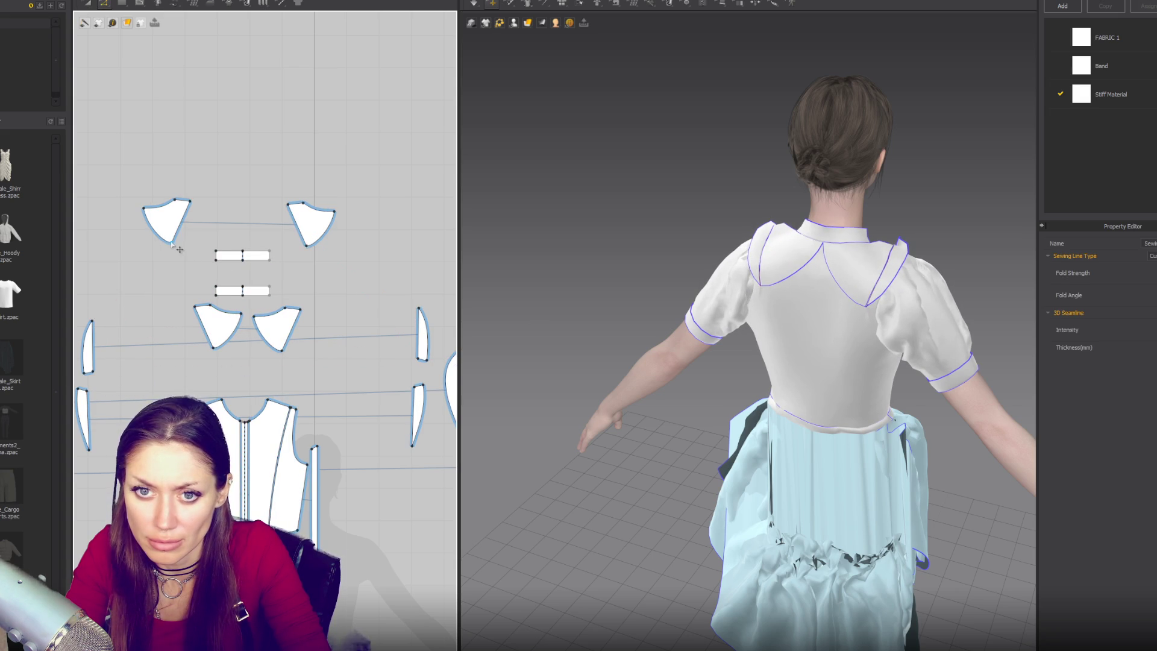
pyautogui.click(166, 255)
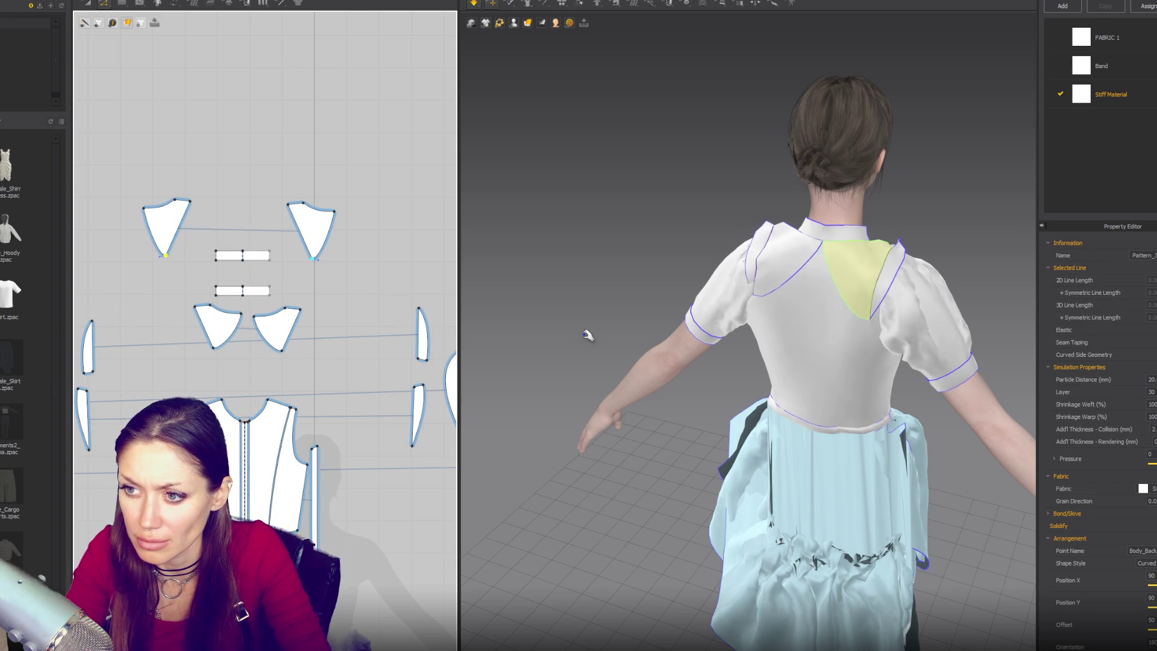
pyautogui.moveTo(597, 366)
pyautogui.mouseDown(button='right')
pyautogui.moveTo(940, 380)
pyautogui.moveTo(967, 398)
pyautogui.moveTo(963, 383)
pyautogui.mouseUp(button='right')
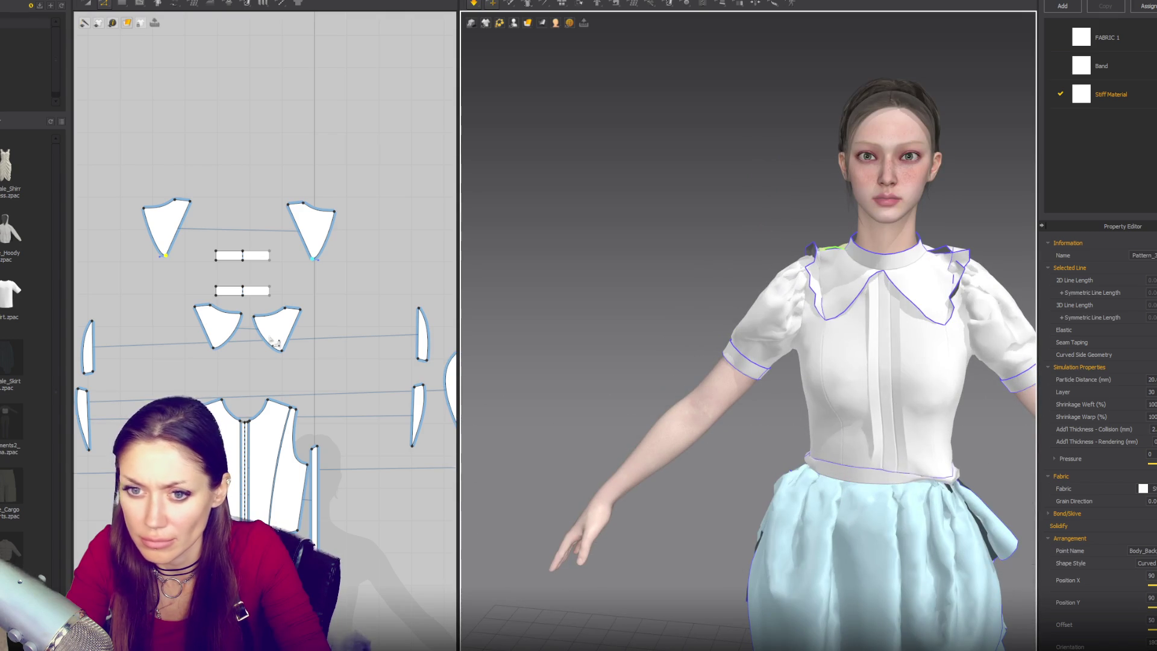
pyautogui.click(283, 356)
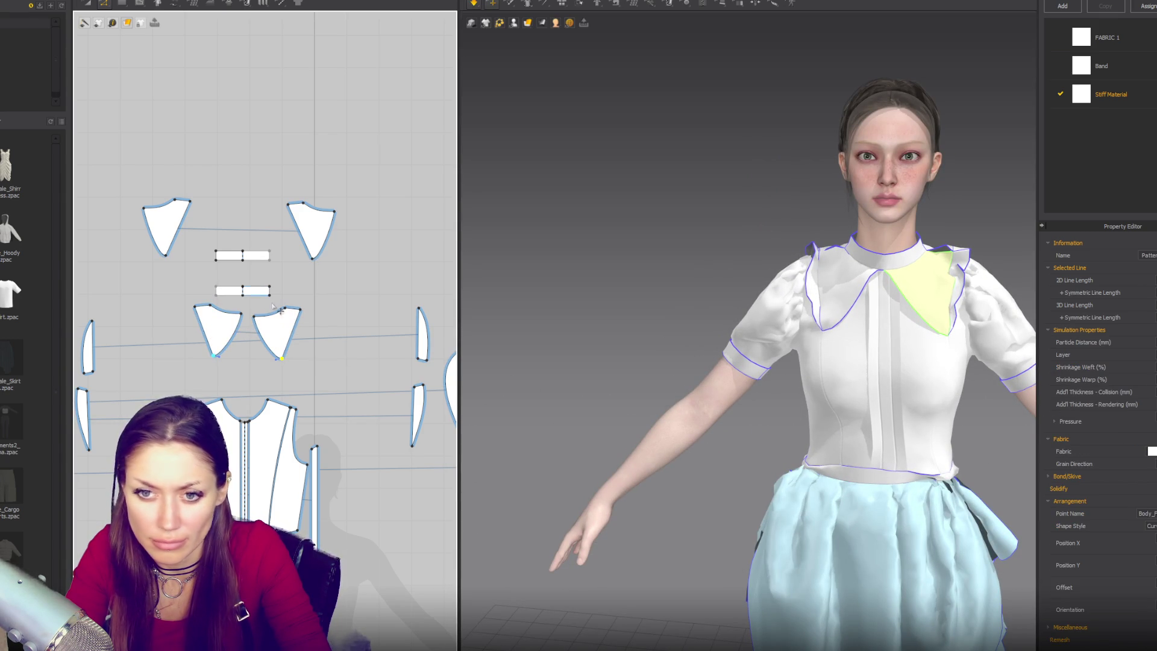
pyautogui.press('b')
pyautogui.click(290, 204)
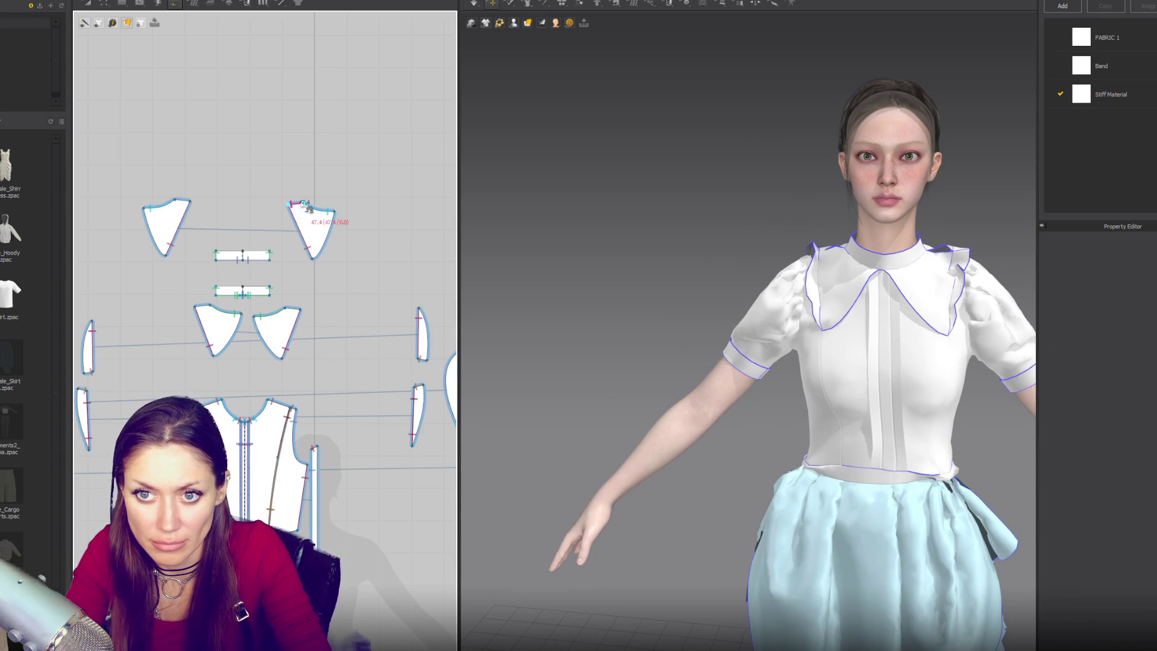
pyautogui.click(296, 313)
pyautogui.moveTo(663, 301); pyautogui.dragTo(760, 300, button='right')
pyautogui.press('a')
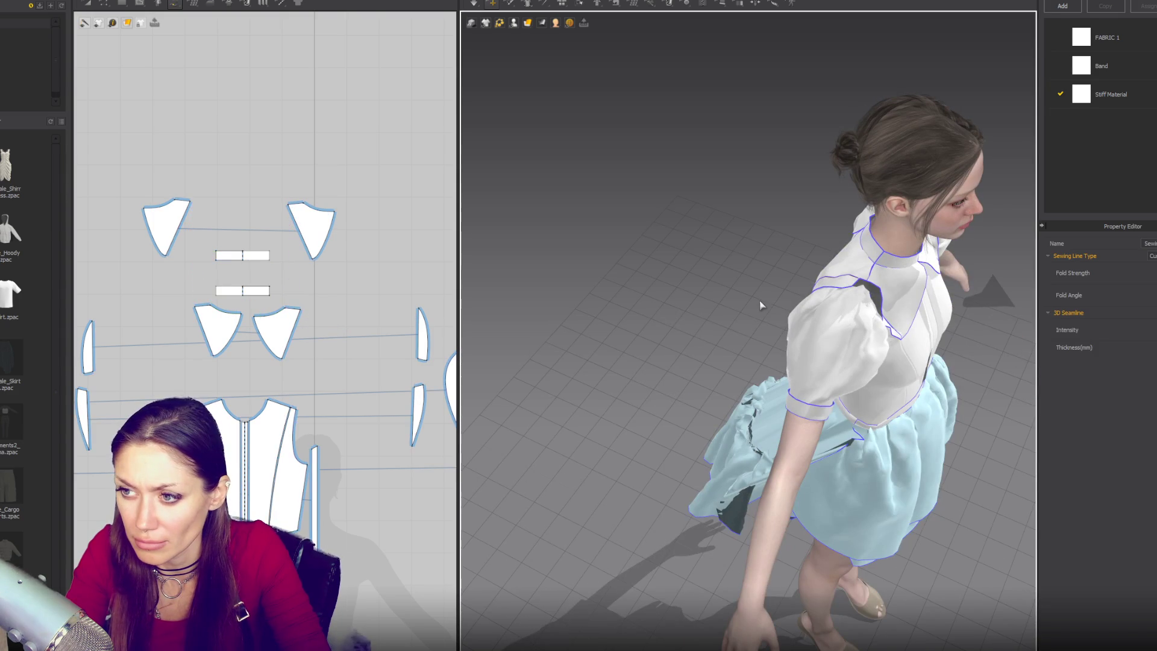
# Inspect the shoulder strips, back yoke, front bodice and waistband from front and back
pyautogui.press('2')
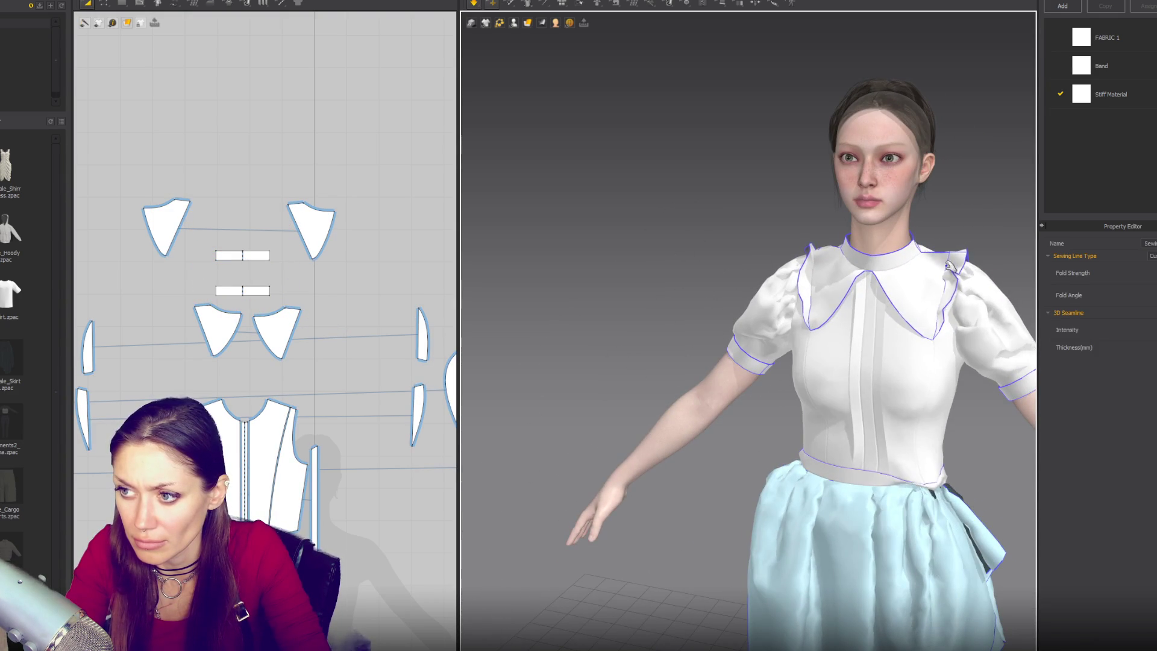
pyautogui.click(944, 293)
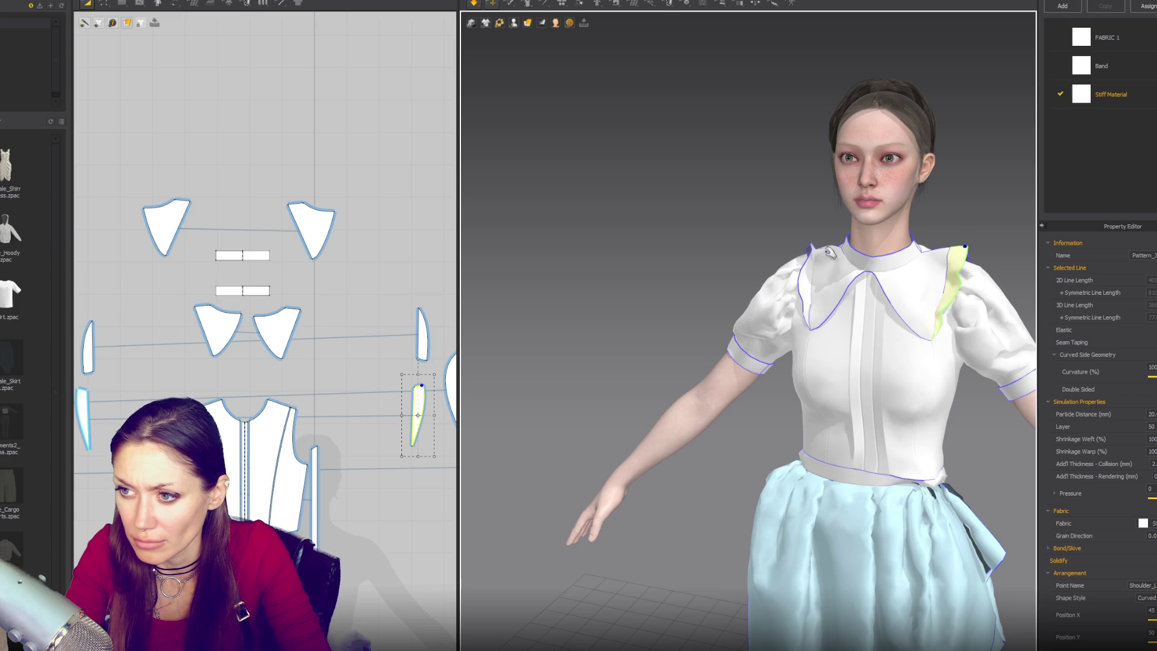
pyautogui.click(810, 246)
pyautogui.press('8')
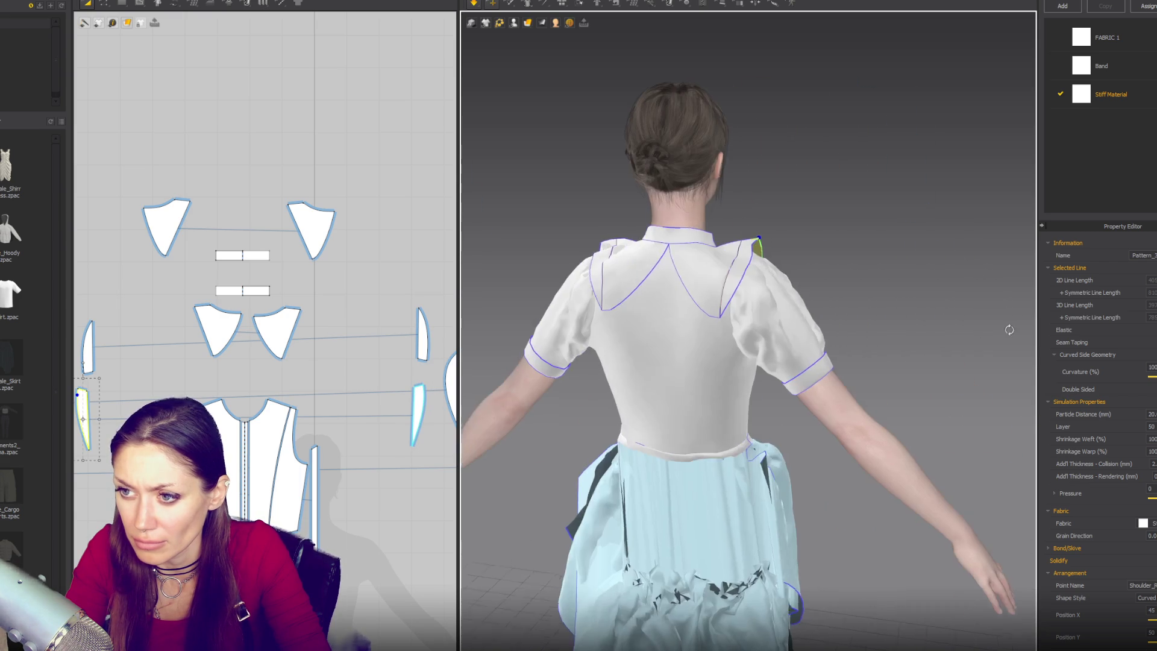
pyautogui.click(747, 247)
pyautogui.press('Escape')
pyautogui.moveTo(693, 330); pyautogui.dragTo(896, 329, button='right')
pyautogui.press('2')
pyautogui.click(757, 241)
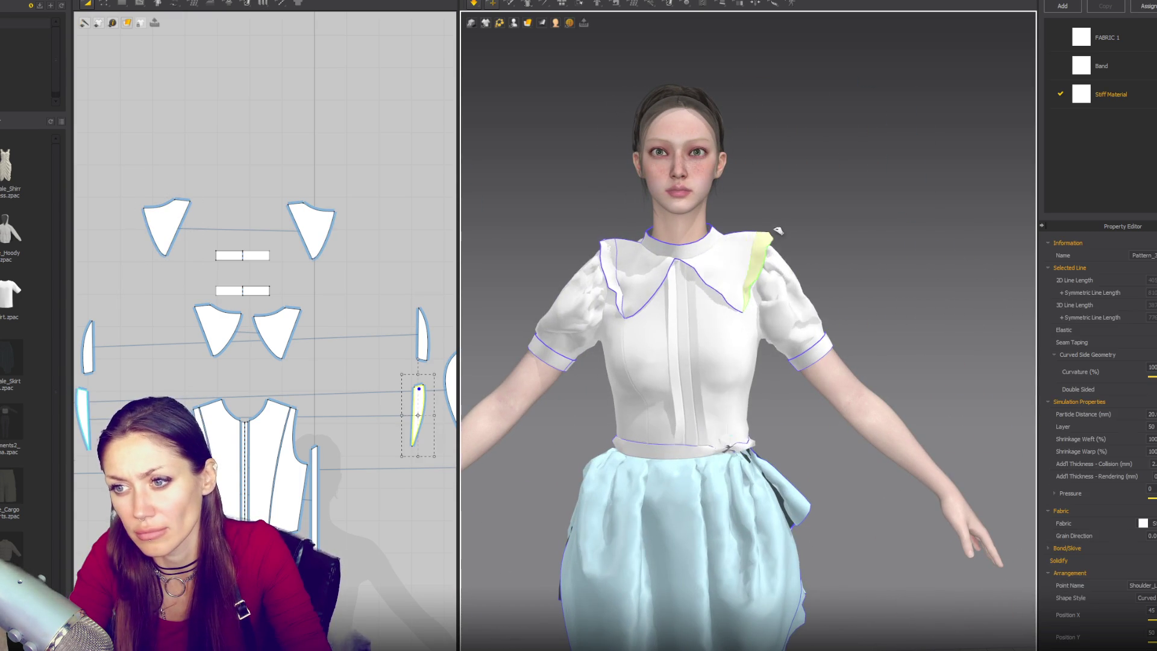
pyautogui.click(619, 258)
pyautogui.click(733, 443)
pyautogui.click(727, 449)
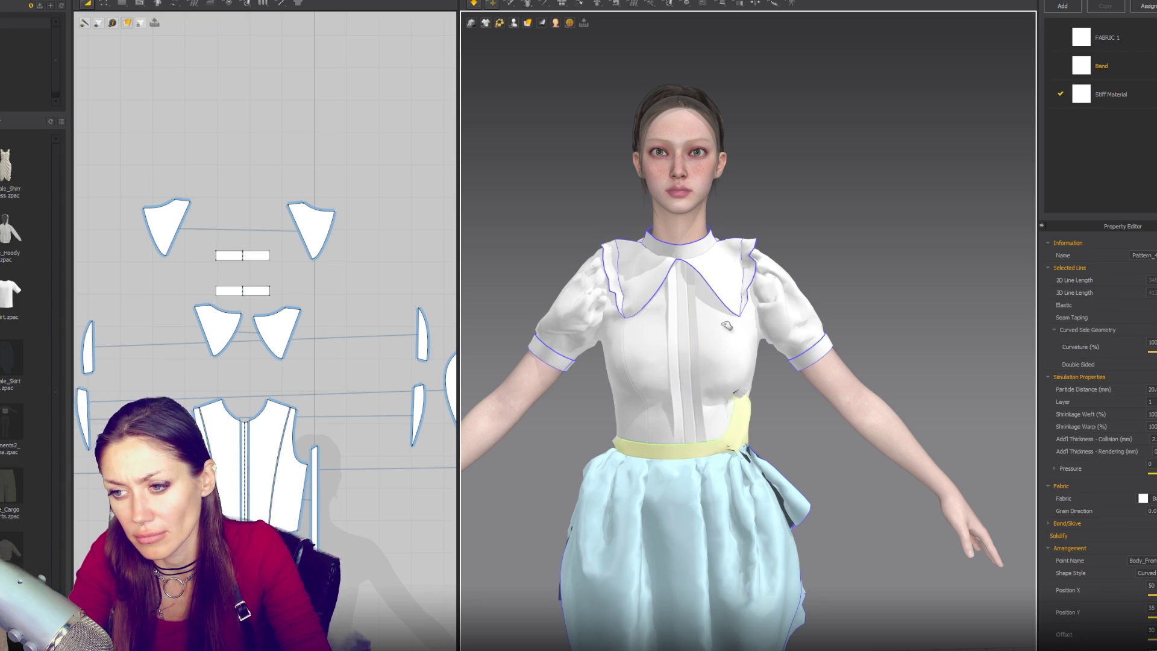
# Reset the skirt pieces around the waist and run the cloth simulation
pyautogui.moveTo(842, 388)
pyautogui.mouseDown(button='right')
pyautogui.moveTo(685, 328)
pyautogui.moveTo(651, 393)
pyautogui.moveTo(910, 326)
pyautogui.moveTo(886, 353)
pyautogui.mouseUp(button='right')
pyautogui.click(688, 481)
pyautogui.click(707, 510)
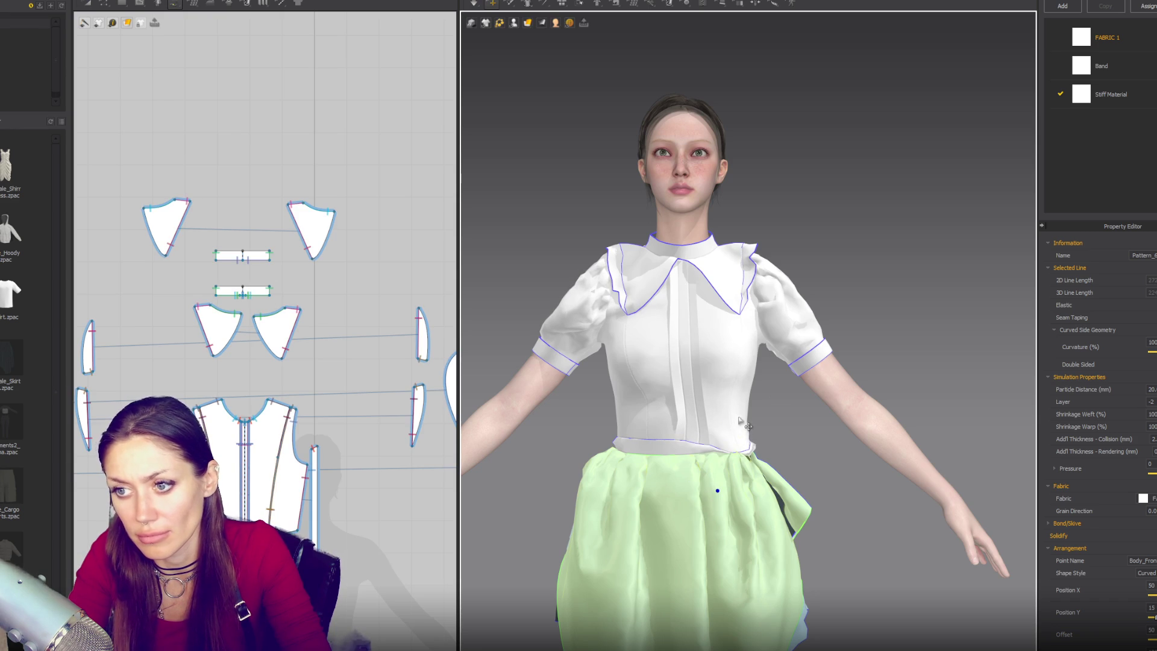
pyautogui.click(737, 508)
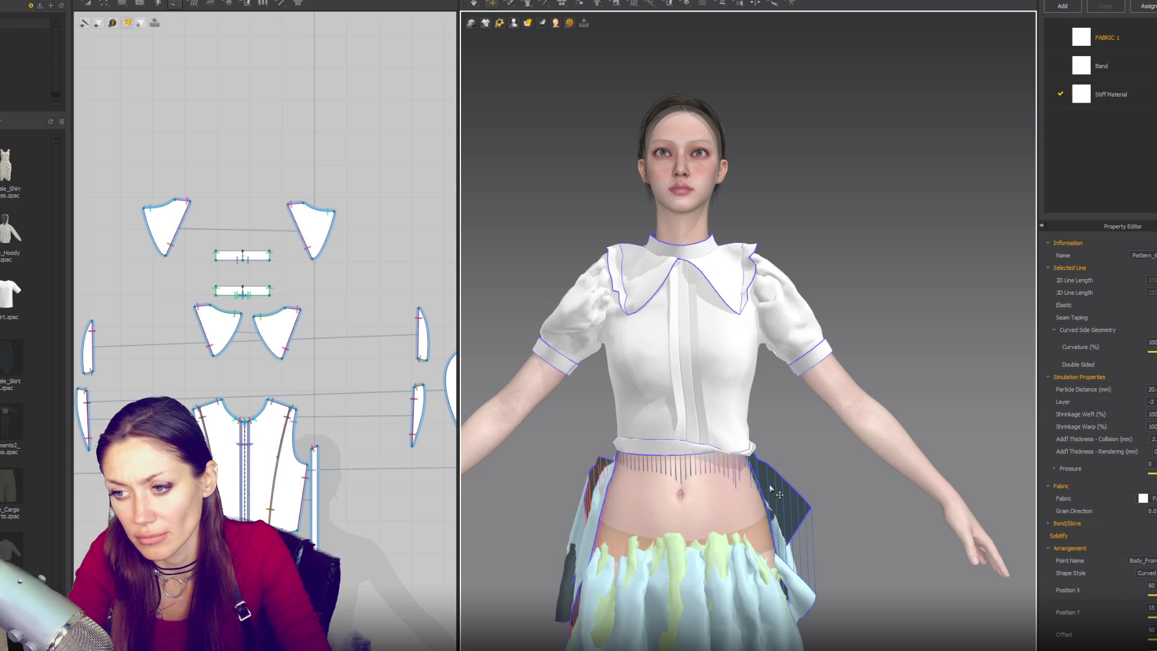
pyautogui.press('space')
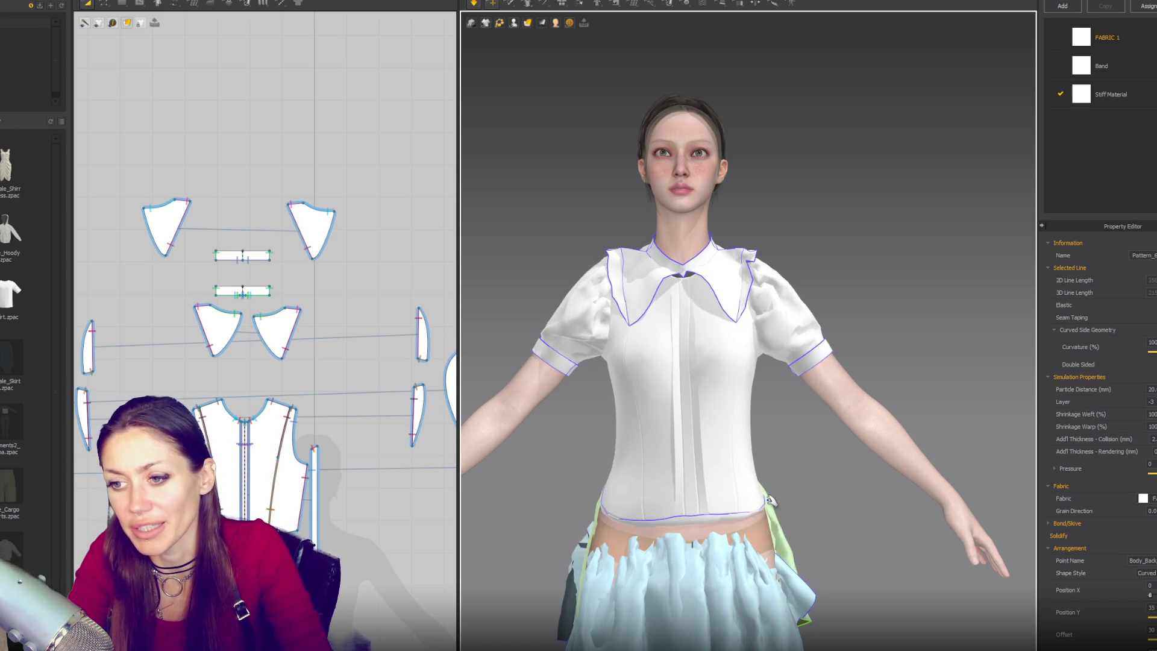
# Check the draping skirt side panel and view the collar from three-quarter angle
pyautogui.click(770, 500)
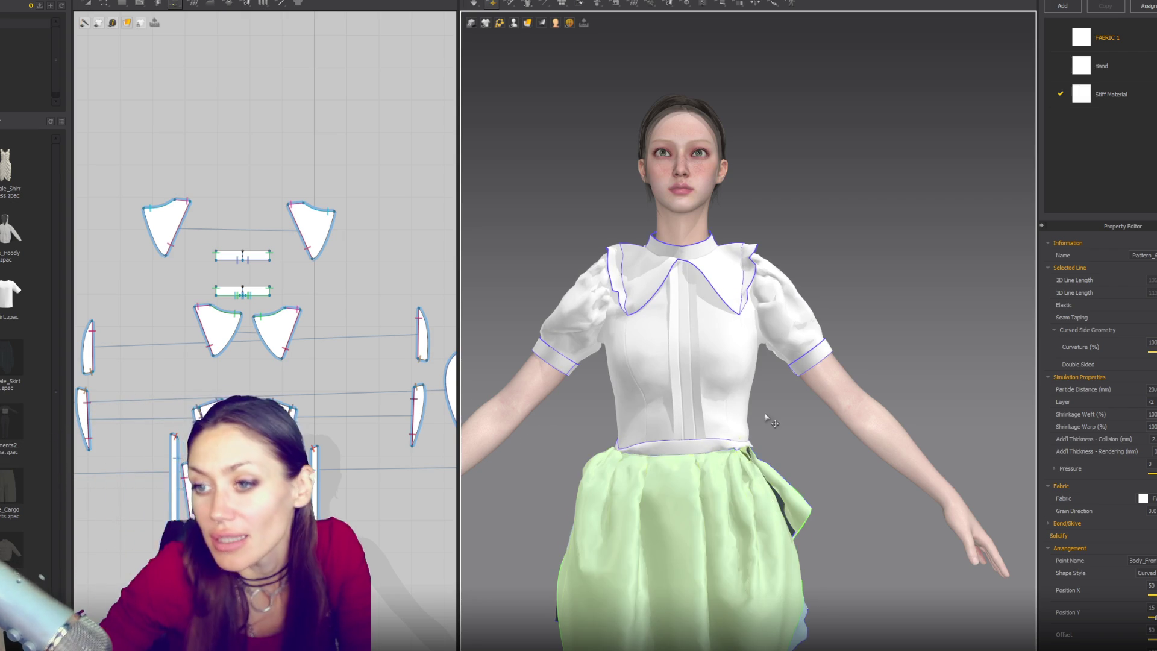
pyautogui.scroll(-2, 766, 417)
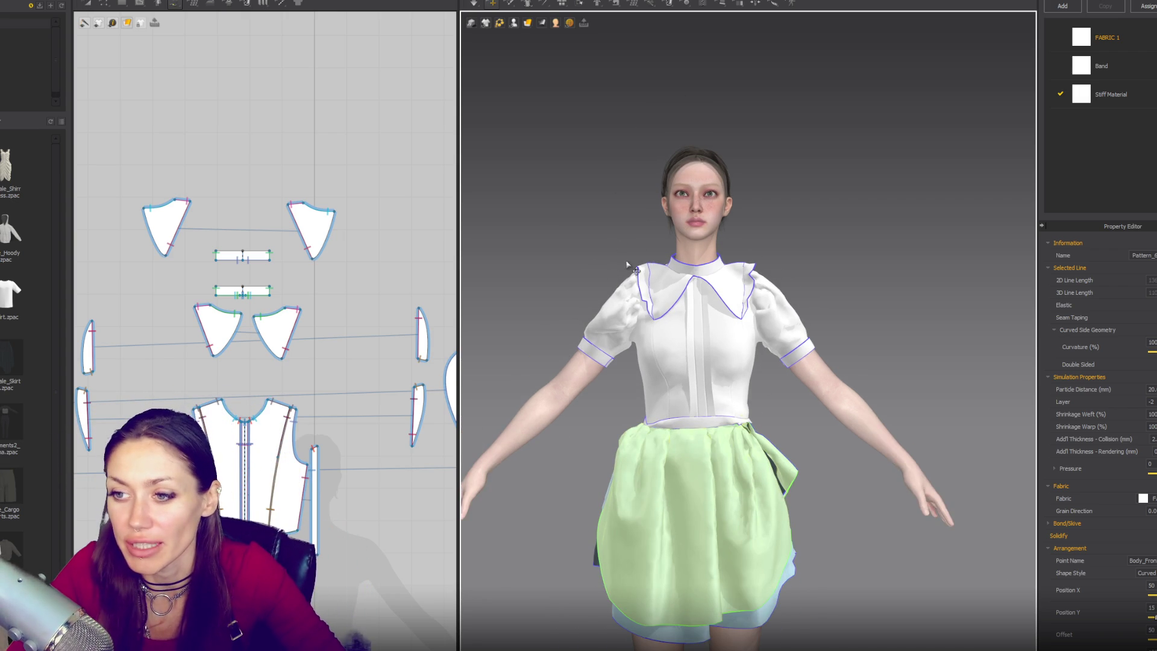
pyautogui.scroll(4, 626, 265)
pyautogui.moveTo(627, 265)
pyautogui.mouseDown(button='right')
pyautogui.moveTo(712, 270)
pyautogui.moveTo(643, 276)
pyautogui.moveTo(744, 320)
pyautogui.moveTo(747, 266)
pyautogui.moveTo(826, 287)
pyautogui.moveTo(716, 297)
pyautogui.mouseUp(button='right')
pyautogui.scroll(-3, 643, 277)
pyautogui.scroll(3, 743, 320)
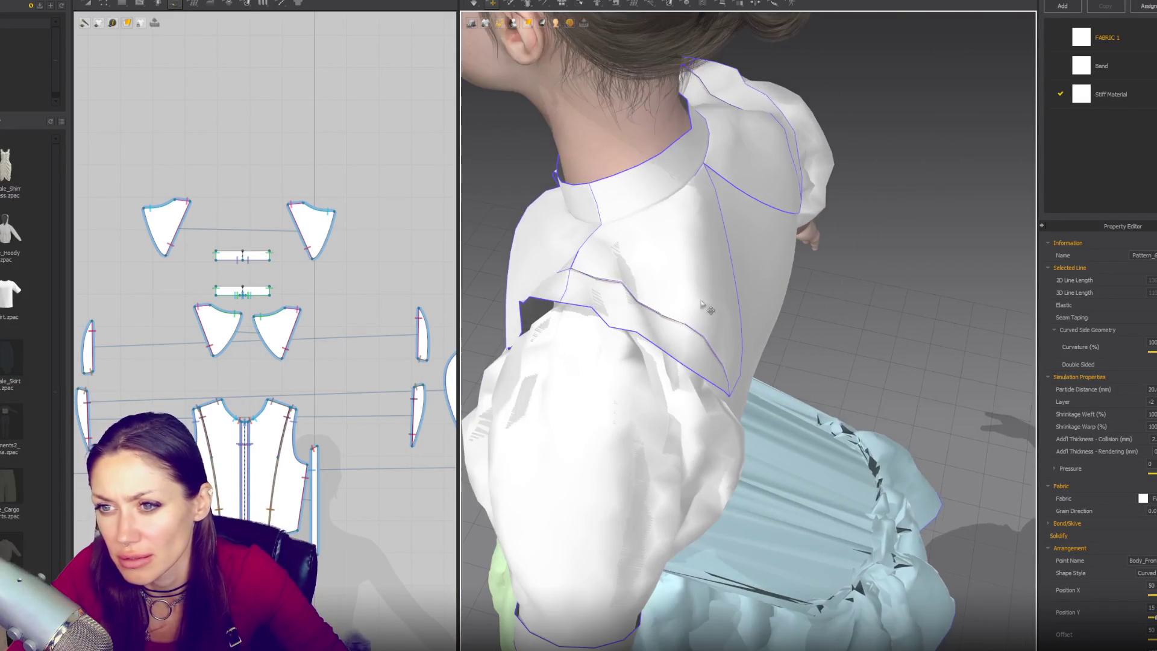
# Sew the top-left shoulder collar piece to the bodice shoulder and simulate
pyautogui.click(191, 203)
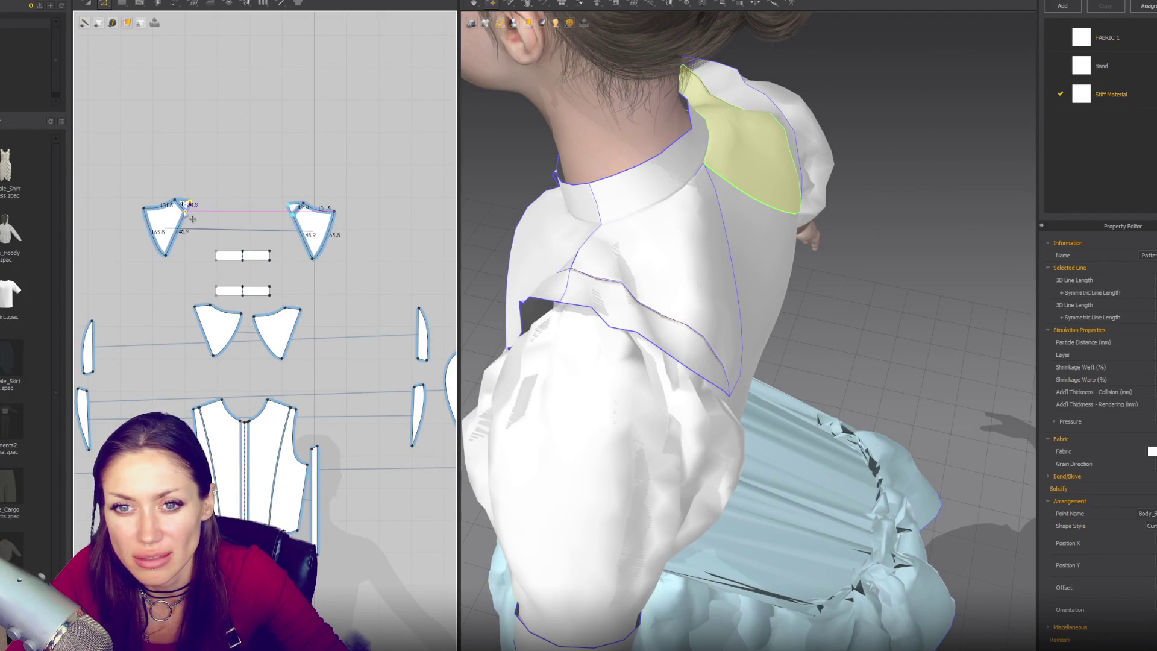
pyautogui.moveTo(570, 262); pyautogui.dragTo(668, 282, button='right')
pyautogui.press('2')
pyautogui.scroll(2, 714, 283)
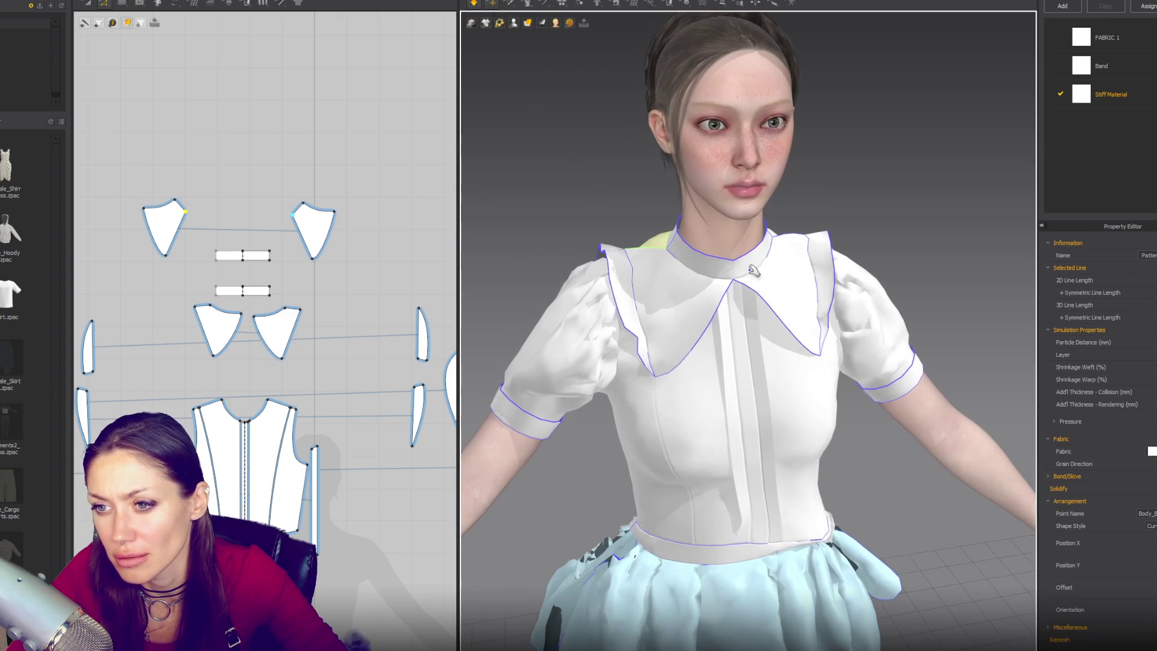
pyautogui.scroll(2, 714, 284)
pyautogui.moveTo(643, 255)
pyautogui.mouseDown(button='right')
pyautogui.moveTo(778, 297)
pyautogui.moveTo(669, 288)
pyautogui.mouseUp(button='right')
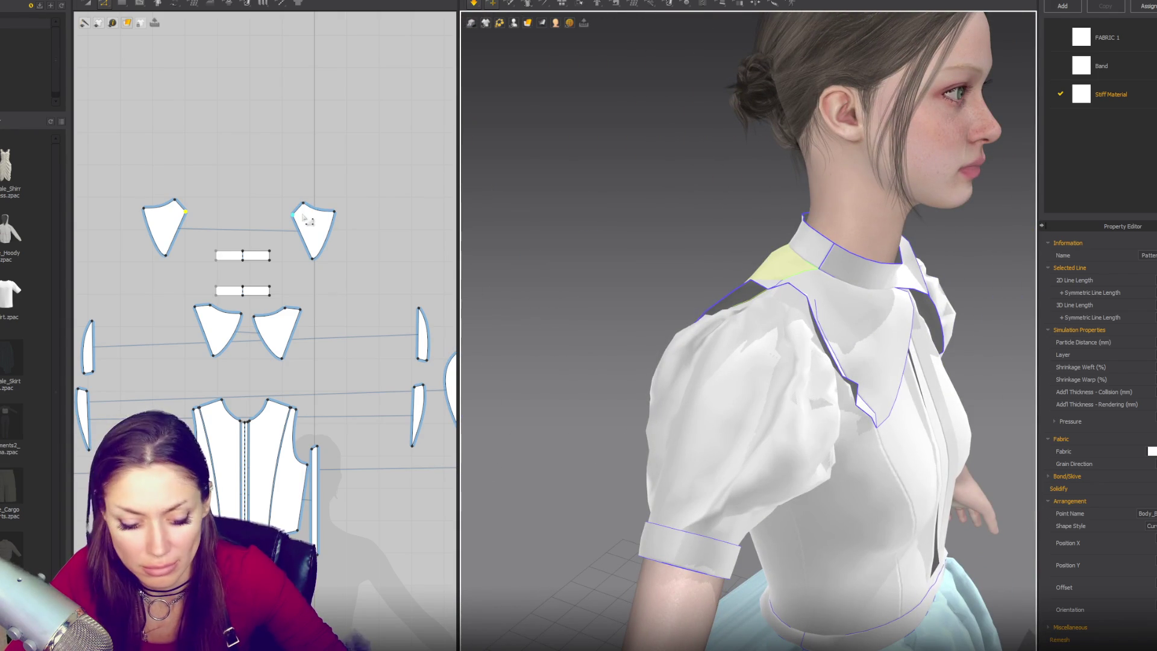
pyautogui.press('b')
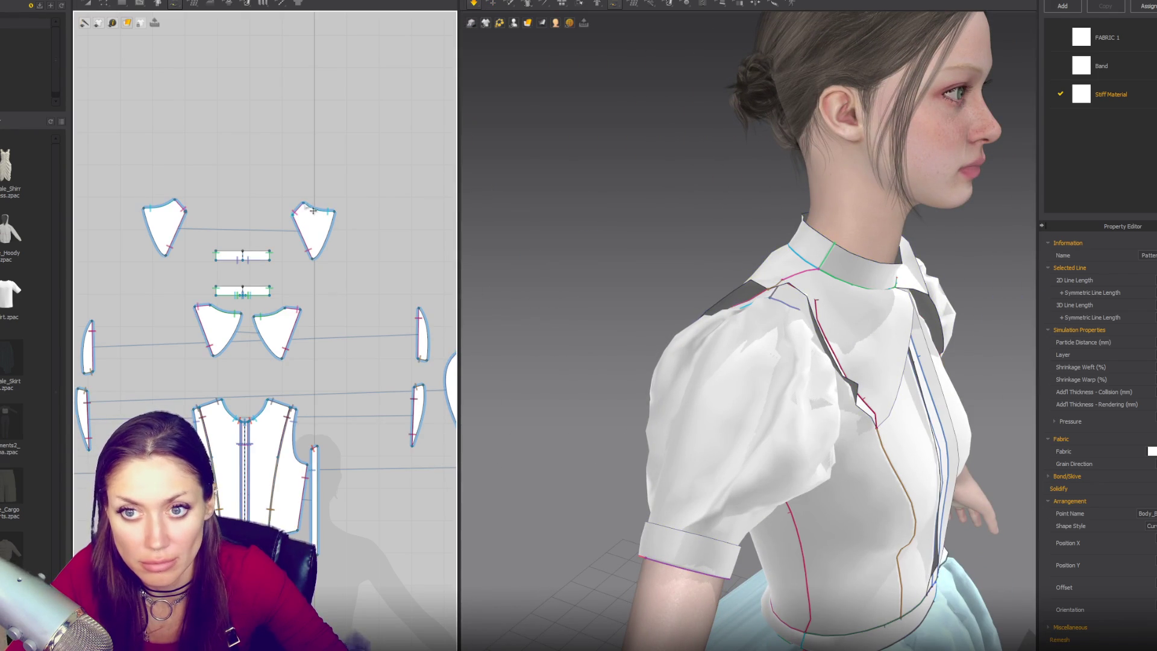
pyautogui.click(270, 401)
pyautogui.click(295, 412)
pyautogui.press('space')
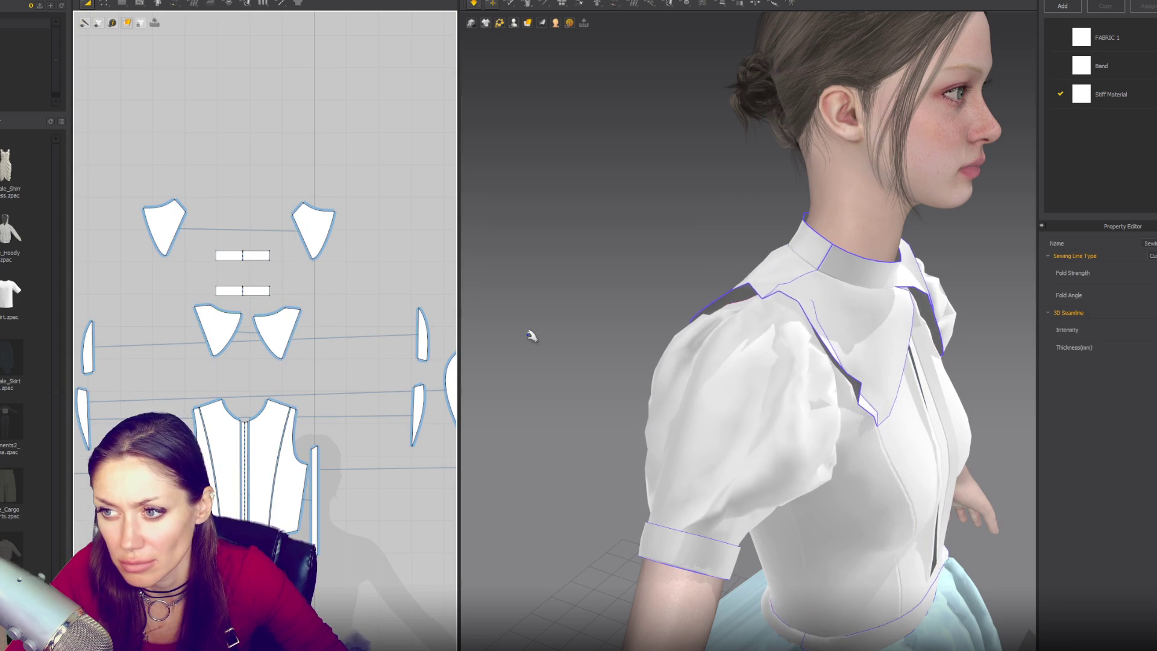
# Pull the right puff sleeve upward and outward to reshape its drape
pyautogui.press('2')
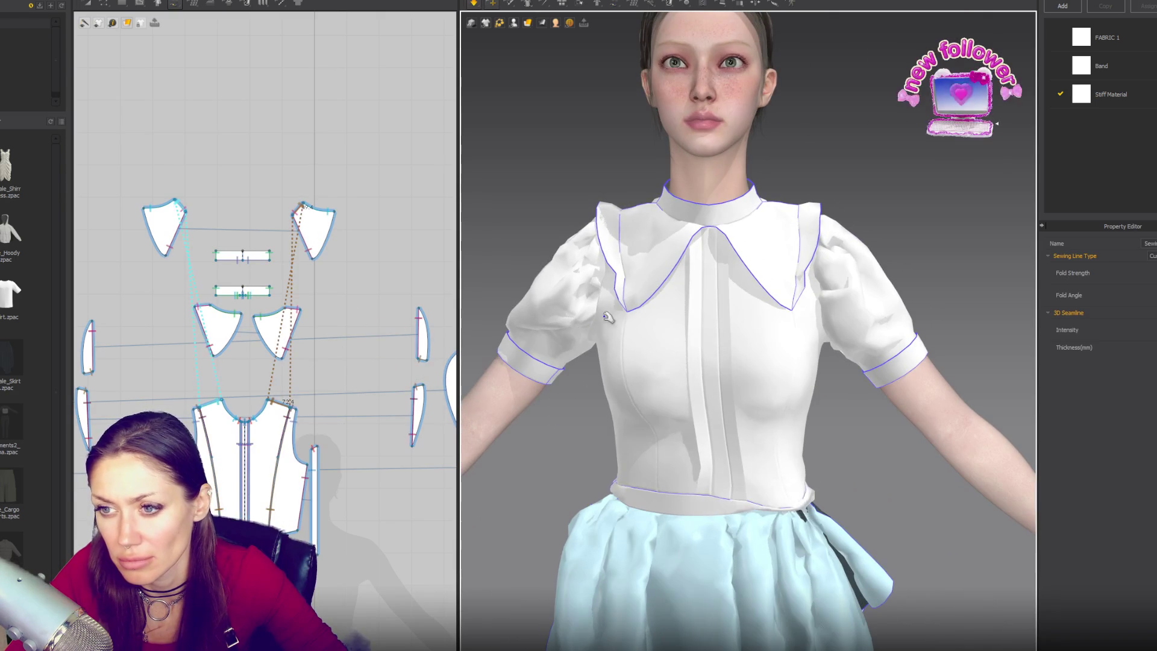
pyautogui.click(610, 241)
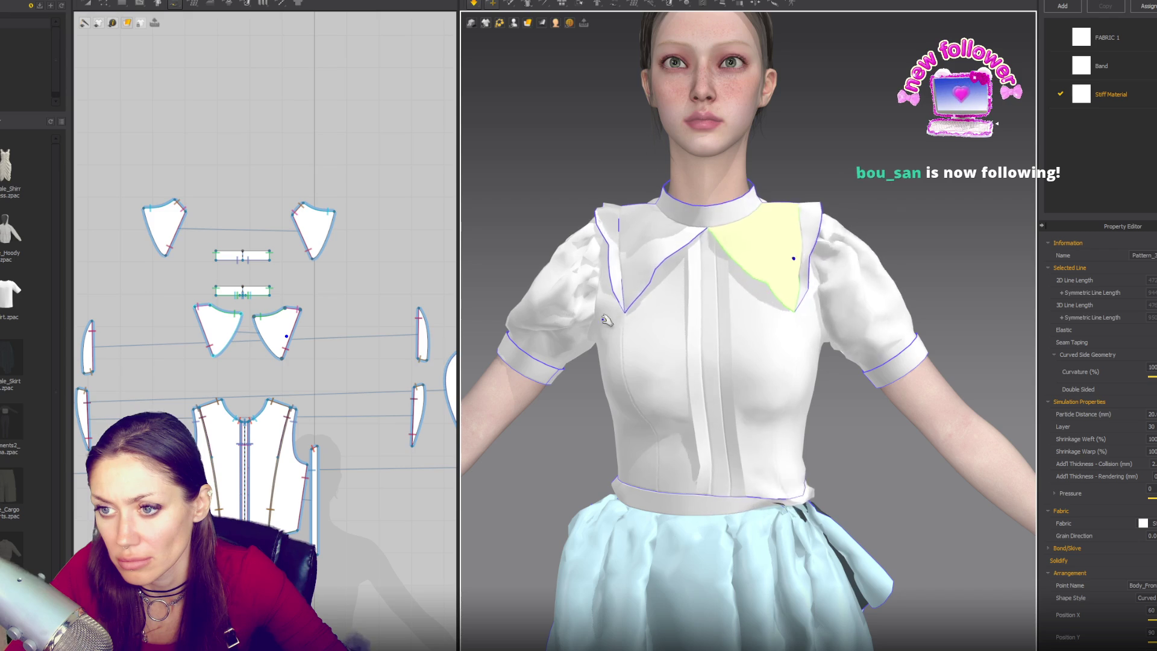
pyautogui.click(510, 213)
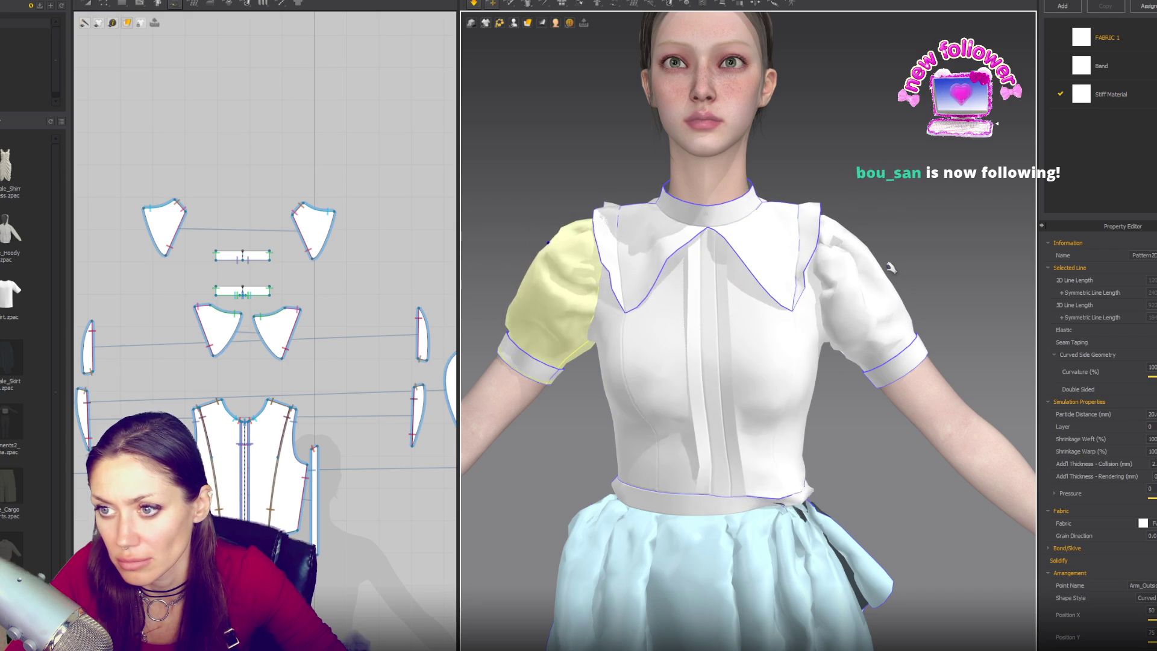
pyautogui.click(883, 230)
pyautogui.moveTo(915, 226)
pyautogui.mouseDown(button='right')
pyautogui.moveTo(860, 288)
pyautogui.moveTo(861, 276)
pyautogui.moveTo(958, 269)
pyautogui.moveTo(926, 285)
pyautogui.moveTo(854, 271)
pyautogui.mouseUp(button='right')
pyautogui.moveTo(855, 271)
pyautogui.mouseDown()
pyautogui.moveTo(892, 262)
pyautogui.moveTo(852, 176)
pyautogui.moveTo(871, 228)
pyautogui.mouseUp()
pyautogui.moveTo(871, 228)
pyautogui.mouseDown(button='right')
pyautogui.moveTo(757, 299)
pyautogui.moveTo(712, 288)
pyautogui.mouseUp(button='right')
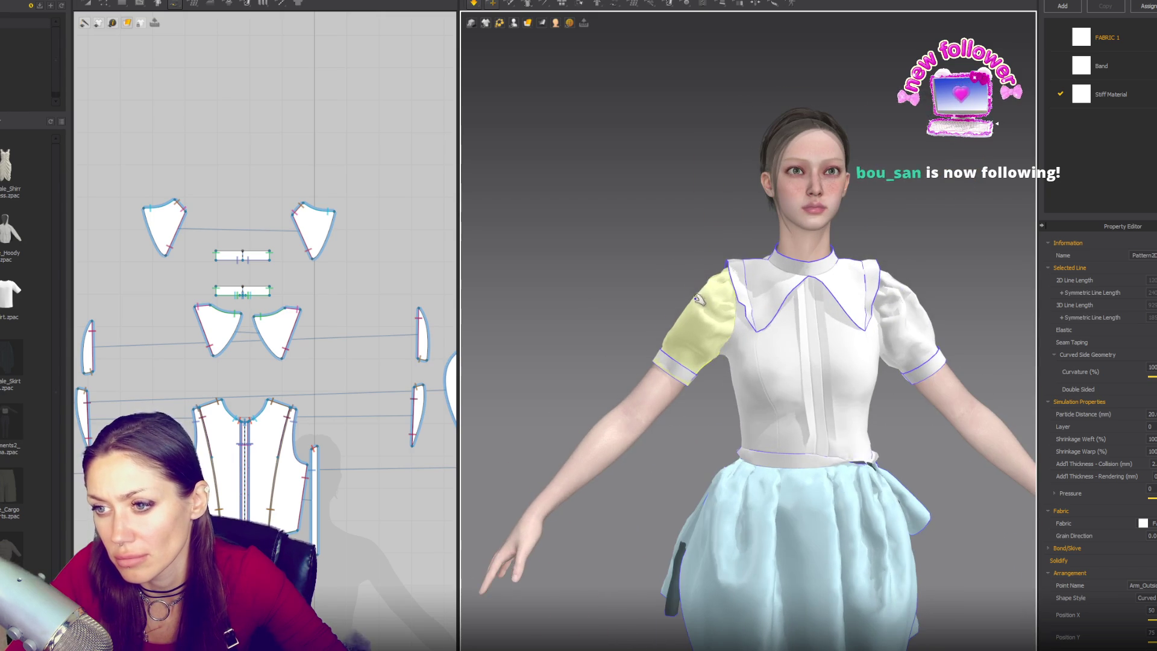
pyautogui.moveTo(677, 302); pyautogui.dragTo(637, 284)
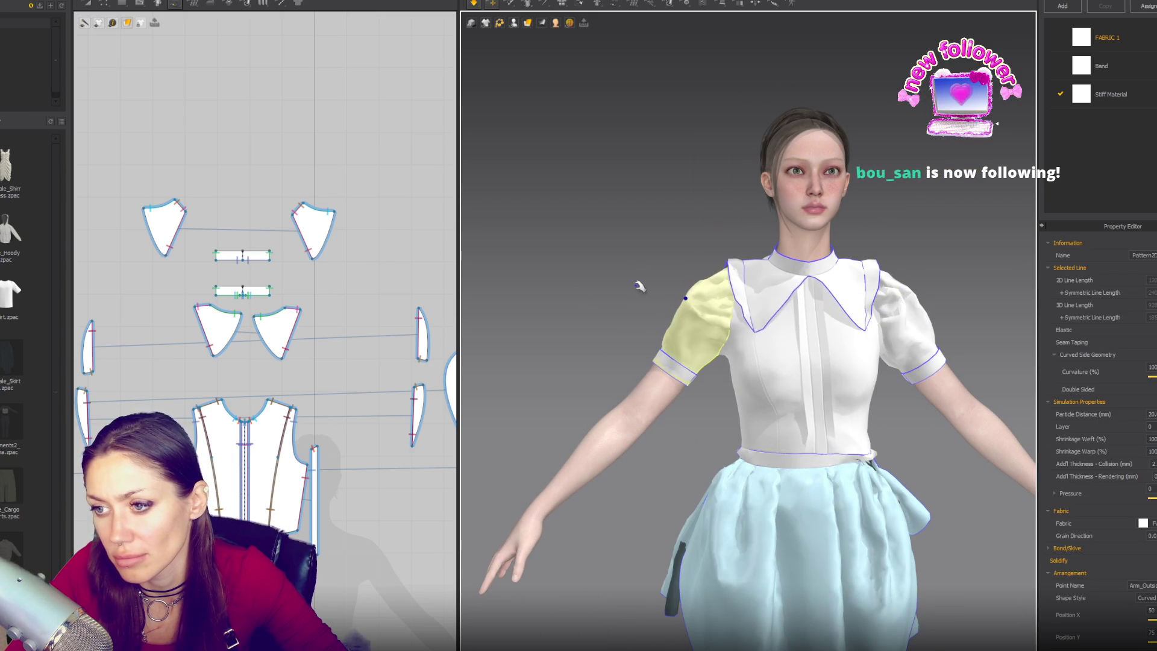
pyautogui.press('Escape')
pyautogui.press('2')
pyautogui.moveTo(828, 318); pyautogui.dragTo(867, 264, button='right')
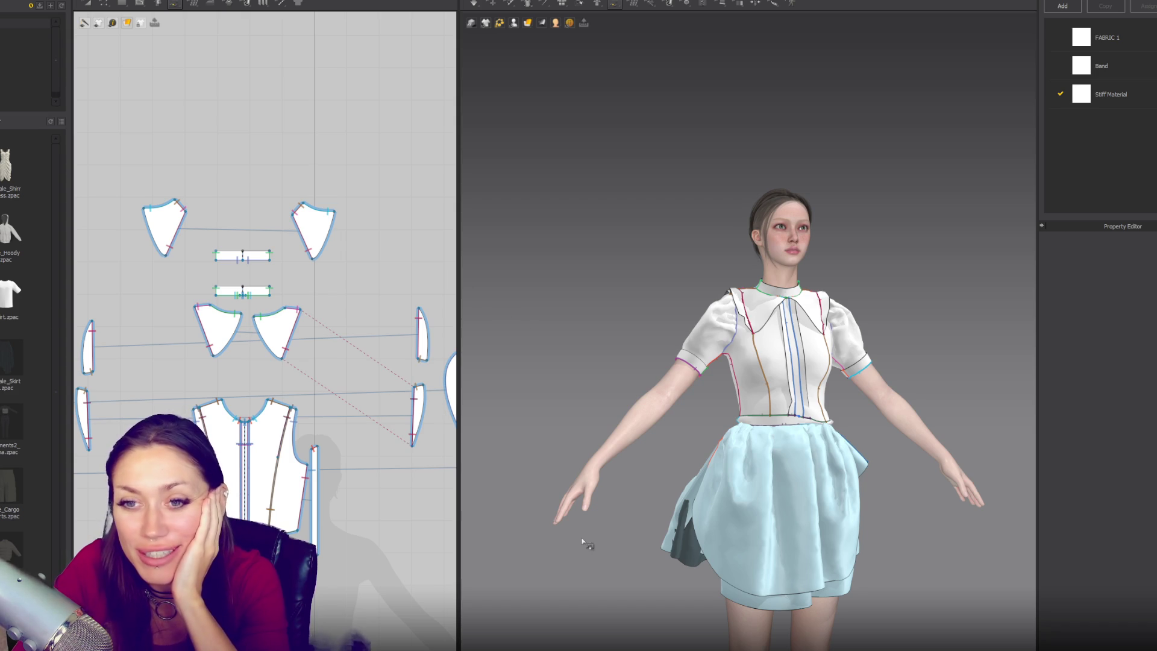
# Move the left and right collar pieces downward in the pattern window
pyautogui.click(87, 4)
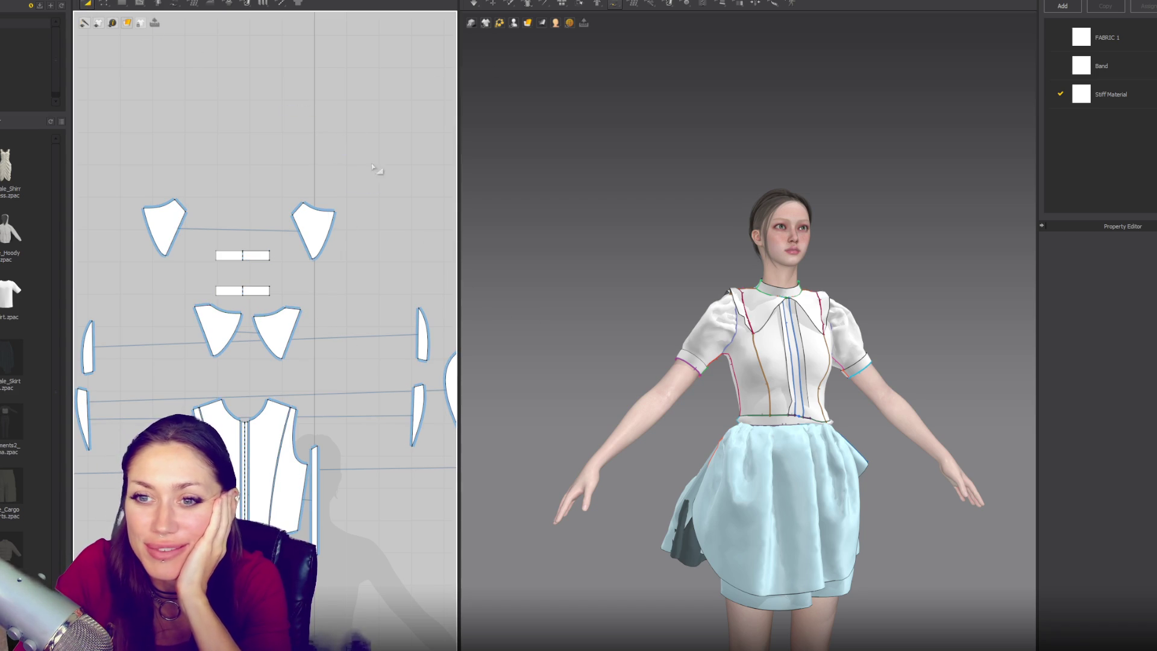
pyautogui.moveTo(312, 232); pyautogui.dragTo(334, 296)
pyautogui.moveTo(165, 236)
pyautogui.mouseDown()
pyautogui.moveTo(159, 268)
pyautogui.moveTo(180, 307)
pyautogui.mouseUp()
pyautogui.scroll(-5, 389, 358)
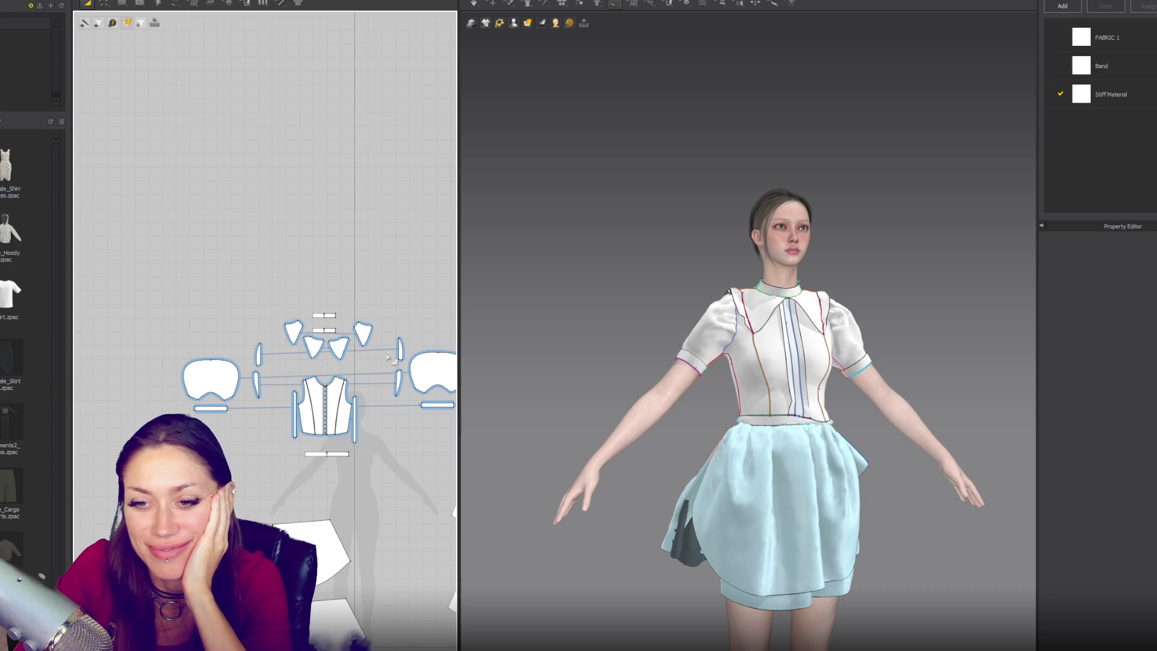
pyautogui.scroll(-1, 318, 314)
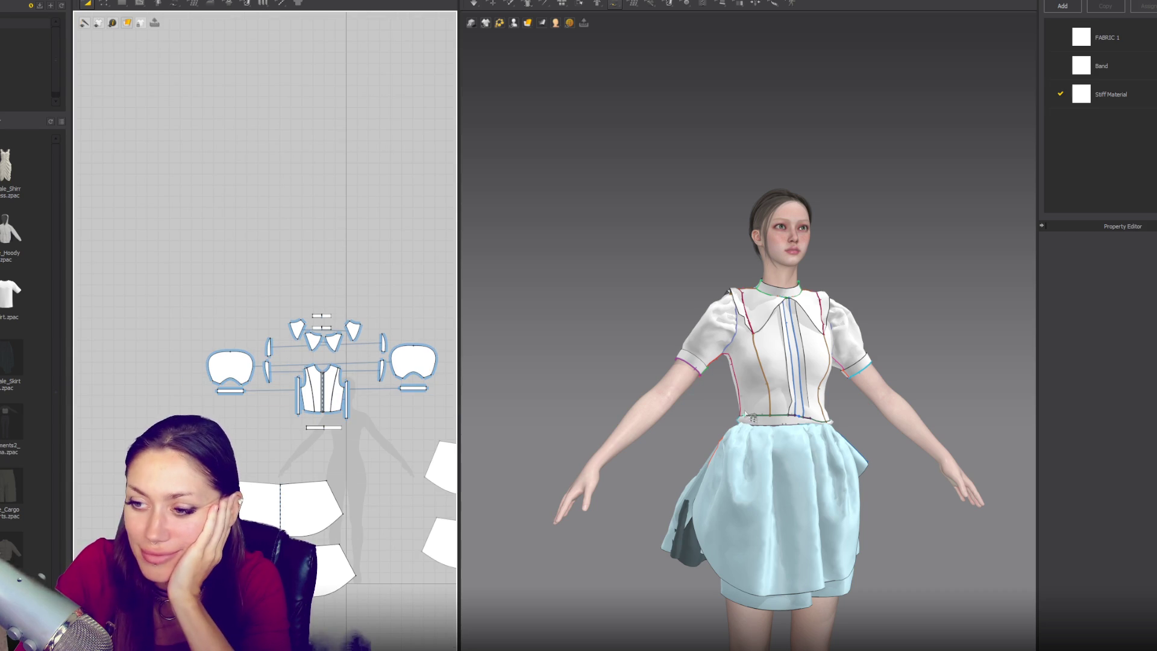
pyautogui.scroll(5, 667, 266)
# Inspect the settling outfit from side, back and front, then select the left puff sleeve
pyautogui.moveTo(698, 219)
pyautogui.mouseDown(button='right')
pyautogui.moveTo(337, 231)
pyautogui.moveTo(663, 233)
pyautogui.moveTo(981, 253)
pyautogui.moveTo(659, 248)
pyautogui.moveTo(550, 199)
pyautogui.mouseUp(button='right')
pyautogui.scroll(-5, 664, 233)
pyautogui.scroll(-3, 550, 199)
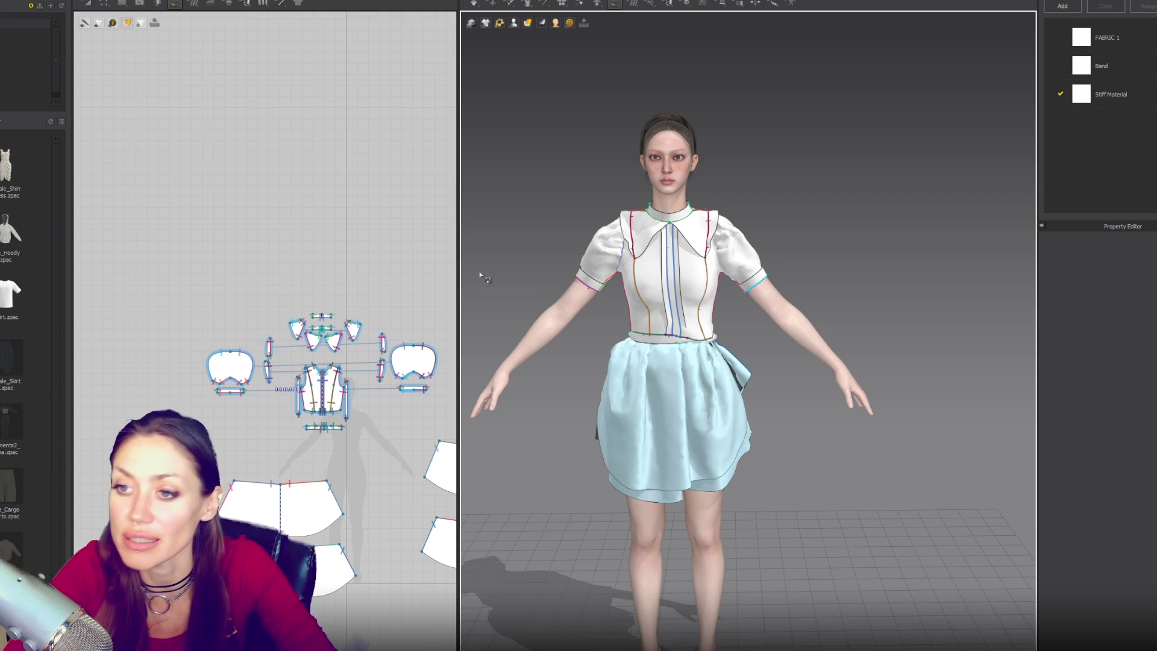
pyautogui.moveTo(642, 187)
pyautogui.mouseDown(button='right')
pyautogui.moveTo(960, 266)
pyautogui.moveTo(838, 213)
pyautogui.mouseUp(button='right')
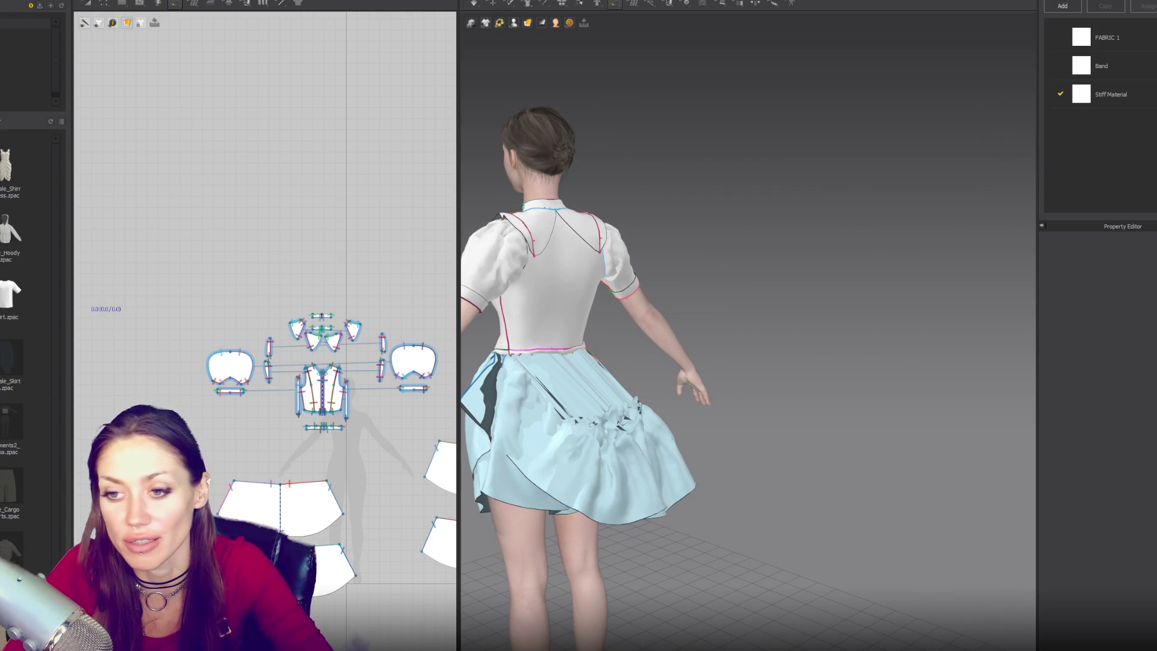
pyautogui.press('2')
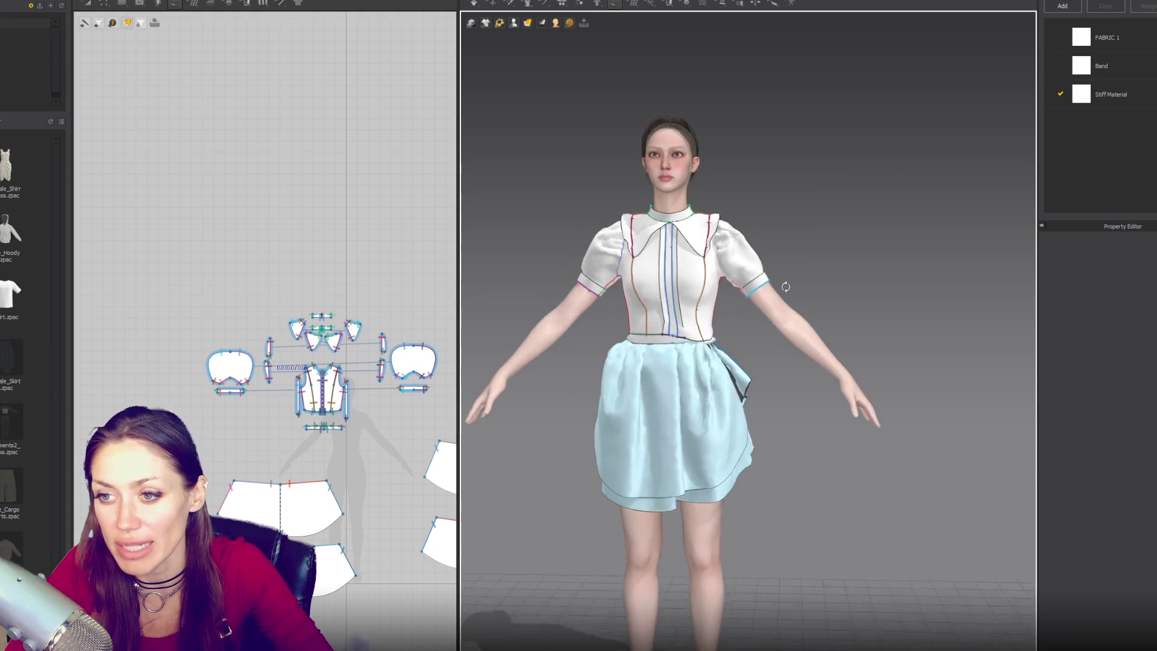
pyautogui.scroll(-2, 786, 287)
pyautogui.moveTo(794, 276)
pyautogui.mouseDown(button='right')
pyautogui.moveTo(711, 283)
pyautogui.moveTo(1049, 279)
pyautogui.moveTo(723, 280)
pyautogui.mouseUp(button='right')
pyautogui.press('q')
pyautogui.click(648, 281)
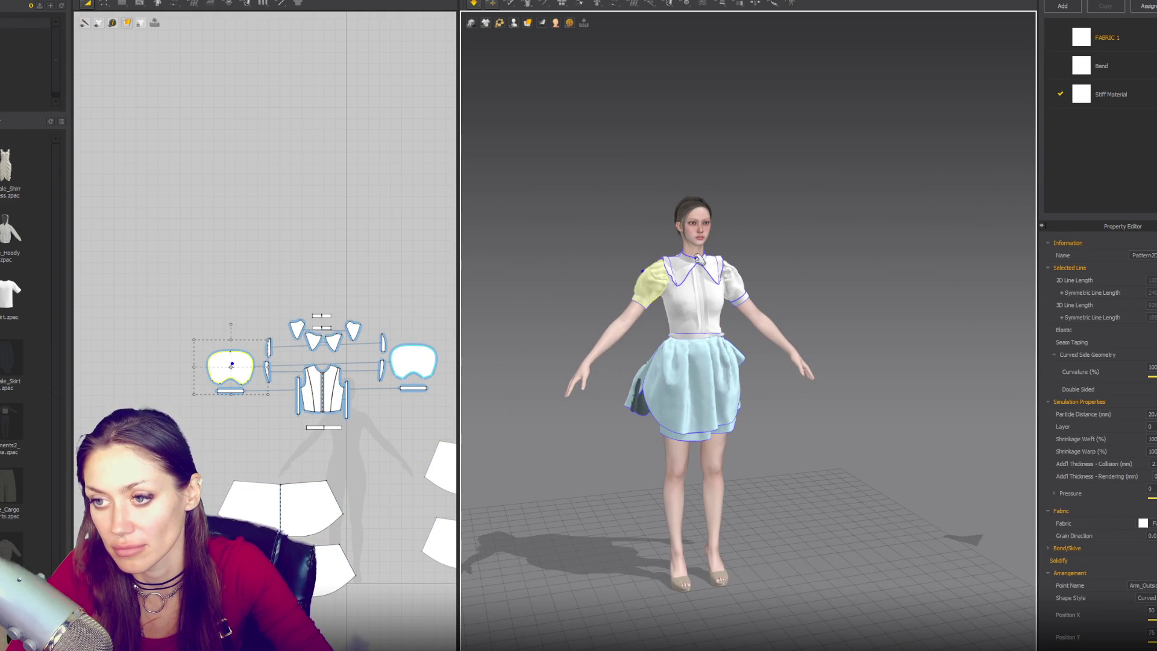
pyautogui.click(759, 268)
pyautogui.press('b')
pyautogui.moveTo(788, 272)
pyautogui.mouseDown(button='right')
pyautogui.moveTo(566, 268)
pyautogui.moveTo(665, 327)
pyautogui.moveTo(838, 123)
pyautogui.mouseUp(button='right')
pyautogui.scroll(5, 838, 122)
pyautogui.press('q')
pyautogui.click(834, 128)
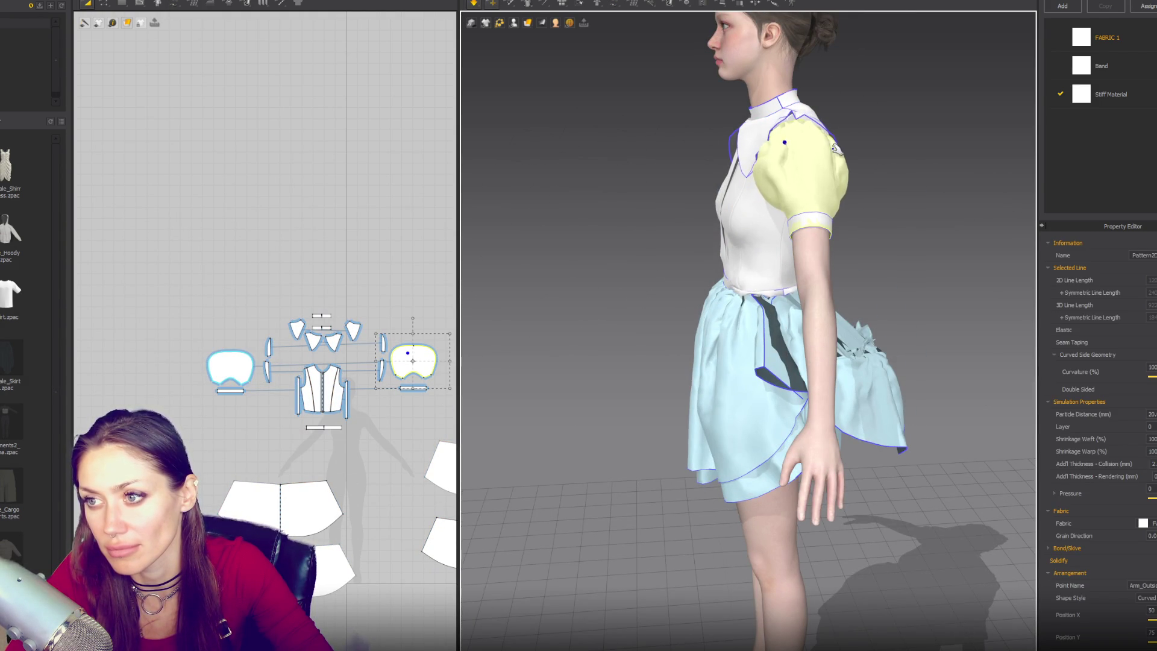
pyautogui.press('2')
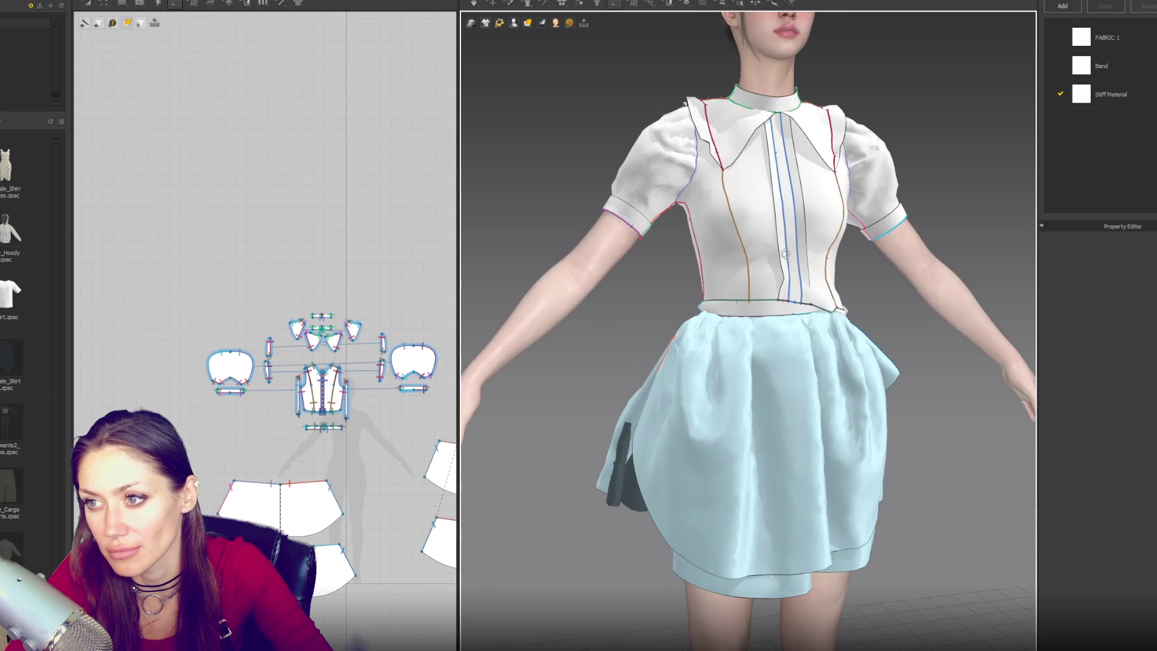
pyautogui.moveTo(725, 302); pyautogui.dragTo(879, 181, button='right')
pyautogui.scroll(-3, 878, 180)
pyautogui.click(886, 190)
pyautogui.press('b')
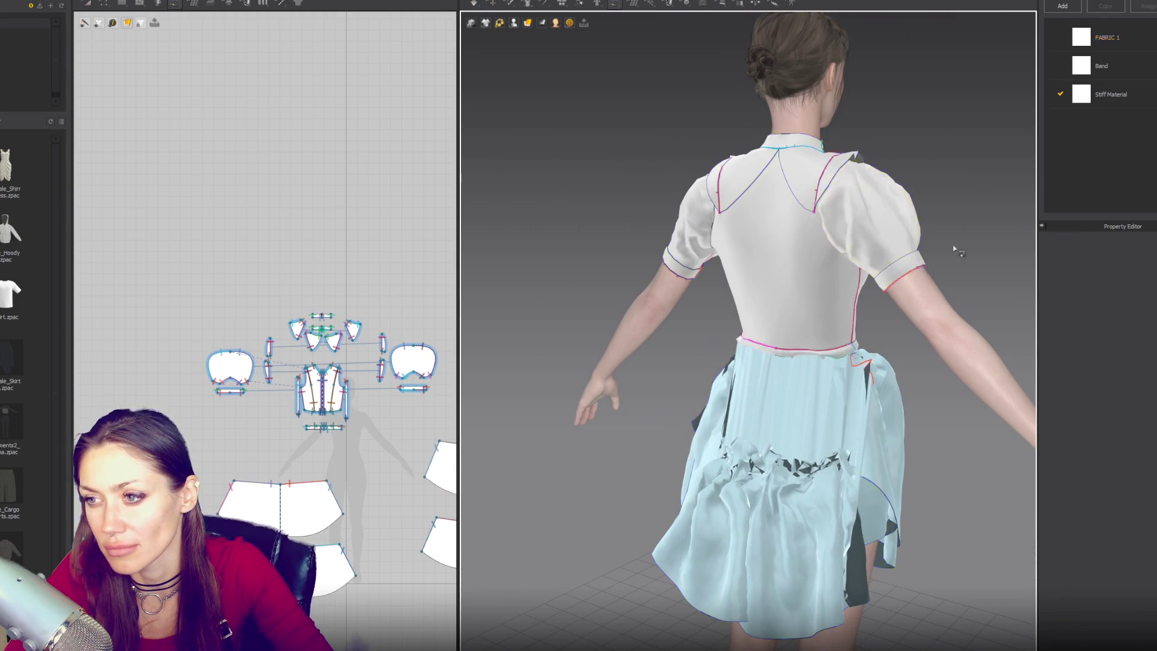
pyautogui.press('2')
pyautogui.scroll(-5, 613, 294)
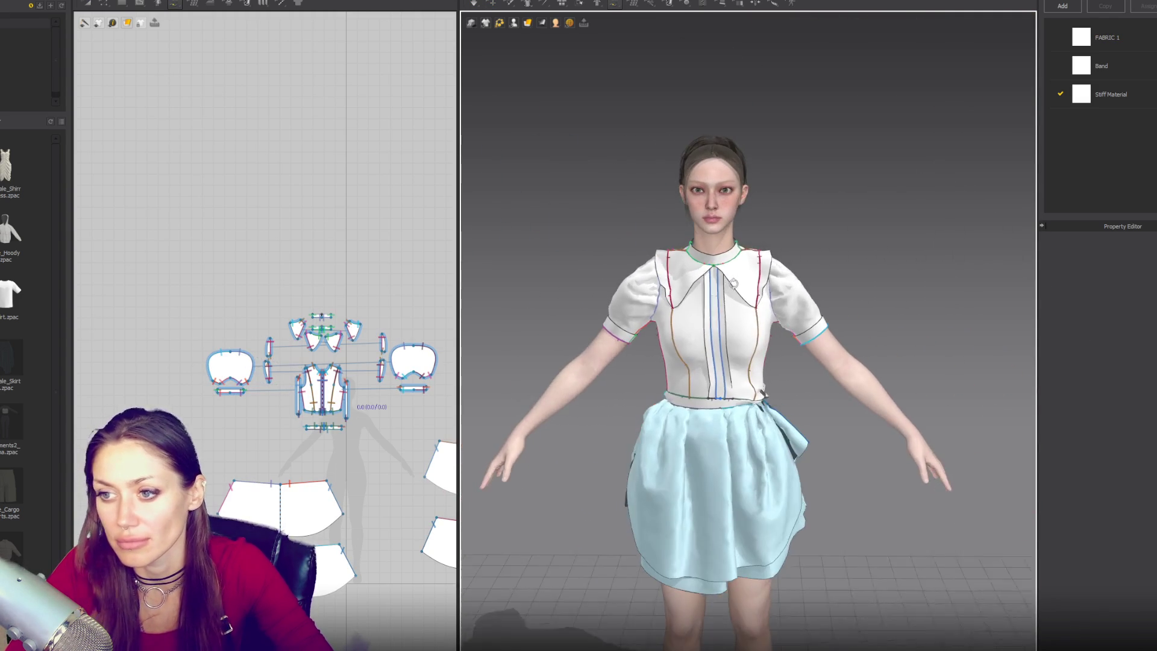
pyautogui.scroll(-2, 785, 297)
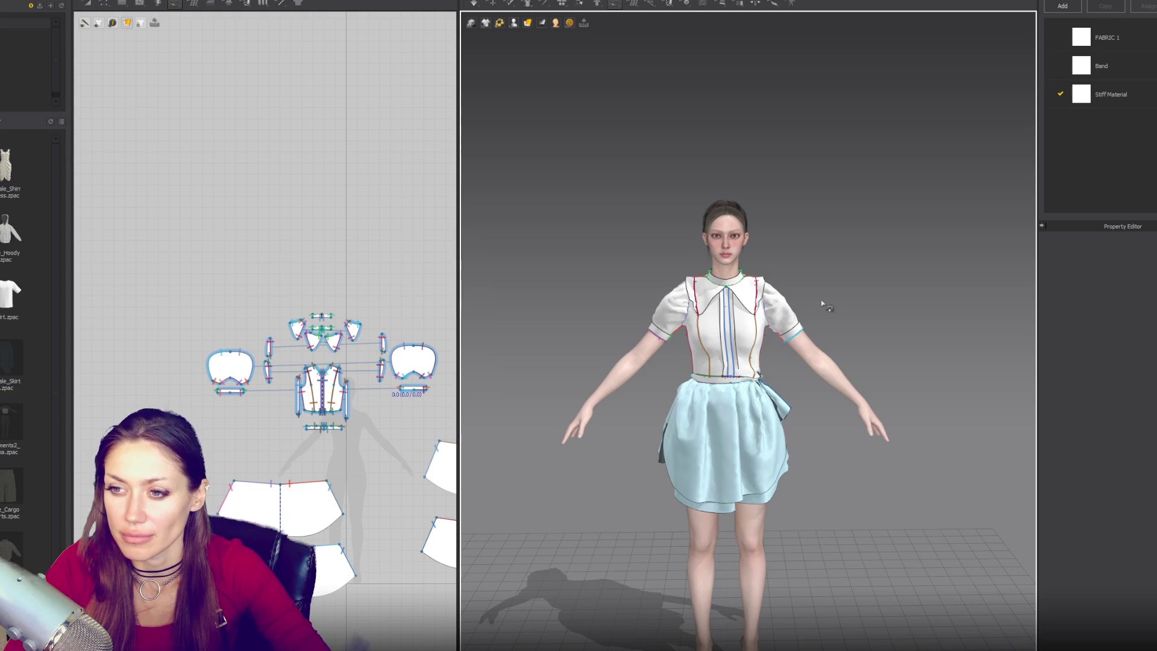
pyautogui.scroll(3, 835, 298)
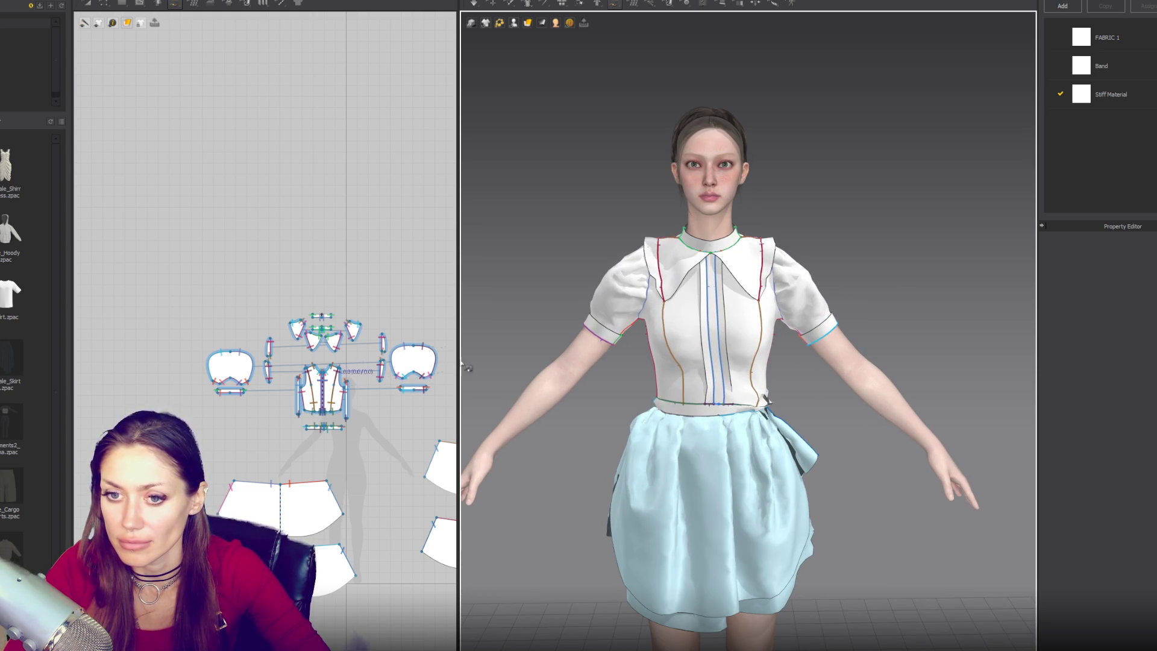
pyautogui.press('a')
pyautogui.scroll(2, 341, 372)
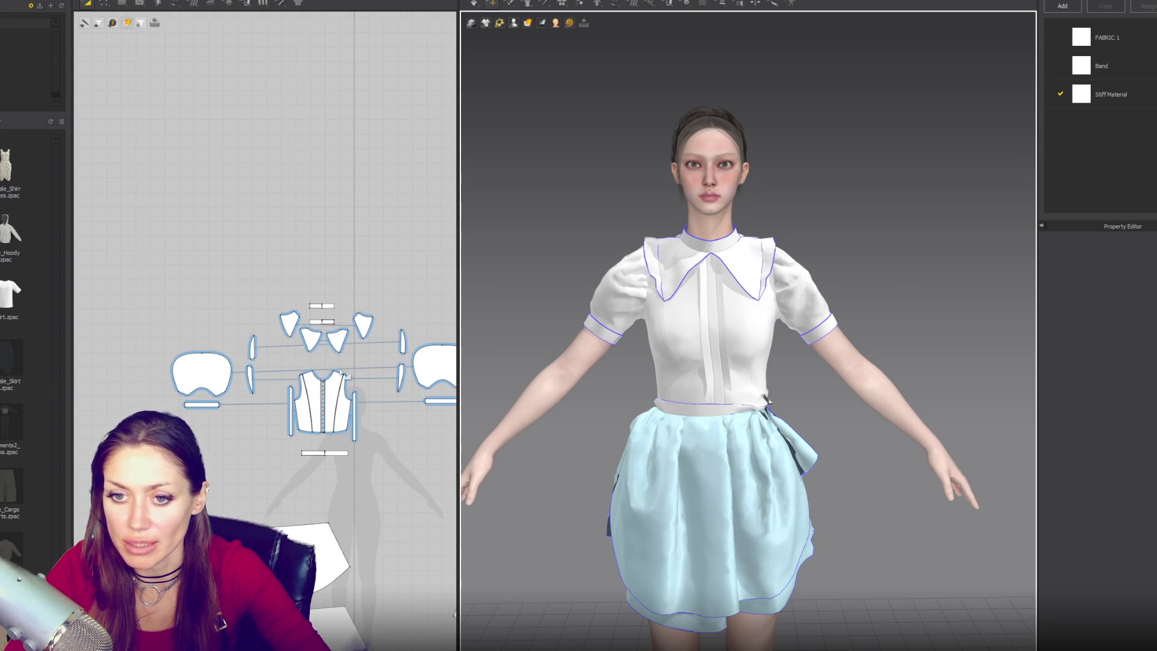
# Select all bodice pattern pieces except the left and right placket strips
pyautogui.moveTo(271, 287); pyautogui.dragTo(384, 479)
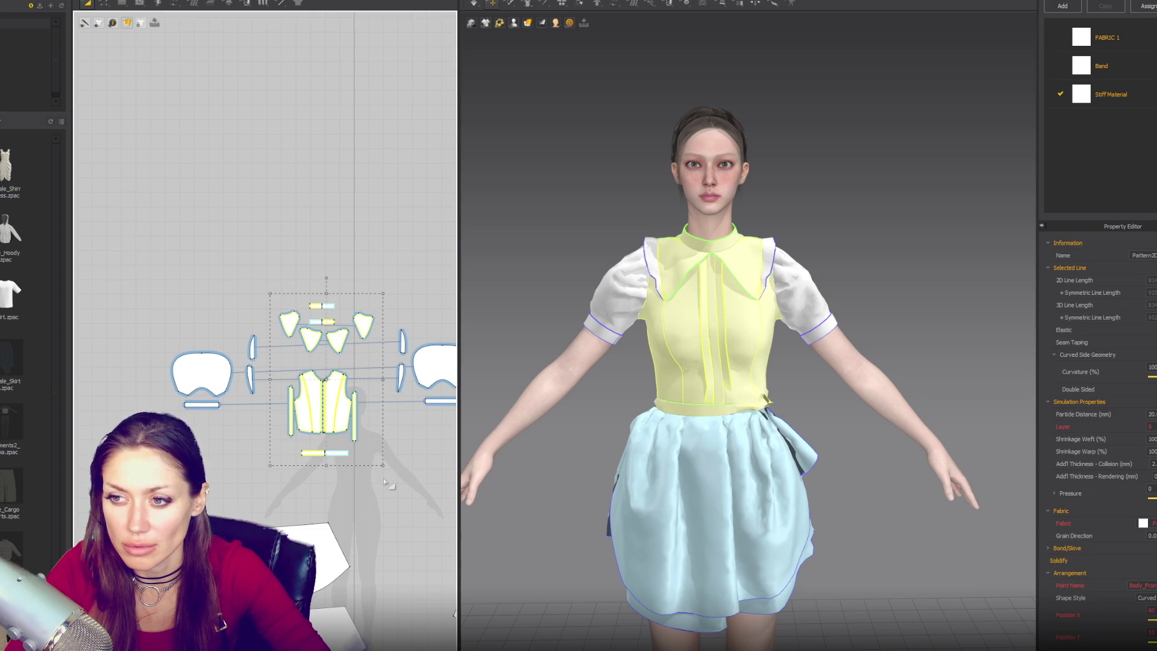
pyautogui.click(354, 421)
pyautogui.click(291, 427)
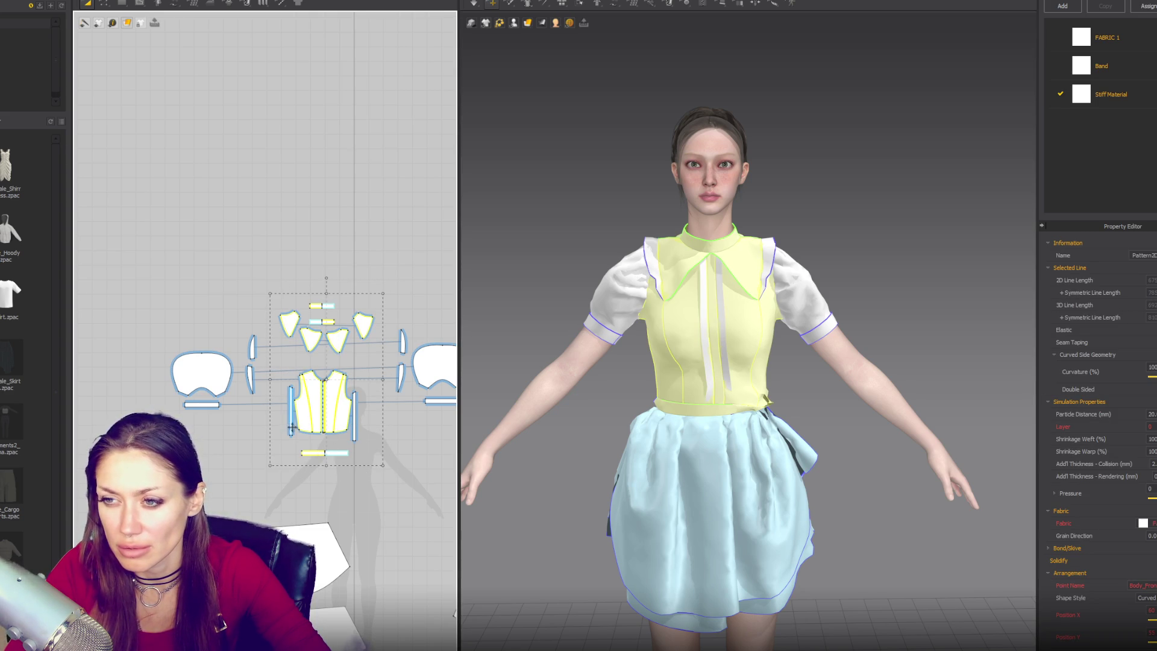
pyautogui.scroll(-2, 1103, 446)
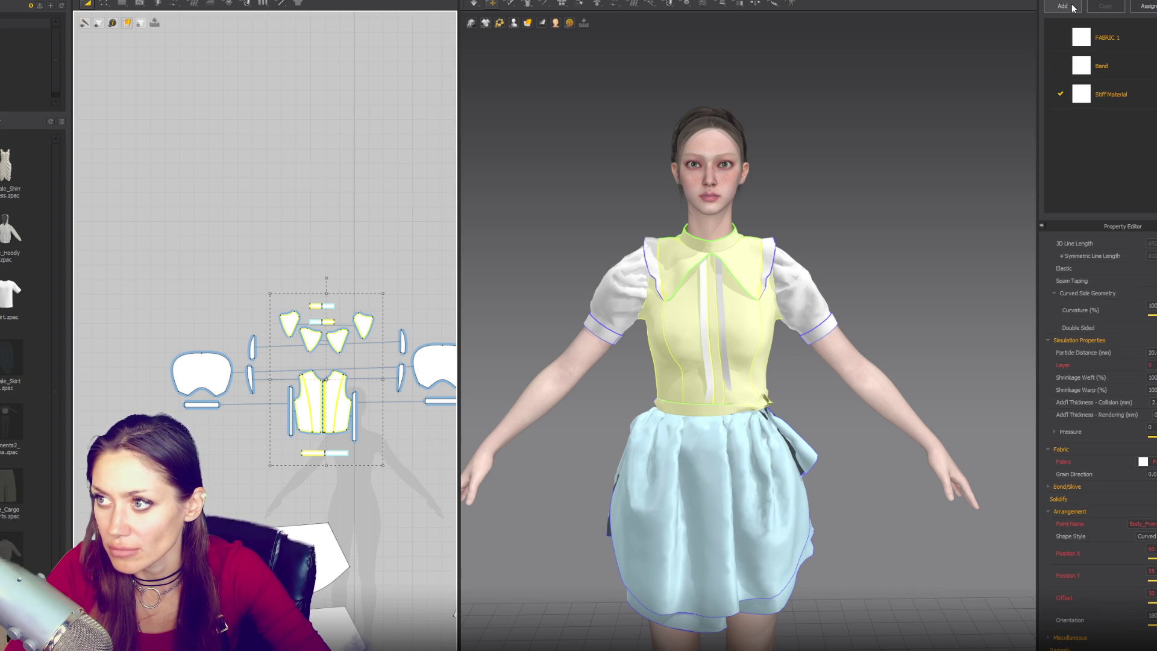
# Add a new fabric in the Object Browser and name it 'Shirt'
pyautogui.click(1073, 7)
pyautogui.doubleClick(1115, 123)
pyautogui.write('sHIRT')
pyautogui.doubleClick(1101, 126)
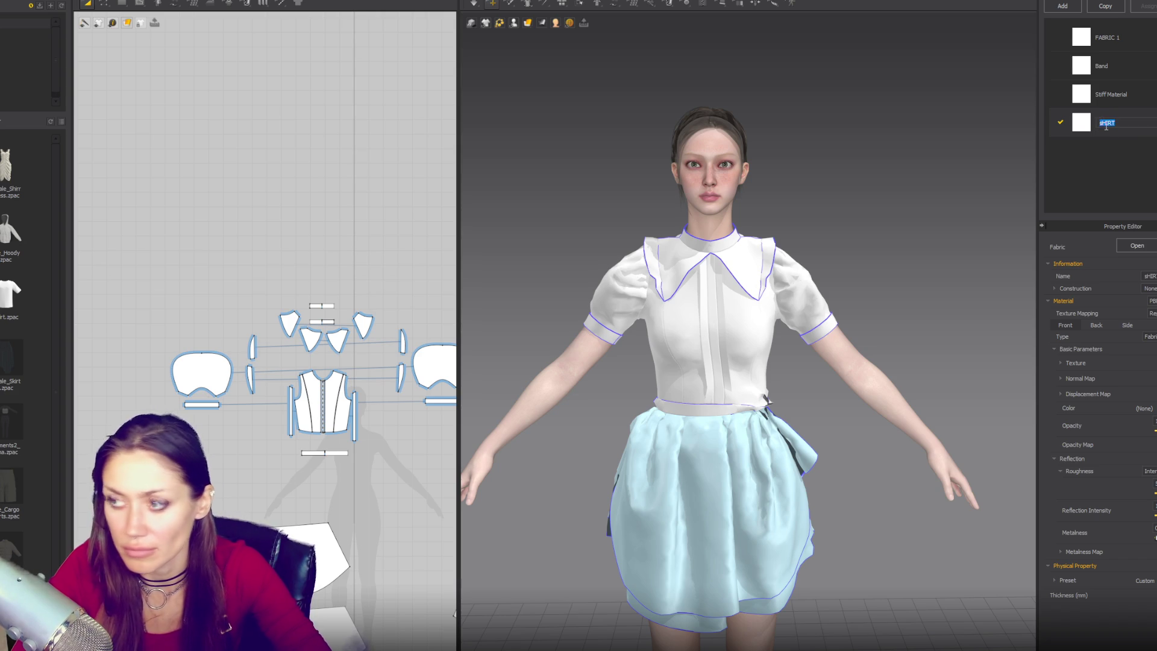
pyautogui.write('Shirt')
pyautogui.press('Return')
# Assign the Shirt fabric to the selected collar and bodice pieces
pyautogui.moveTo(262, 276); pyautogui.dragTo(310, 363)
pyautogui.moveTo(377, 476); pyautogui.dragTo(378, 478)
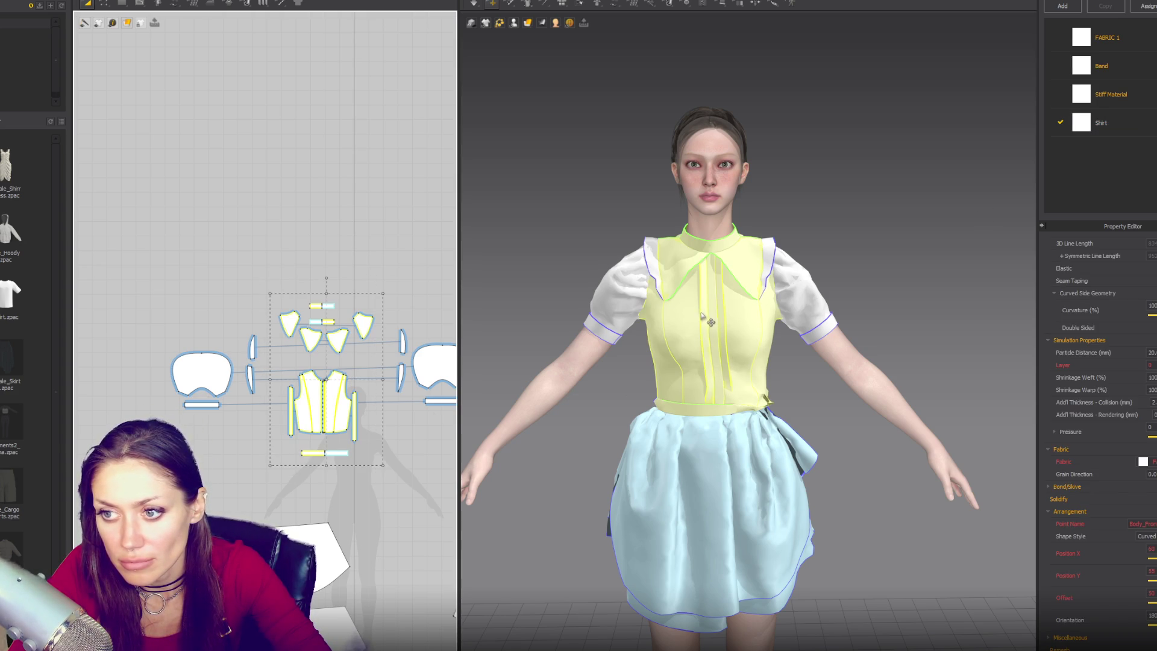
pyautogui.click(1148, 461)
pyautogui.click(1148, 481)
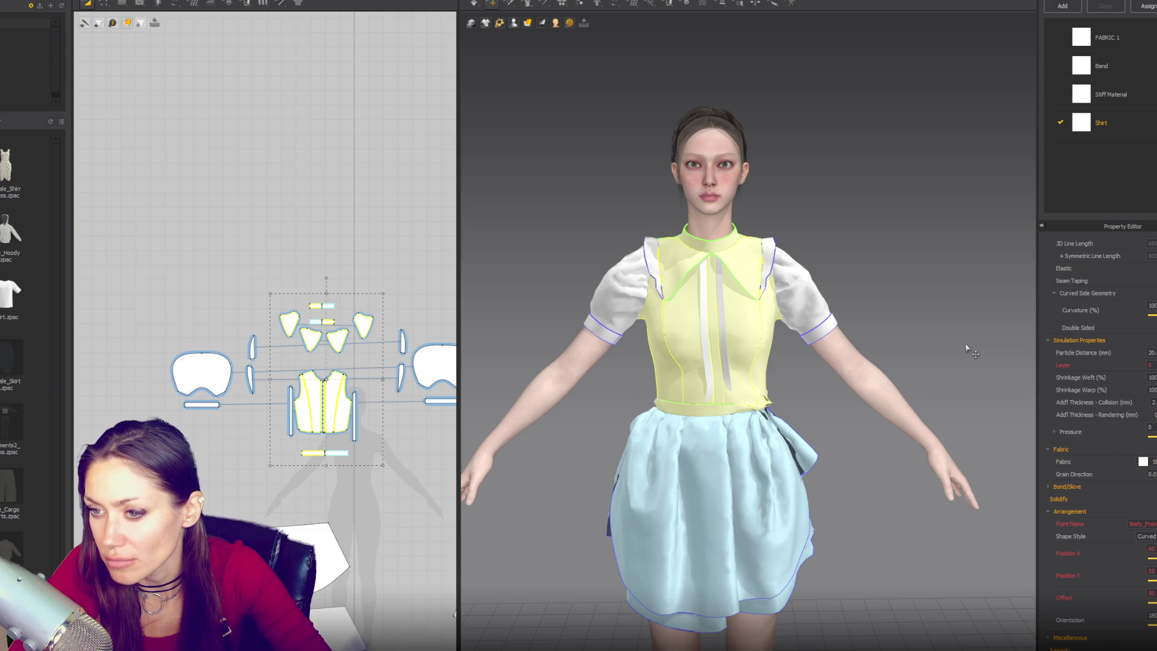
# Review the Shirt fabric's physical property preset and expand its settings
pyautogui.click(1127, 132)
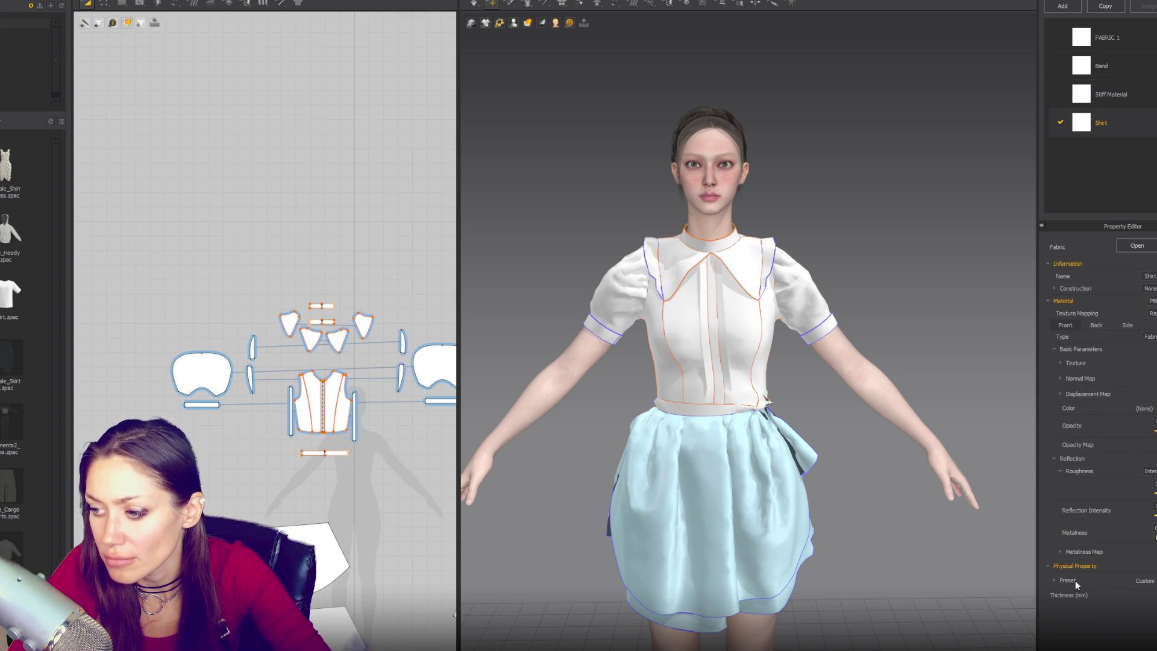
pyautogui.click(1145, 581)
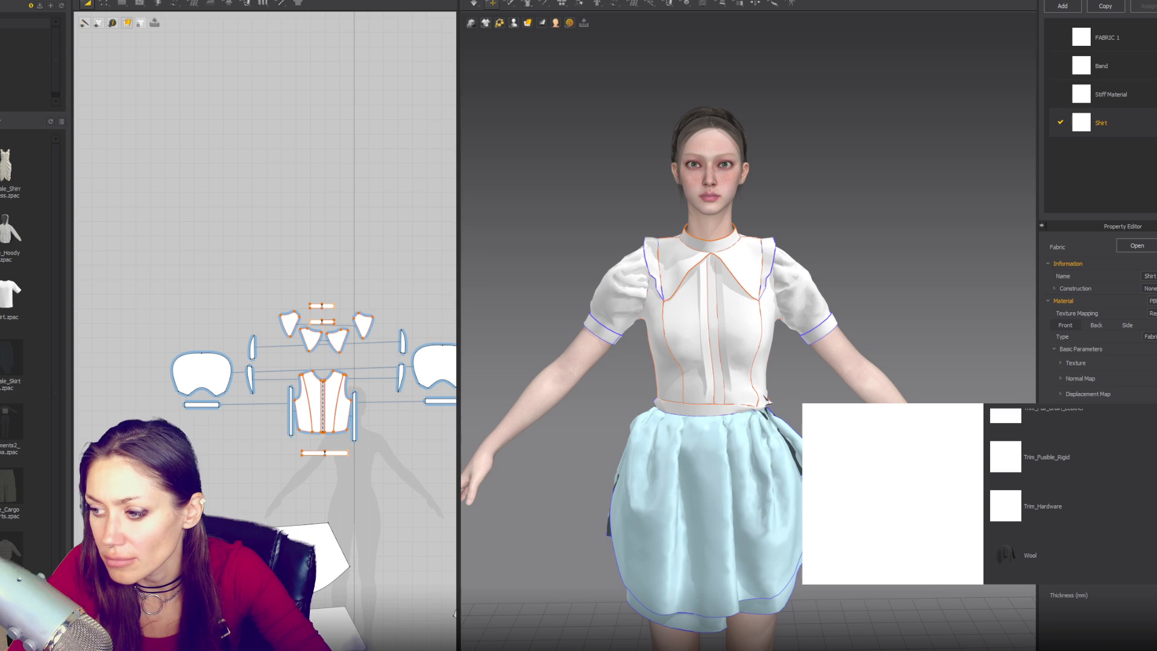
pyautogui.click(954, 277)
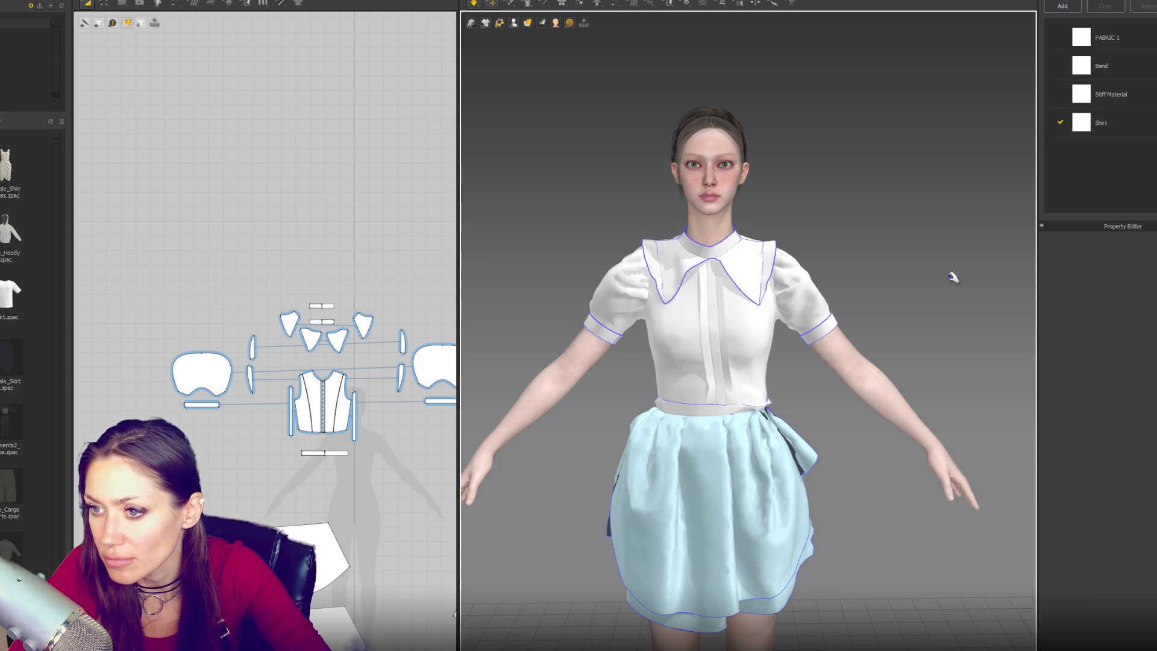
pyautogui.hotkey('ctrl', 'z')
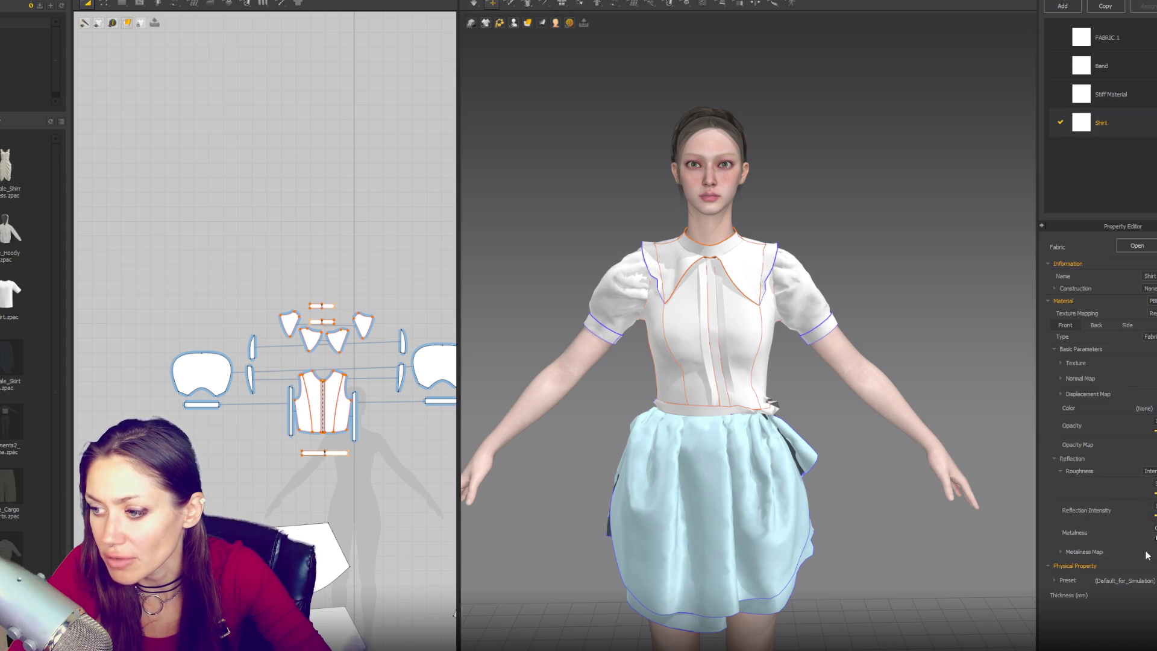
pyautogui.click(1055, 581)
pyautogui.scroll(-5, 1089, 491)
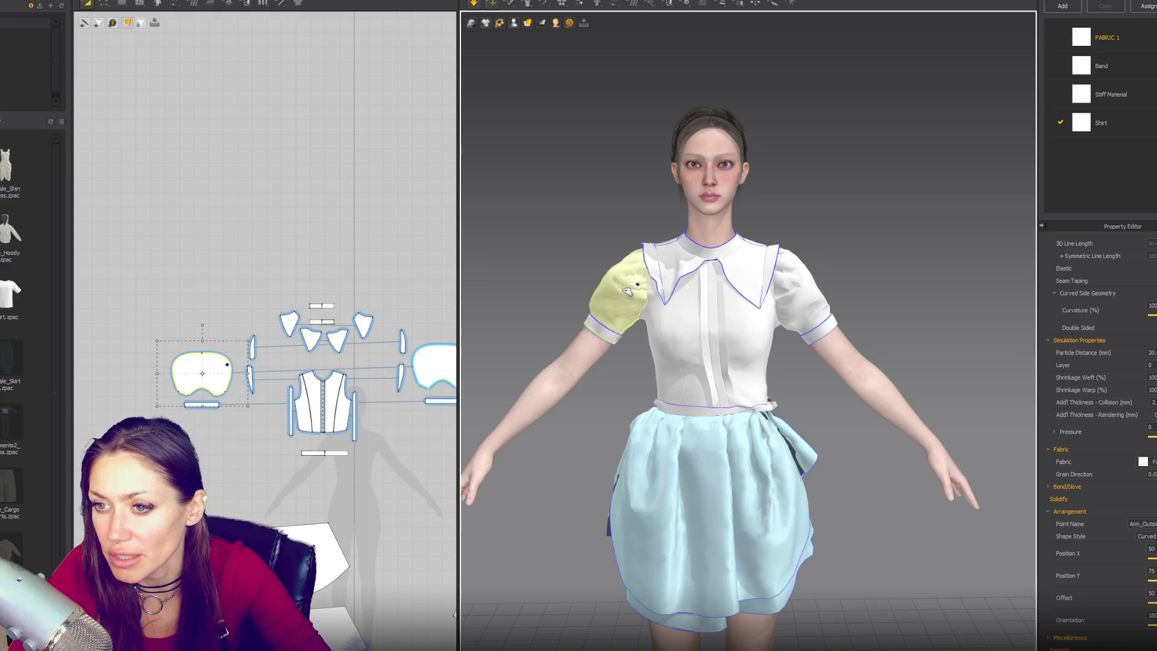
pyautogui.click(901, 316)
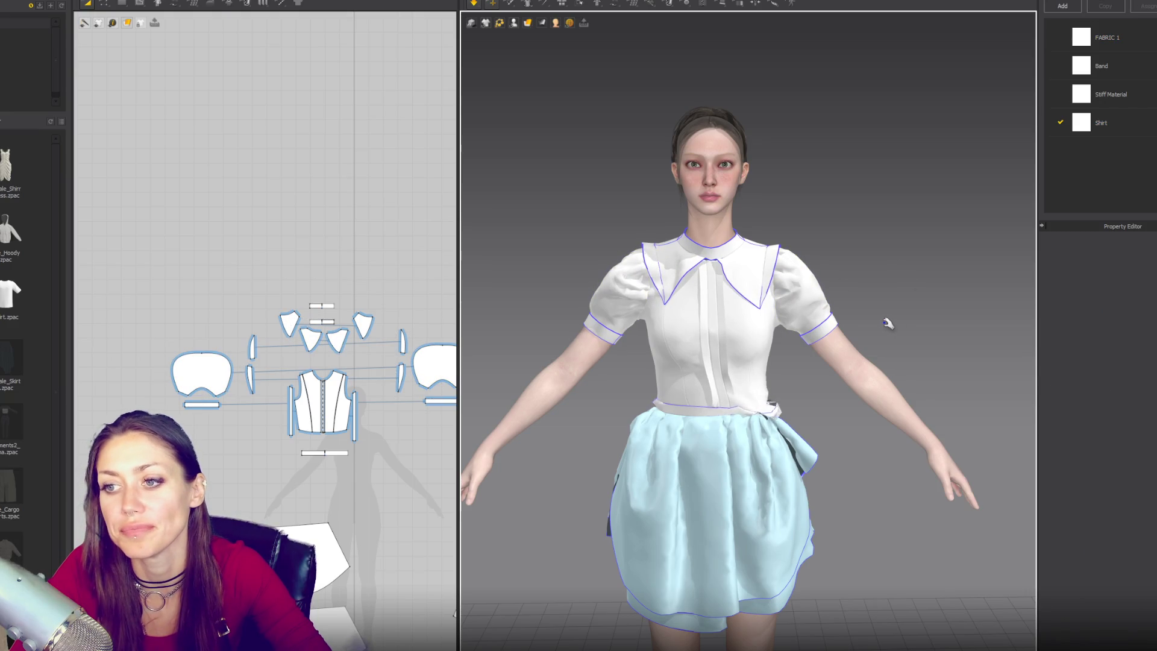
pyautogui.scroll(-3, 886, 328)
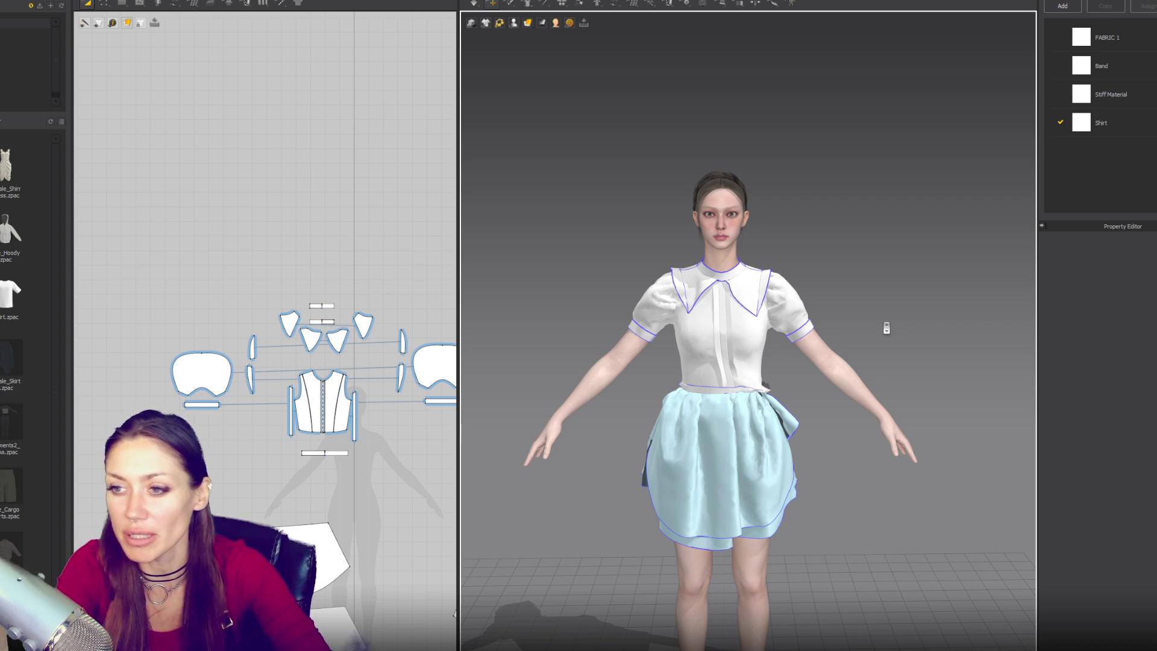
pyautogui.moveTo(720, 312)
pyautogui.mouseDown(button='right')
pyautogui.moveTo(967, 307)
pyautogui.moveTo(784, 307)
pyautogui.mouseUp(button='right')
pyautogui.scroll(5, 781, 309)
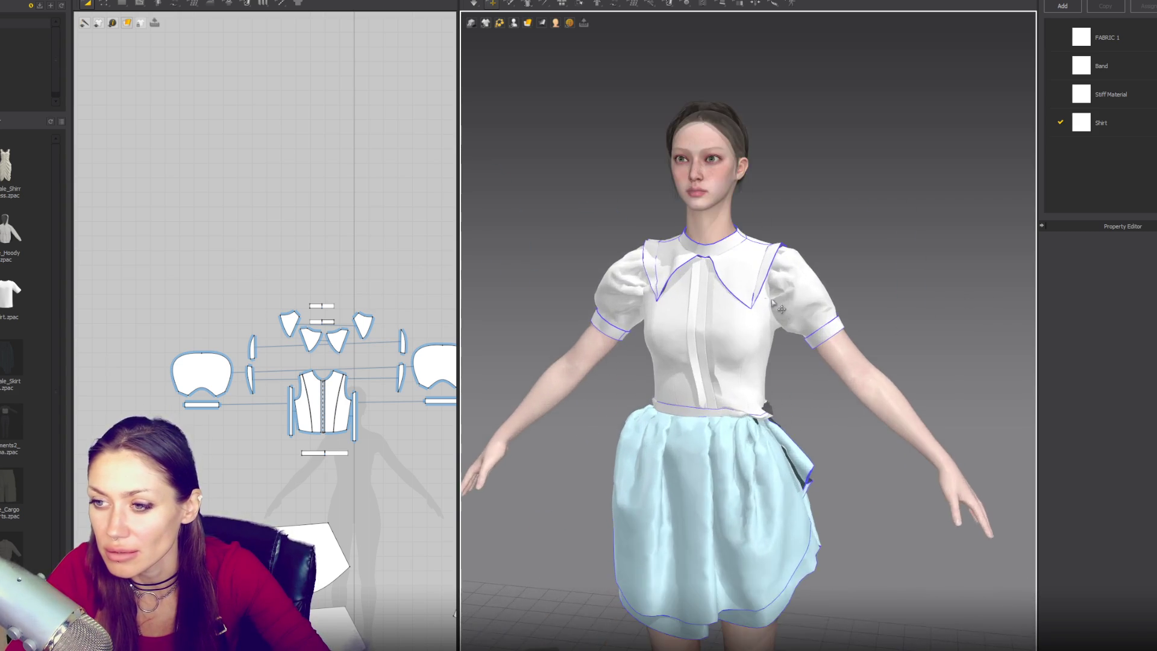
pyautogui.scroll(5, 783, 308)
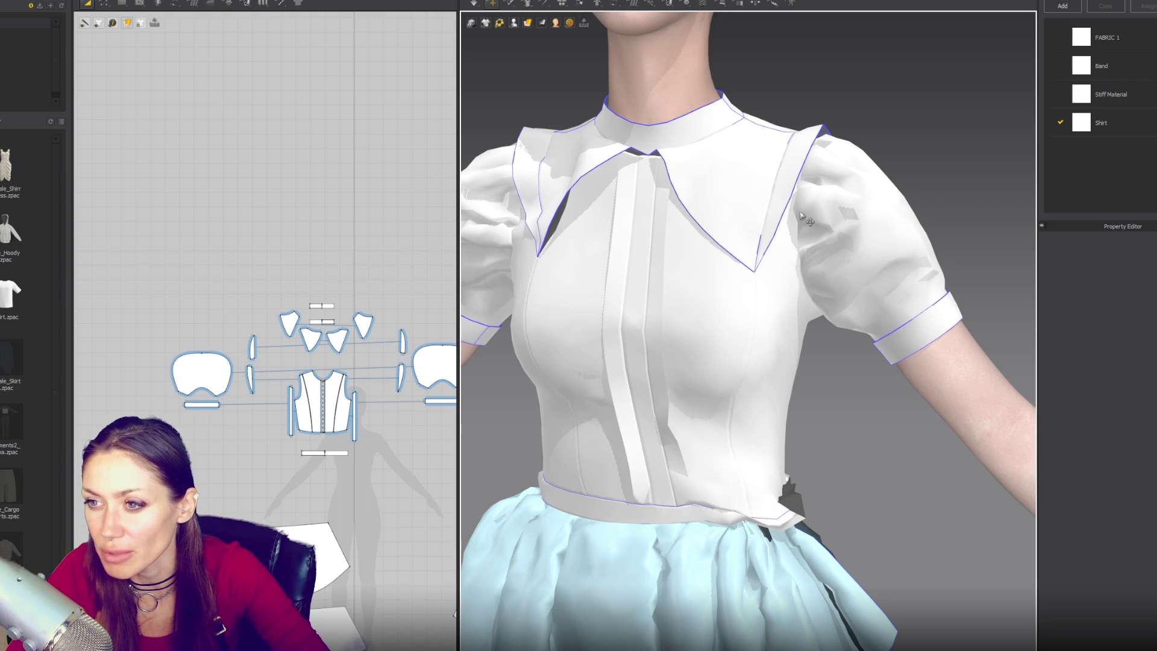
pyautogui.scroll(5, 386, 362)
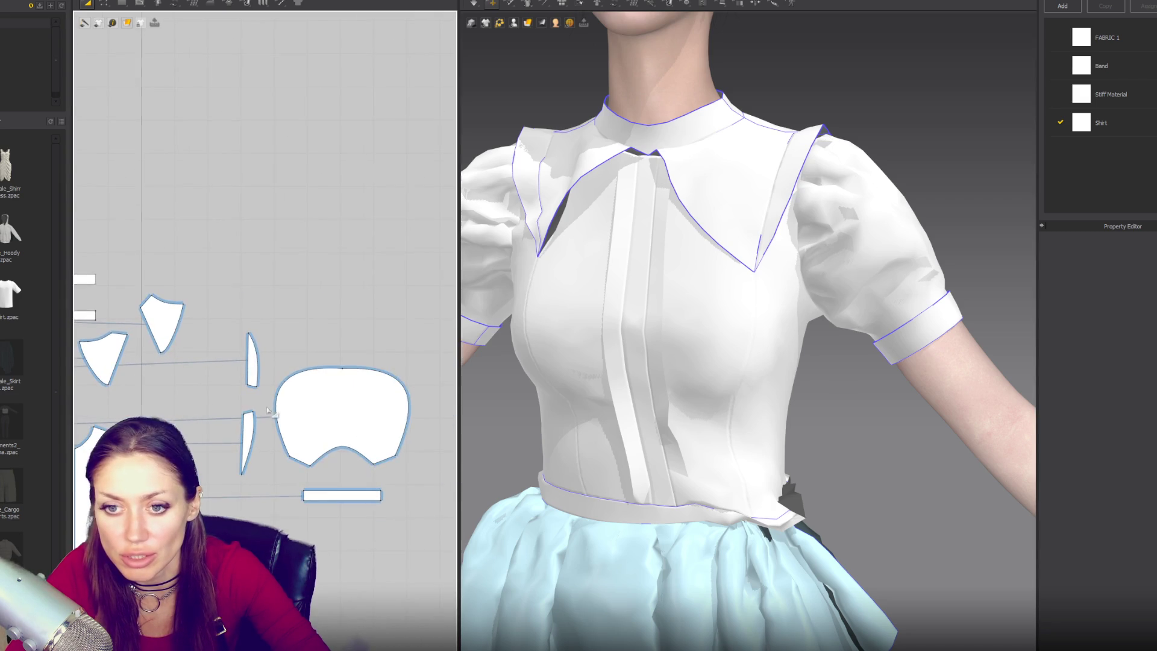
# Nudge the bodice's shoulder corner point slightly up and left with Edit Curve Point
pyautogui.scroll(5, 377, 369)
pyautogui.moveTo(333, 399); pyautogui.dragTo(364, 403, button='right')
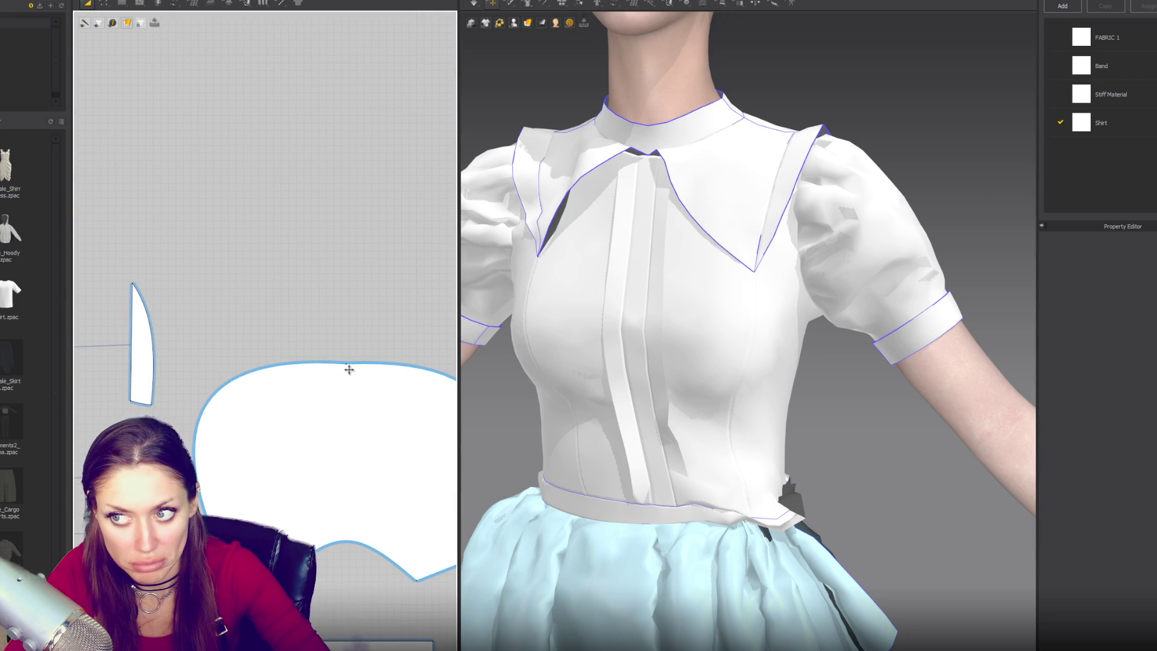
pyautogui.scroll(-10, 366, 391)
pyautogui.scroll(8, 276, 326)
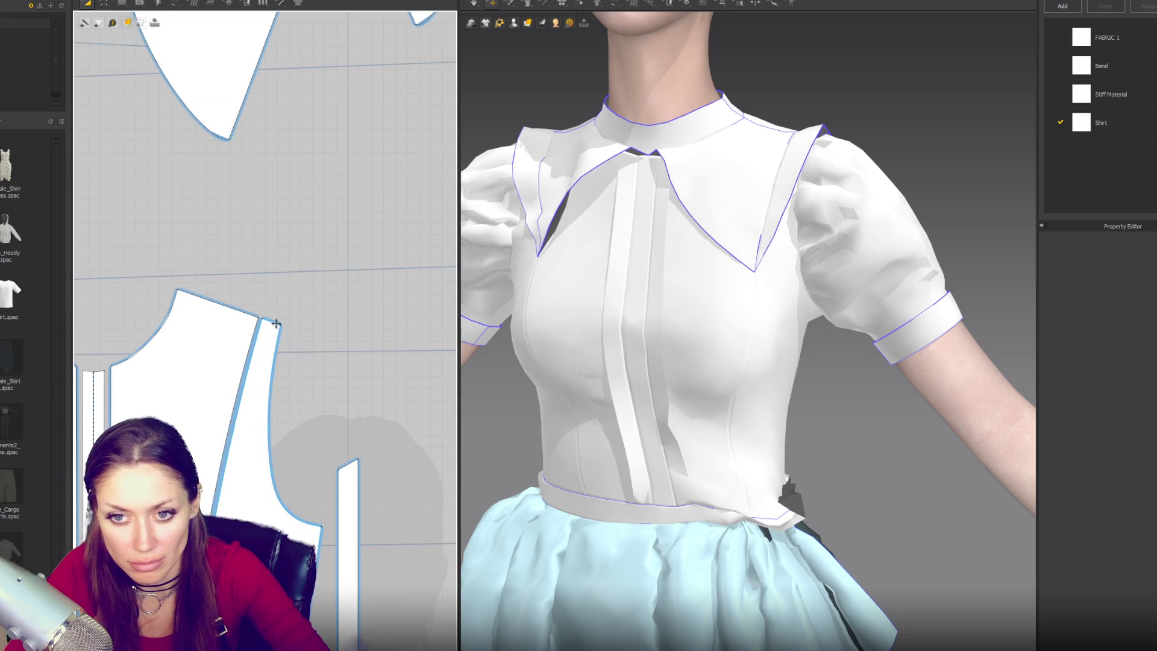
pyautogui.press('v')
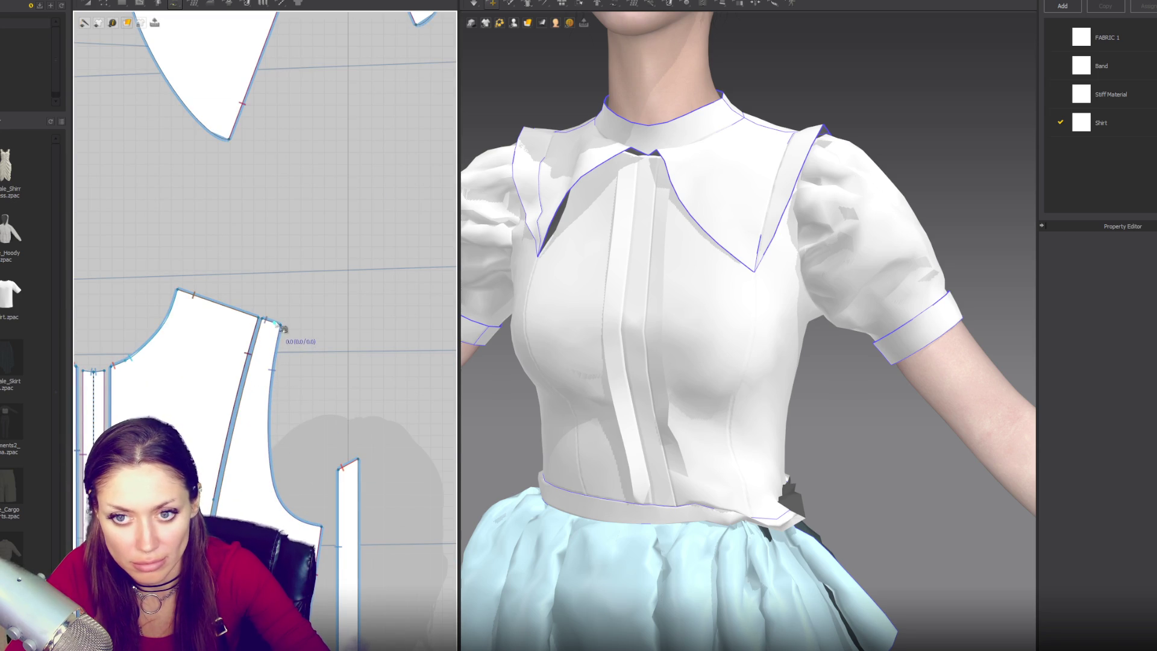
pyautogui.moveTo(282, 327); pyautogui.dragTo(279, 326)
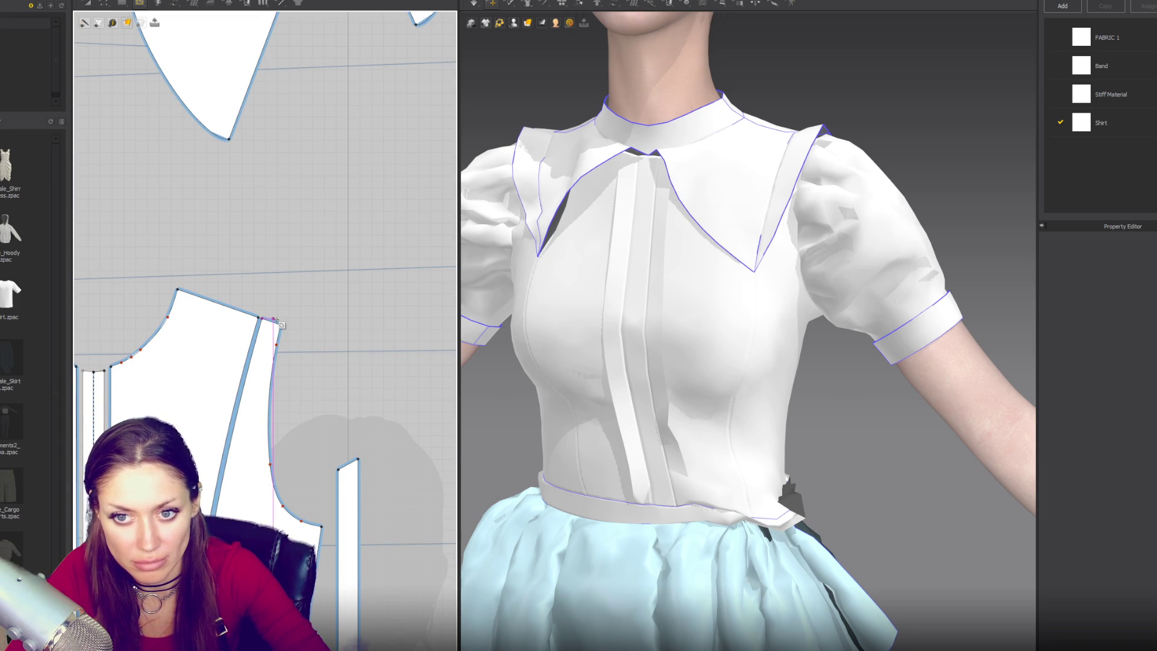
pyautogui.click(277, 323)
pyautogui.click(558, 340)
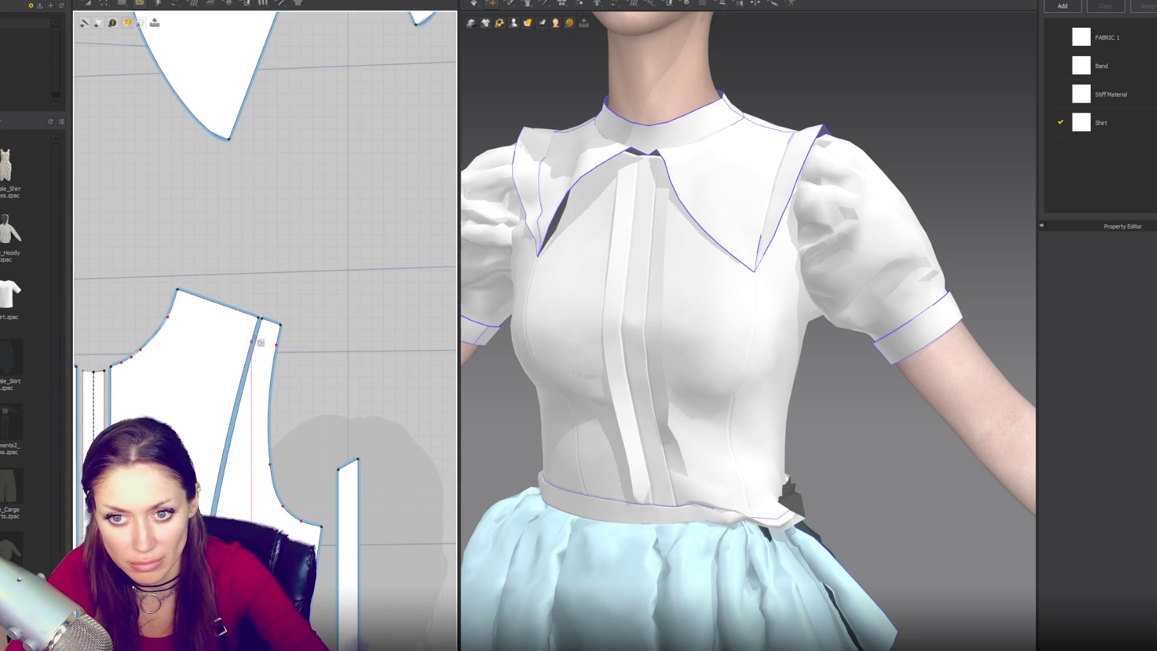
pyautogui.scroll(3, 293, 334)
pyautogui.moveTo(244, 303); pyautogui.dragTo(248, 302)
# Draw an internal line from the shoulder corner down the narrow strip
pyautogui.click(248, 302)
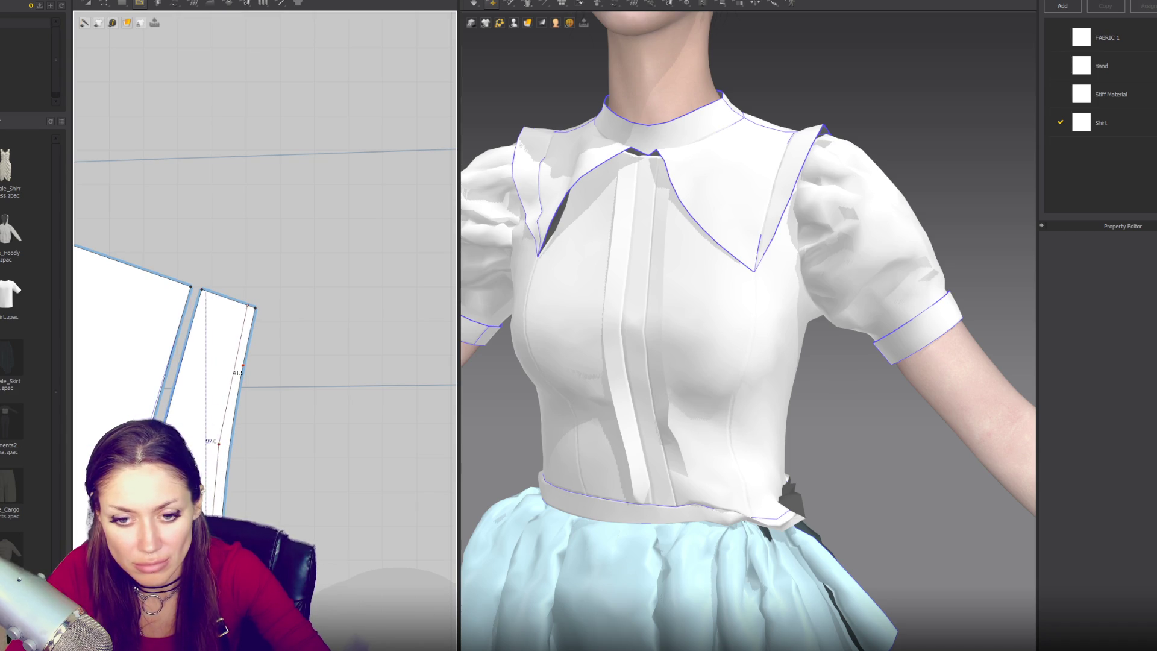
pyautogui.scroll(-4, 227, 560)
pyautogui.moveTo(214, 633); pyautogui.dragTo(279, 464, button='middle')
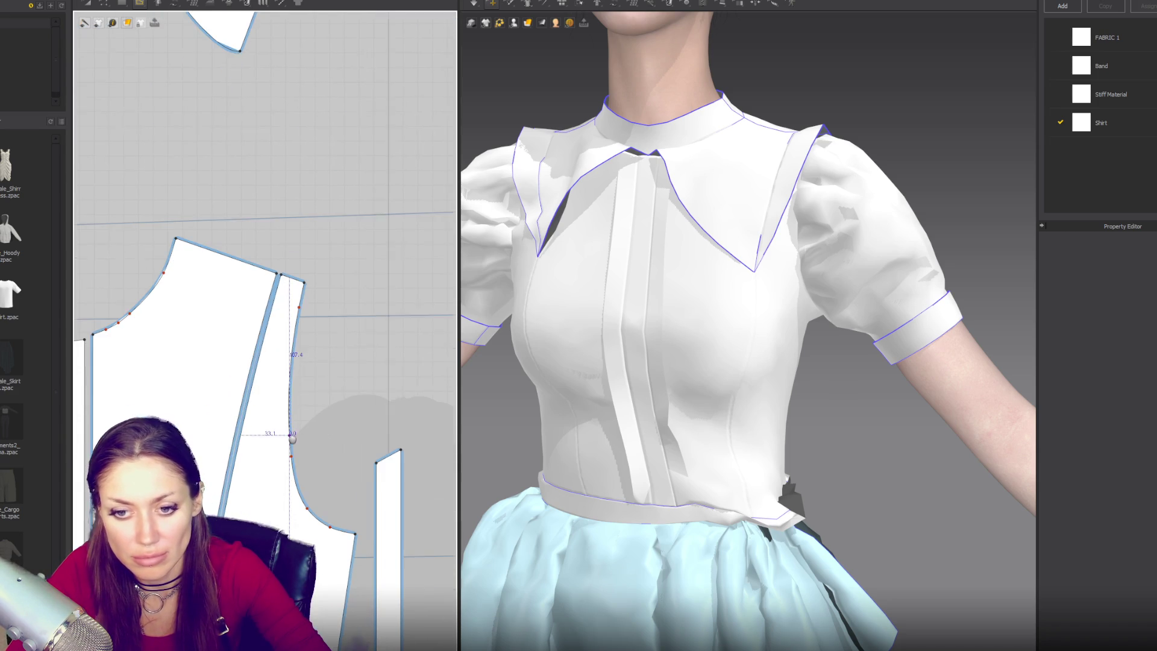
pyautogui.click(279, 464)
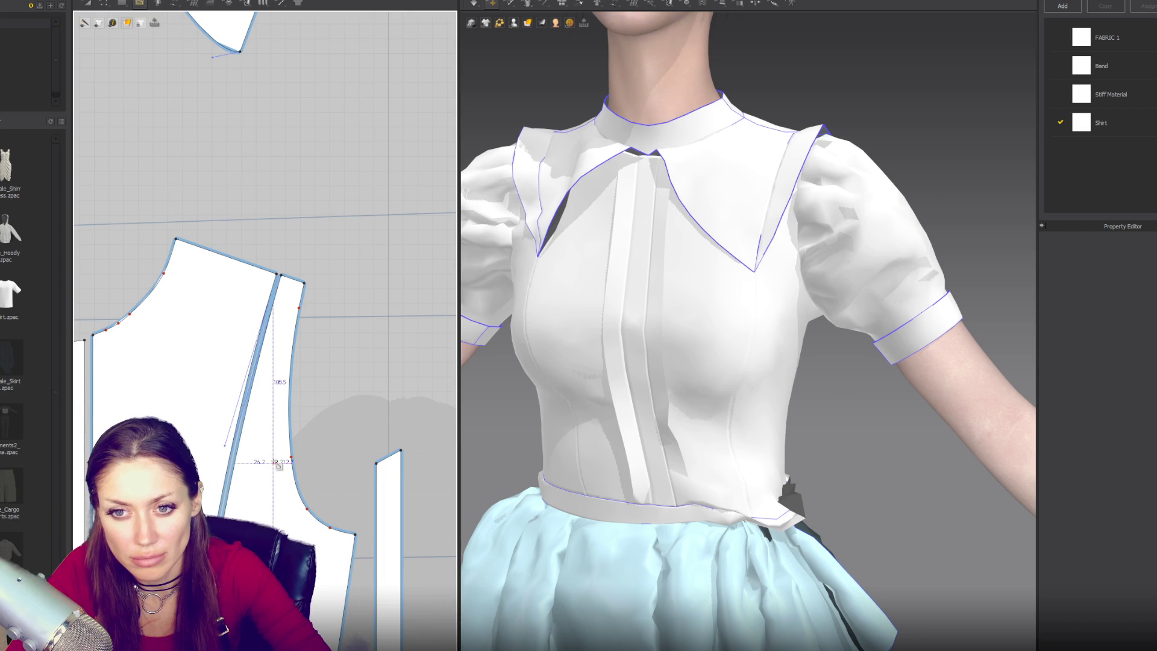
pyautogui.doubleClick(300, 282)
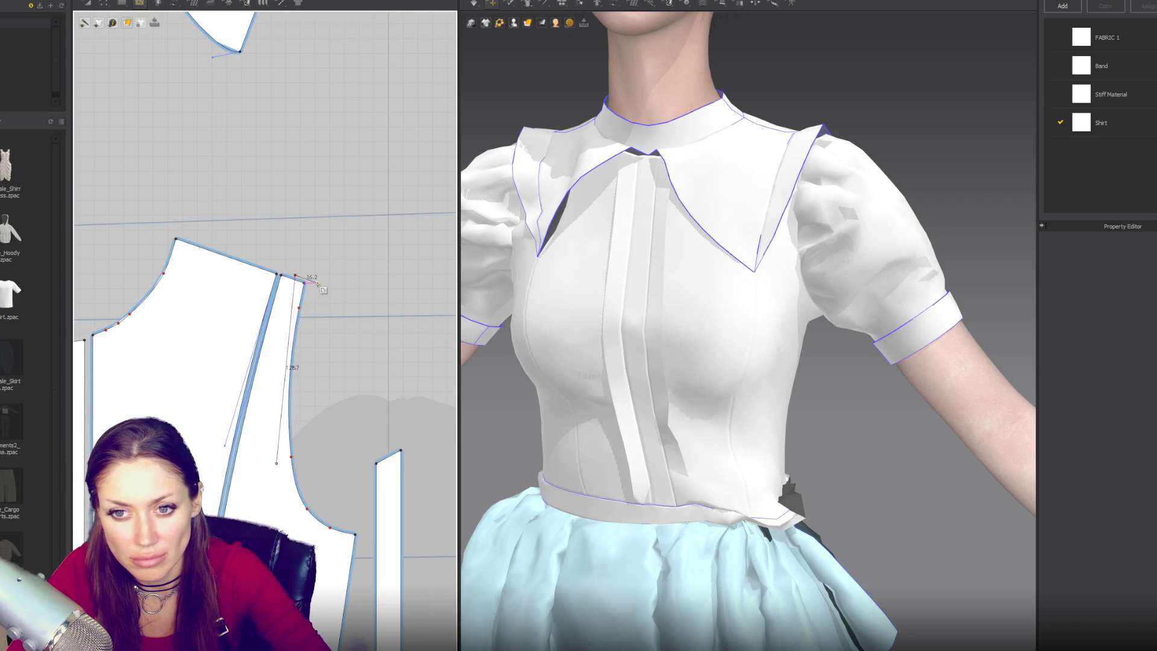
pyautogui.scroll(2, 298, 279)
pyautogui.click(304, 282)
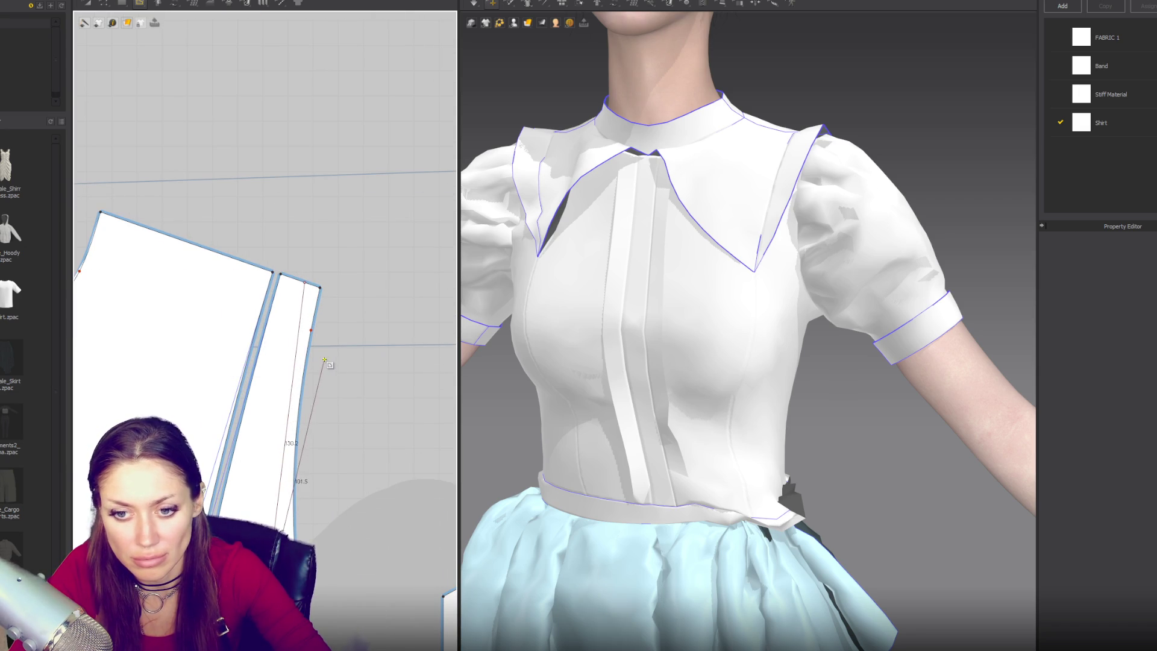
# Bend the strip's internal line into a curve and snap its top end to the strip corner
pyautogui.press('z')
pyautogui.moveTo(305, 282)
pyautogui.mouseDown()
pyautogui.moveTo(330, 294)
pyautogui.moveTo(313, 288)
pyautogui.mouseUp()
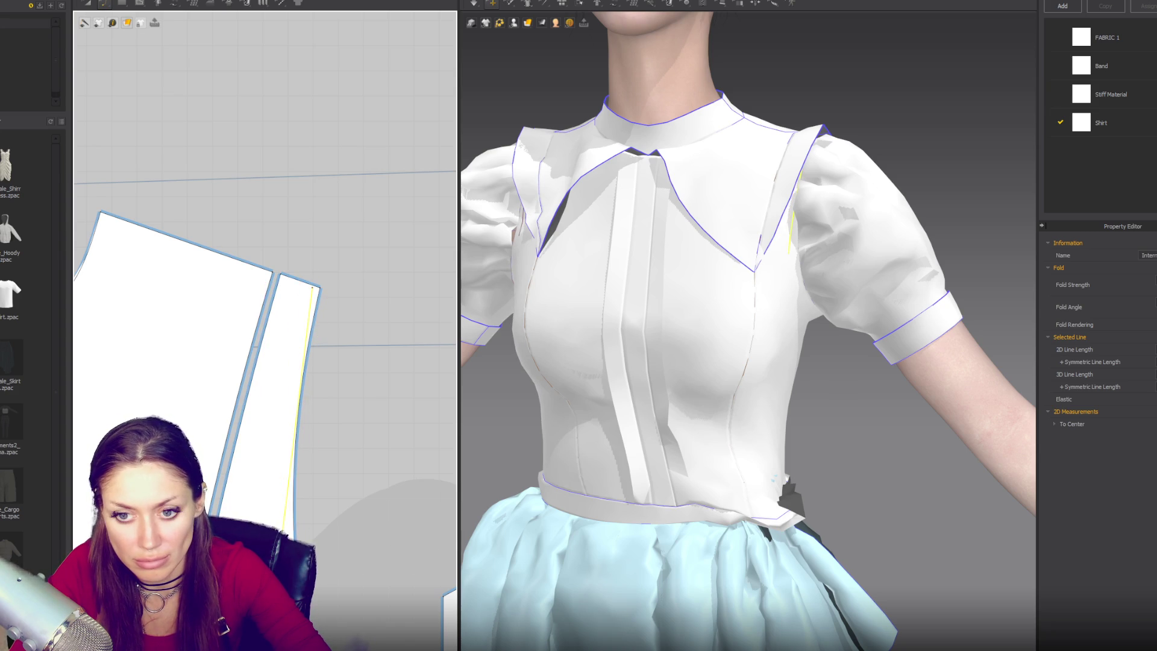
pyautogui.moveTo(292, 527); pyautogui.dragTo(270, 514)
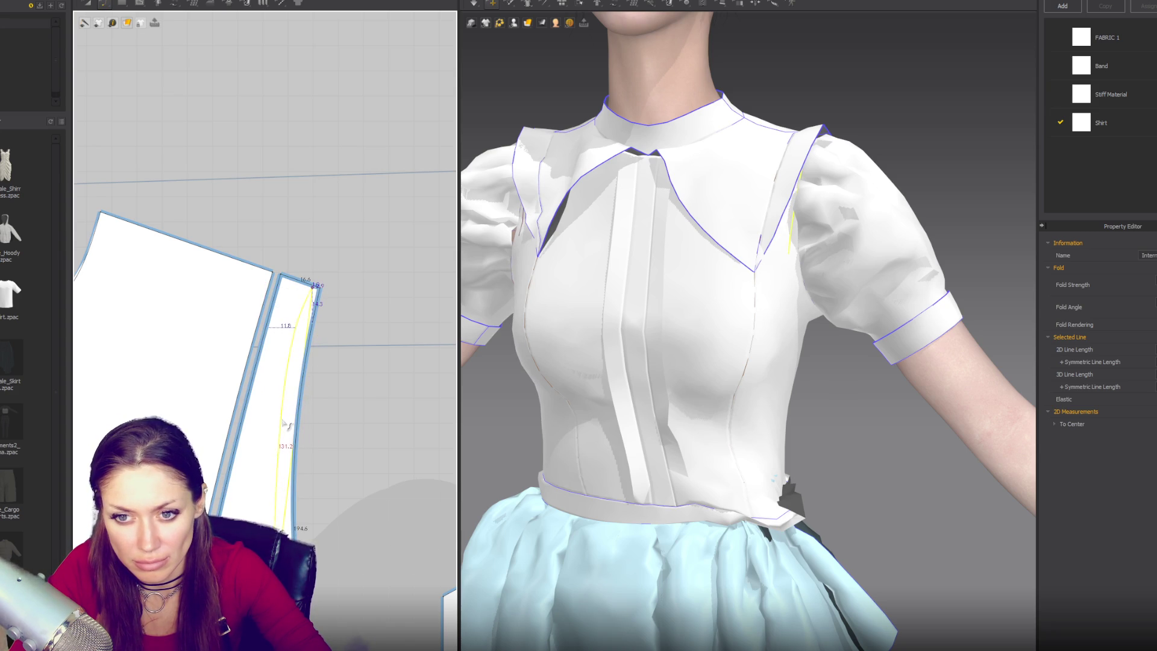
pyautogui.moveTo(279, 472)
pyautogui.mouseDown()
pyautogui.moveTo(274, 458)
pyautogui.moveTo(293, 479)
pyautogui.mouseUp()
pyautogui.click(286, 452)
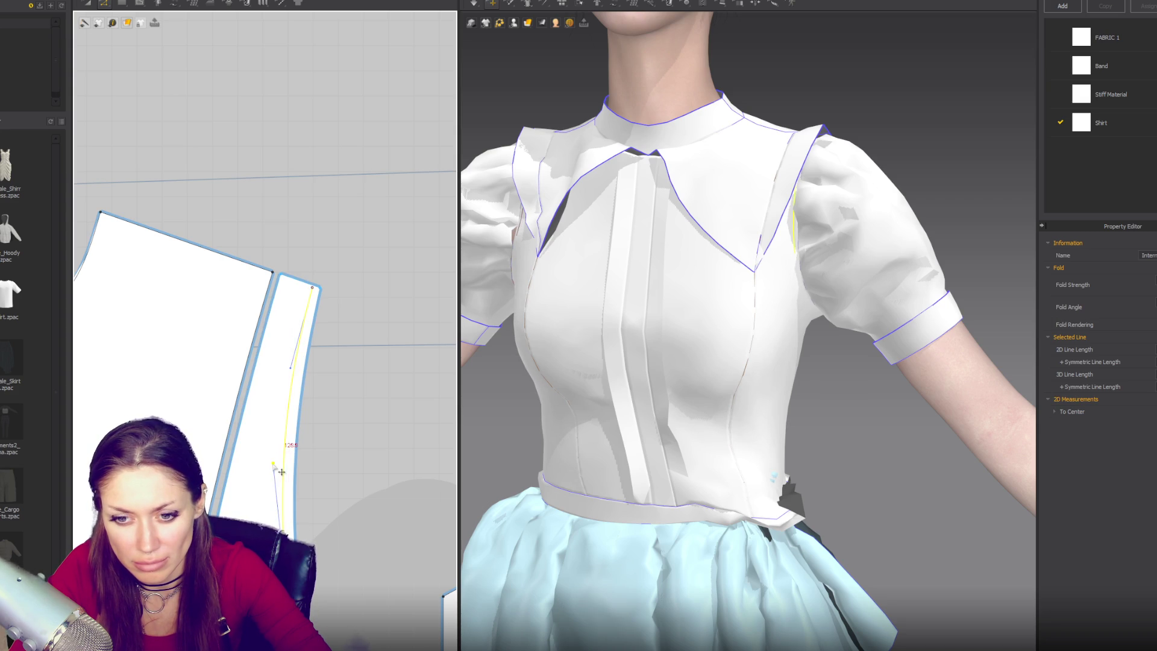
pyautogui.moveTo(273, 464); pyautogui.dragTo(280, 463)
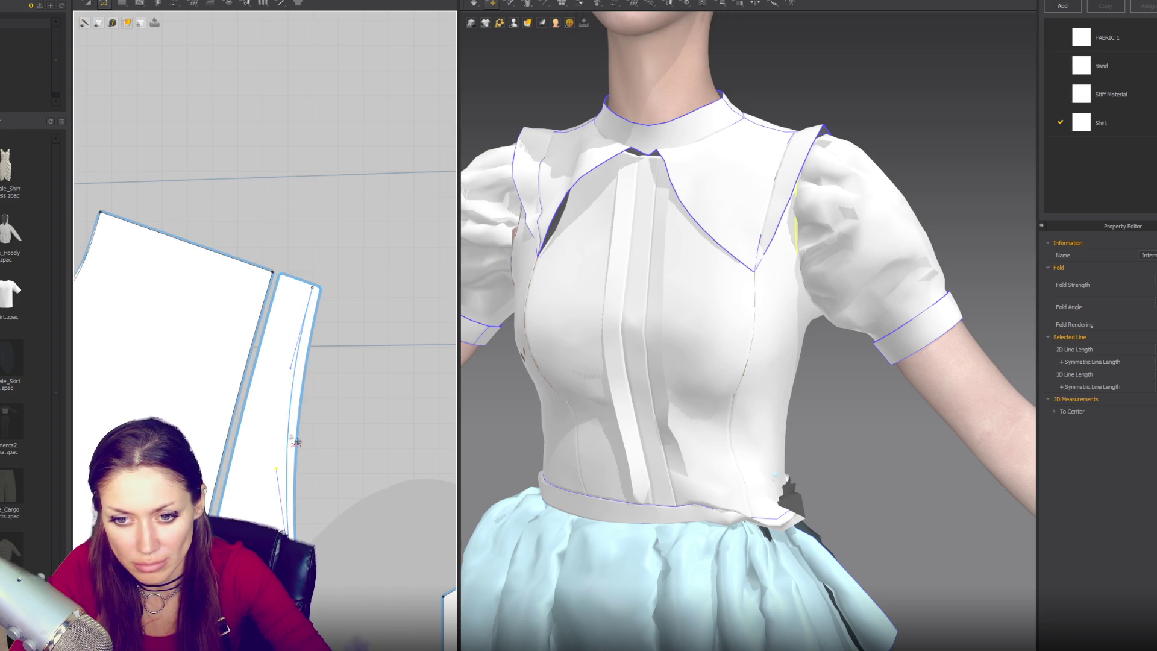
pyautogui.moveTo(318, 289); pyautogui.dragTo(320, 289)
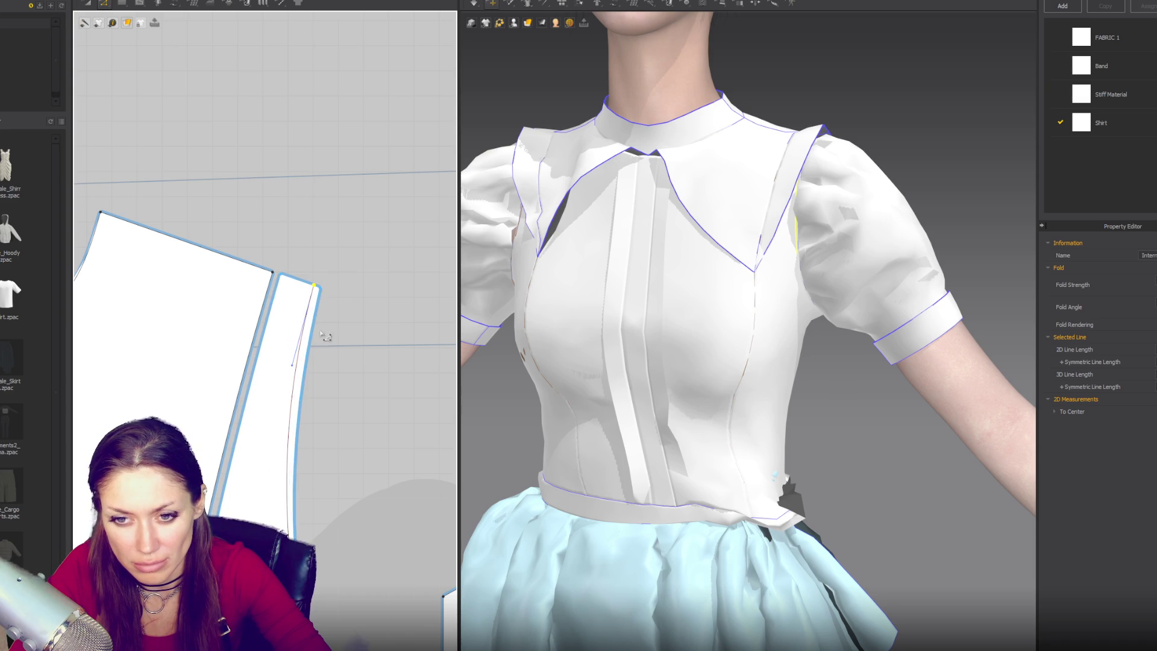
pyautogui.scroll(5, 298, 376)
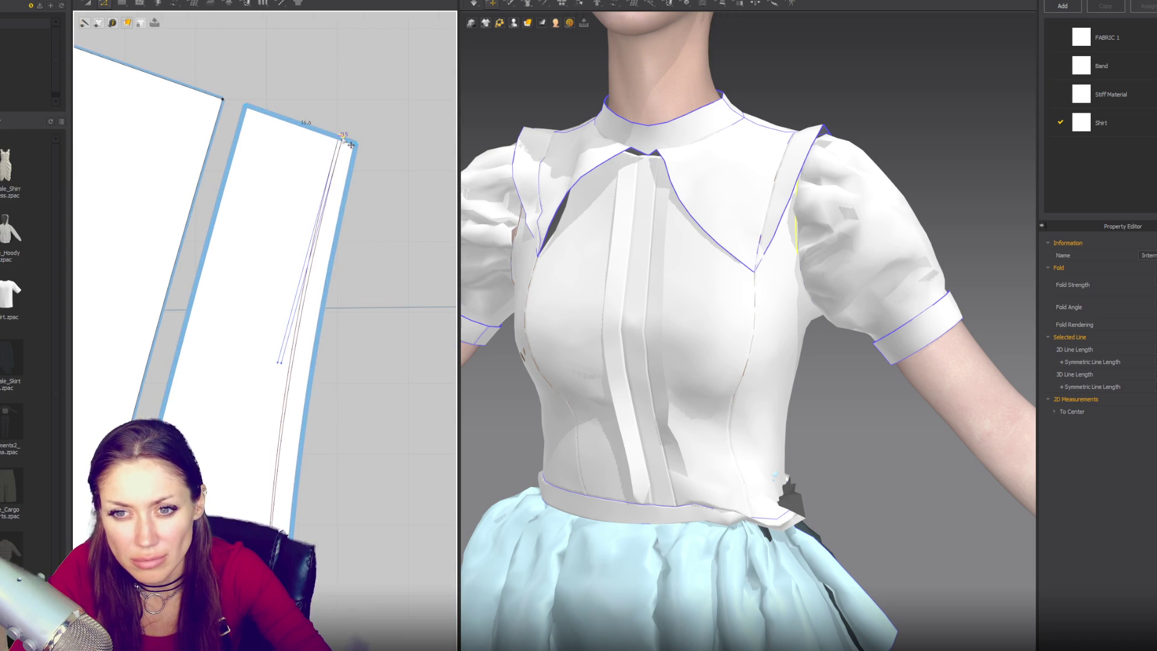
pyautogui.moveTo(343, 135); pyautogui.dragTo(343, 135)
pyautogui.moveTo(343, 135); pyautogui.dragTo(347, 198, button='right')
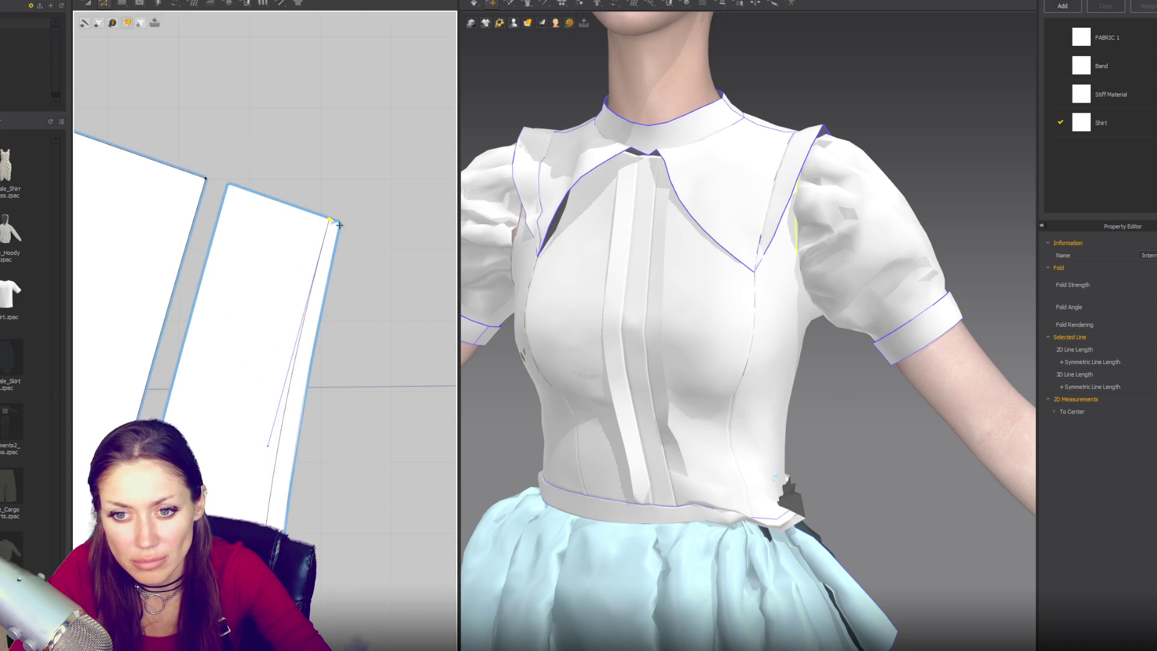
pyautogui.scroll(-5, 326, 369)
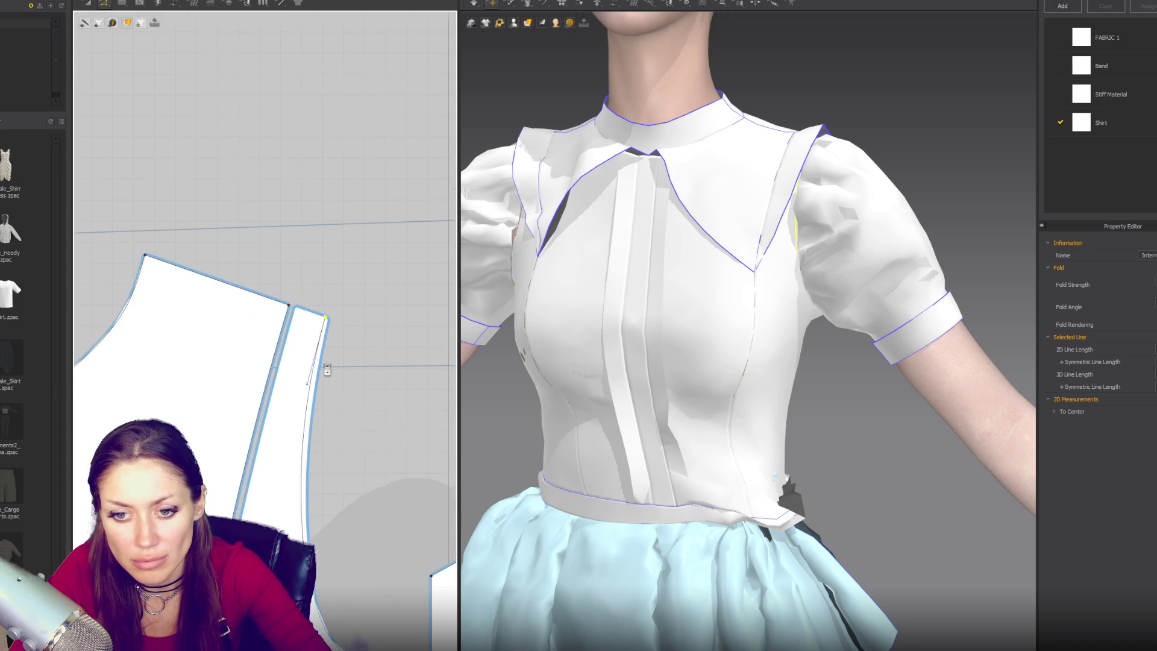
pyautogui.doubleClick(322, 595)
# Cut & Sew the strip along the internal line, extending its ends to the pattern edge
pyautogui.press('a')
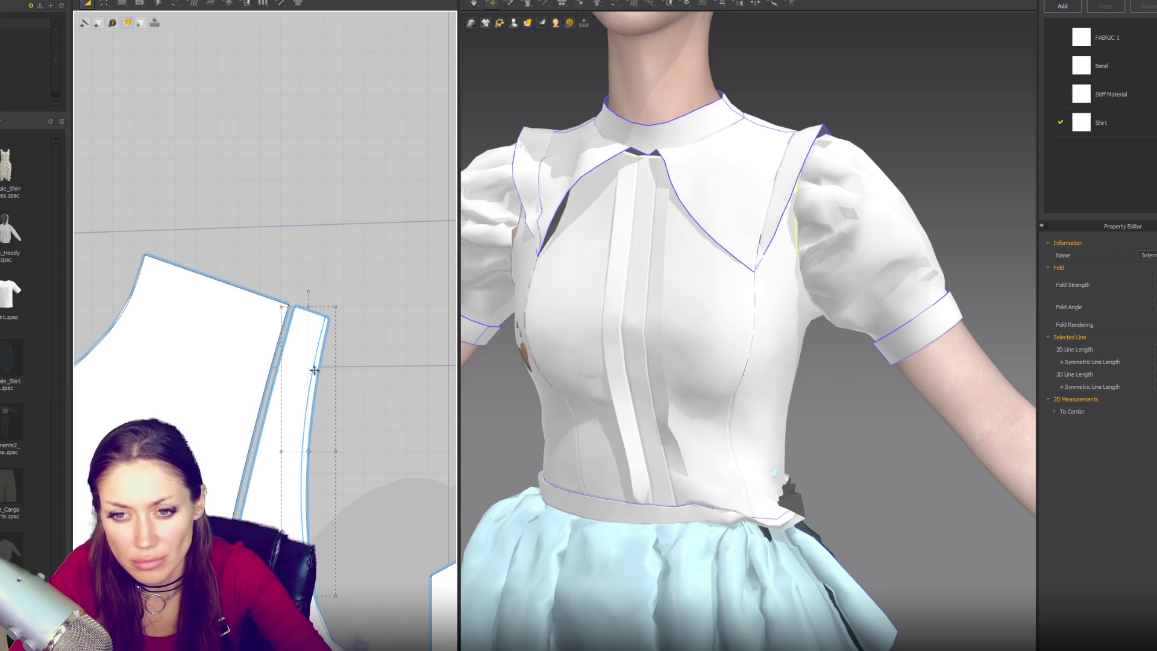
pyautogui.rightClick(315, 373)
pyautogui.moveTo(380, 520)
pyautogui.click(370, 485)
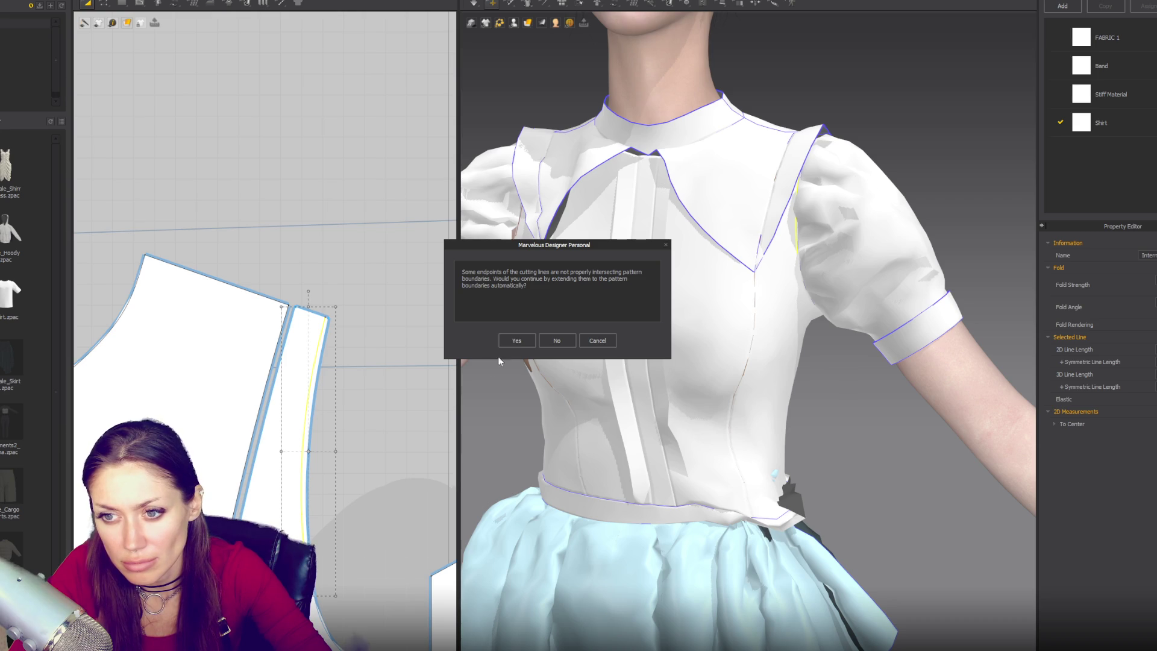
pyautogui.click(517, 340)
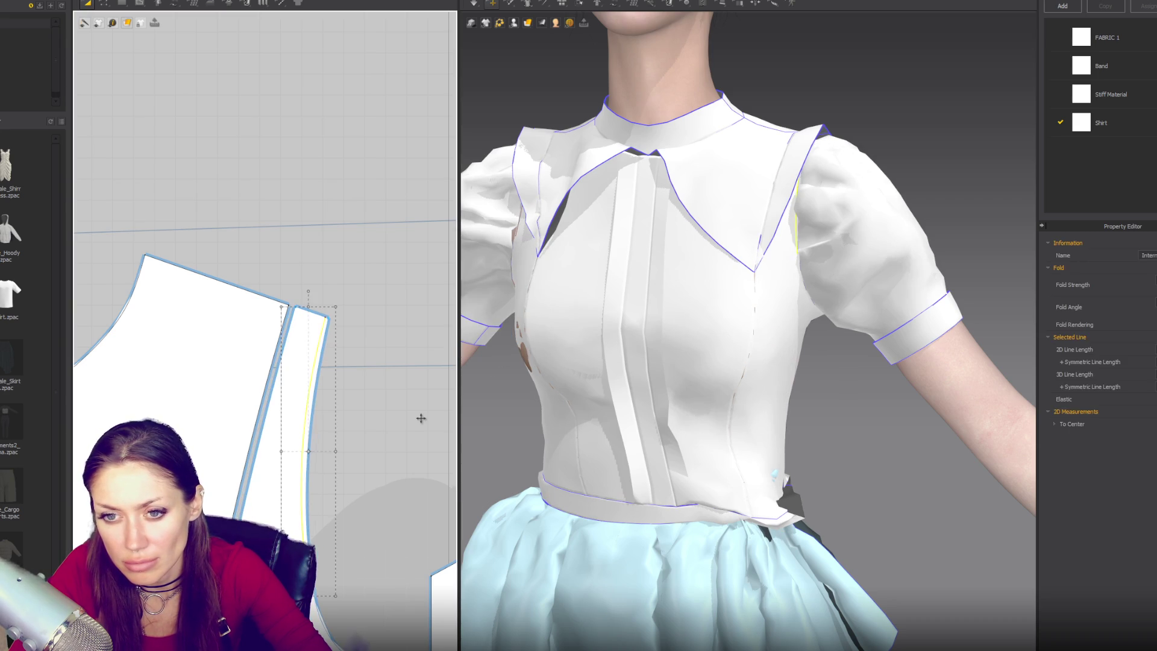
# Delete the old seam on the right piece's edge
pyautogui.scroll(-3, 239, 165)
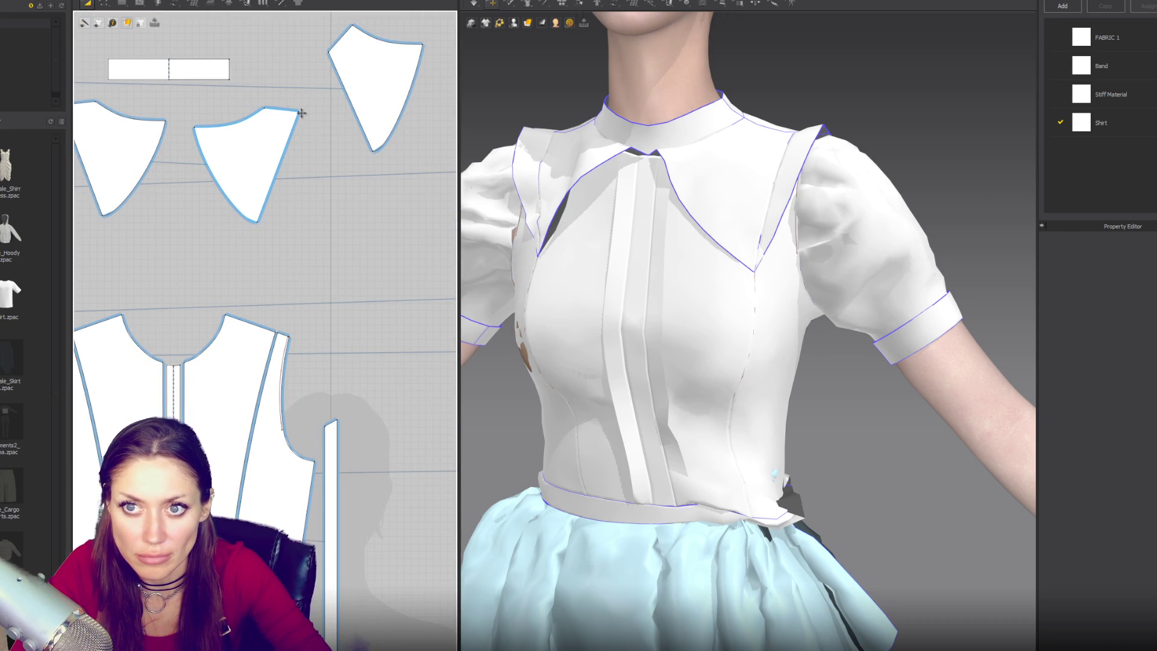
pyautogui.moveTo(349, 258)
pyautogui.mouseDown(button='middle')
pyautogui.moveTo(319, 47)
pyautogui.moveTo(316, 409)
pyautogui.moveTo(219, 192)
pyautogui.mouseUp(button='middle')
pyautogui.moveTo(198, 318); pyautogui.dragTo(196, 319, button='middle')
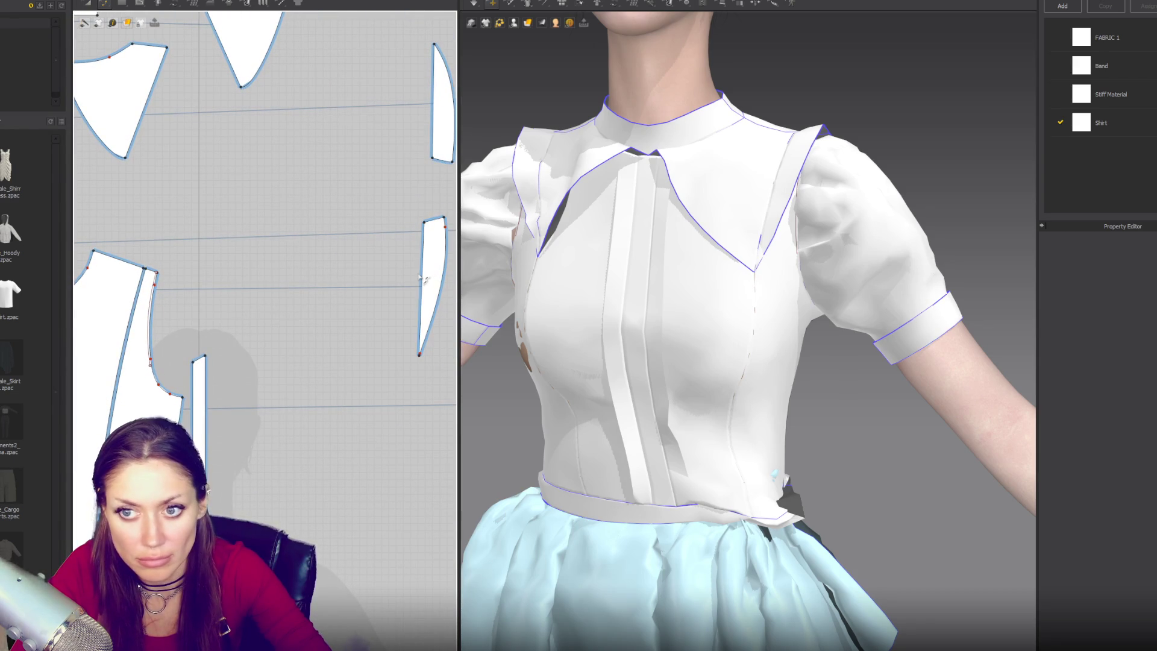
pyautogui.click(422, 276)
pyautogui.press('b')
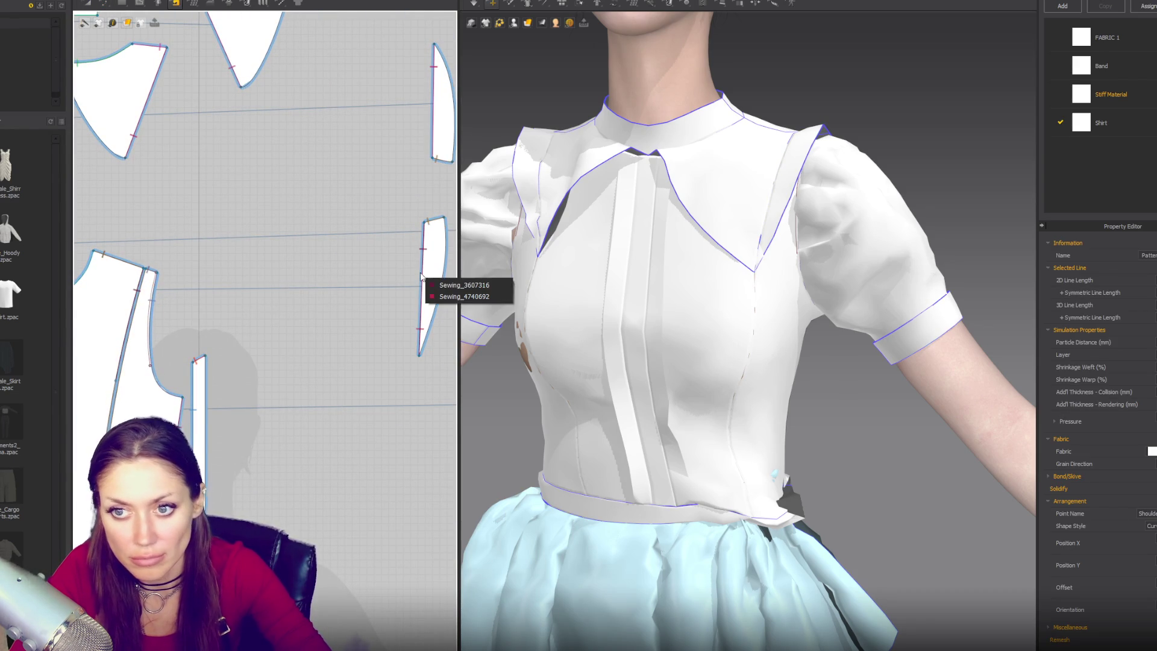
pyautogui.press('Delete')
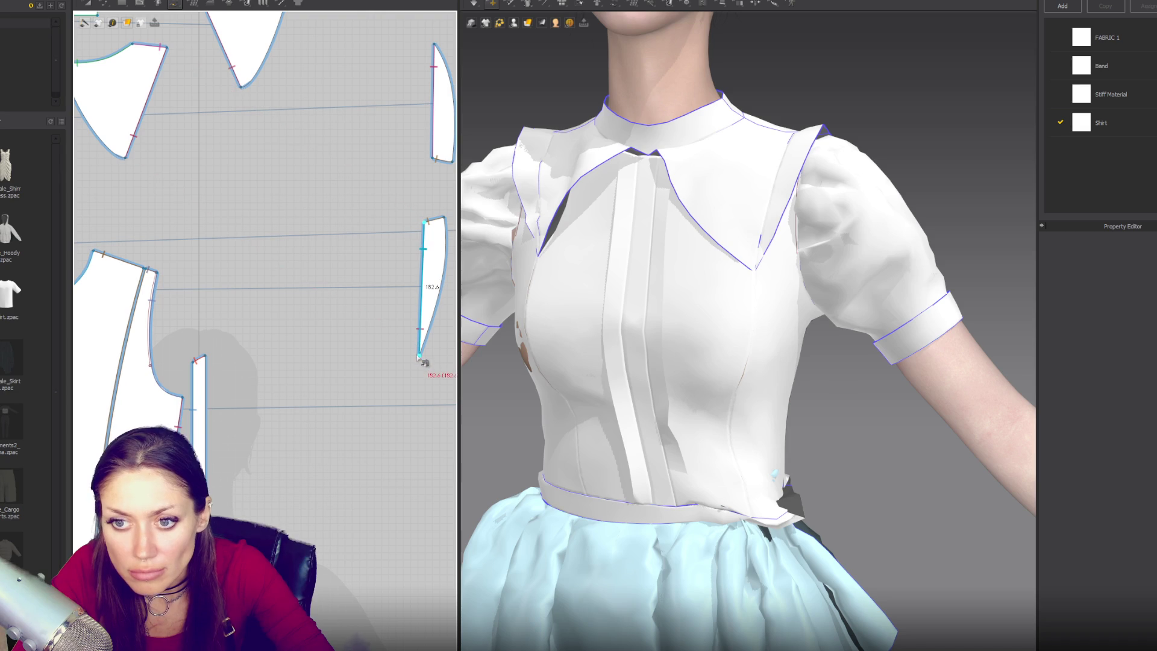
# Sew the narrow strip's edge from the piece's top corner, then simulate the blouse
pyautogui.scroll(3, 168, 271)
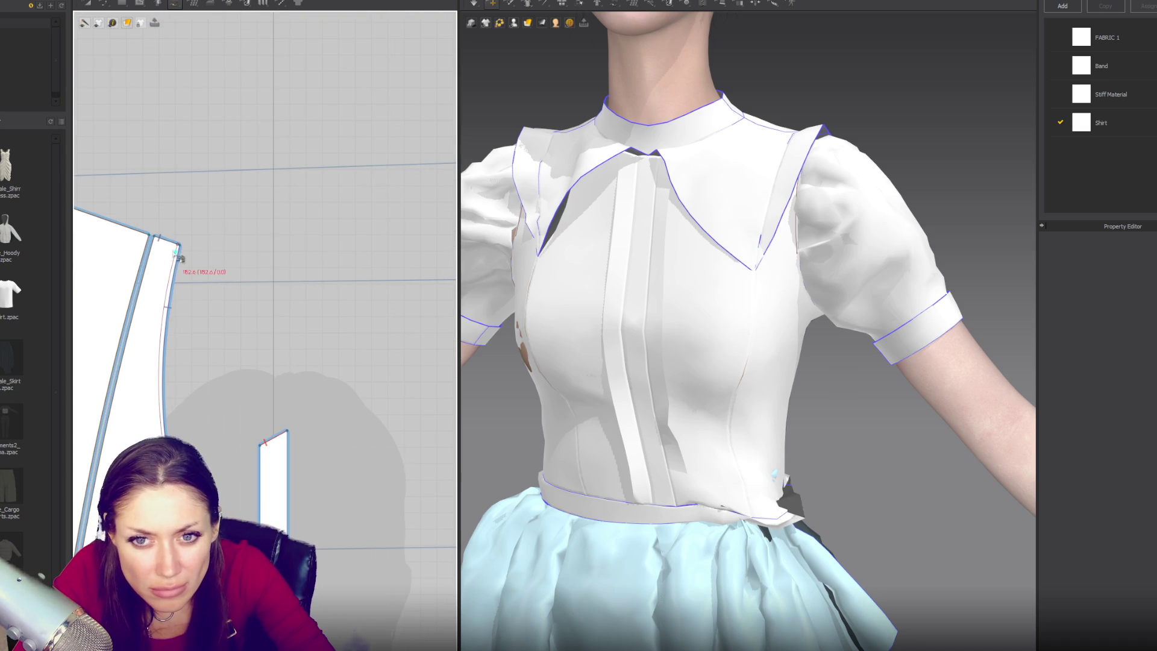
pyautogui.scroll(3, 180, 248)
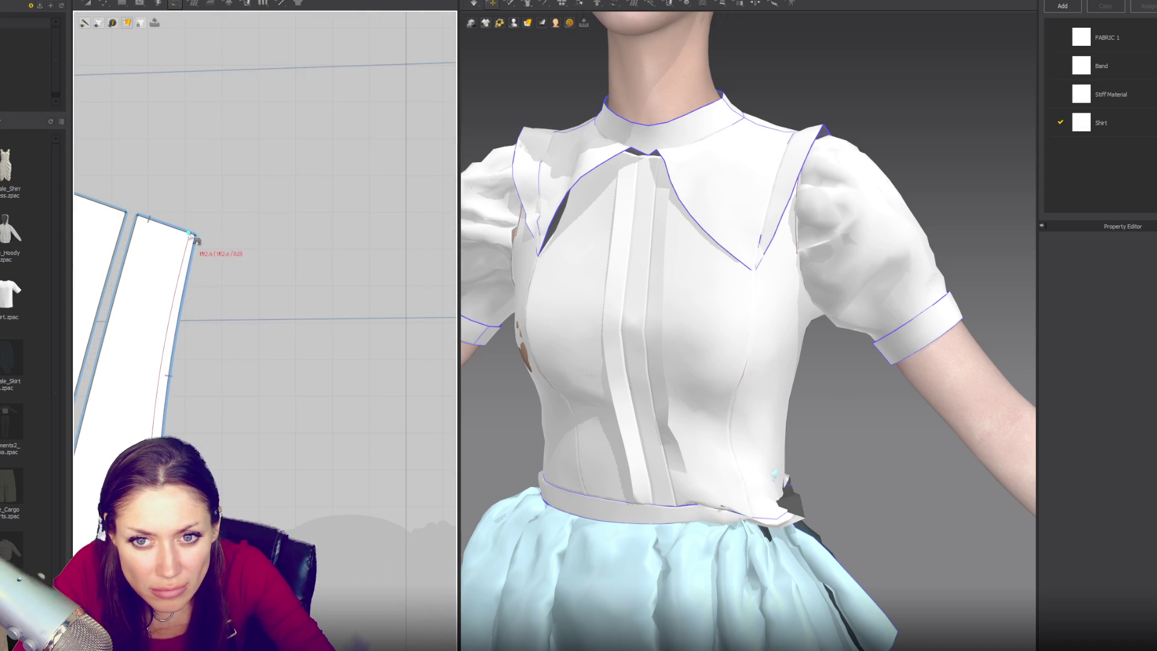
pyautogui.click(192, 235)
pyautogui.click(168, 376)
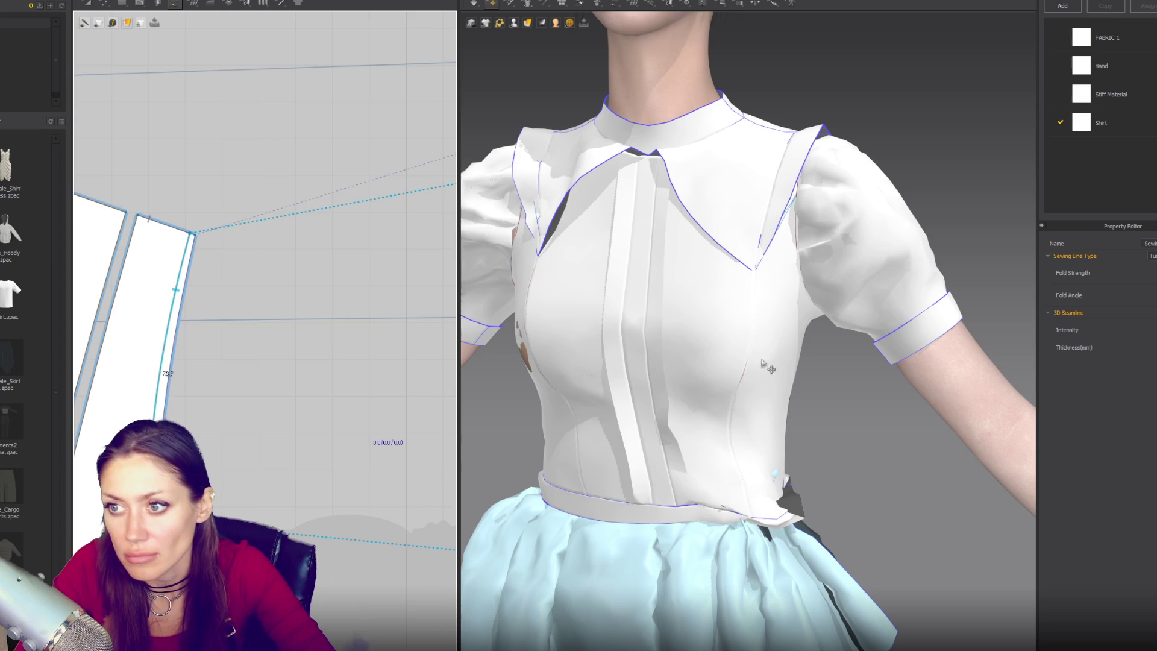
pyautogui.press('space')
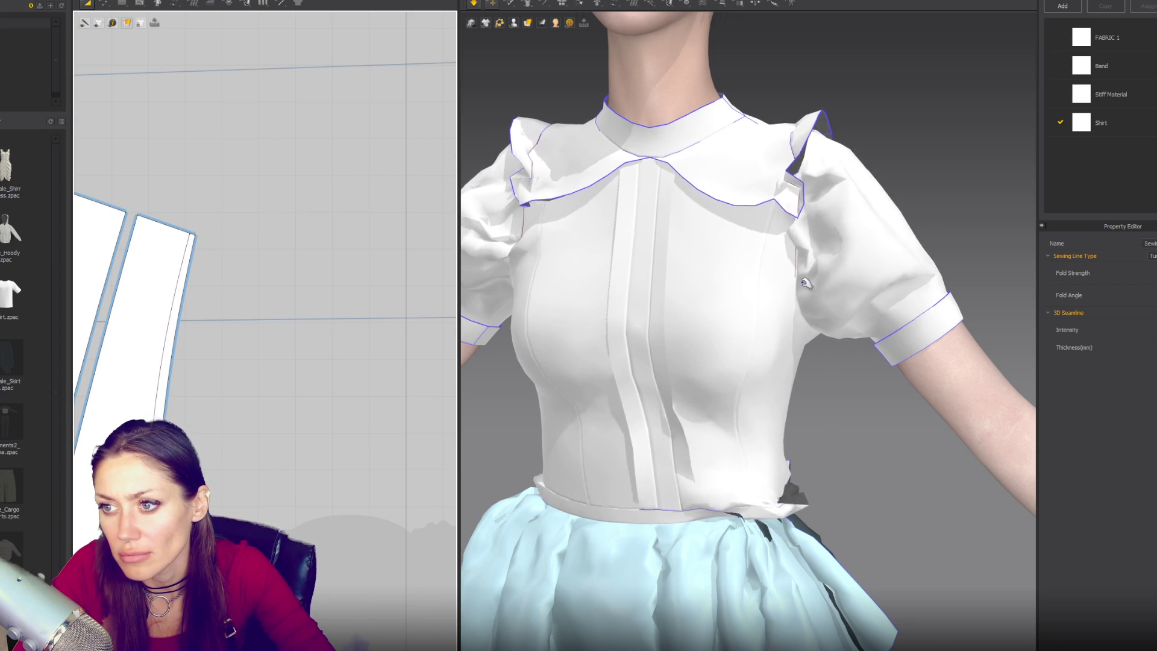
pyautogui.scroll(-5, 810, 283)
pyautogui.click(754, 336)
pyautogui.moveTo(755, 336); pyautogui.dragTo(768, 337, button='right')
pyautogui.click(577, 266)
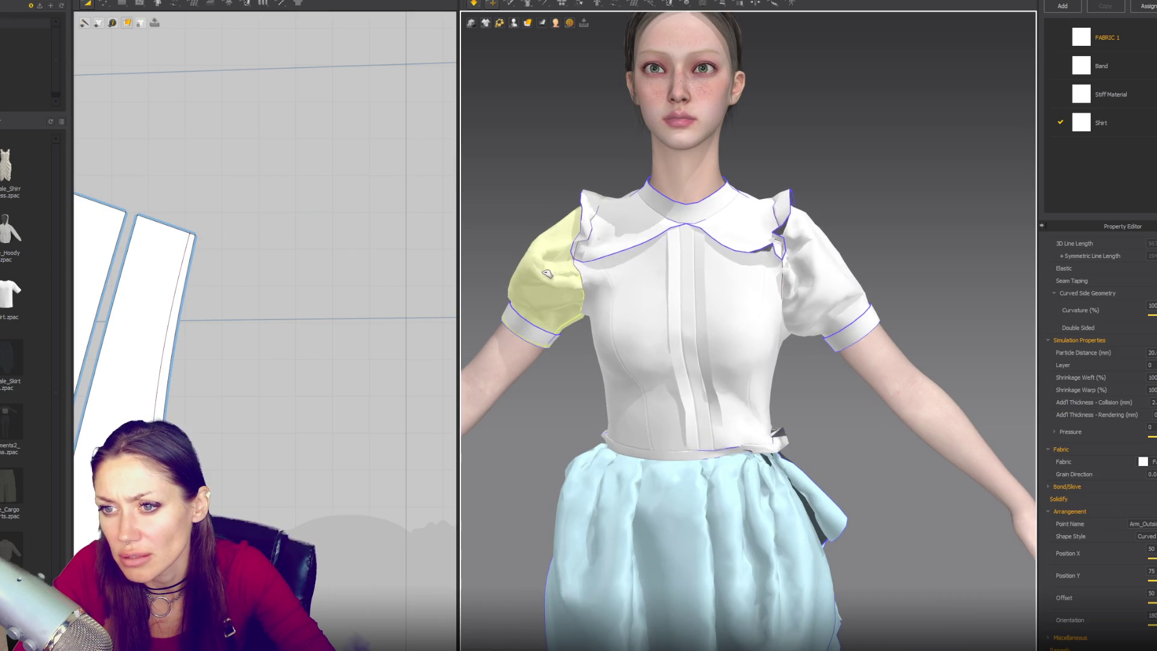
pyautogui.click(824, 249)
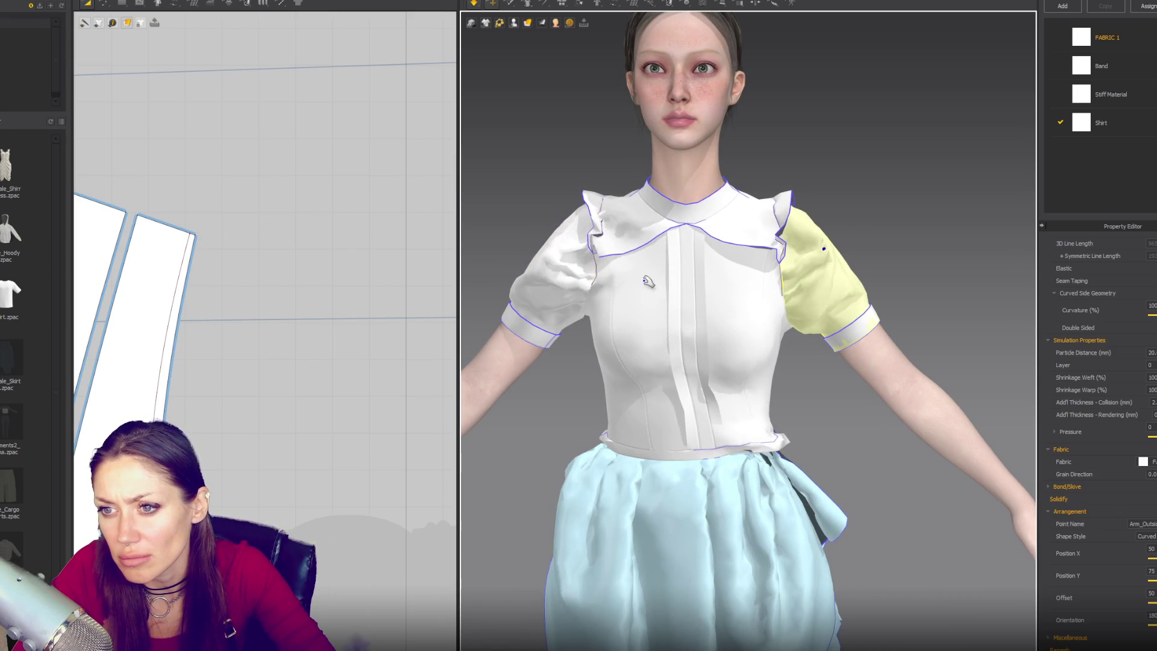
pyautogui.click(592, 223)
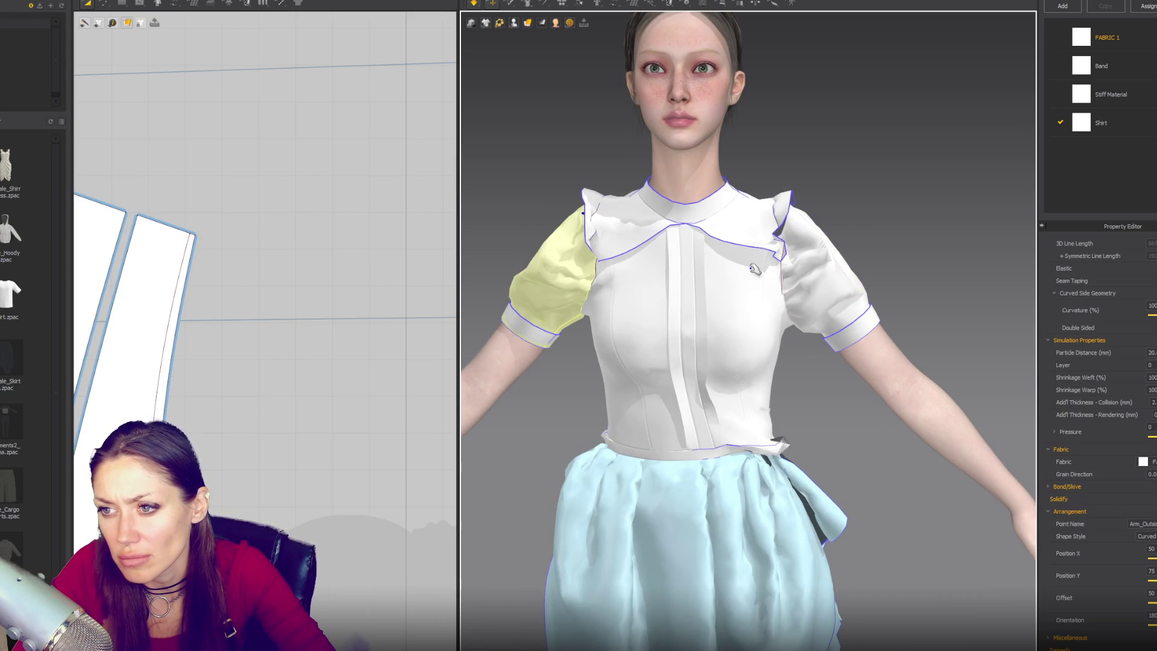
pyautogui.scroll(-2, 184, 364)
pyautogui.press('v')
pyautogui.press('b')
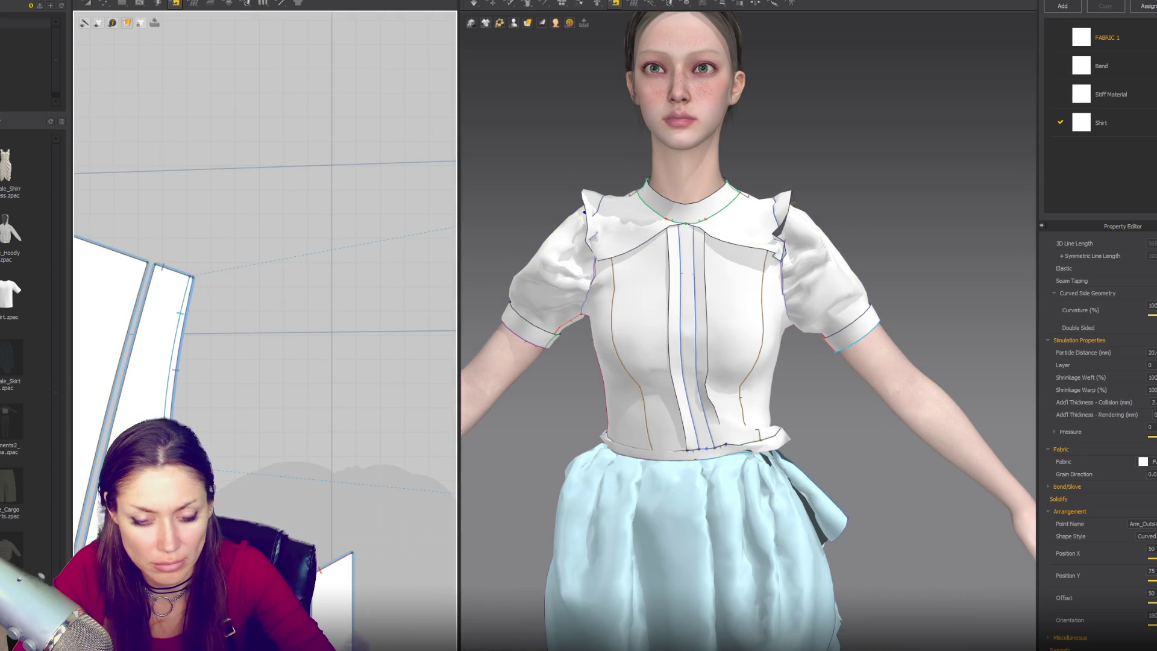
pyautogui.press('q')
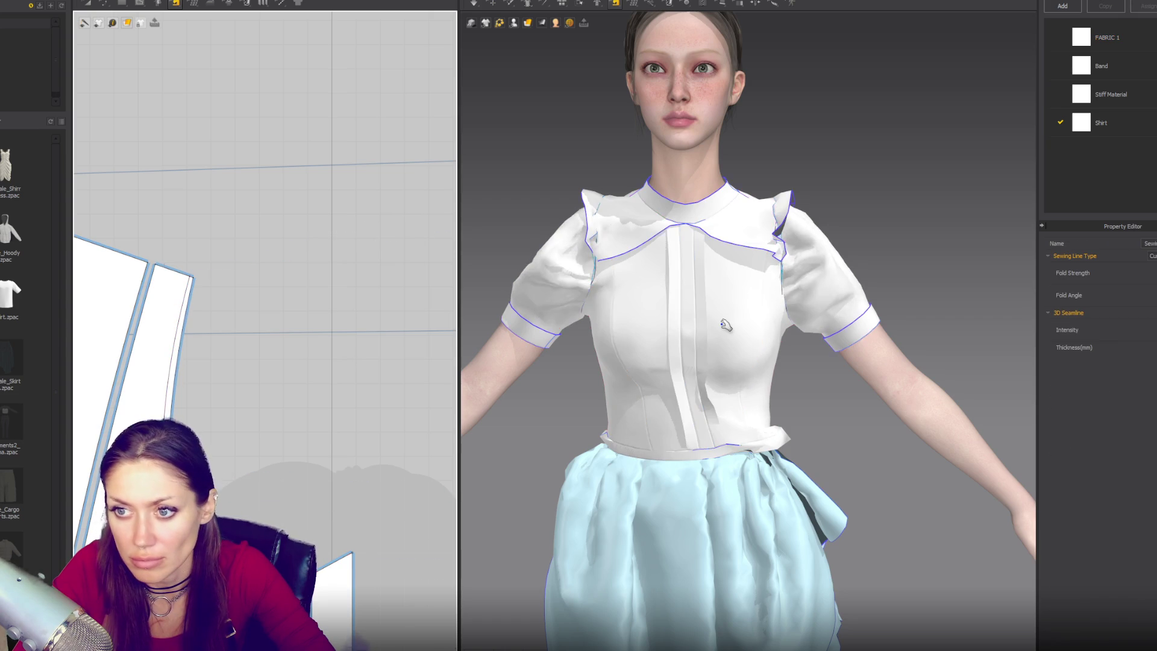
pyautogui.click(604, 284)
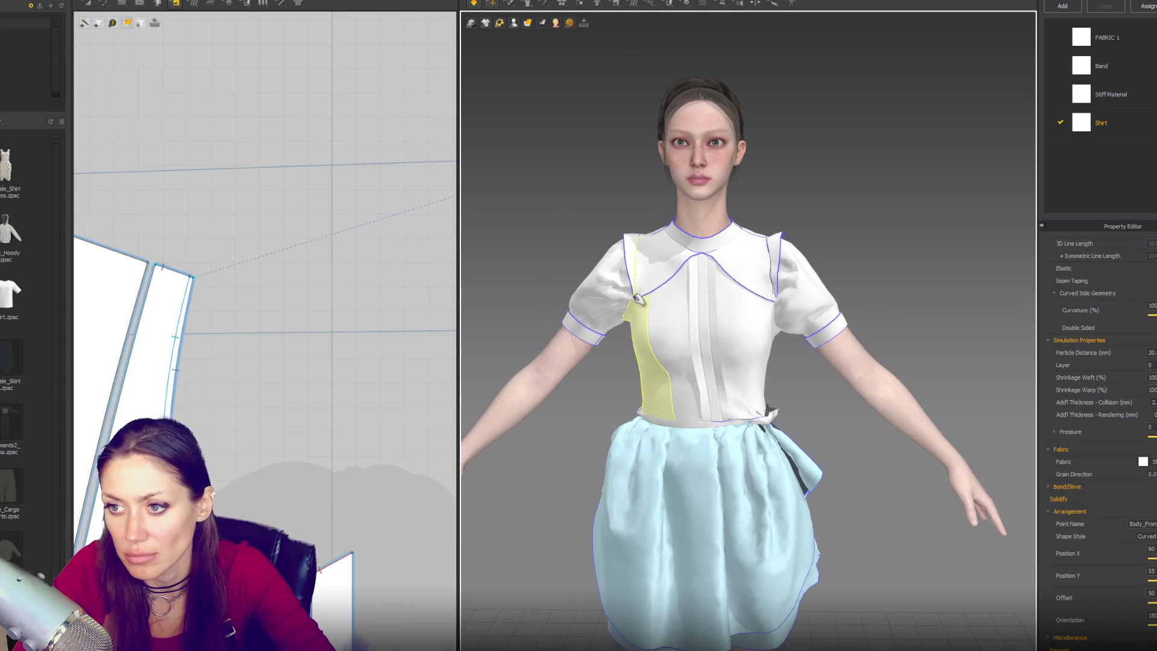
pyautogui.click(614, 295)
pyautogui.click(801, 259)
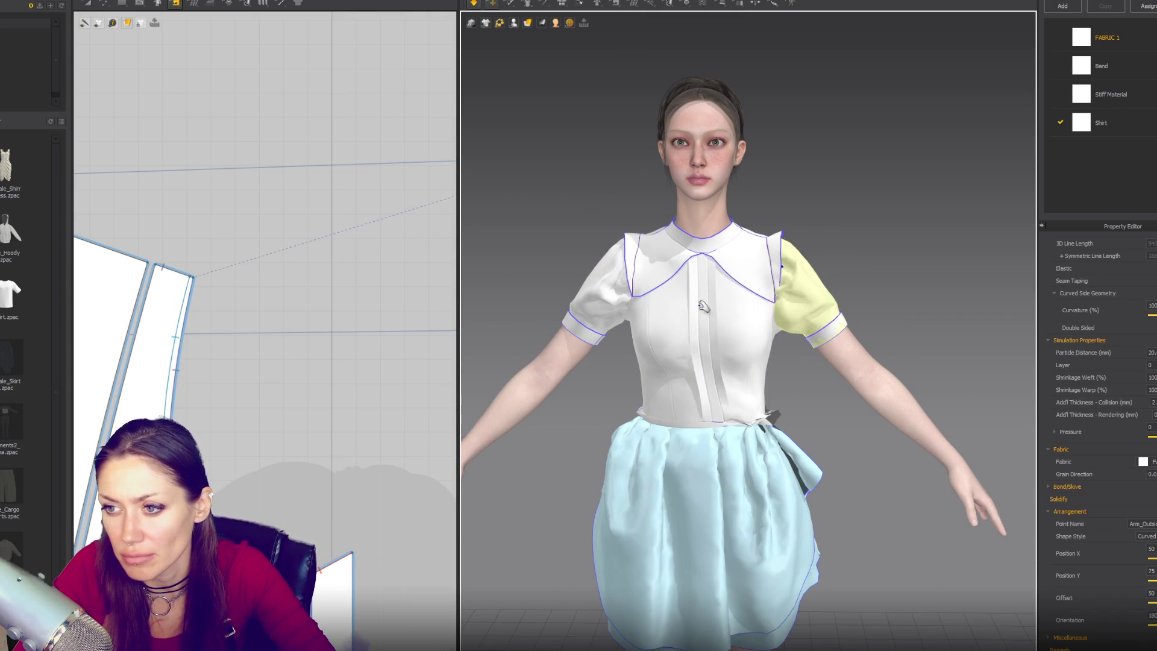
pyautogui.click(761, 250)
pyautogui.click(647, 253)
pyautogui.click(826, 292)
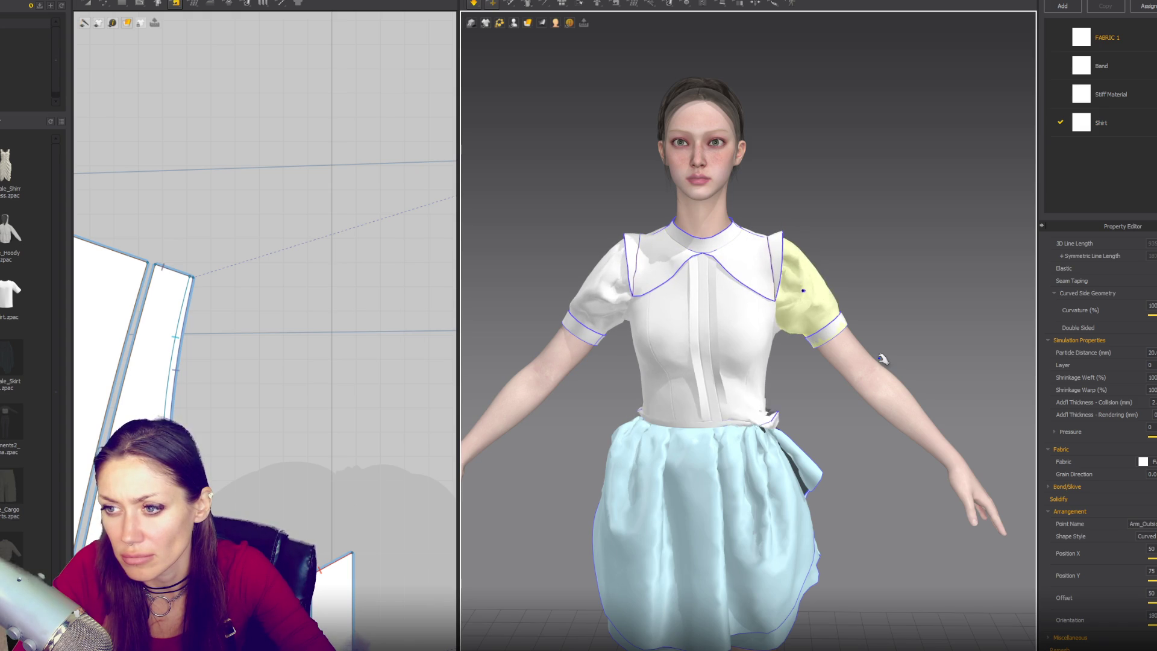
pyautogui.click(868, 261)
pyautogui.scroll(-2, 868, 261)
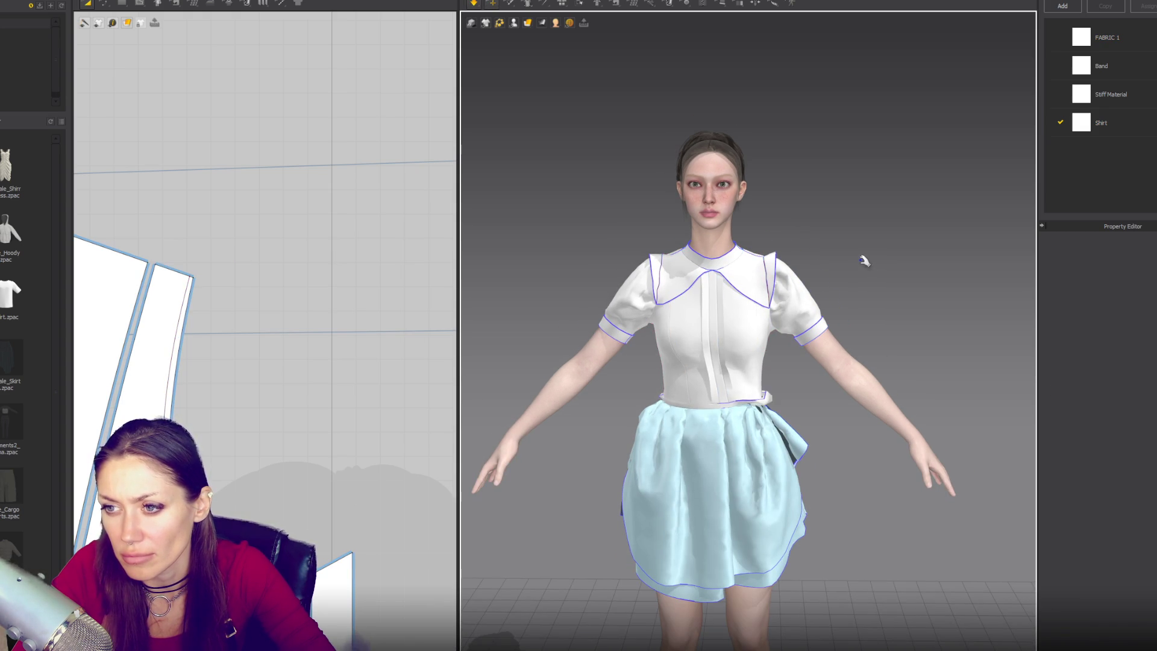
pyautogui.press('b')
pyautogui.press('a')
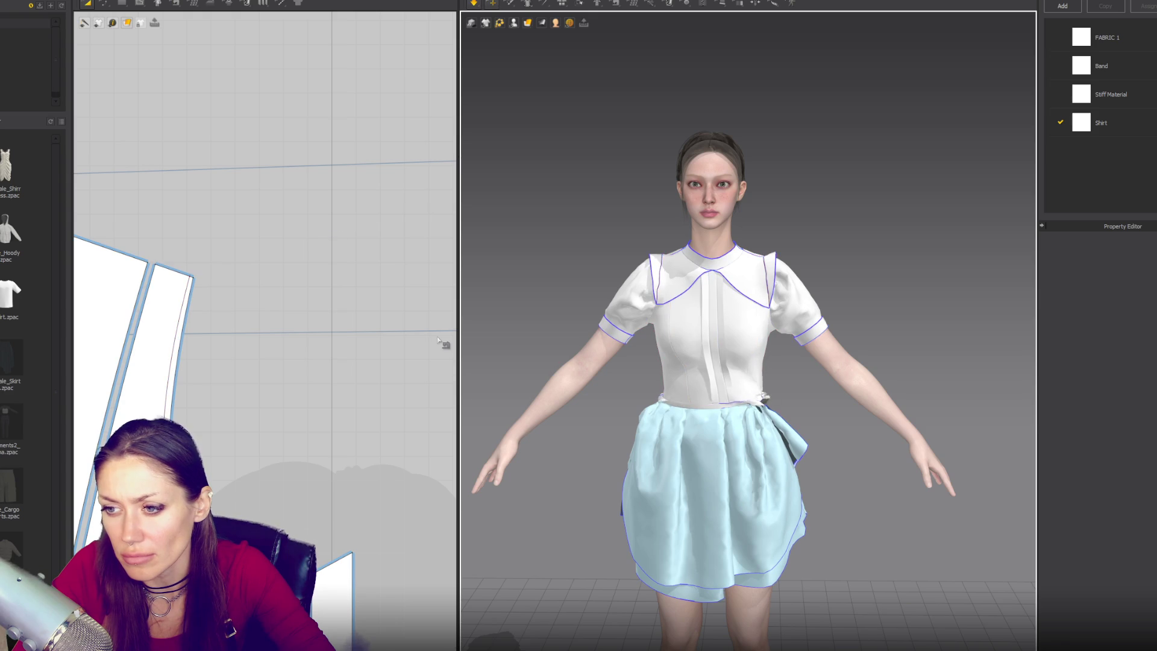
pyautogui.moveTo(819, 212)
pyautogui.mouseDown(button='right')
pyautogui.moveTo(584, 221)
pyautogui.moveTo(607, 226)
pyautogui.mouseUp(button='right')
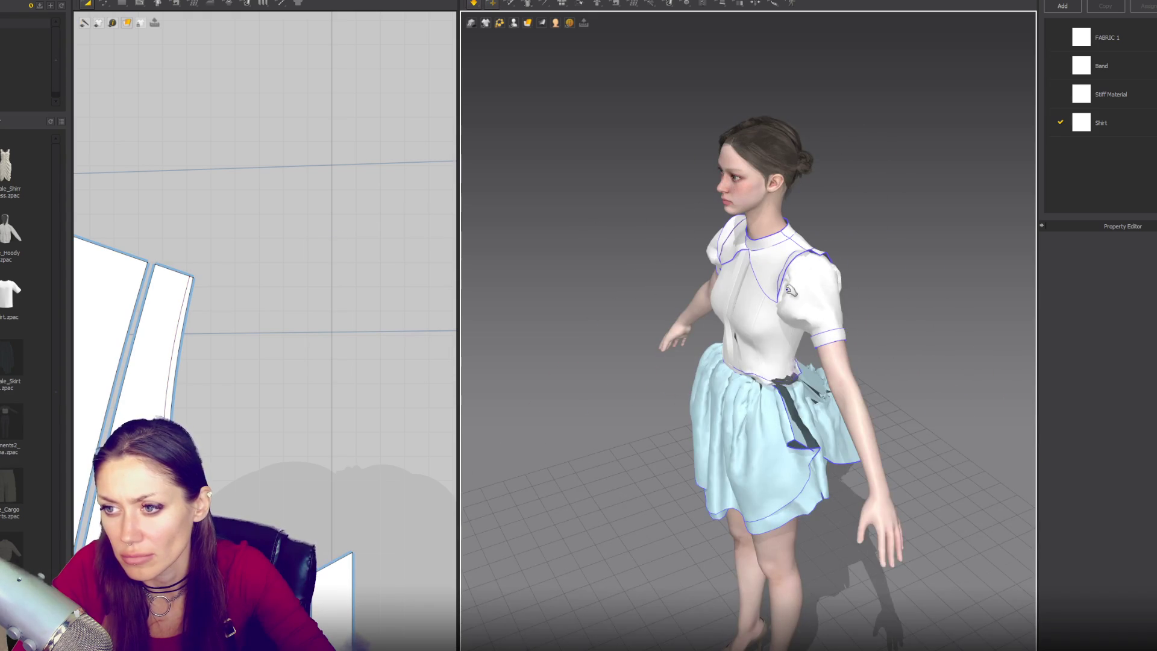
pyautogui.click(770, 286)
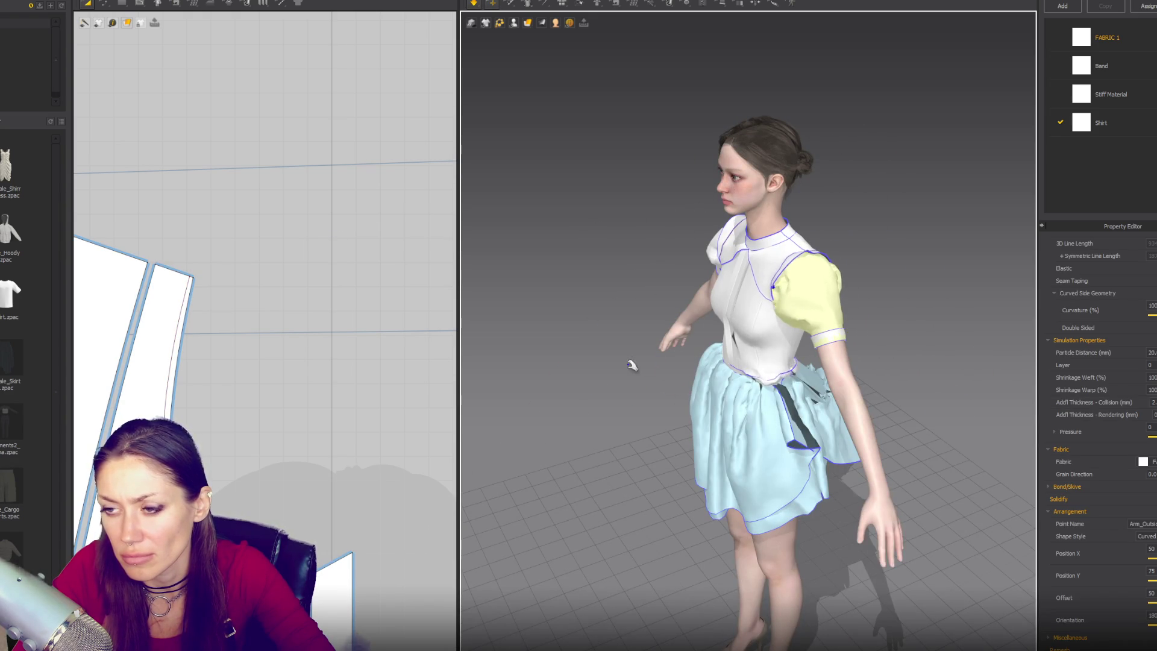
pyautogui.press('2')
pyautogui.press('n')
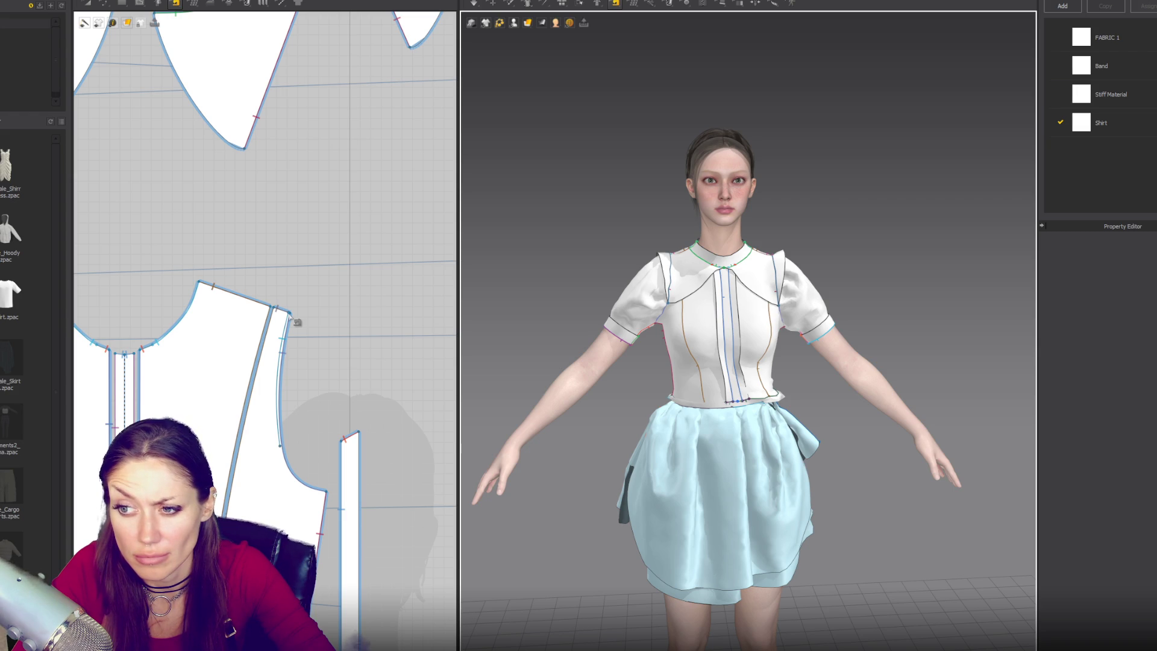
# Orbit to the back and drag the back bodice's armhole internal line outward toward the armhole edge
pyautogui.moveTo(689, 283); pyautogui.dragTo(878, 270, button='right')
pyautogui.scroll(-5, 252, 389)
pyautogui.scroll(8, 336, 389)
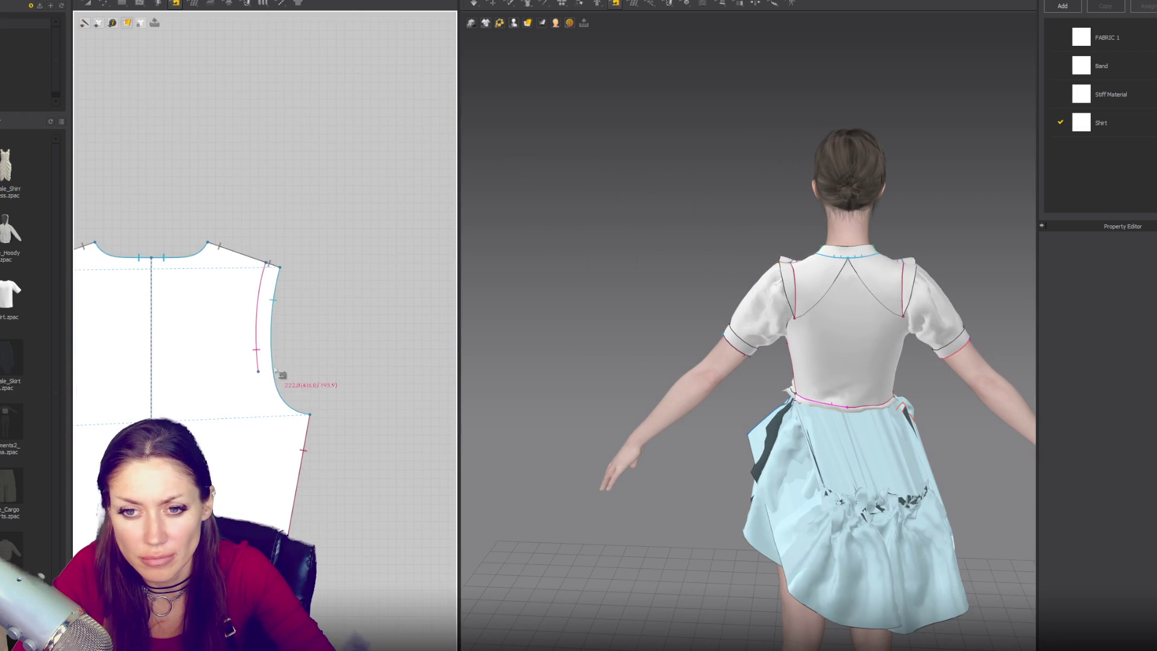
pyautogui.scroll(3, 277, 366)
pyautogui.press('z')
pyautogui.click(253, 291)
pyautogui.moveTo(263, 305); pyautogui.dragTo(281, 310)
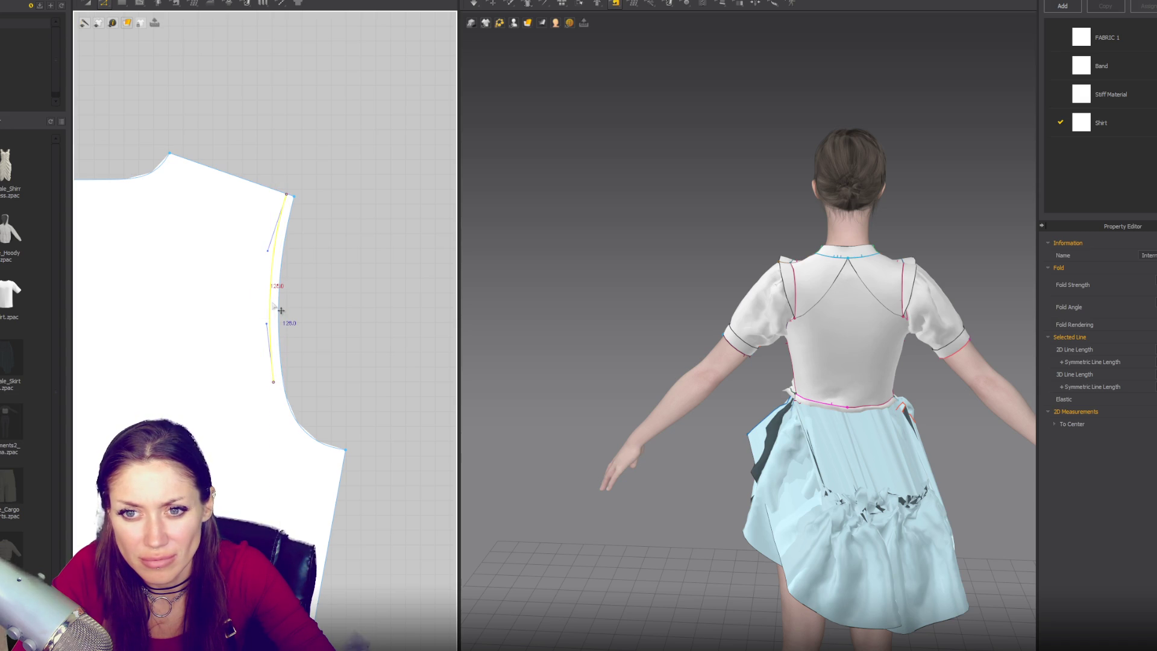
pyautogui.scroll(3, 284, 170)
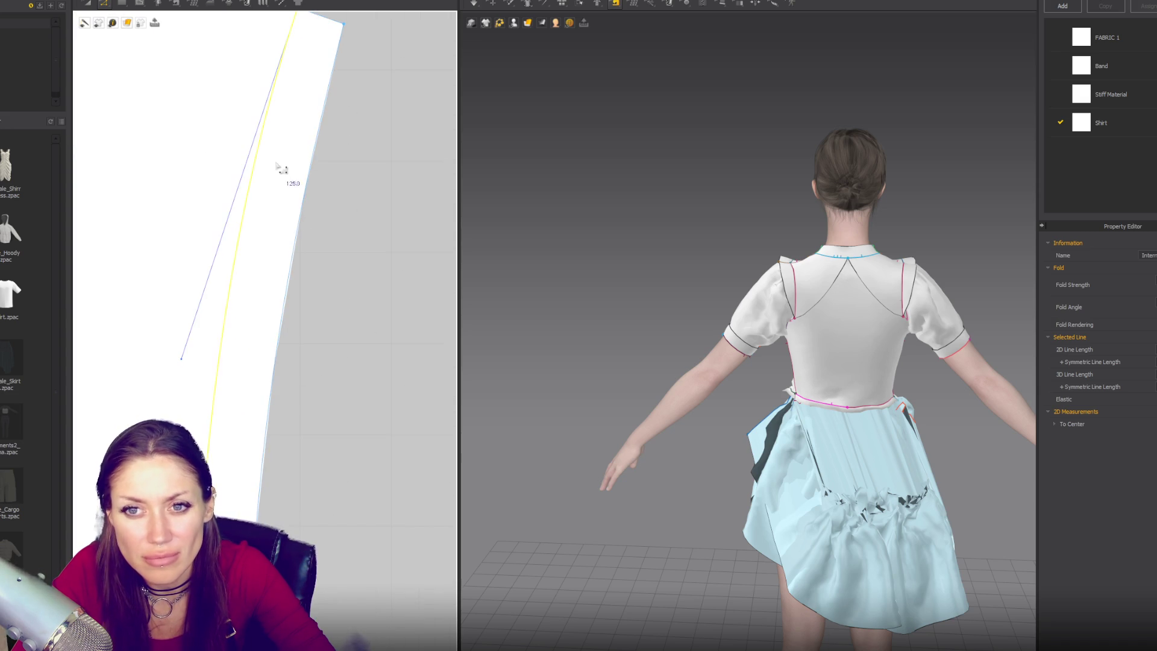
pyautogui.moveTo(262, 165)
pyautogui.mouseDown()
pyautogui.moveTo(286, 172)
pyautogui.moveTo(269, 273)
pyautogui.mouseUp()
pyautogui.moveTo(205, 369); pyautogui.dragTo(229, 374)
pyautogui.scroll(-2, 229, 373)
pyautogui.scroll(-2, 235, 379)
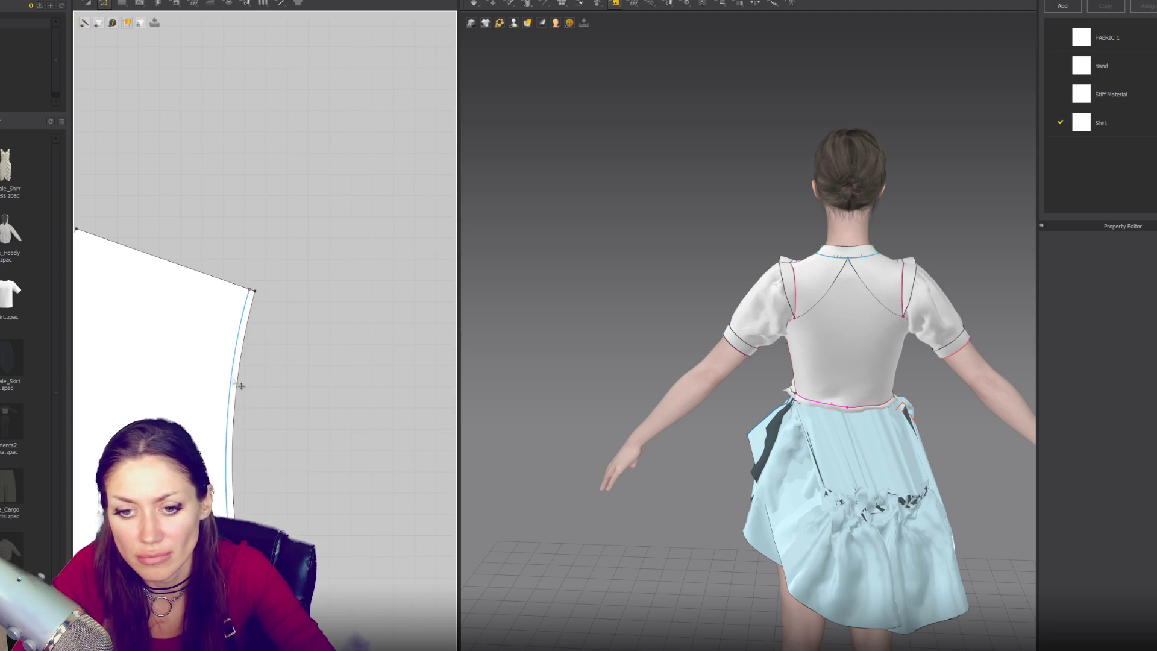
pyautogui.click(663, 306)
pyautogui.press('2')
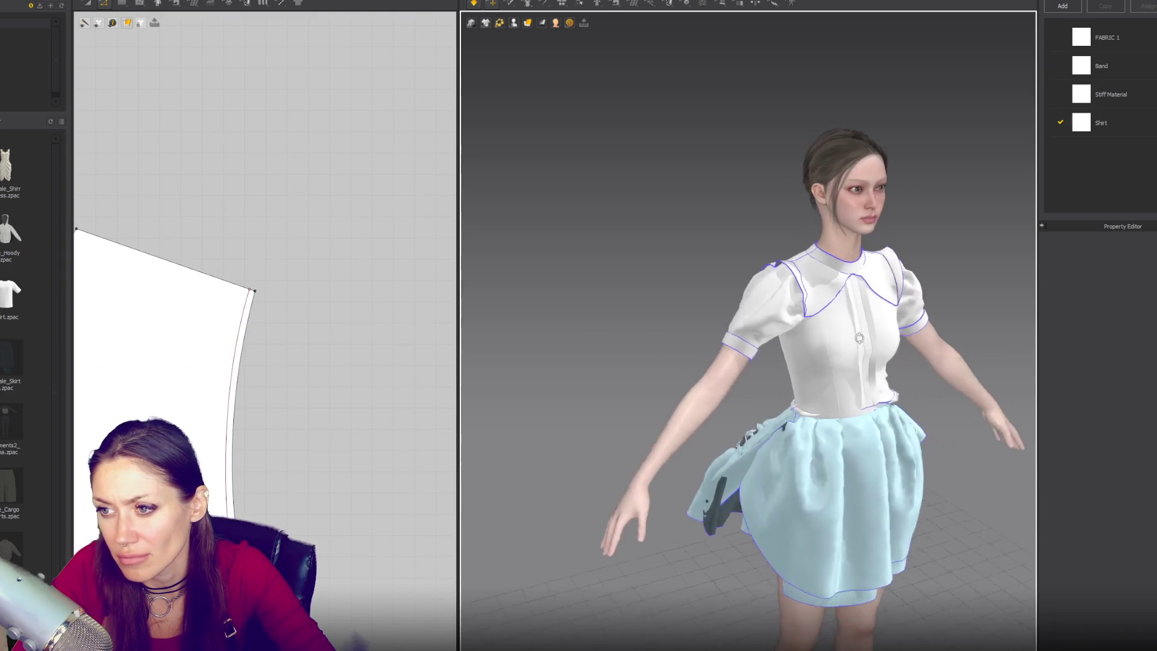
pyautogui.press('2')
pyautogui.press('b')
pyautogui.press('q')
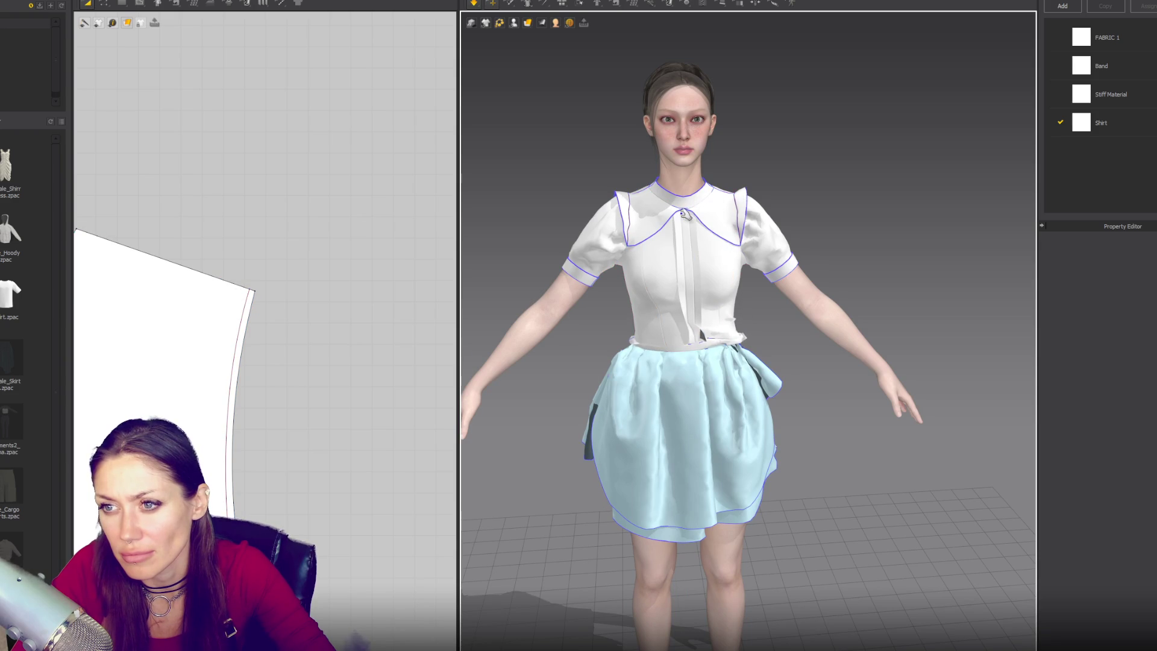
pyautogui.press('b')
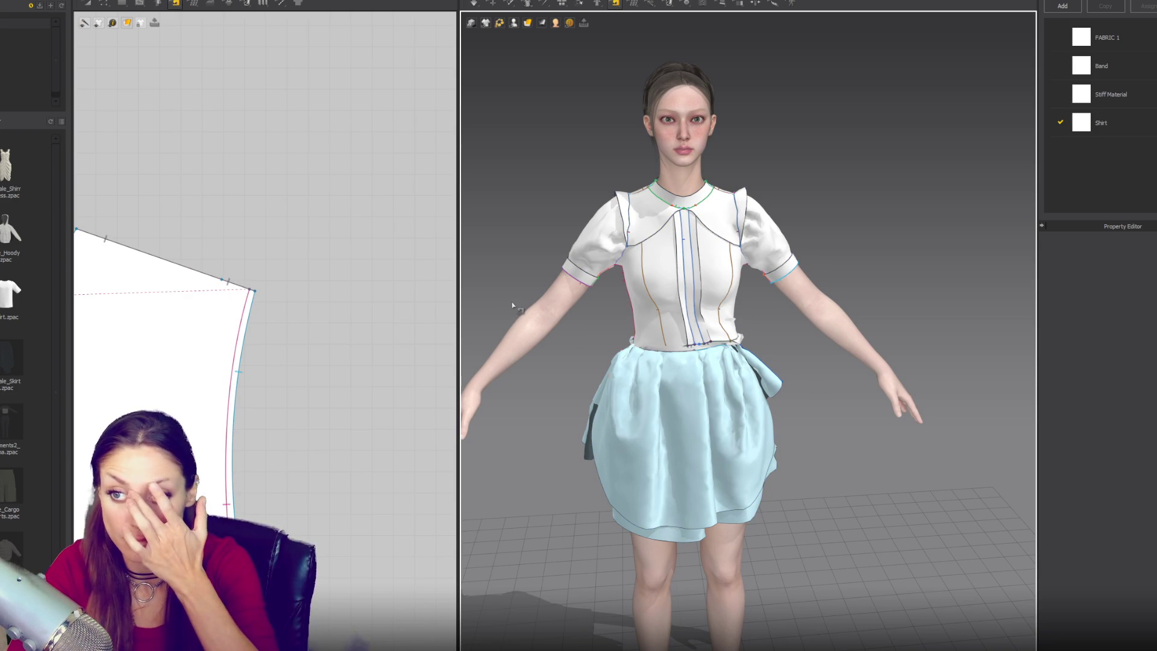
pyautogui.scroll(-5, 247, 307)
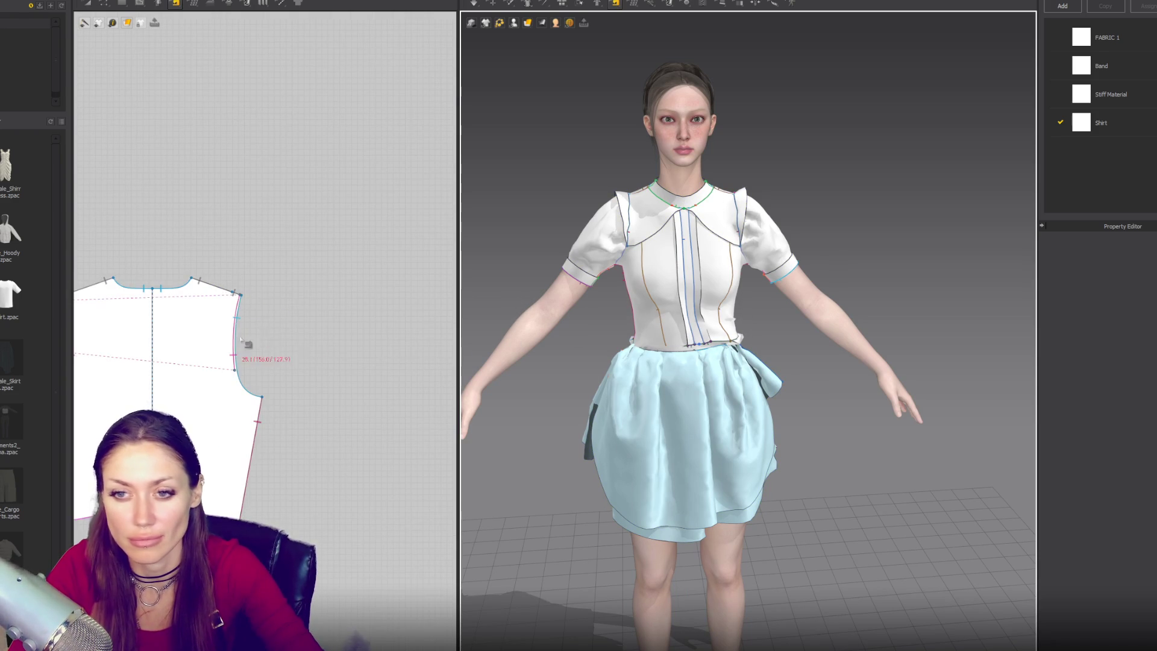
pyautogui.scroll(-5, 265, 326)
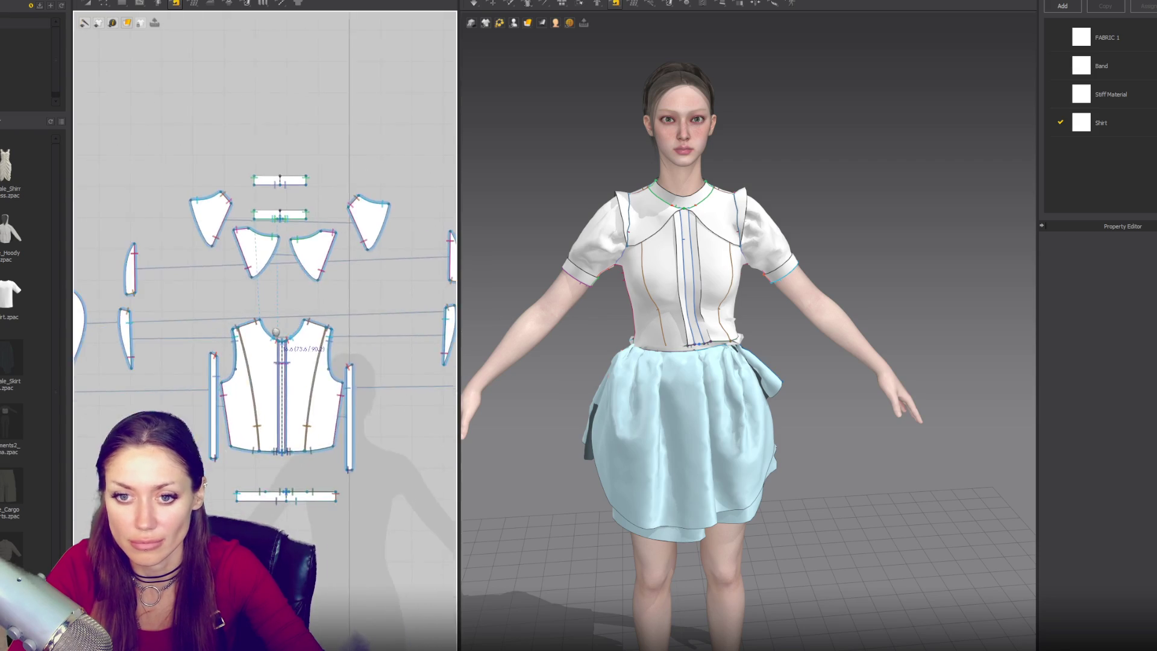
# Move the lower band piece upward in the 2D pattern window
pyautogui.scroll(10, 287, 281)
pyautogui.moveTo(287, 281); pyautogui.dragTo(320, 349, button='middle')
pyautogui.scroll(3, 305, 233)
pyautogui.moveTo(305, 233); pyautogui.dragTo(281, 302, button='middle')
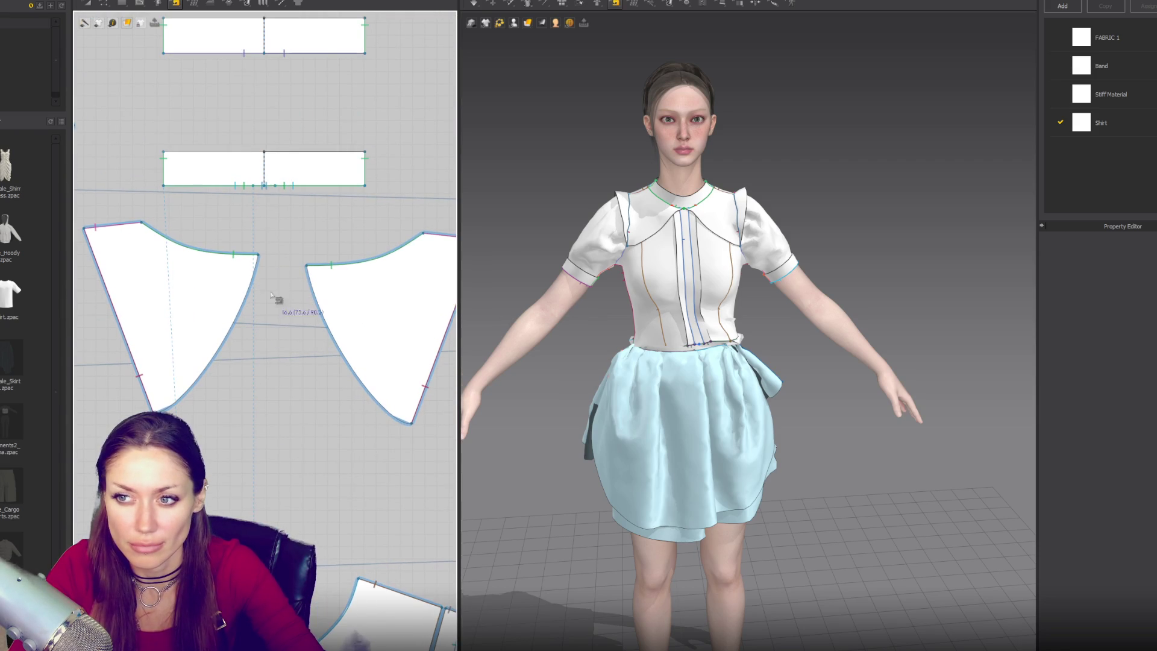
pyautogui.moveTo(310, 188); pyautogui.dragTo(331, 240, button='middle')
pyautogui.moveTo(330, 239)
pyautogui.mouseDown()
pyautogui.moveTo(343, 205)
pyautogui.moveTo(333, 170)
pyautogui.mouseUp()
# Duplicate the small rectangle beside itself and merge both copies into one piece
pyautogui.press('n')
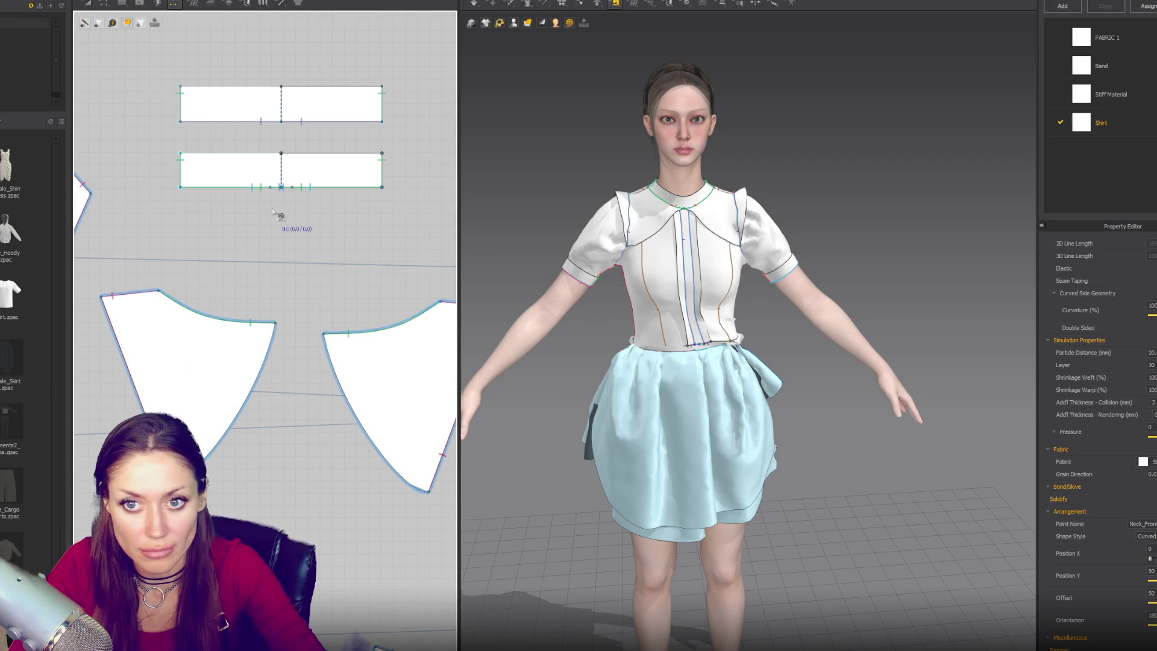
pyautogui.press('a')
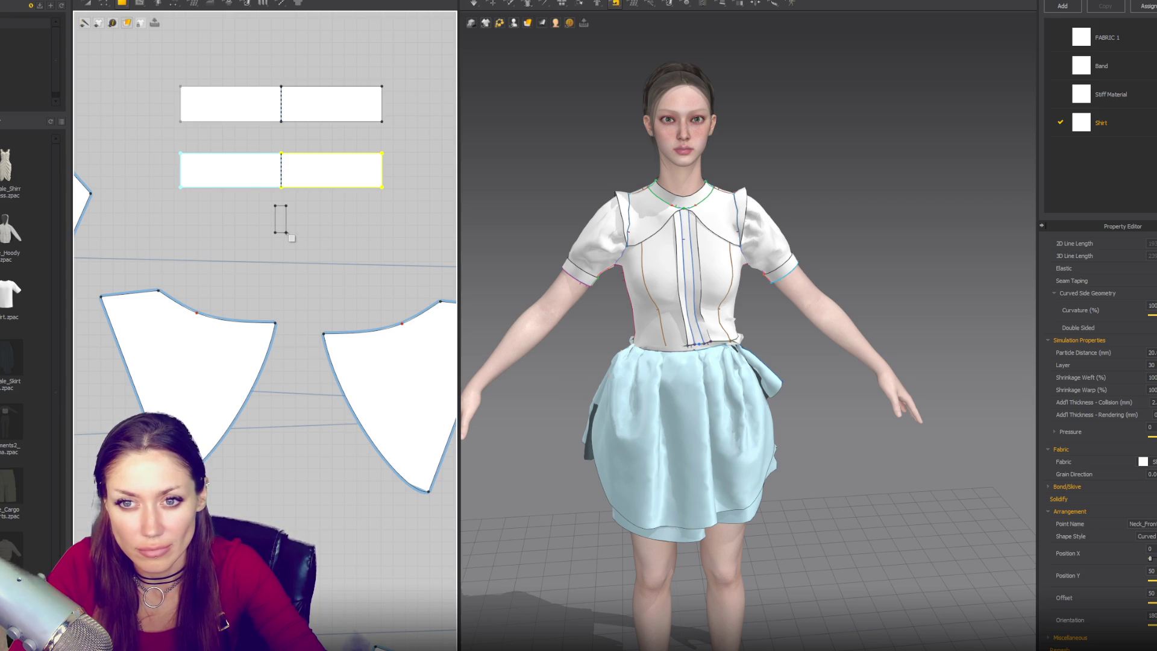
pyautogui.click(286, 232)
pyautogui.keyDown('ctrl'); pyautogui.moveTo(288, 224); pyautogui.dragTo(304, 226); pyautogui.keyUp('ctrl')
pyautogui.rightClick(293, 223)
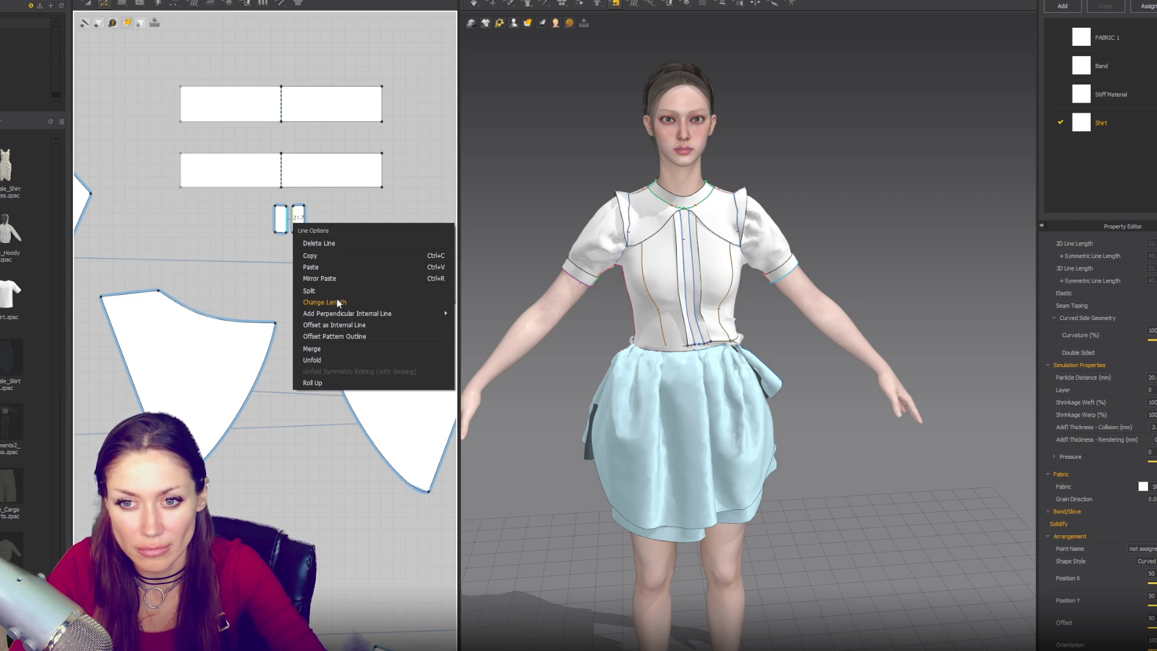
pyautogui.click(345, 352)
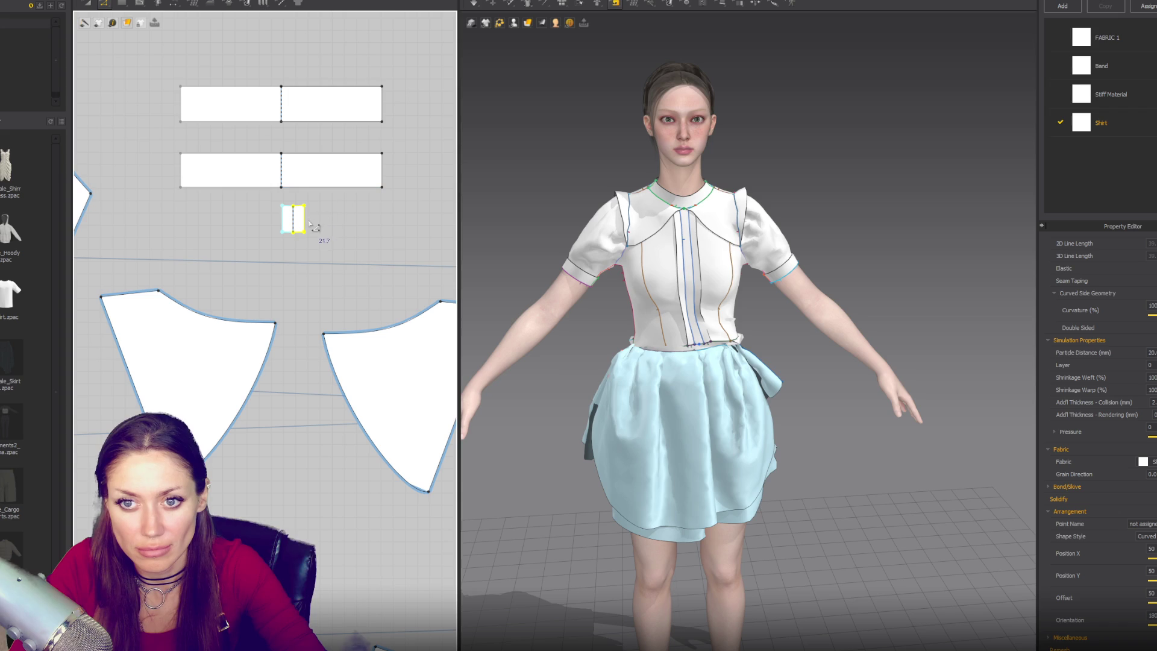
# Check the merged piece's centre internal line and bottom corner points
pyautogui.press('z')
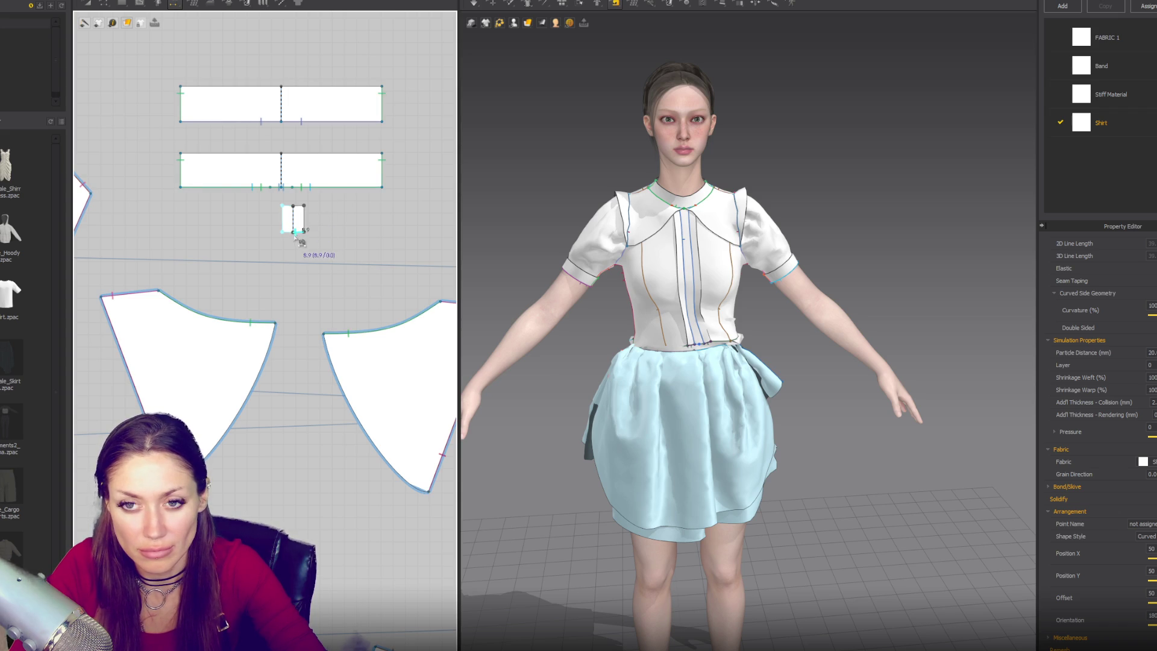
pyautogui.scroll(3, 302, 240)
pyautogui.moveTo(302, 240); pyautogui.dragTo(304, 305, button='middle')
pyautogui.press('a')
pyautogui.click(294, 256)
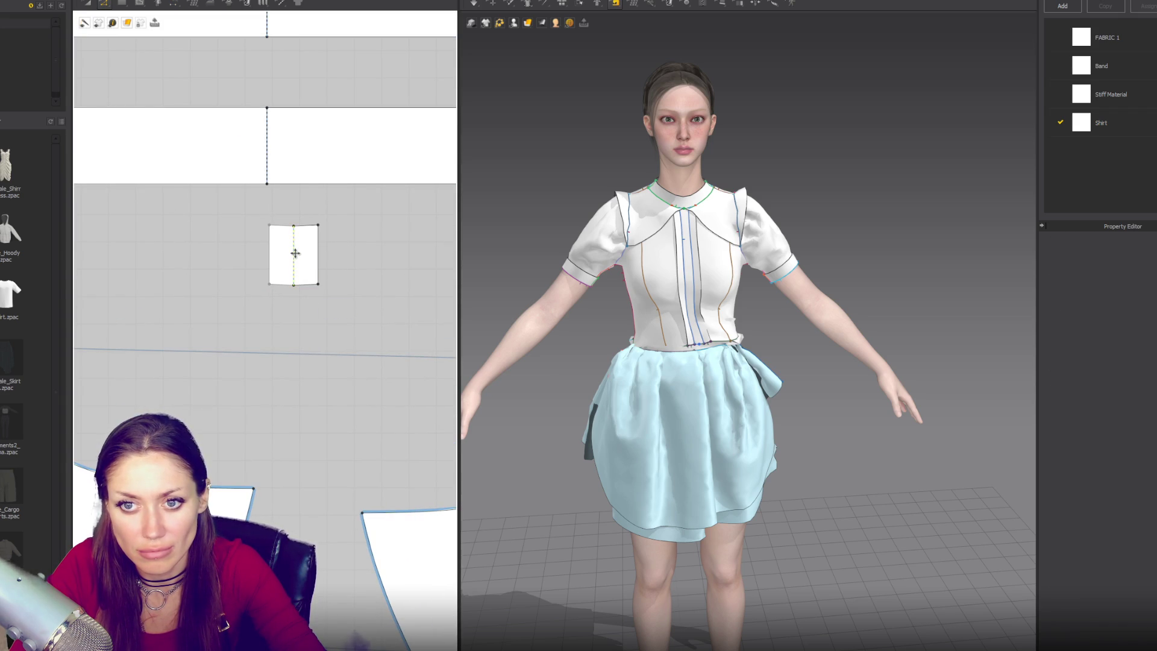
pyautogui.click(318, 285)
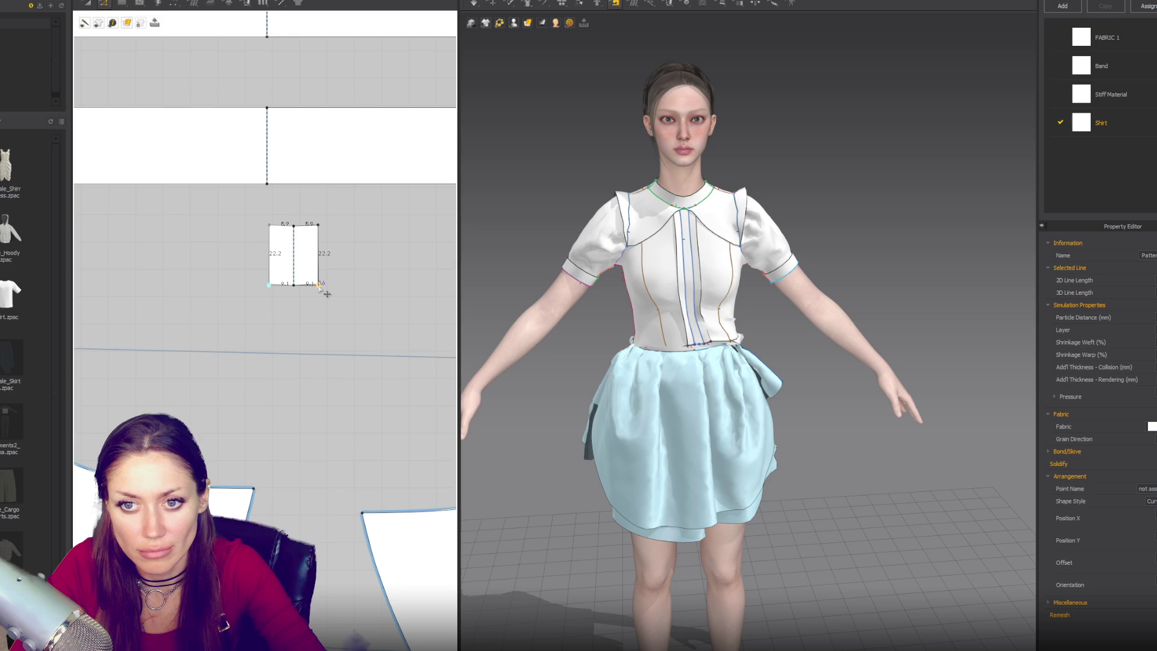
pyautogui.click(318, 284)
pyautogui.click(318, 286)
# Sew the small piece's top edge to the band's top edge
pyautogui.press('g')
pyautogui.click(321, 229)
pyautogui.scroll(3, 343, 168)
pyautogui.click(278, 77)
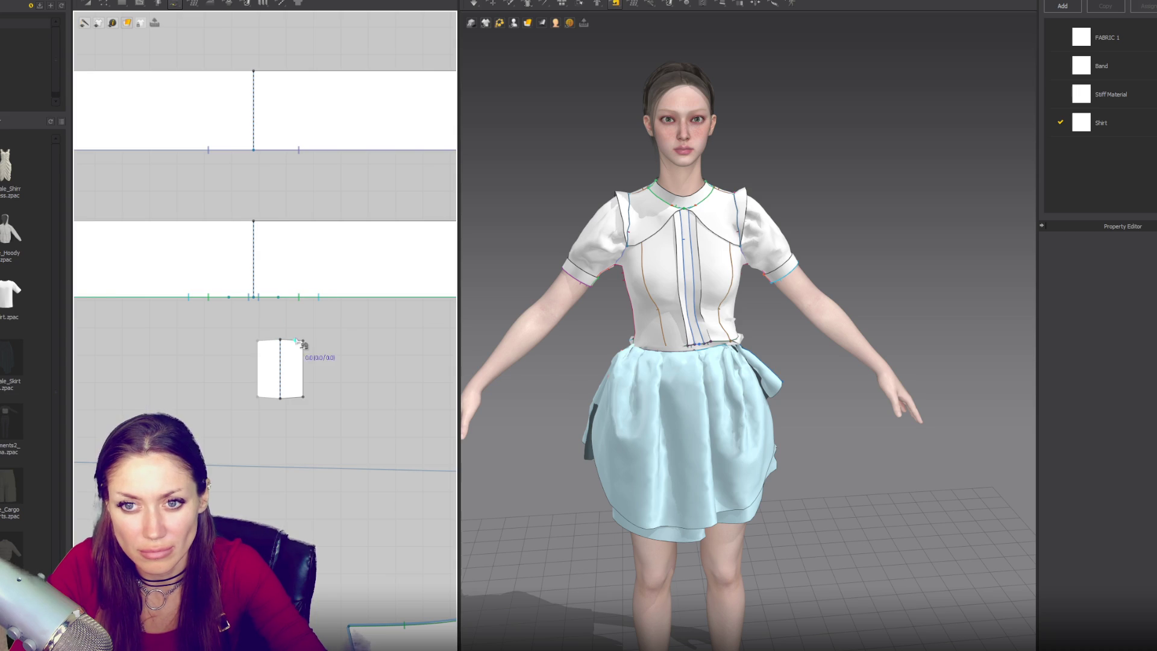
# Sew the band's edges to the small knot piece's top and bottom edges
pyautogui.click(254, 222)
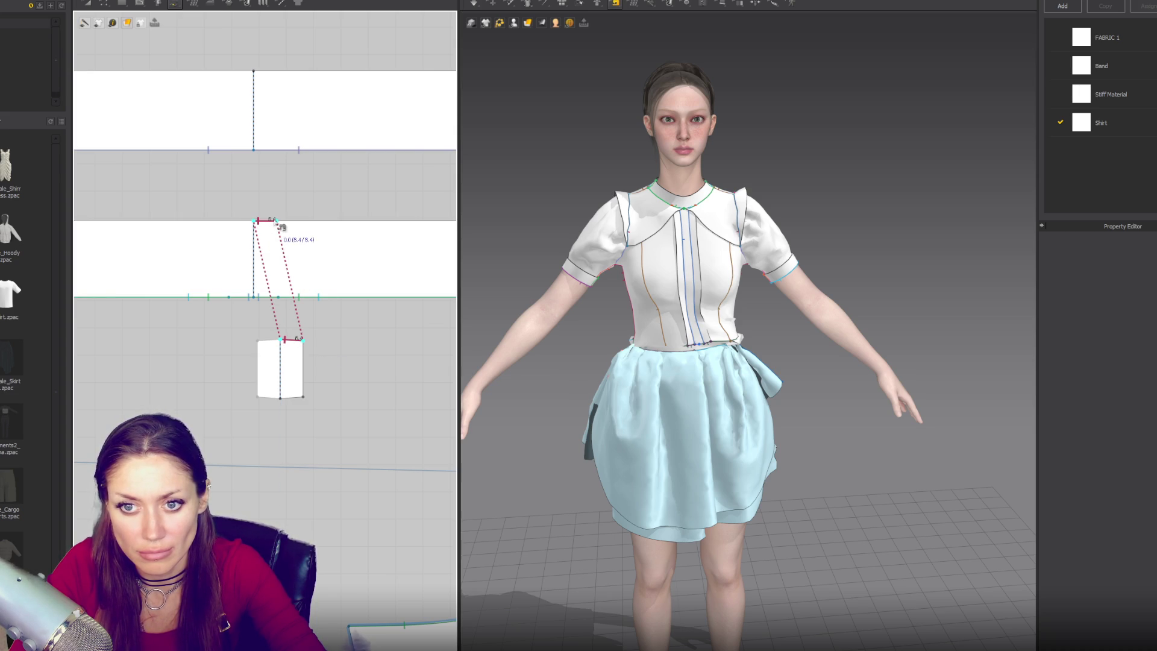
pyautogui.click(281, 341)
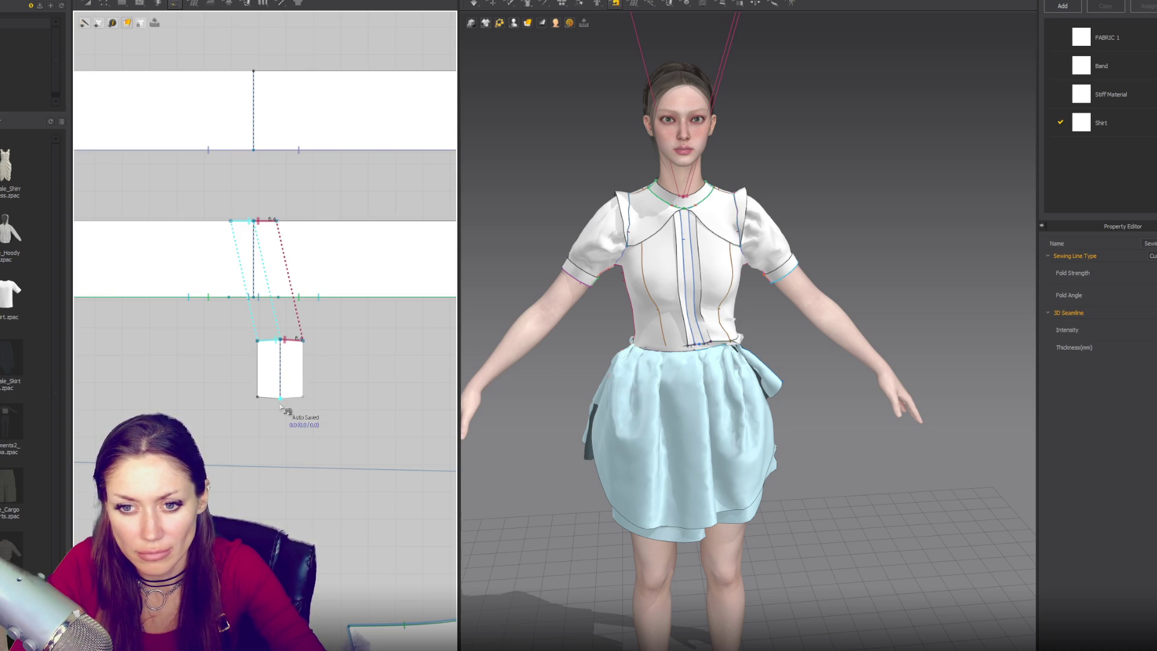
pyautogui.click(259, 298)
pyautogui.click(278, 297)
pyautogui.click(304, 397)
# Place the knot piece on the Neck_Front arrangement point, set its layer, and hide the points
pyautogui.scroll(5, 724, 181)
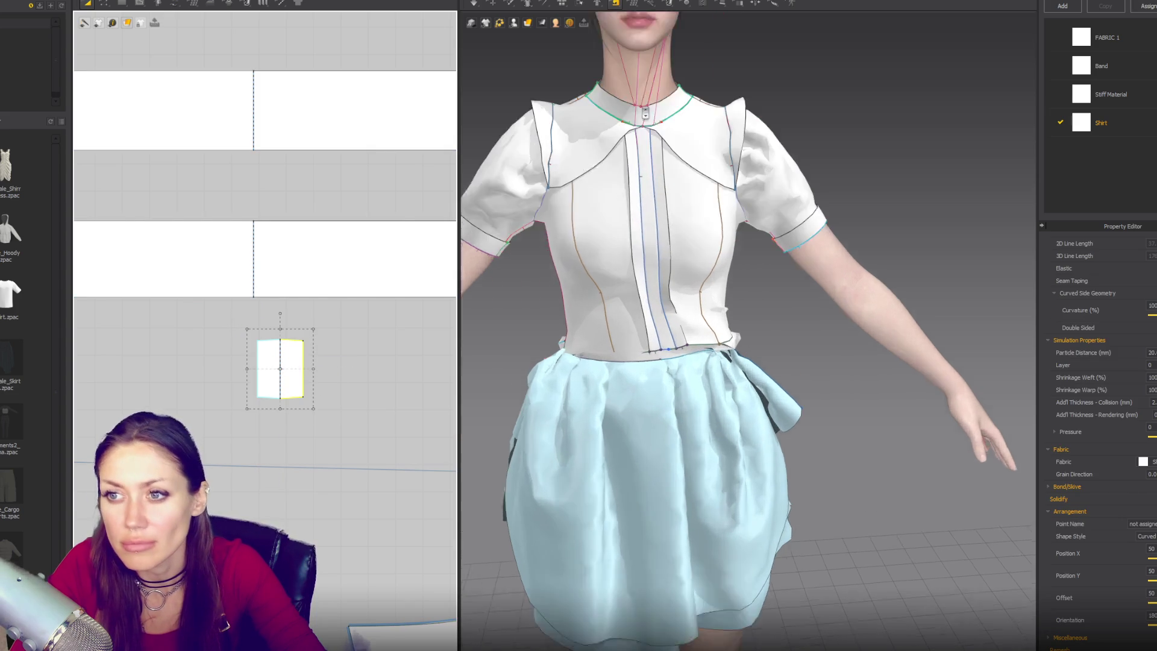
pyautogui.moveTo(514, 24)
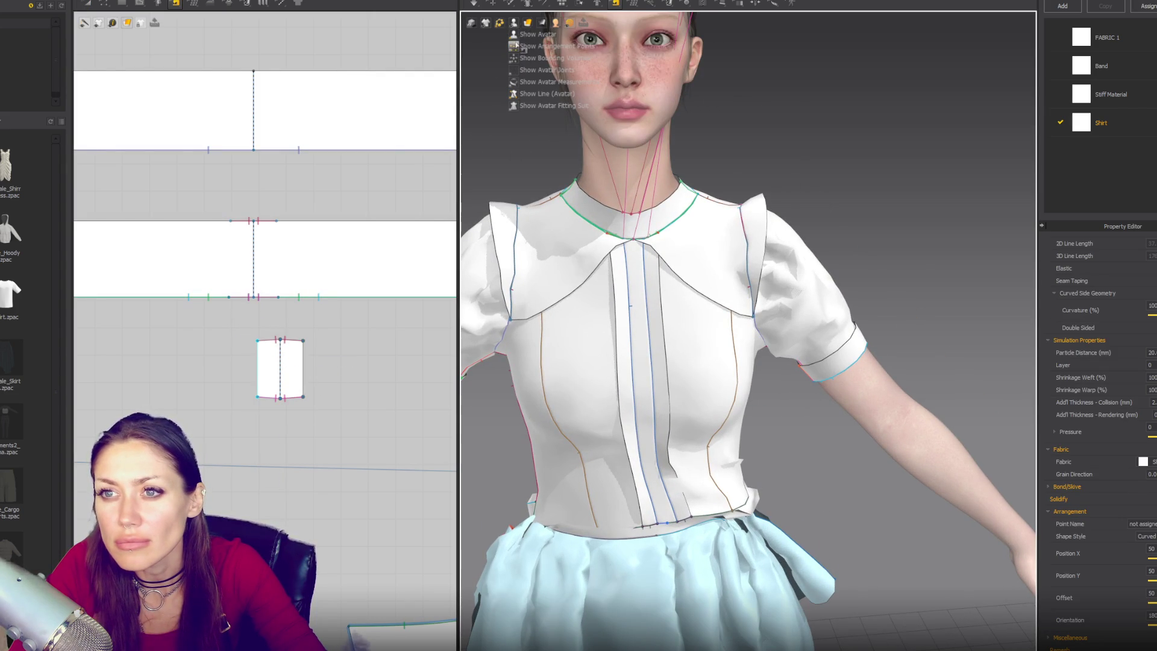
pyautogui.click(530, 45)
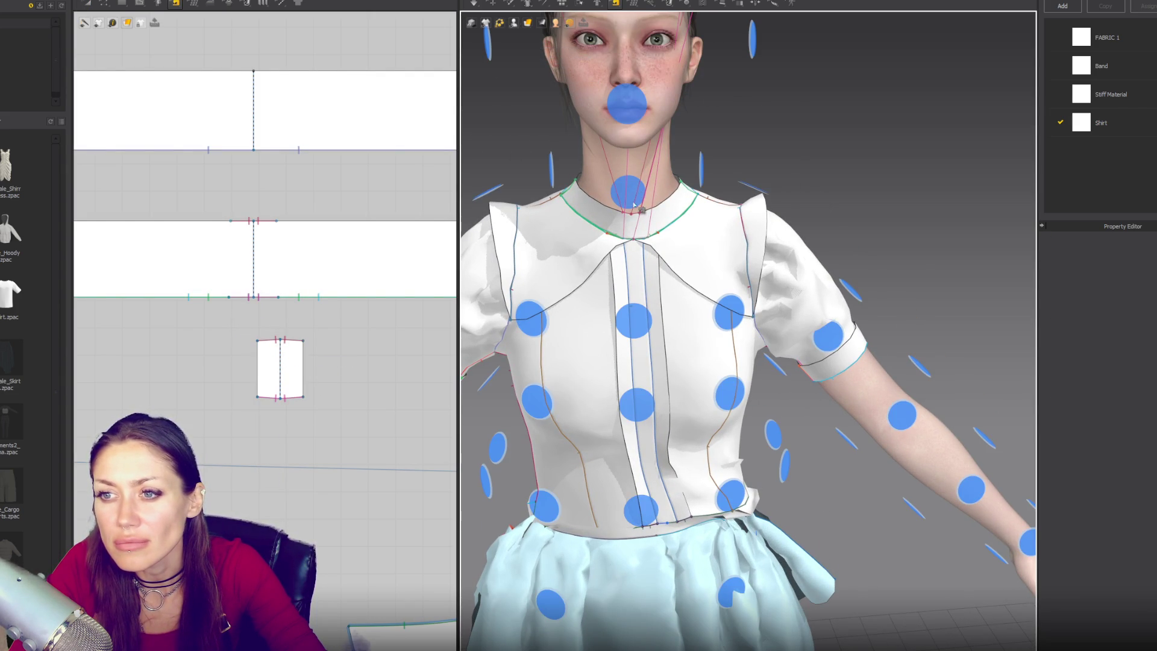
pyautogui.moveTo(663, 223); pyautogui.dragTo(764, 222, button='right')
pyautogui.press('q')
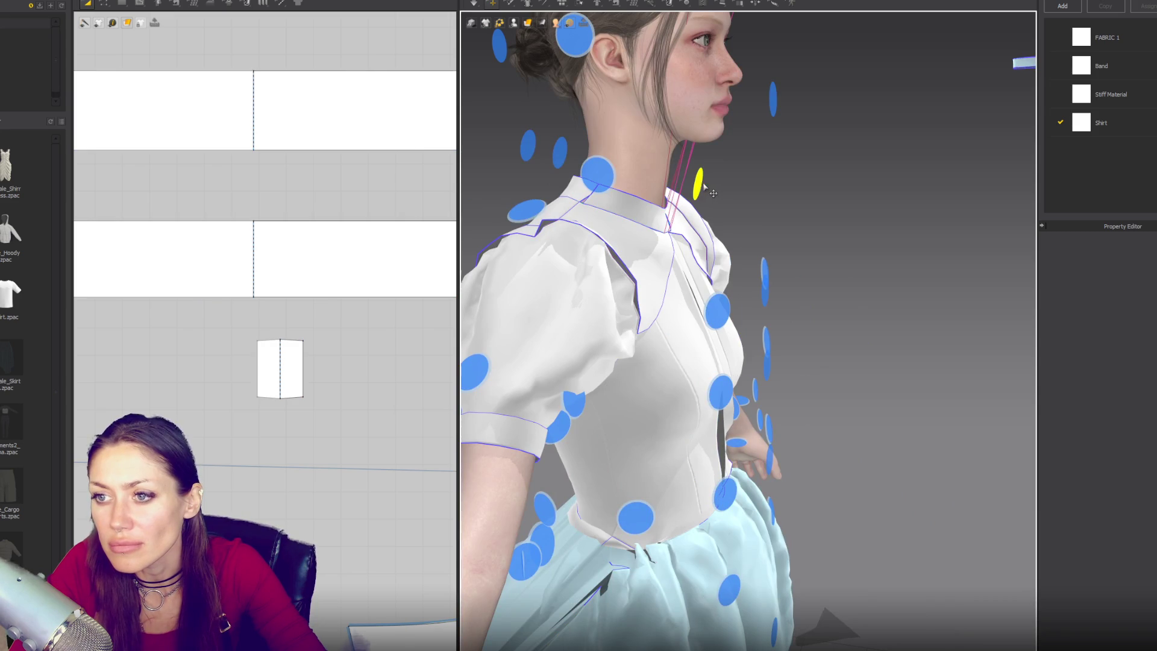
pyautogui.moveTo(697, 189); pyautogui.dragTo(700, 246, button='right')
pyautogui.click(269, 361)
pyautogui.moveTo(746, 178)
pyautogui.mouseDown(button='right')
pyautogui.moveTo(800, 168)
pyautogui.moveTo(634, 192)
pyautogui.mouseUp(button='right')
pyautogui.click(634, 191)
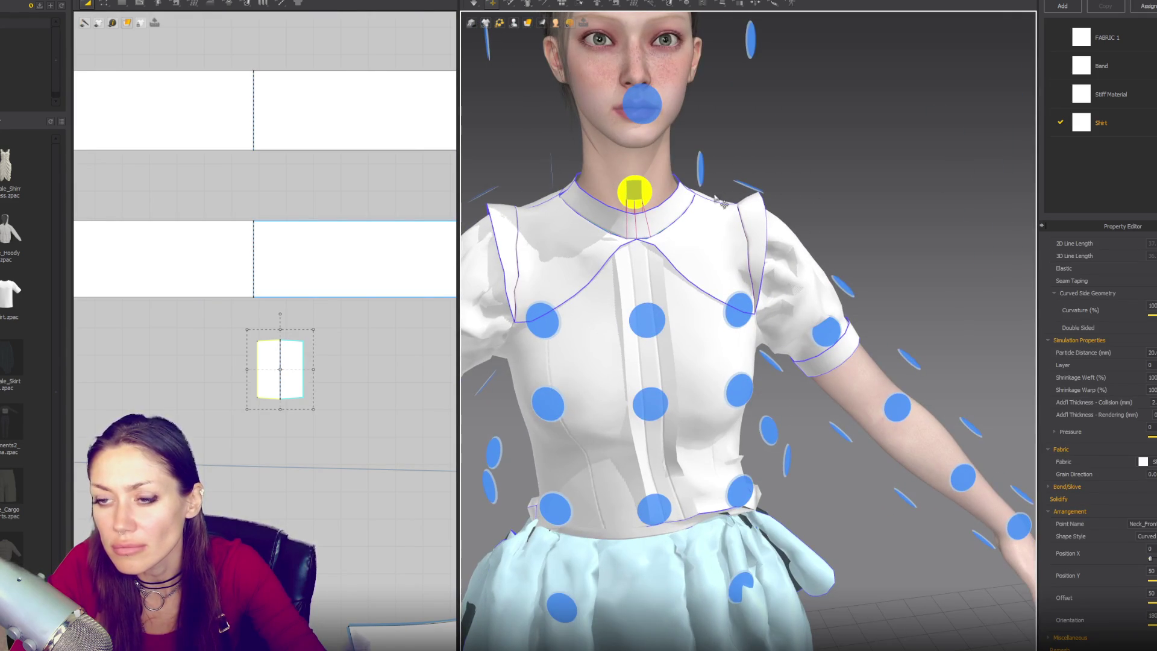
pyautogui.click(1150, 365)
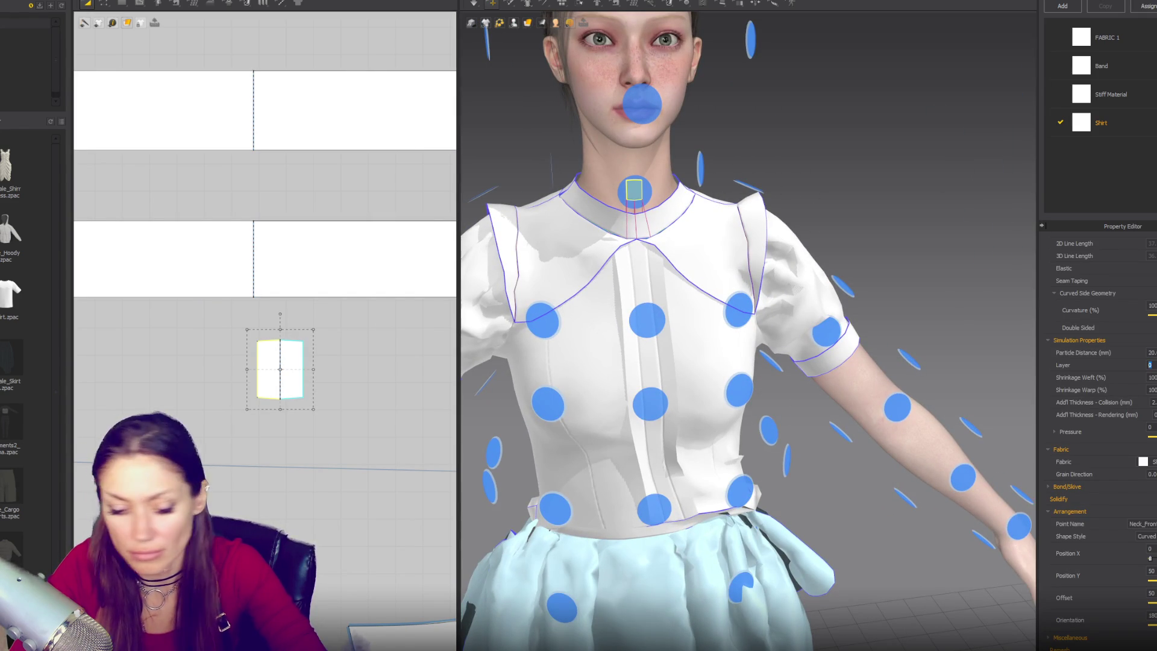
pyautogui.hotkey('shift', 'f')
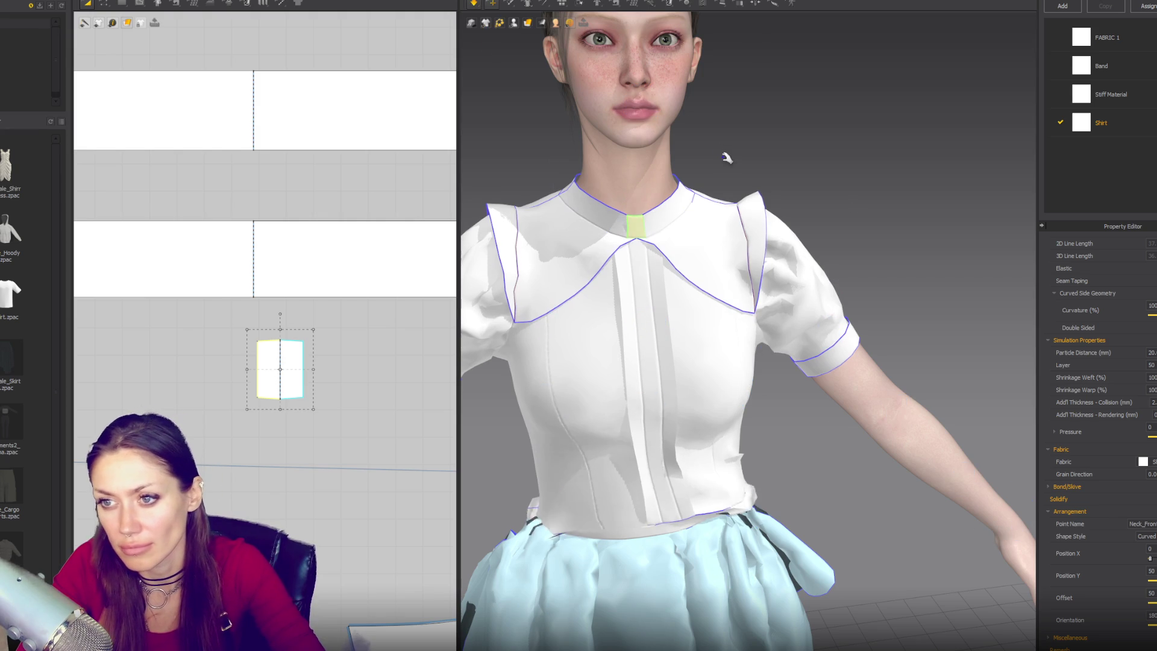
# Widen the knot piece, undoing the extra height added along the way
pyautogui.moveTo(314, 367); pyautogui.dragTo(339, 367)
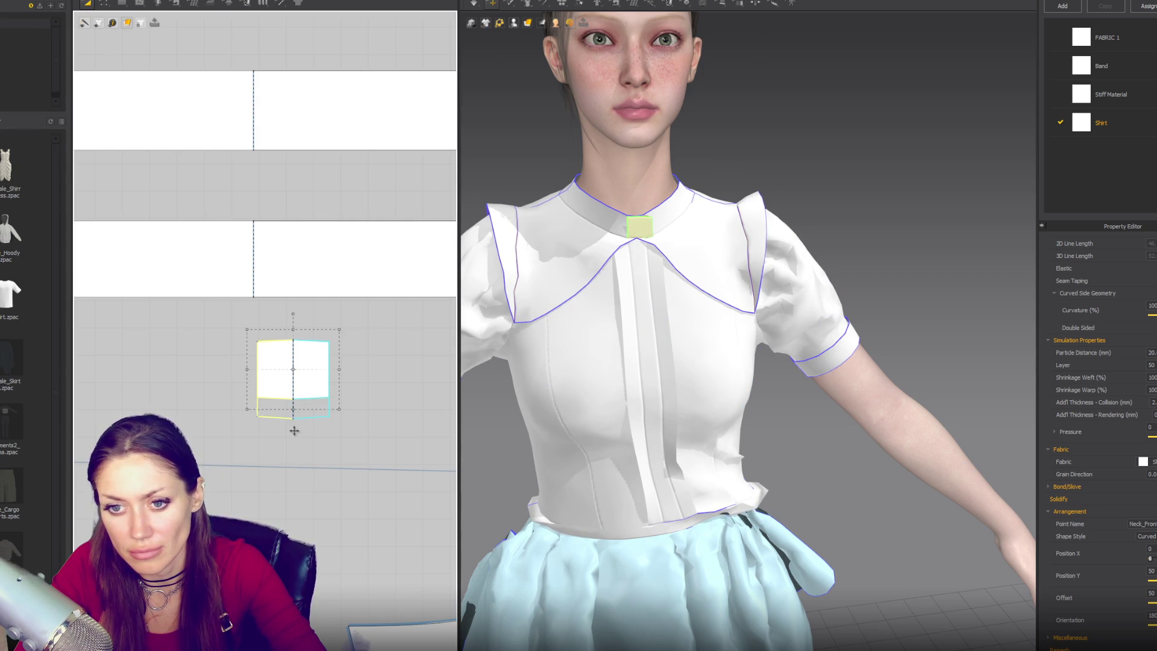
pyautogui.moveTo(294, 430); pyautogui.dragTo(294, 431)
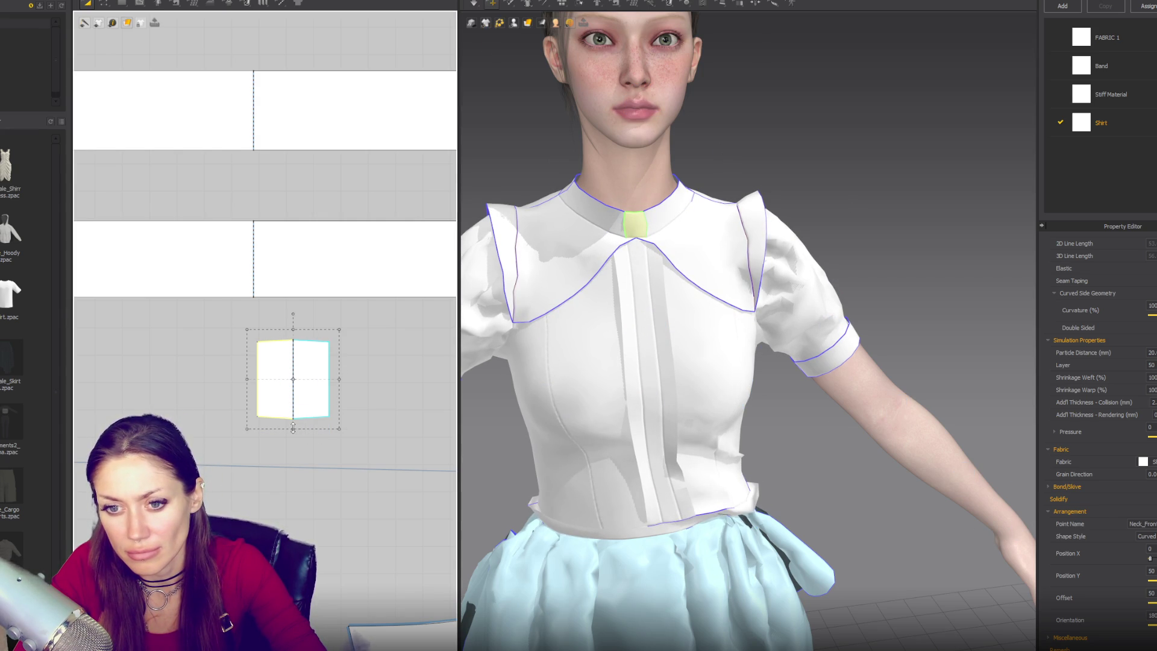
pyautogui.moveTo(294, 513); pyautogui.dragTo(294, 513)
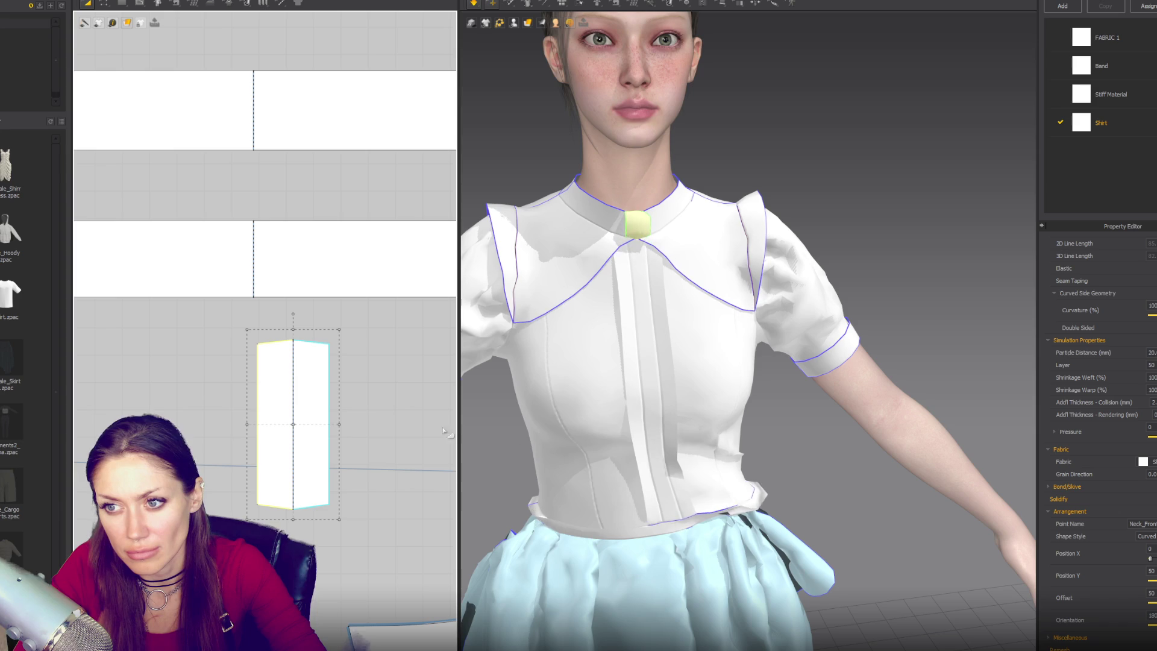
pyautogui.moveTo(339, 424); pyautogui.dragTo(377, 425)
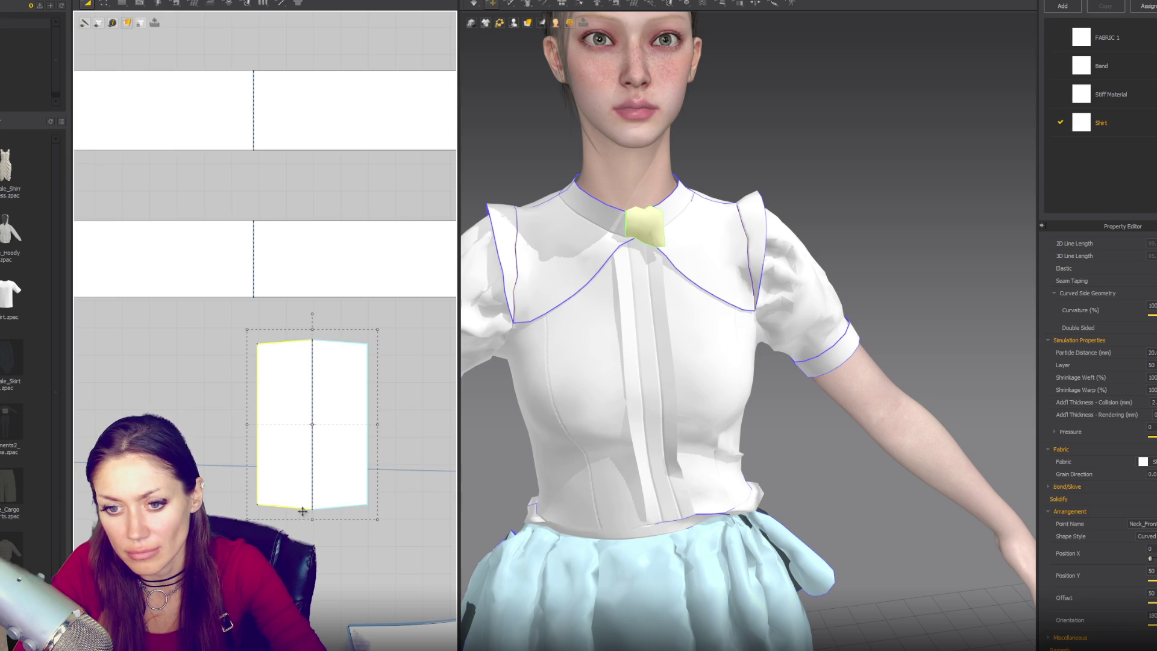
pyautogui.hotkey('ctrl', 'z')
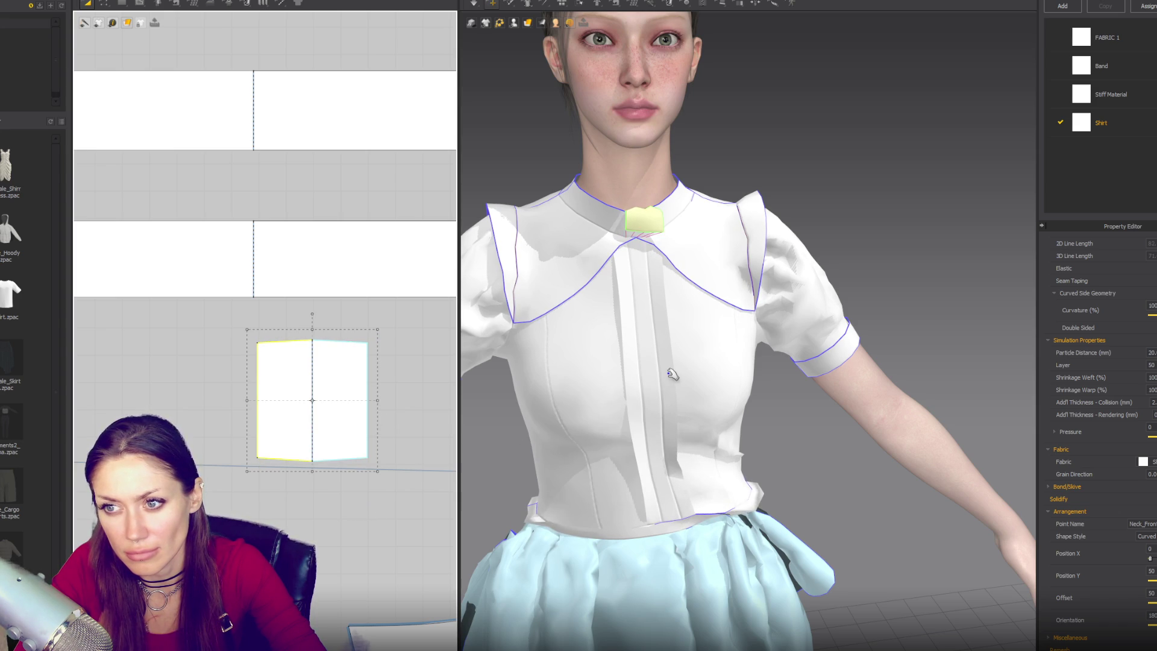
# Set the knot piece's Shrinkage Warp to 80%
pyautogui.moveTo(672, 375)
pyautogui.mouseDown(button='right')
pyautogui.moveTo(737, 341)
pyautogui.moveTo(731, 351)
pyautogui.mouseUp(button='right')
pyautogui.click(1152, 377)
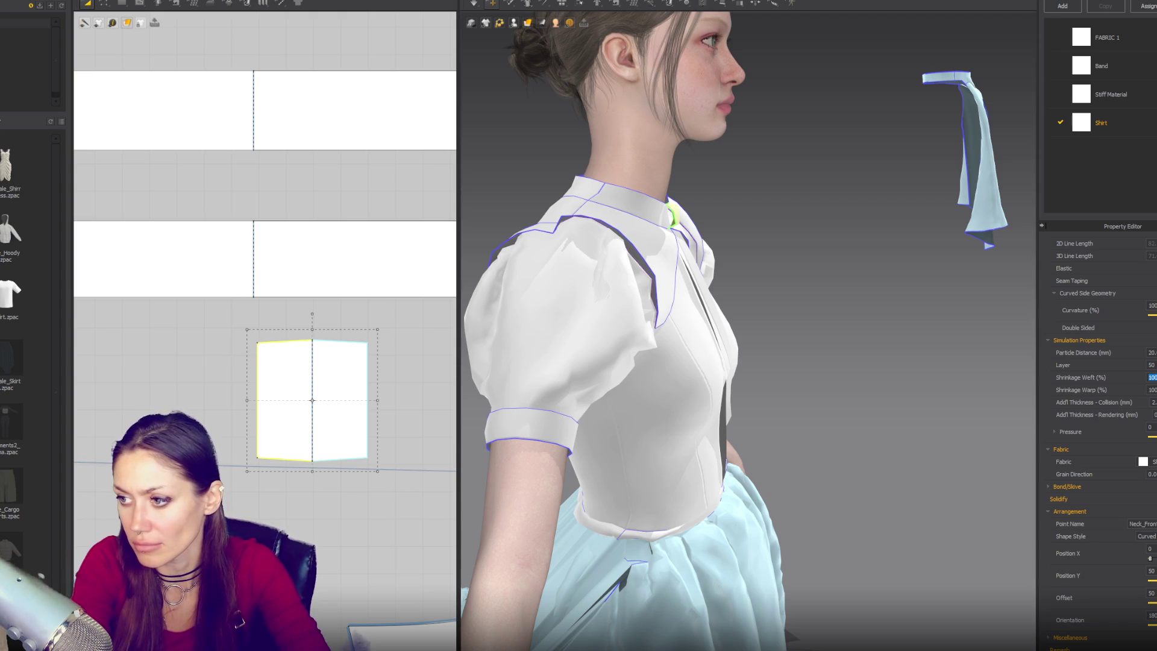
pyautogui.write('80.')
pyautogui.press('Return')
# Widen the knot piece much further and set its Particle Distance to 10 mm
pyautogui.moveTo(868, 301); pyautogui.dragTo(711, 304, button='right')
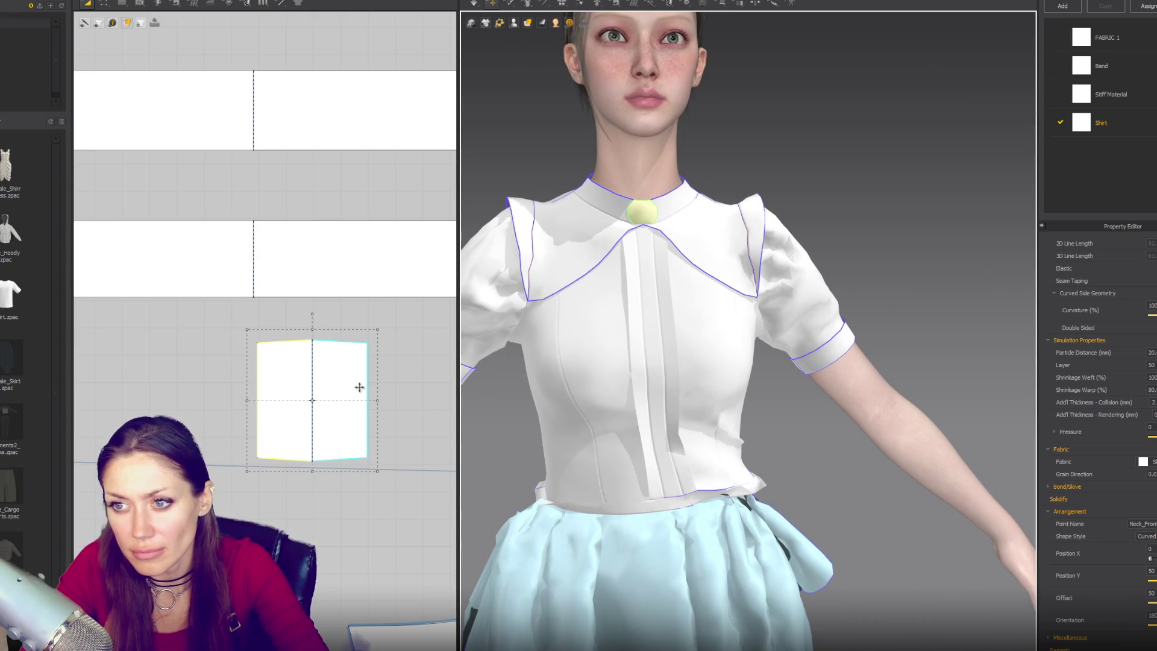
pyautogui.moveTo(376, 400); pyautogui.dragTo(443, 400)
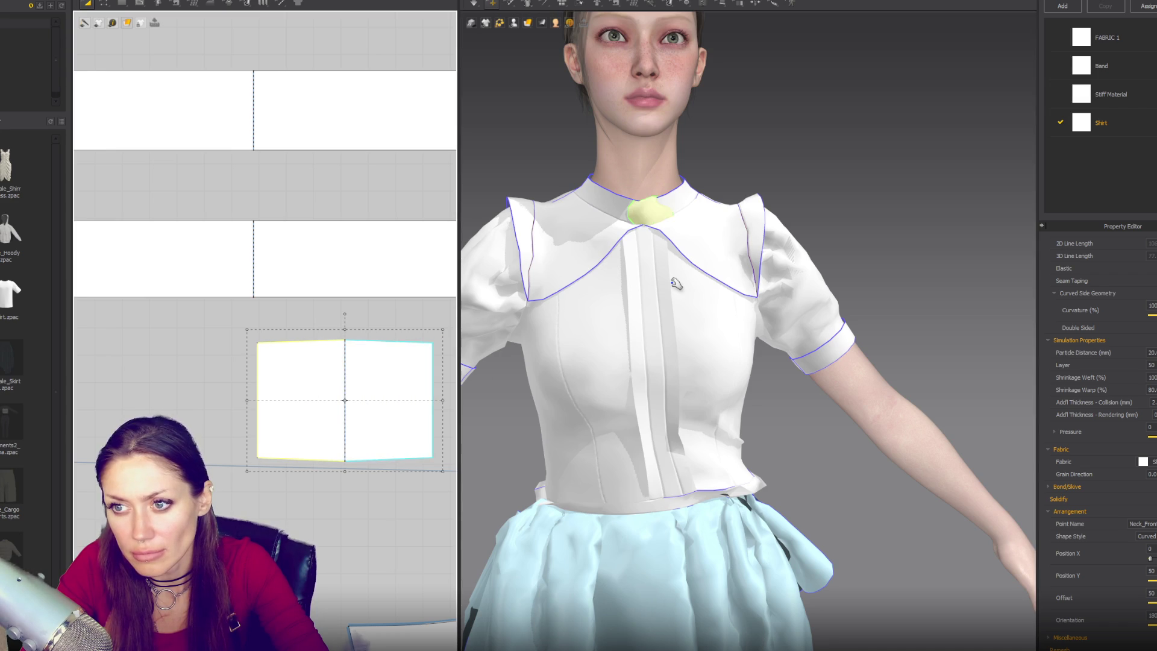
pyautogui.click(1151, 352)
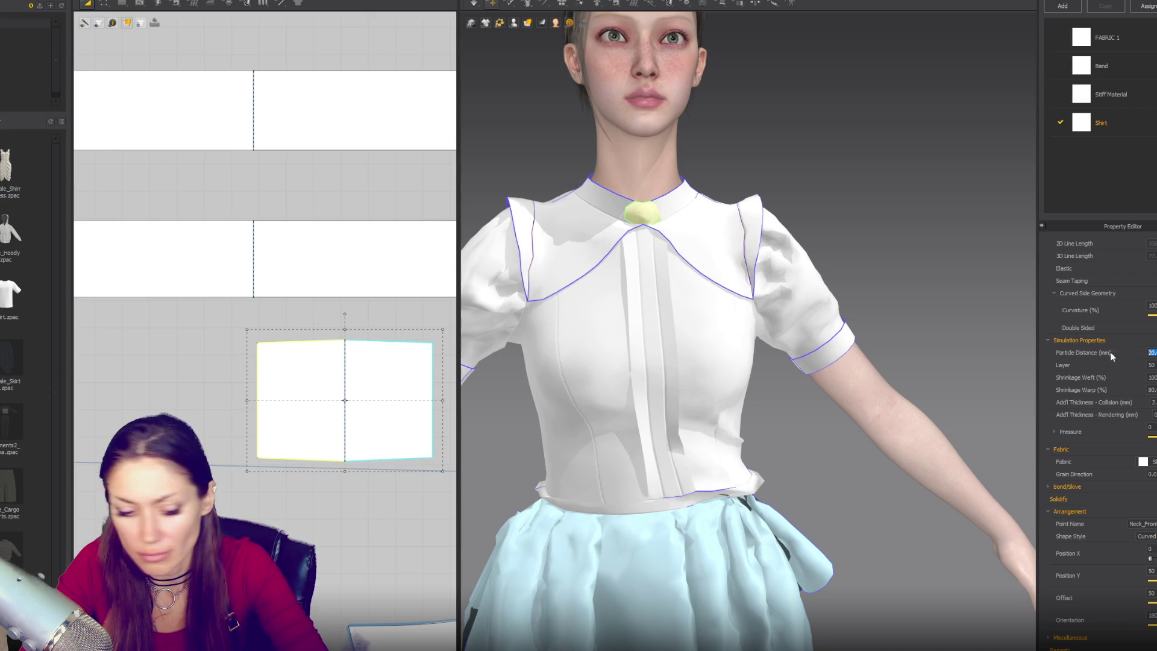
pyautogui.write('10')
pyautogui.press('Return')
# Add a tack point on the front knot, shift the piece left, and reposition the tack
pyautogui.moveTo(802, 211); pyautogui.dragTo(566, 248, button='right')
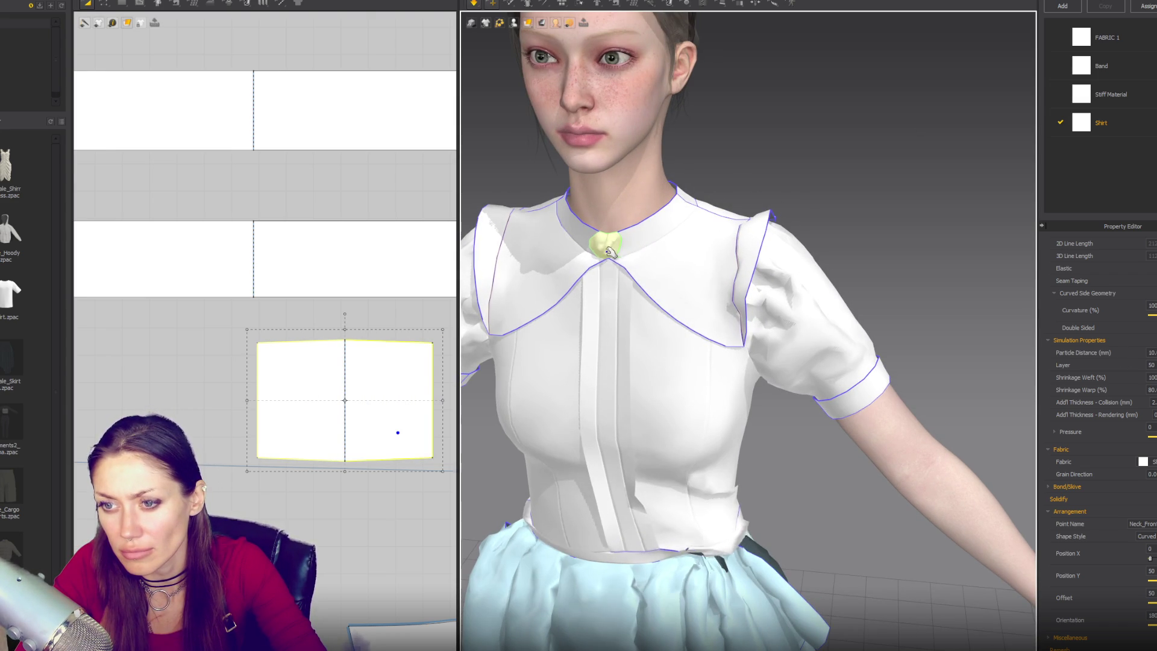
pyautogui.click(610, 245)
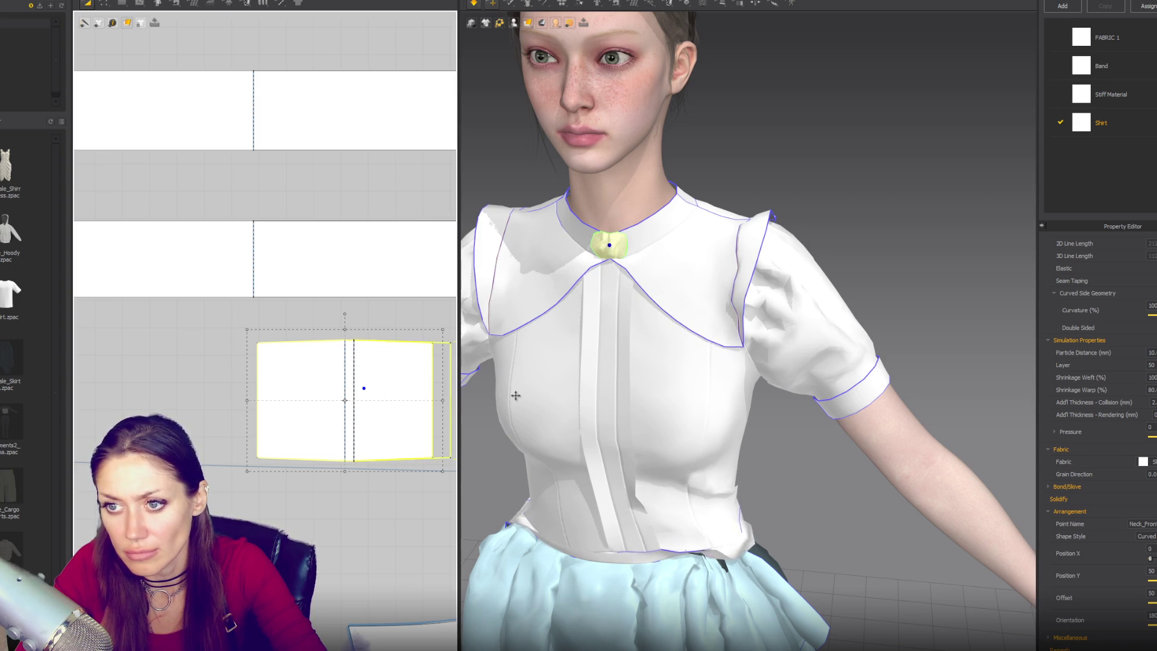
pyautogui.moveTo(425, 383); pyautogui.dragTo(326, 381)
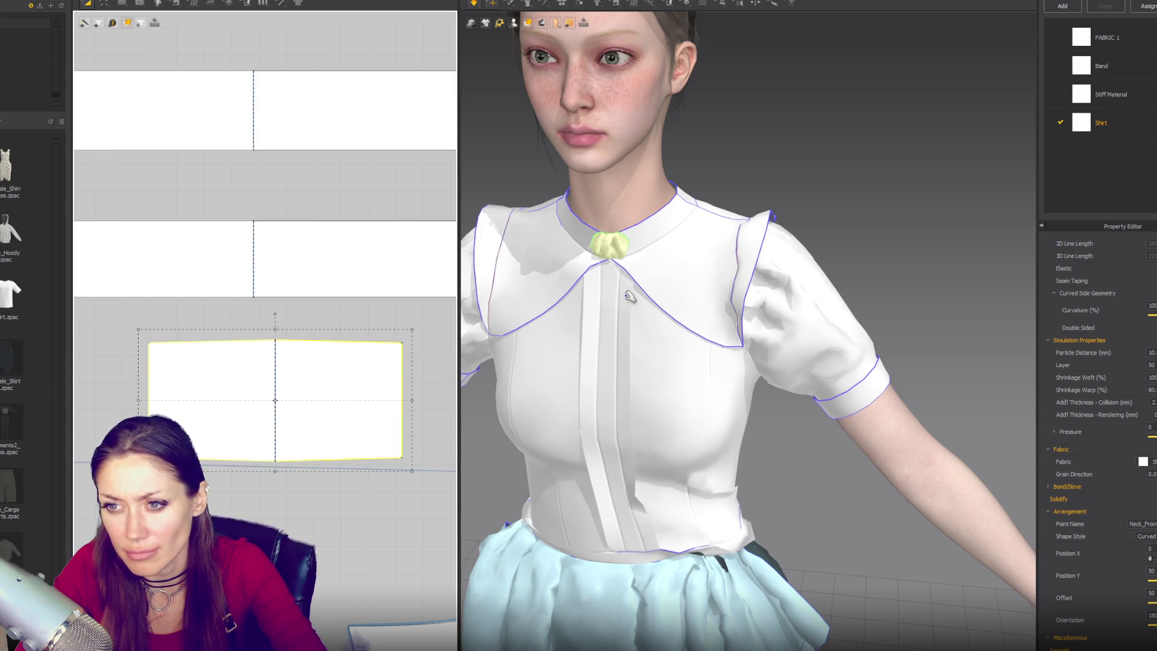
pyautogui.moveTo(681, 269); pyautogui.dragTo(672, 259, button='right')
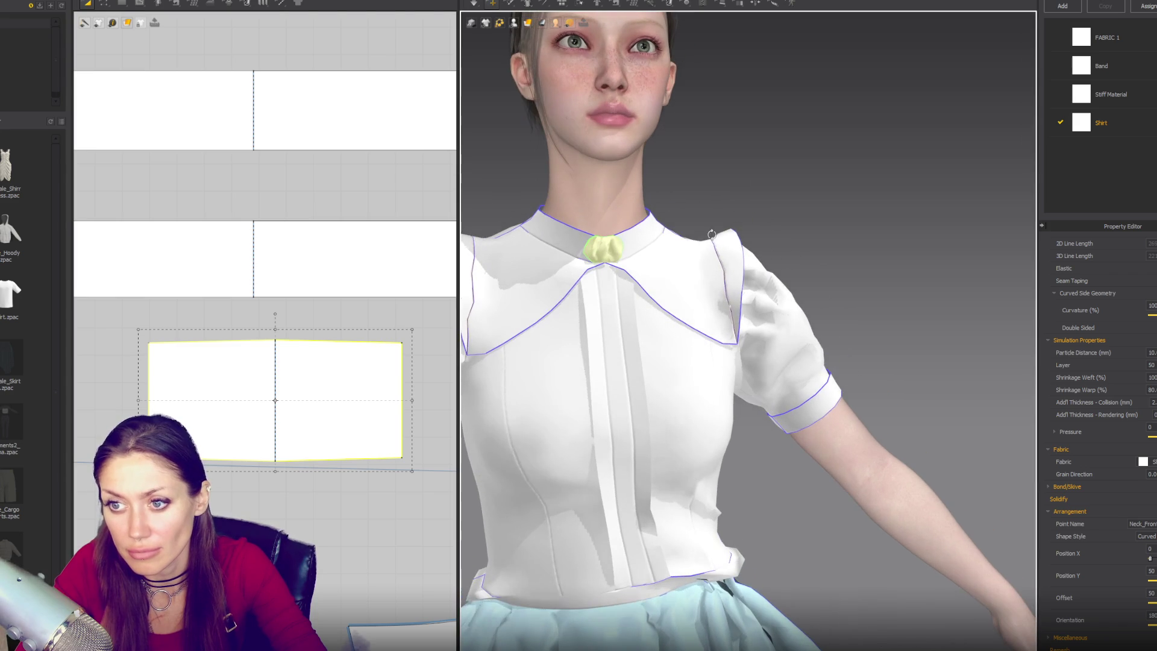
pyautogui.moveTo(600, 258); pyautogui.dragTo(615, 249)
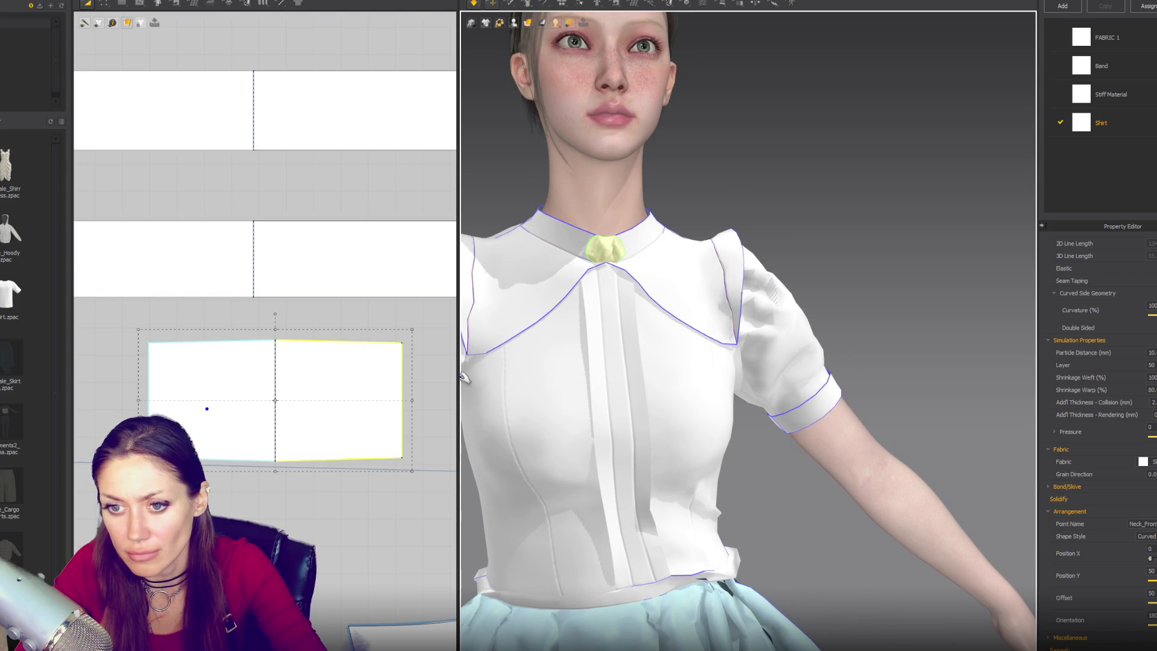
pyautogui.scroll(-1, 428, 375)
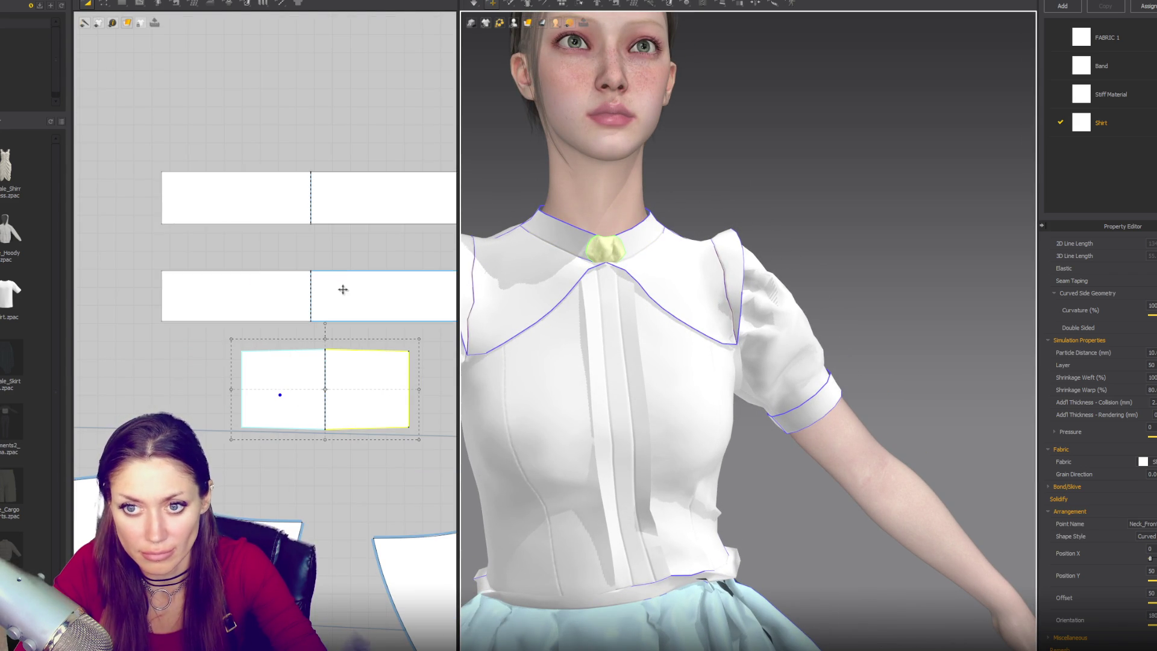
# Stack the two collar bands higher with the knot piece just beneath them
pyautogui.moveTo(348, 215); pyautogui.dragTo(328, 145)
pyautogui.click(338, 296)
pyautogui.hotkey('ctrl', 'c')
pyautogui.hotkey('ctrl', 'v')
pyautogui.moveTo(337, 202); pyautogui.dragTo(337, 202)
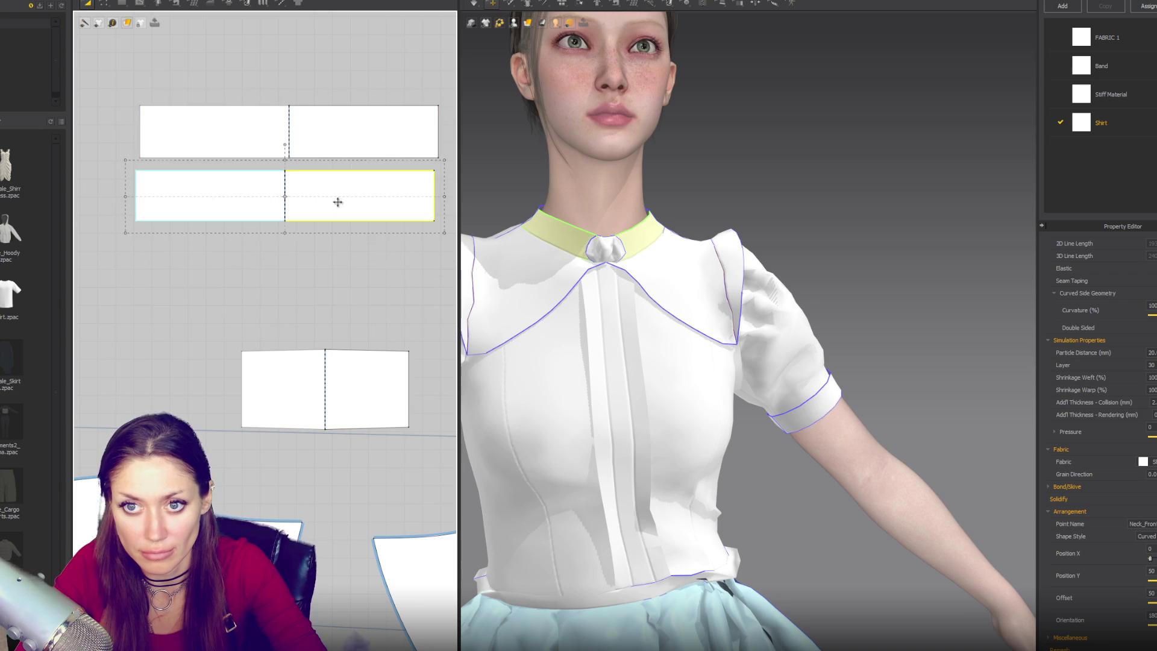
pyautogui.moveTo(335, 363)
pyautogui.mouseDown()
pyautogui.moveTo(323, 292)
pyautogui.moveTo(299, 259)
pyautogui.mouseUp()
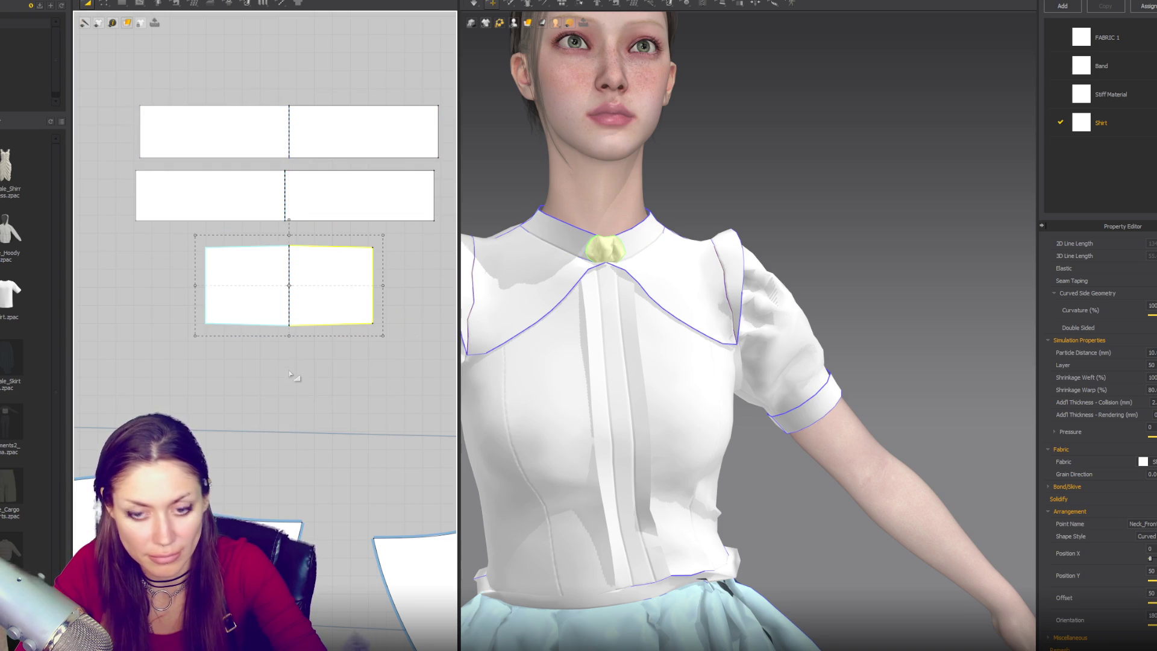
# Draw a tall, narrow rectangle pattern below them and start a seam at its top corner
pyautogui.press('s')
pyautogui.moveTo(298, 353); pyautogui.dragTo(314, 510)
pyautogui.press('m')
pyautogui.click(301, 353)
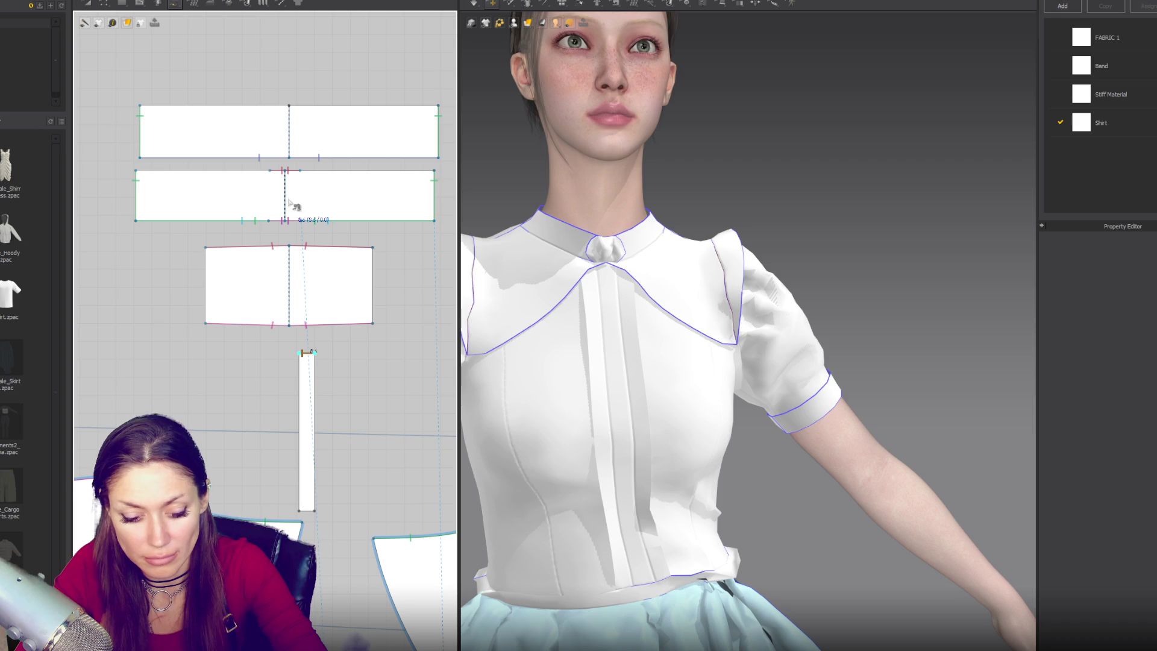
pyautogui.scroll(3, 284, 194)
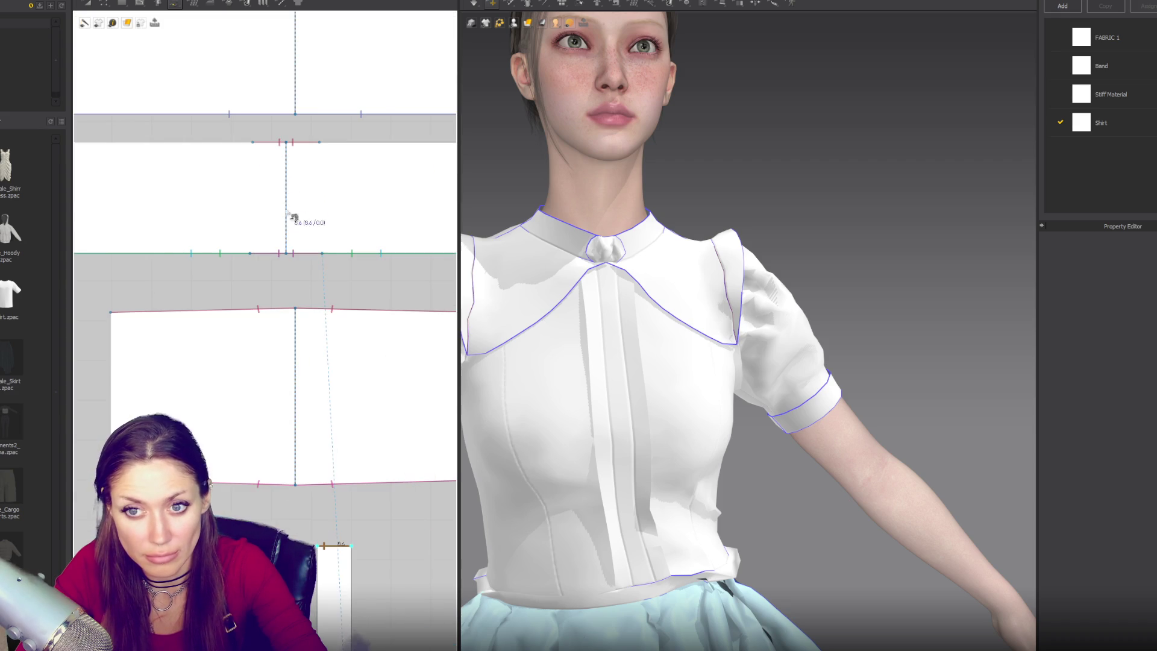
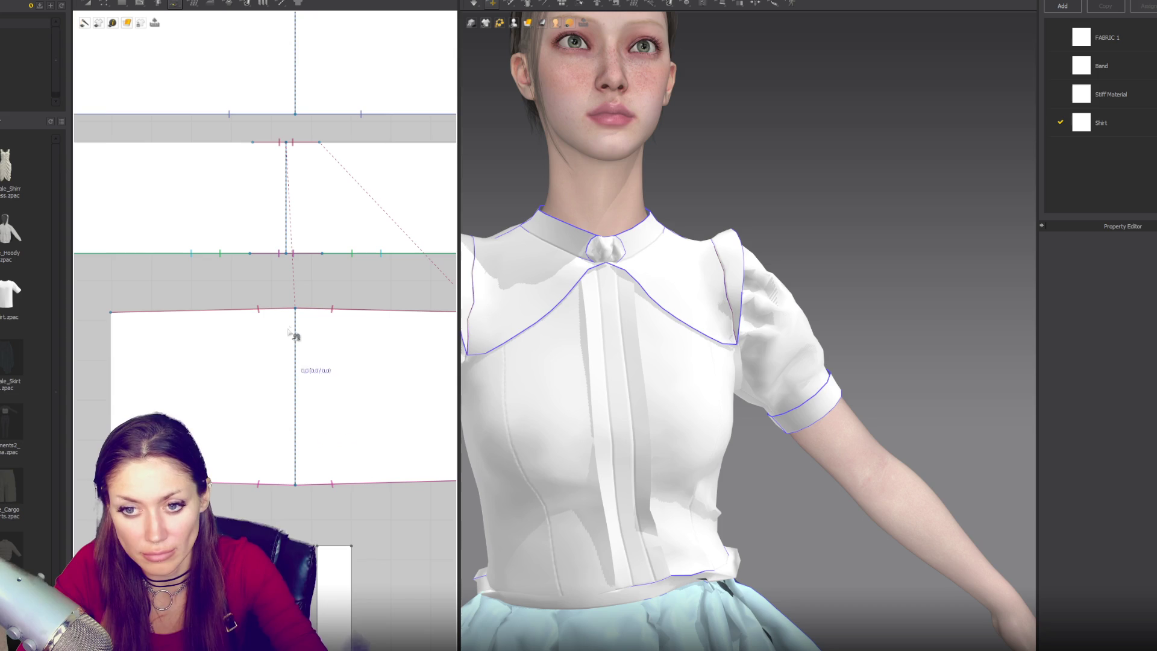
# Draw a short internal line across the band piece's centre seam
pyautogui.press('x')
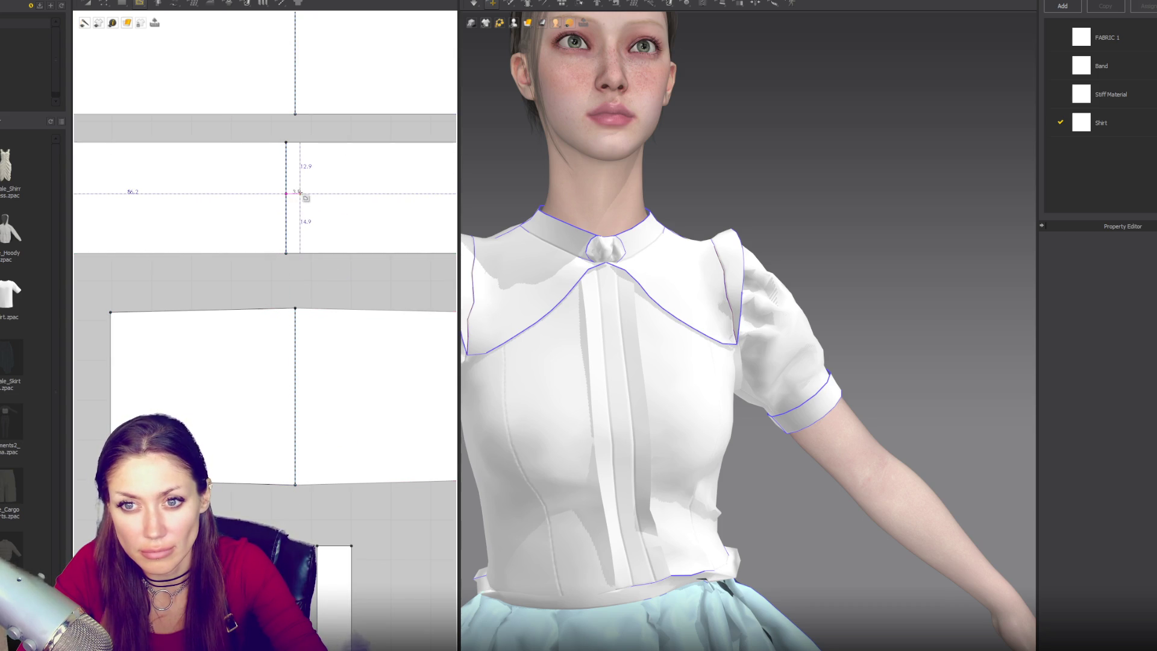
pyautogui.click(300, 193)
pyautogui.press('Return')
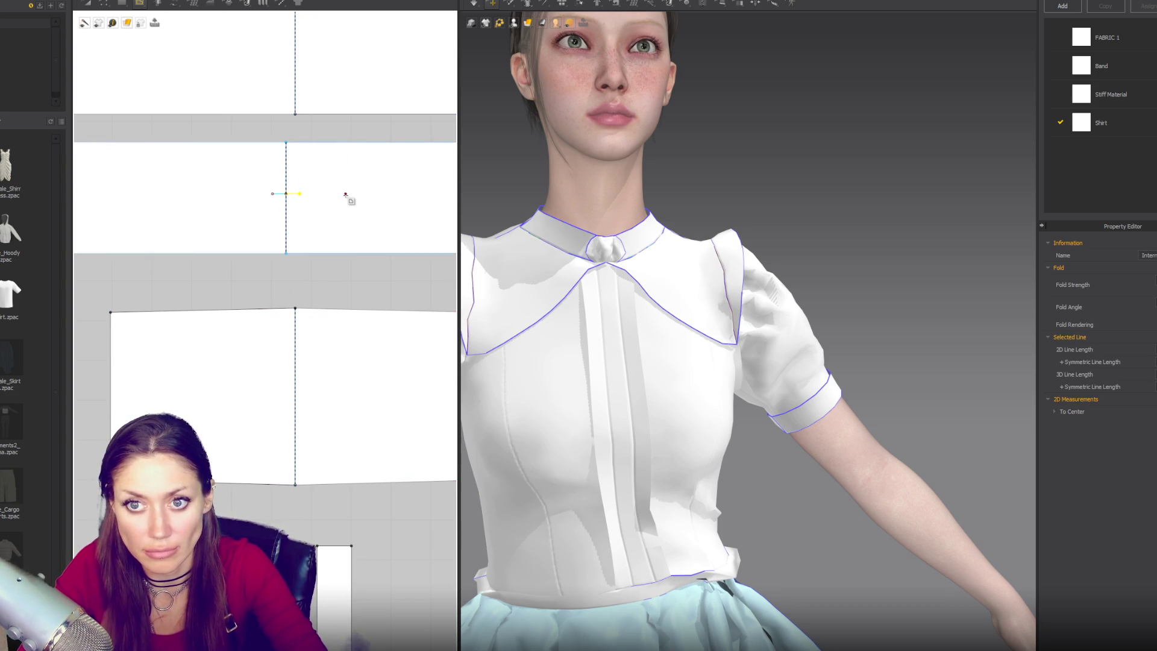
# Begin a segment seam at the band's edge and select the new internal line to check it
pyautogui.press('n')
pyautogui.click(353, 549)
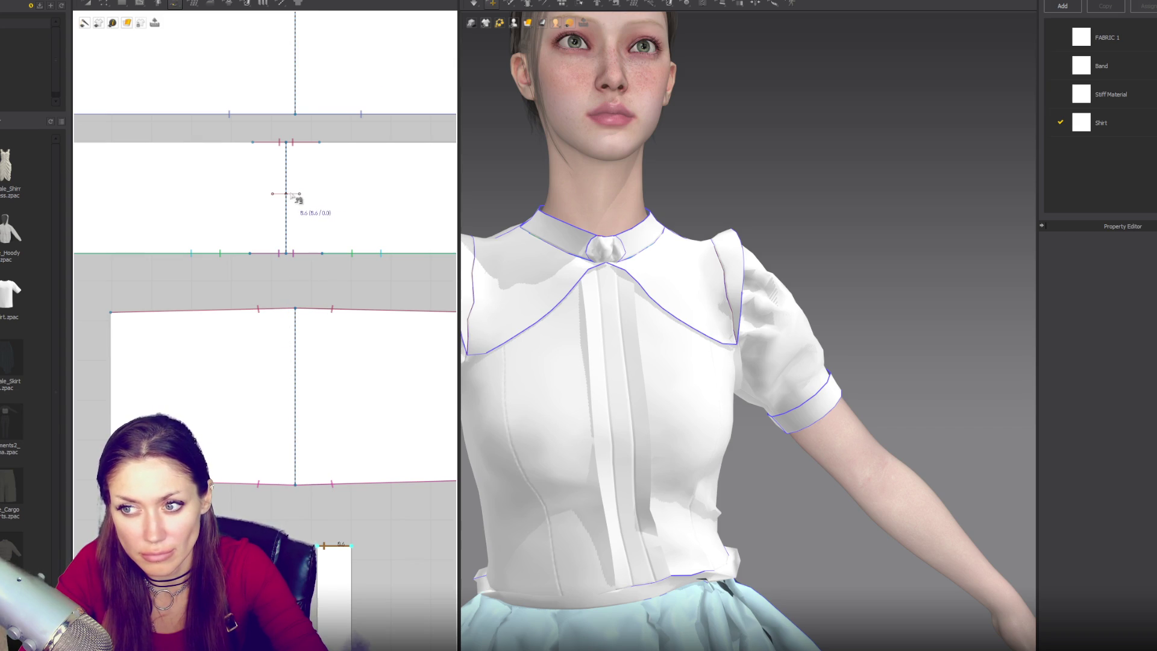
pyautogui.scroll(2, 295, 196)
pyautogui.press('z')
pyautogui.click(300, 193)
pyautogui.scroll(-1, 313, 204)
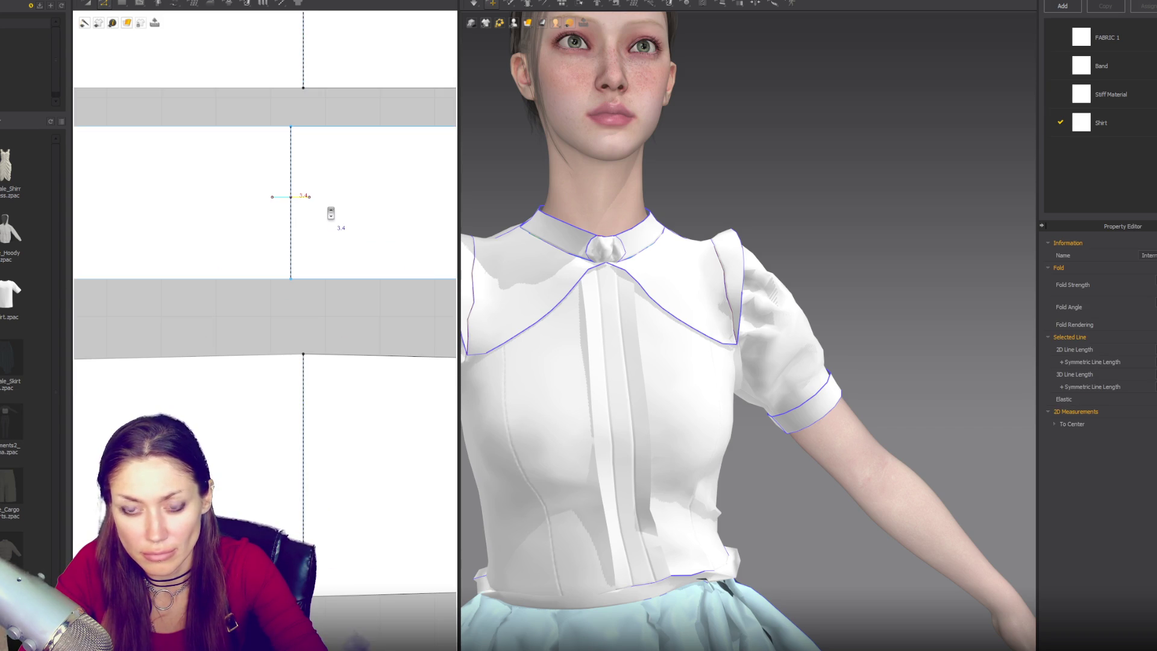
pyautogui.click(312, 291)
# Sew the internal line and the middle piece's point to the narrow strip's top edge
pyautogui.press('n')
pyautogui.click(302, 197)
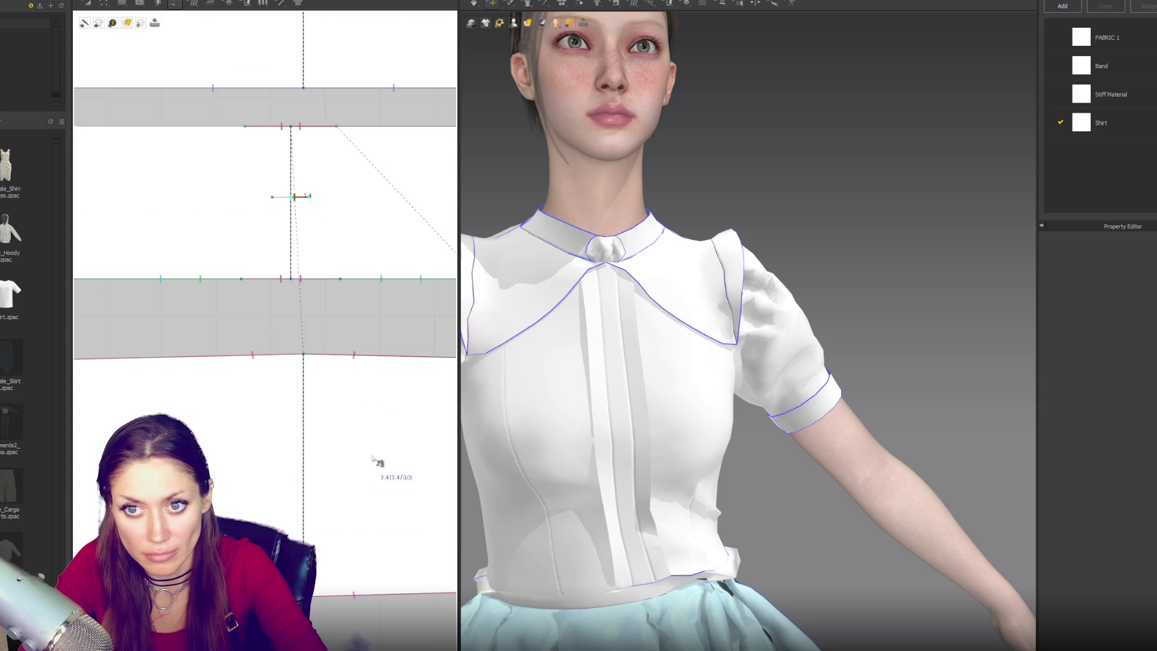
pyautogui.moveTo(372, 461); pyautogui.dragTo(353, 256, button='middle')
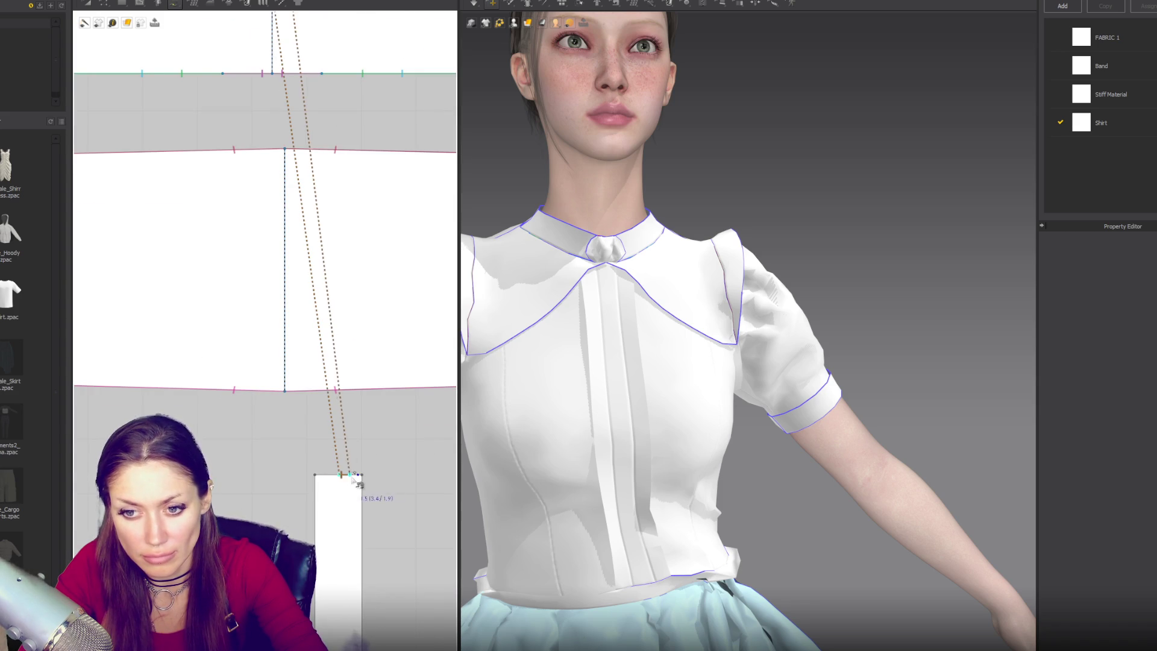
pyautogui.click(360, 476)
pyautogui.scroll(-4, 401, 447)
pyautogui.click(383, 459)
pyautogui.scroll(3, 355, 321)
pyautogui.click(360, 245)
pyautogui.scroll(-3, 394, 404)
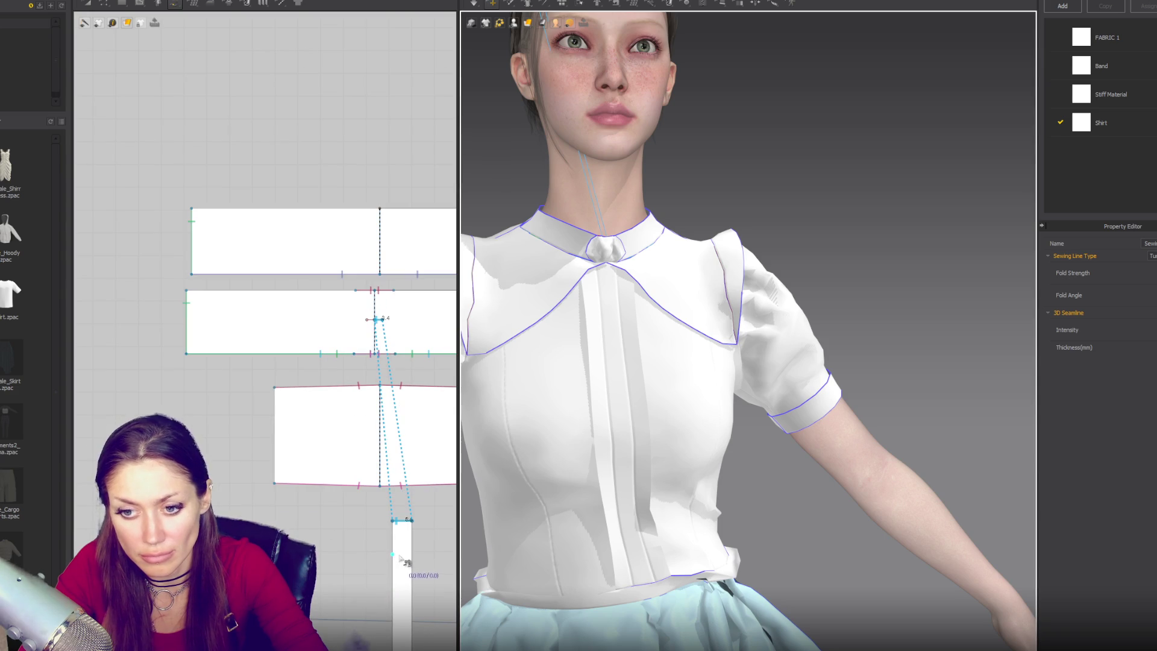
pyautogui.press('a')
pyautogui.click(403, 561)
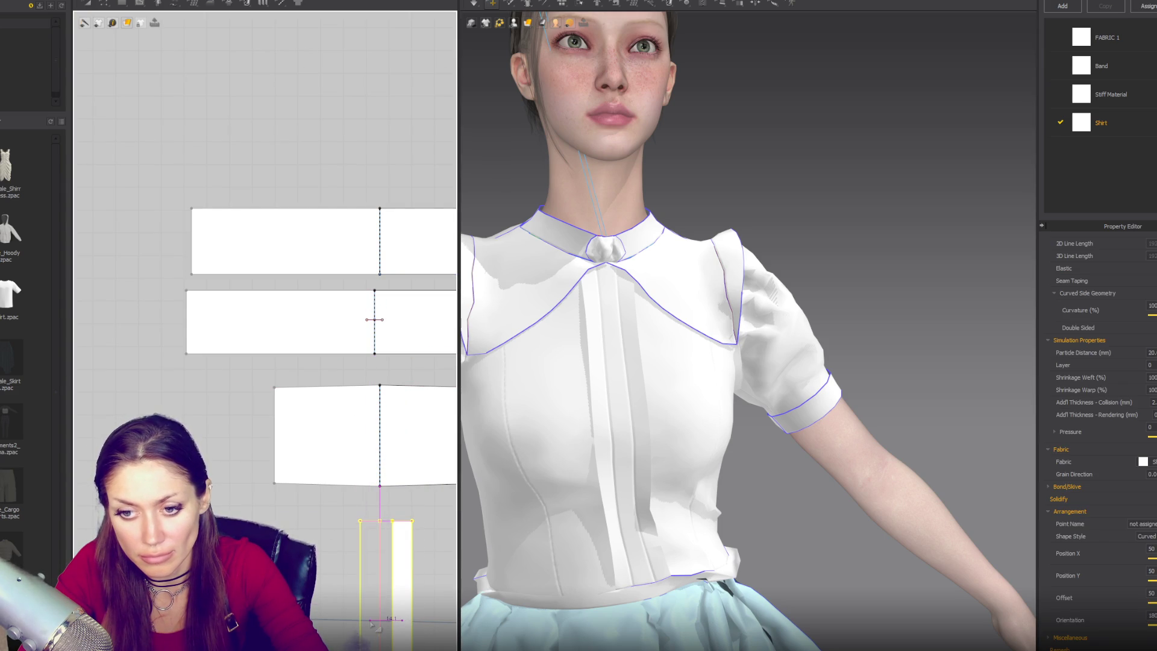
# Show the arrangement points and place the narrow strip at the front of the avatar's neck
pyautogui.moveTo(565, 456)
pyautogui.mouseDown(button='right')
pyautogui.moveTo(529, 413)
pyautogui.moveTo(552, 417)
pyautogui.mouseUp(button='right')
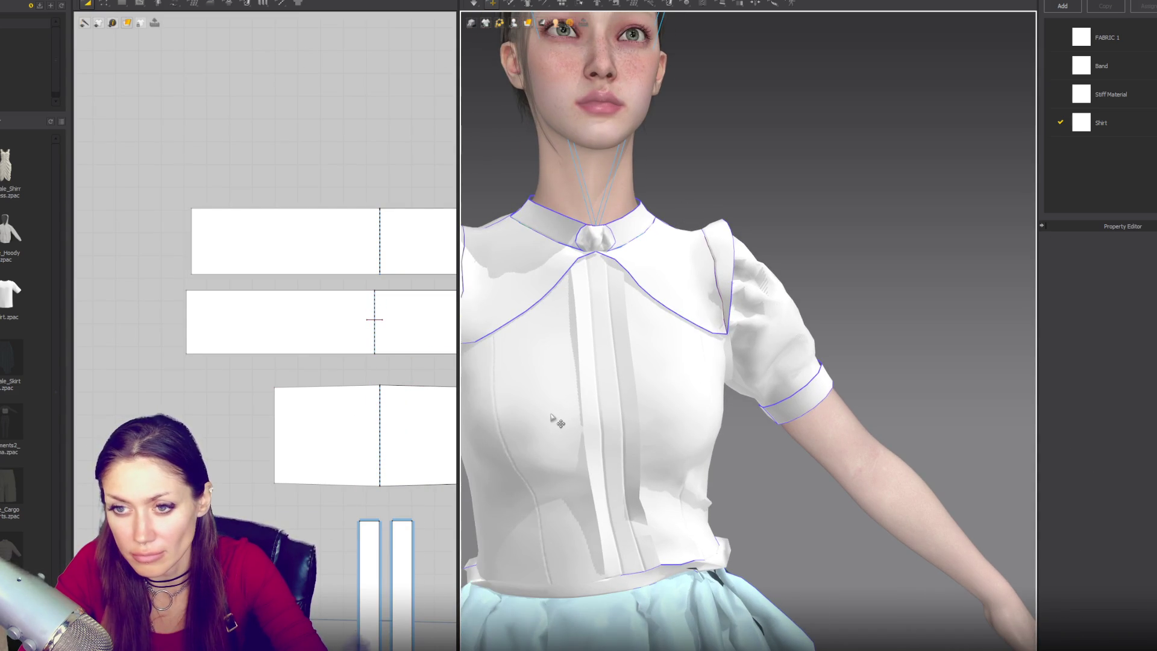
pyautogui.press('2')
pyautogui.moveTo(513, 24)
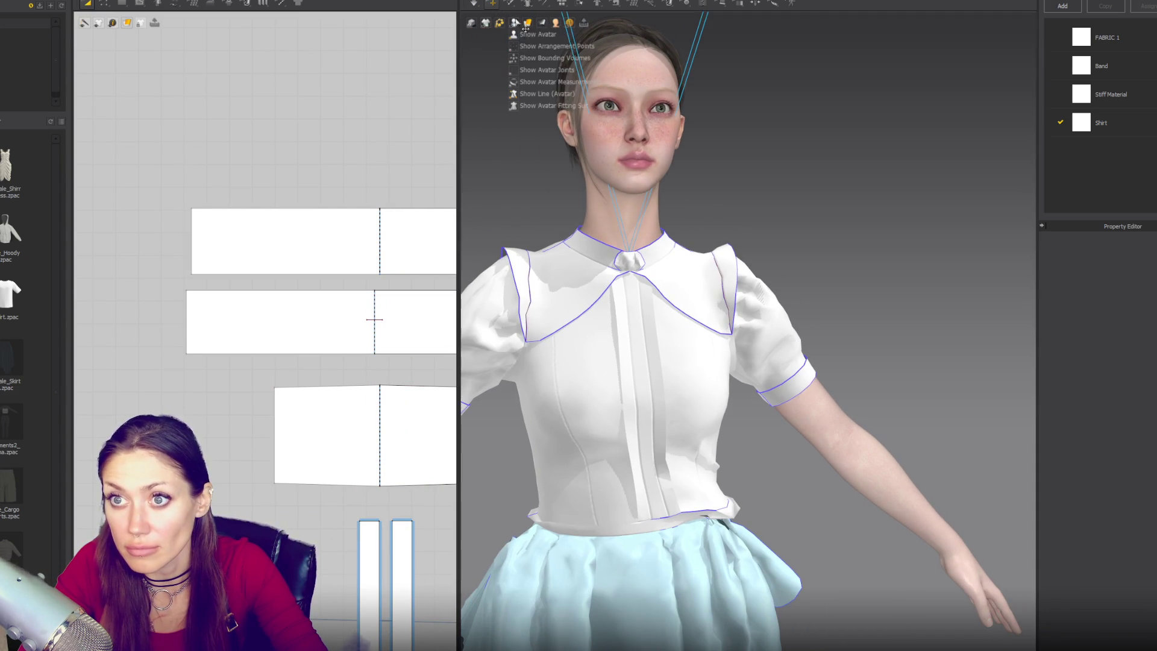
pyautogui.click(524, 57)
pyautogui.click(407, 576)
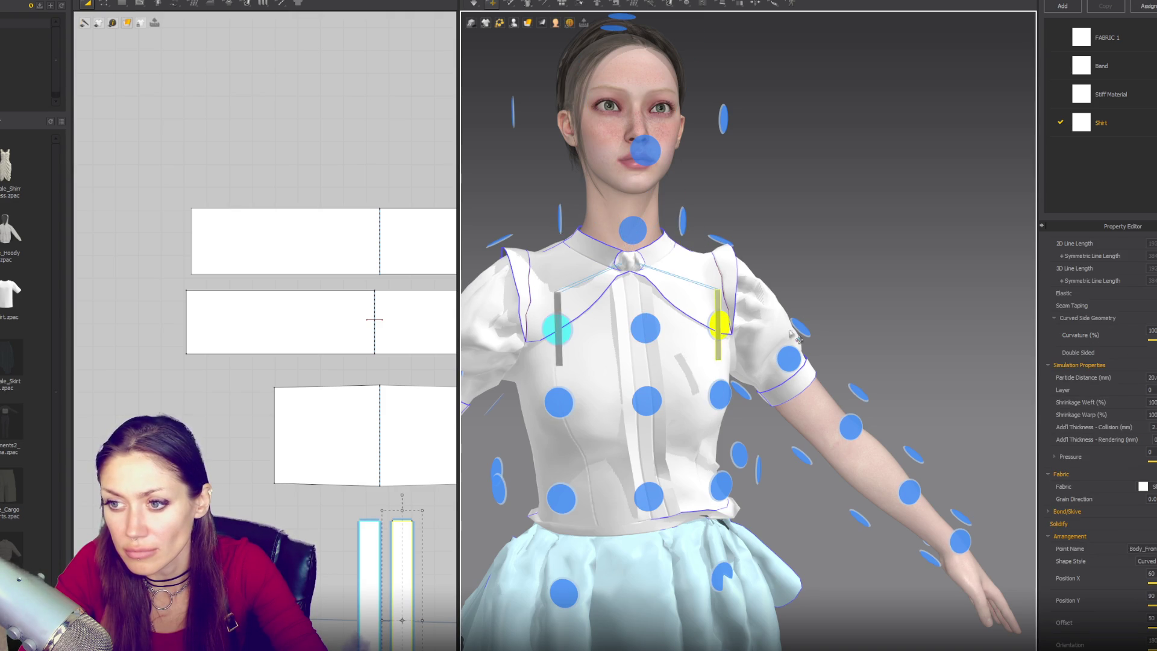
pyautogui.click(739, 330)
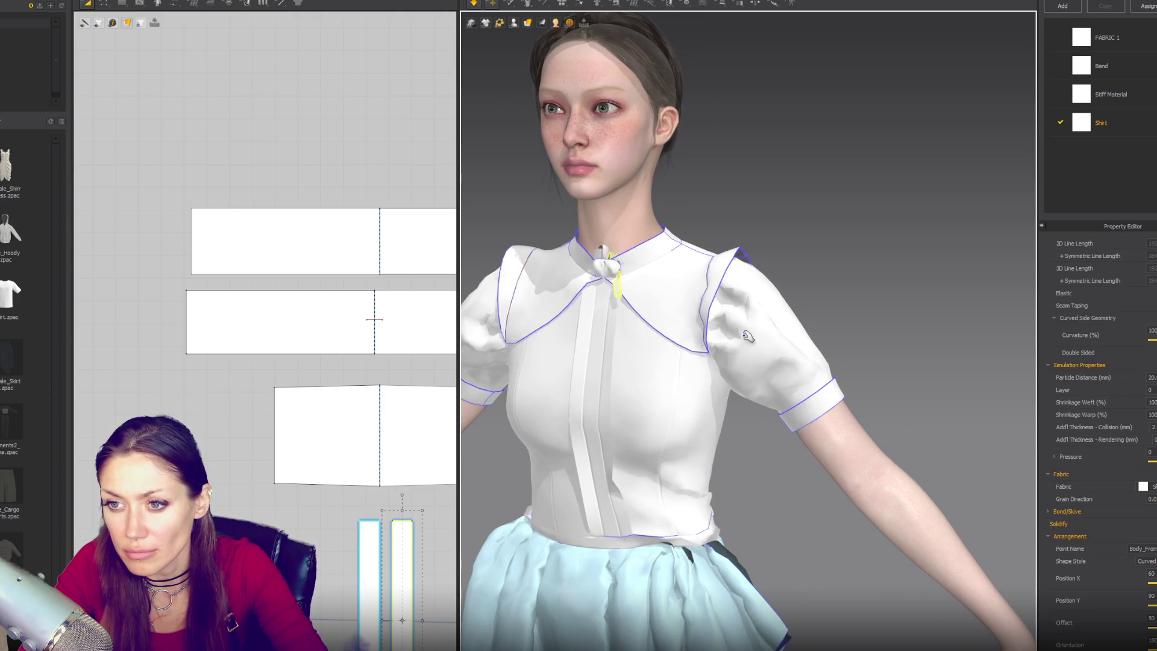
# Select the collar band, lower piece and both thin strips, then simulate the knot
pyautogui.hotkey('ctrl', 'z')
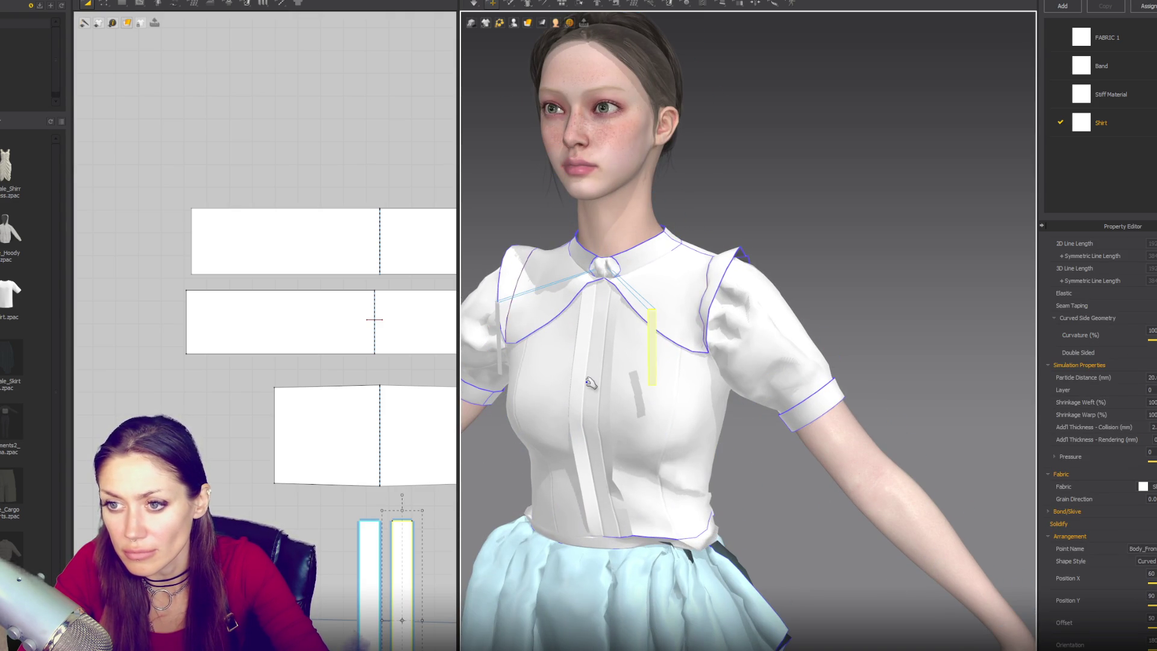
pyautogui.click(336, 341)
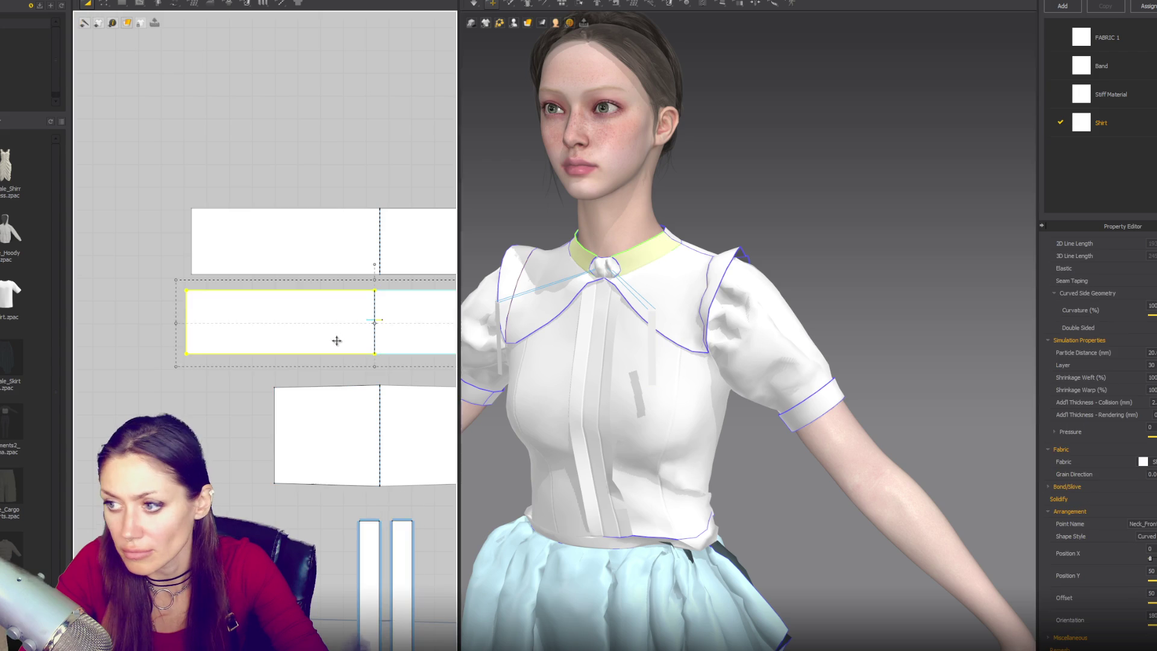
pyautogui.scroll(-3, 342, 368)
pyautogui.click(339, 391)
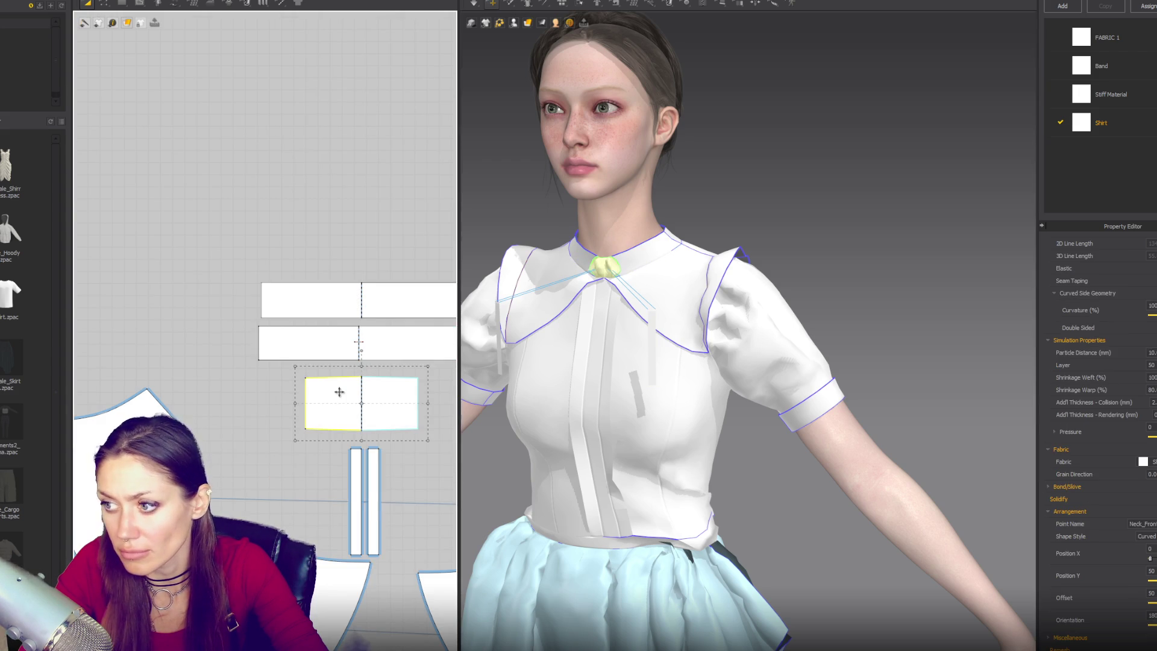
pyautogui.click(361, 495)
pyautogui.keyDown('shift'); pyautogui.click(374, 476); pyautogui.keyUp('shift')
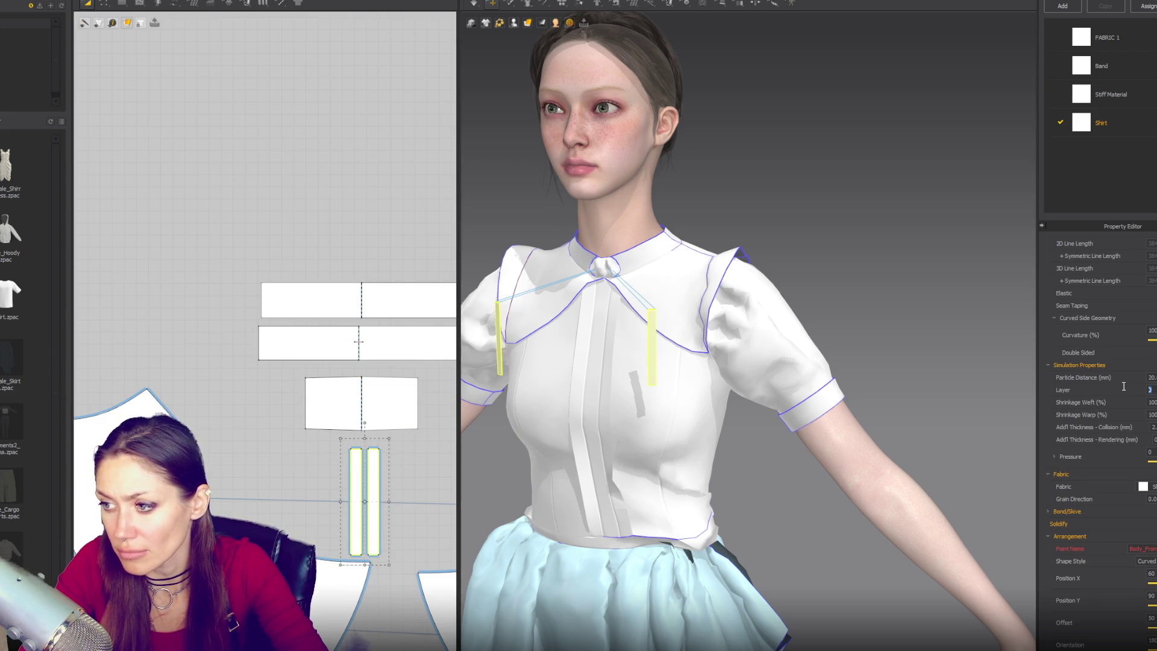
pyautogui.click(794, 149)
pyautogui.press('space')
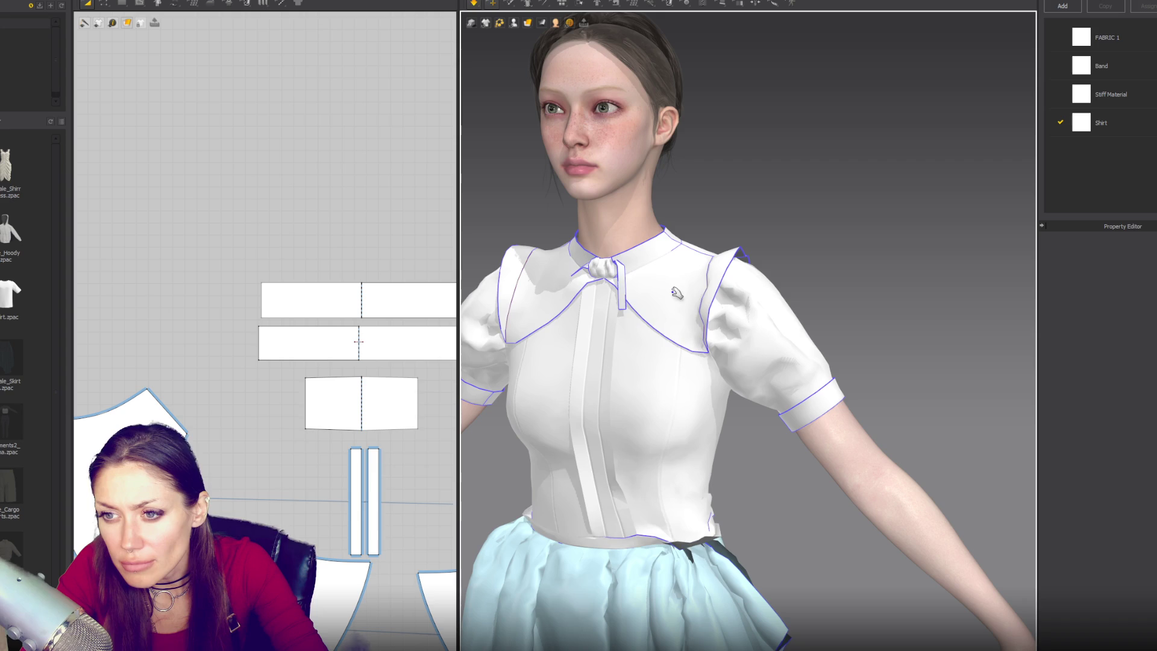
# Widen the narrow strip, set the two strips side by side at the top, and simulate
pyautogui.moveTo(575, 284); pyautogui.dragTo(574, 304)
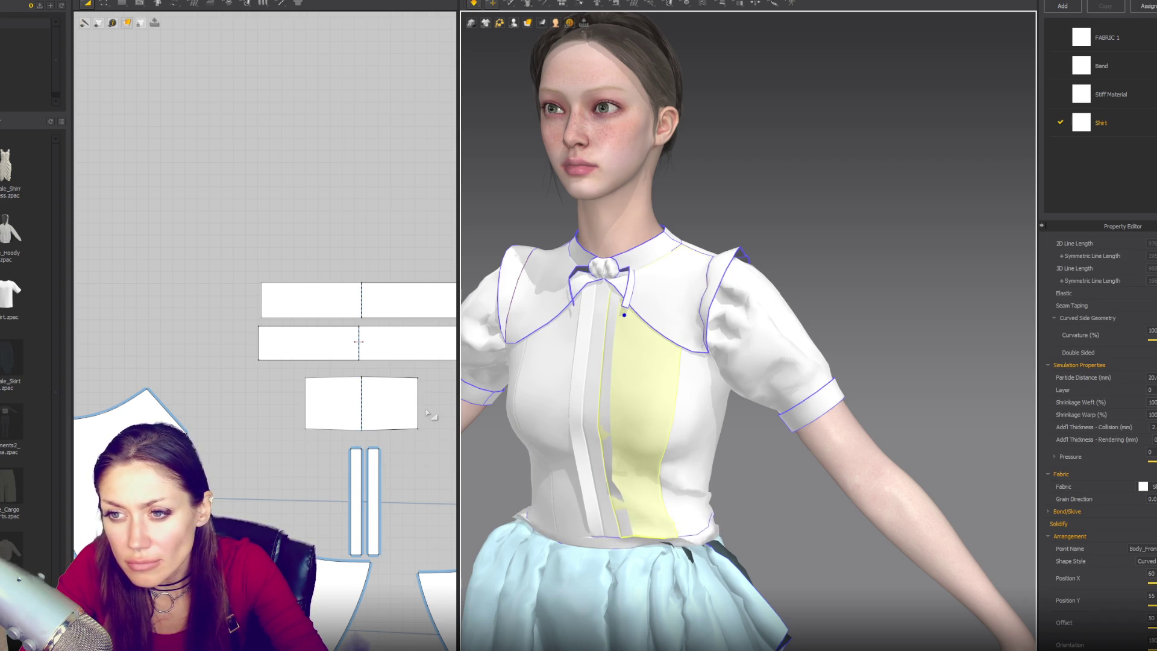
pyautogui.click(374, 464)
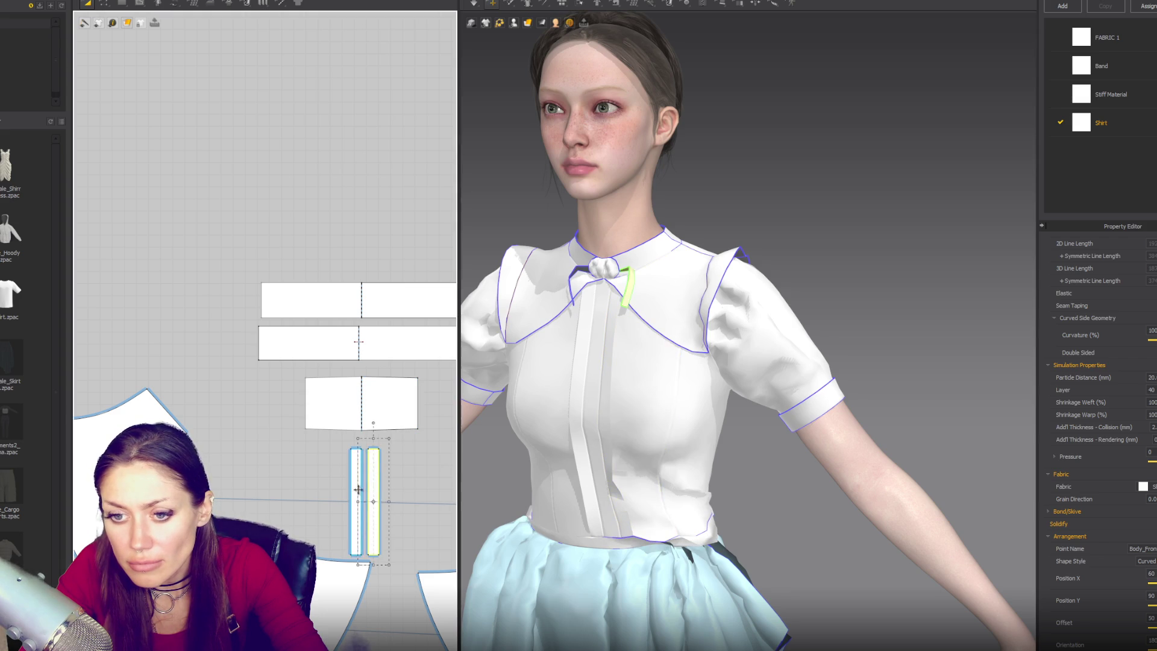
pyautogui.moveTo(389, 501)
pyautogui.mouseDown()
pyautogui.moveTo(430, 507)
pyautogui.moveTo(404, 516)
pyautogui.moveTo(408, 176)
pyautogui.moveTo(386, 173)
pyautogui.mouseUp()
pyautogui.moveTo(332, 471)
pyautogui.mouseDown()
pyautogui.moveTo(315, 147)
pyautogui.moveTo(301, 150)
pyautogui.mouseUp()
pyautogui.moveTo(382, 169)
pyautogui.mouseDown()
pyautogui.moveTo(399, 174)
pyautogui.moveTo(398, 242)
pyautogui.mouseUp()
pyautogui.press('space')
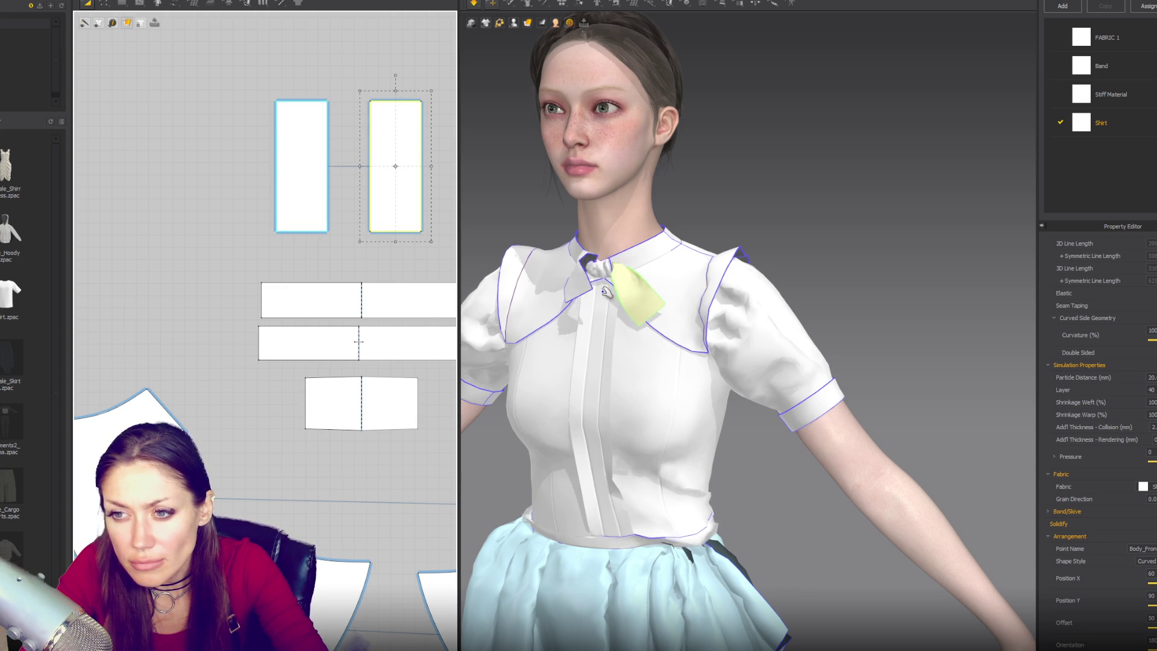
# Make both tie strips much wider and set their weft shrinkage to 70%
pyautogui.click(567, 312)
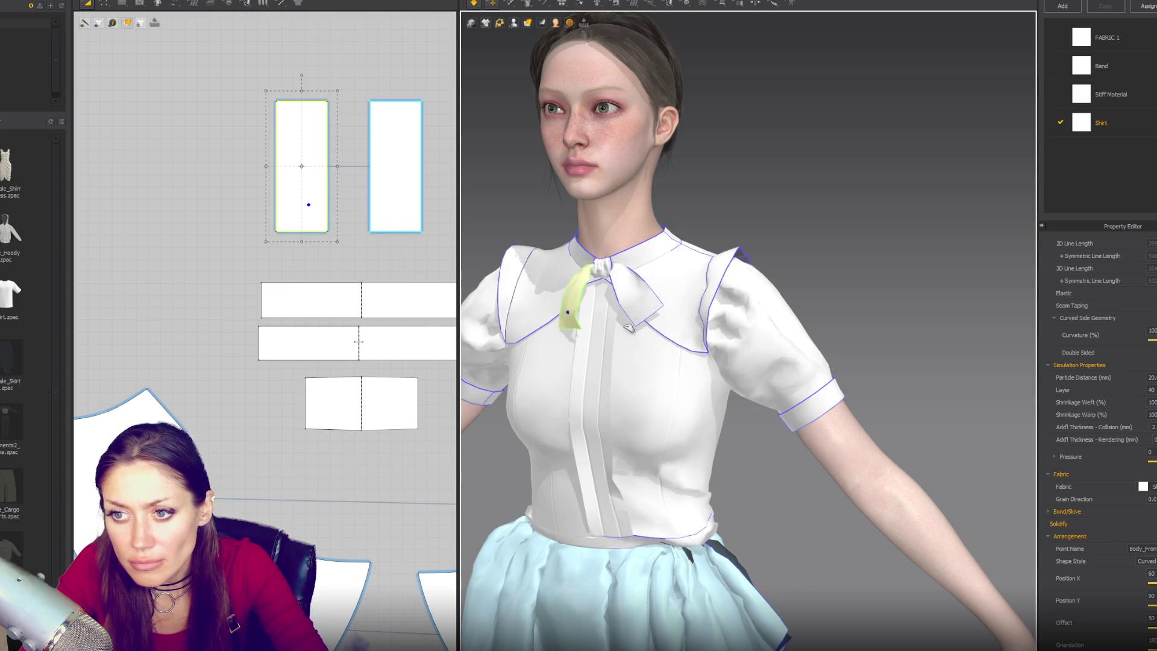
pyautogui.click(617, 321)
pyautogui.moveTo(432, 166); pyautogui.dragTo(473, 186)
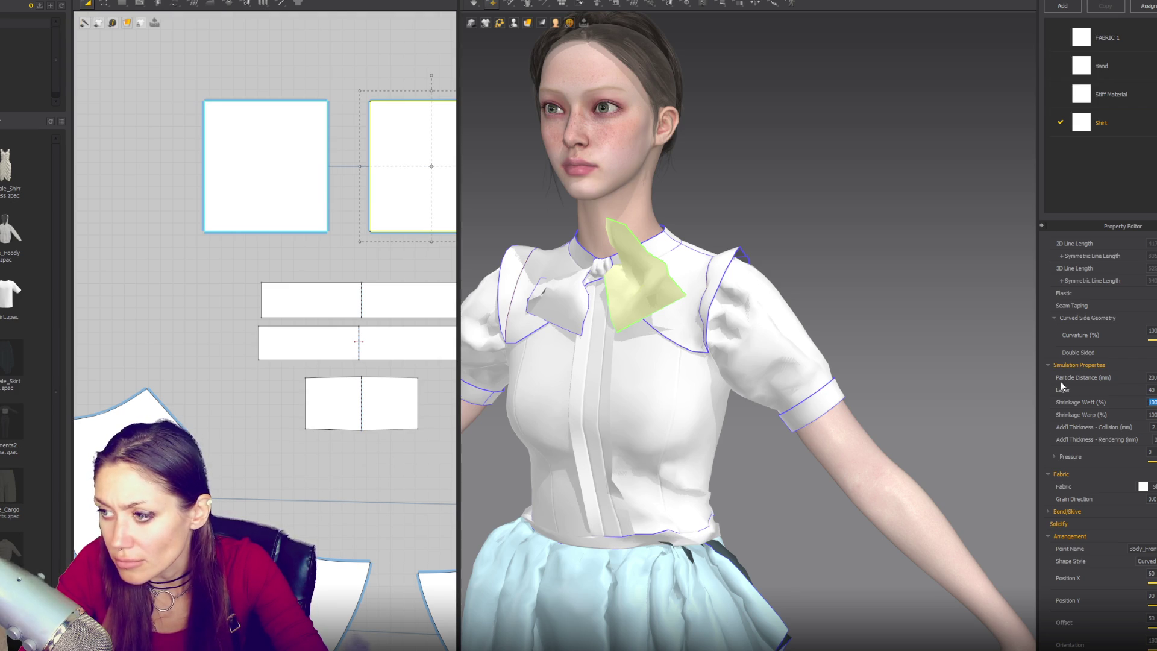
pyautogui.write('70')
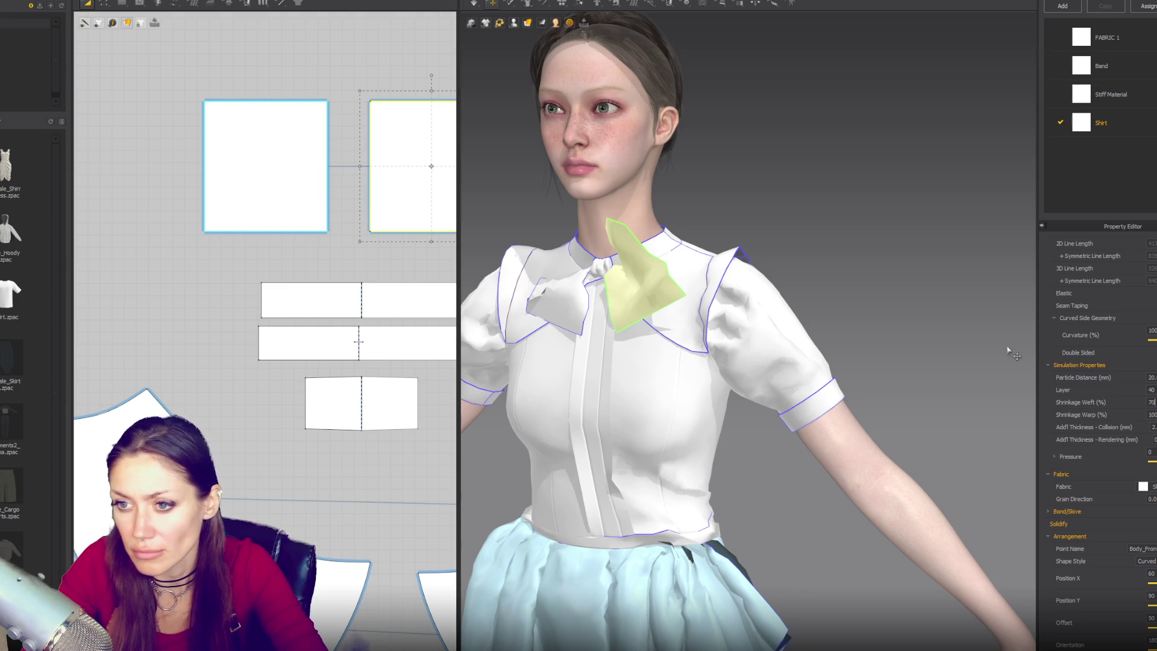
pyautogui.click(784, 186)
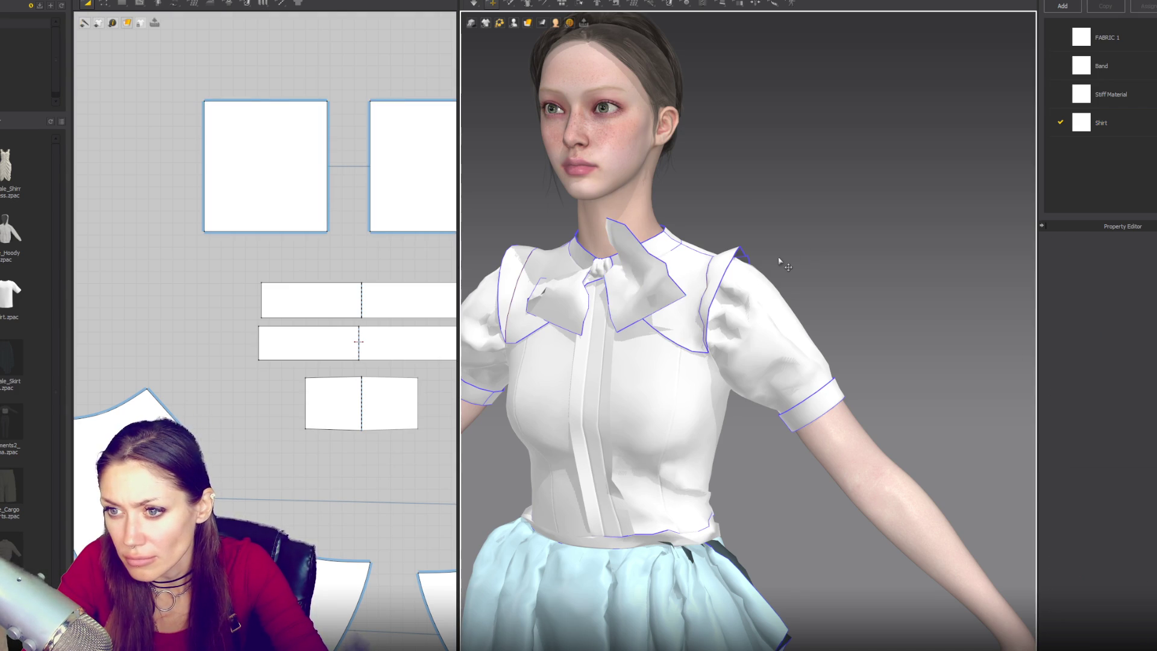
# Set the bow tie piece's weft shrinkage to 5
pyautogui.scroll(-5, 779, 259)
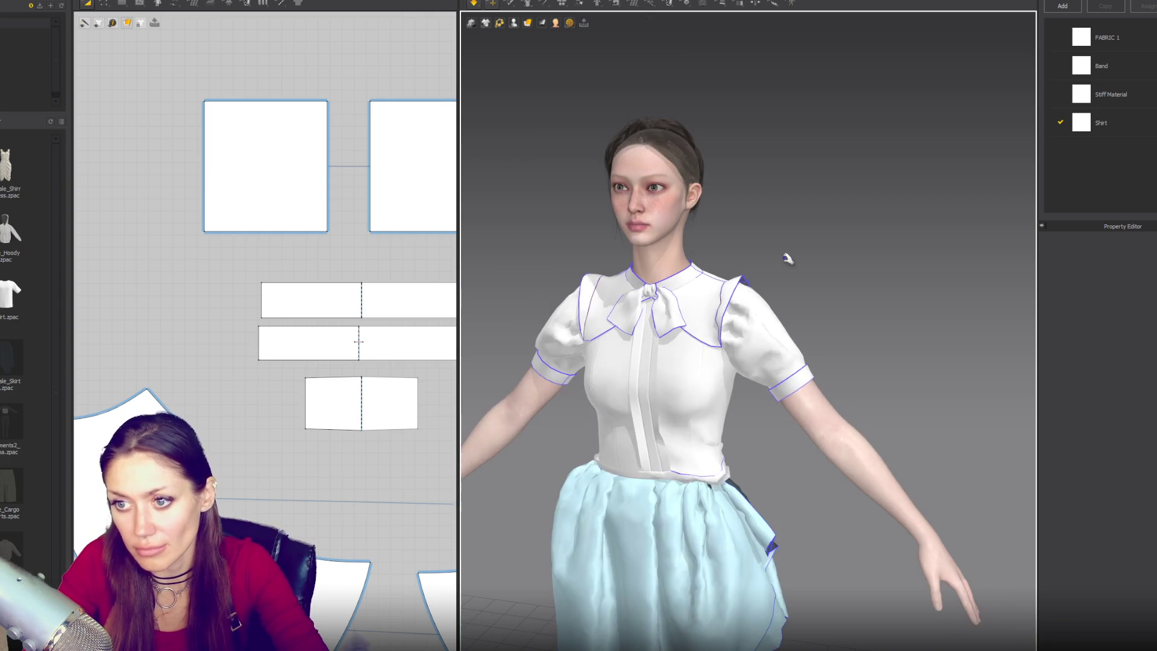
pyautogui.scroll(5, 808, 259)
pyautogui.click(622, 321)
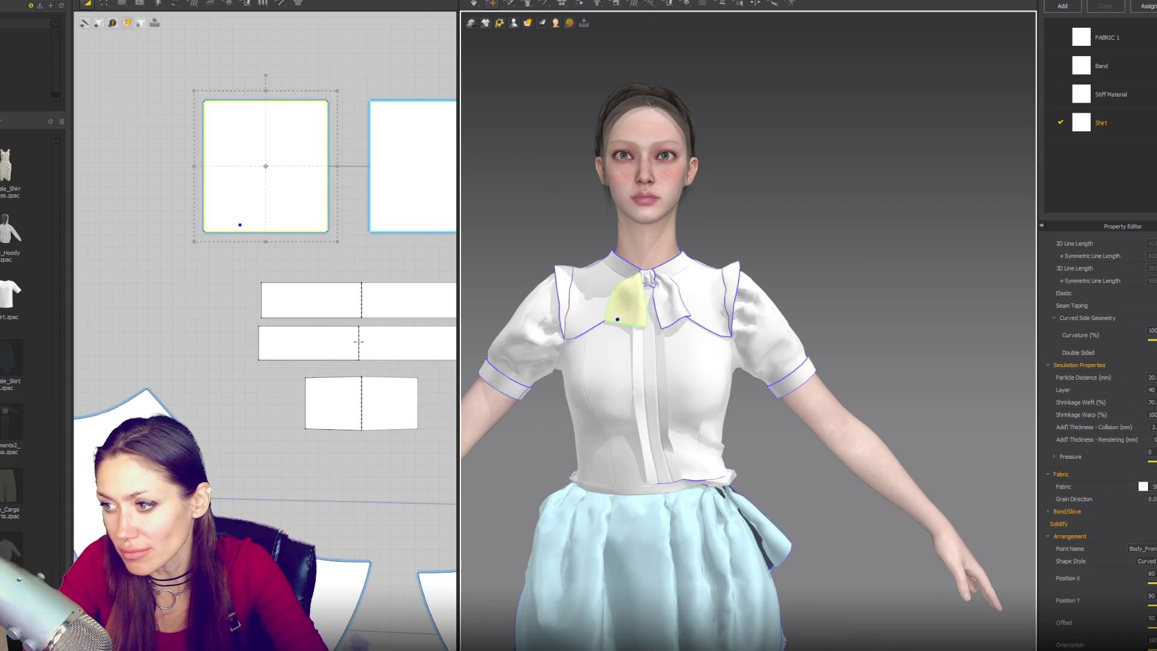
pyautogui.click(1151, 402)
pyautogui.write('5')
# Select both square bow pieces and set their Particle Distance to 10
pyautogui.click(844, 202)
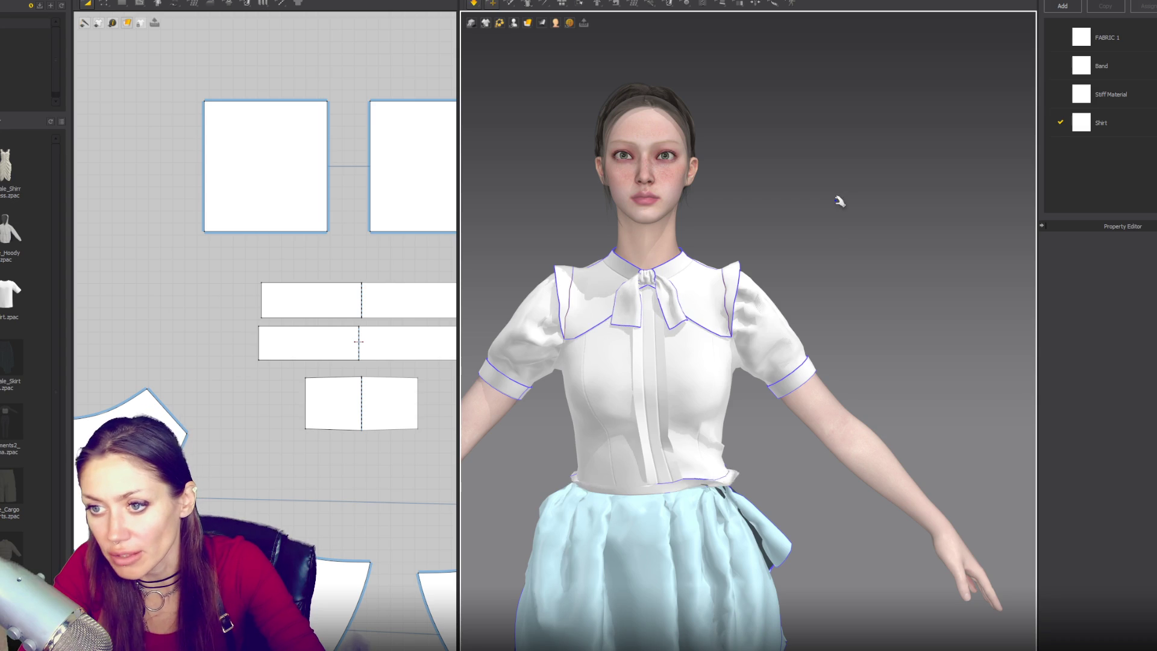
pyautogui.click(358, 197)
pyautogui.click(384, 194)
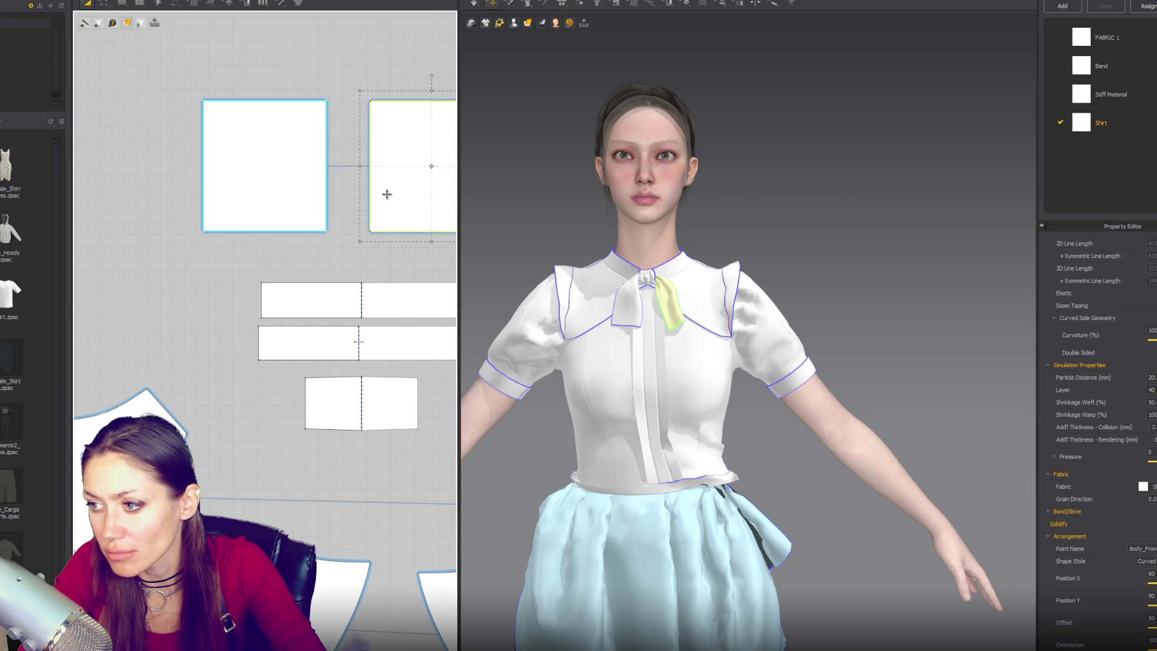
pyautogui.click(297, 194)
pyautogui.keyDown('shift'); pyautogui.click(412, 174); pyautogui.keyUp('shift')
pyautogui.click(1151, 377)
pyautogui.write('10')
pyautogui.press('Return')
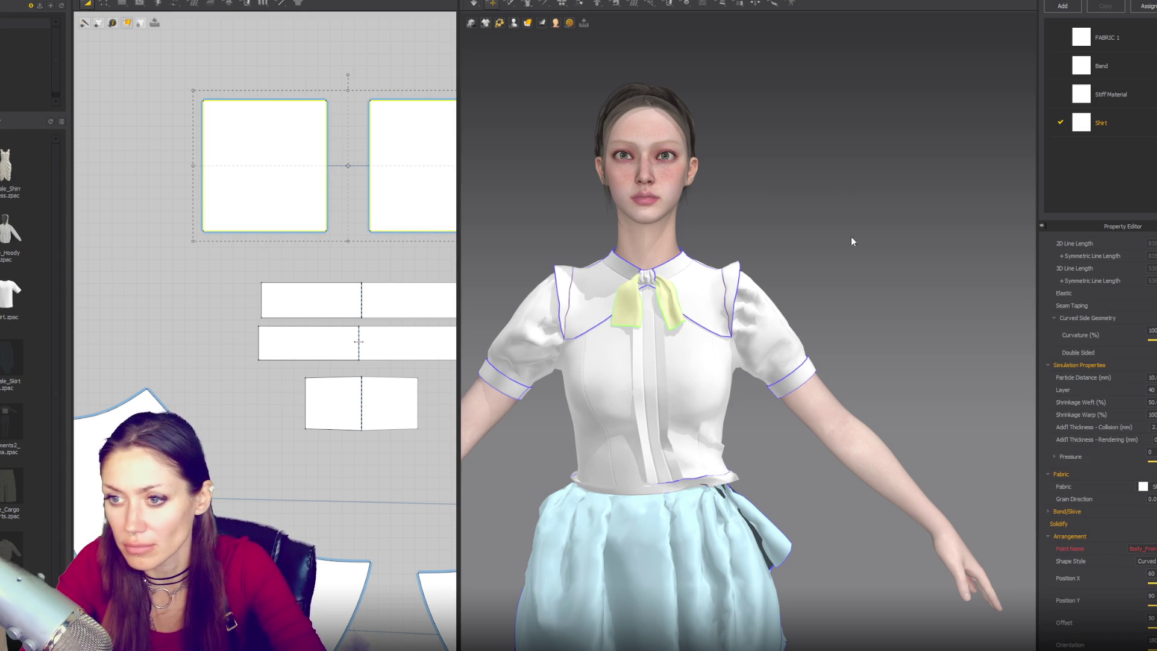
# Simulate, enlarge both square pieces, and pull the right bow tail downward
pyautogui.press('space')
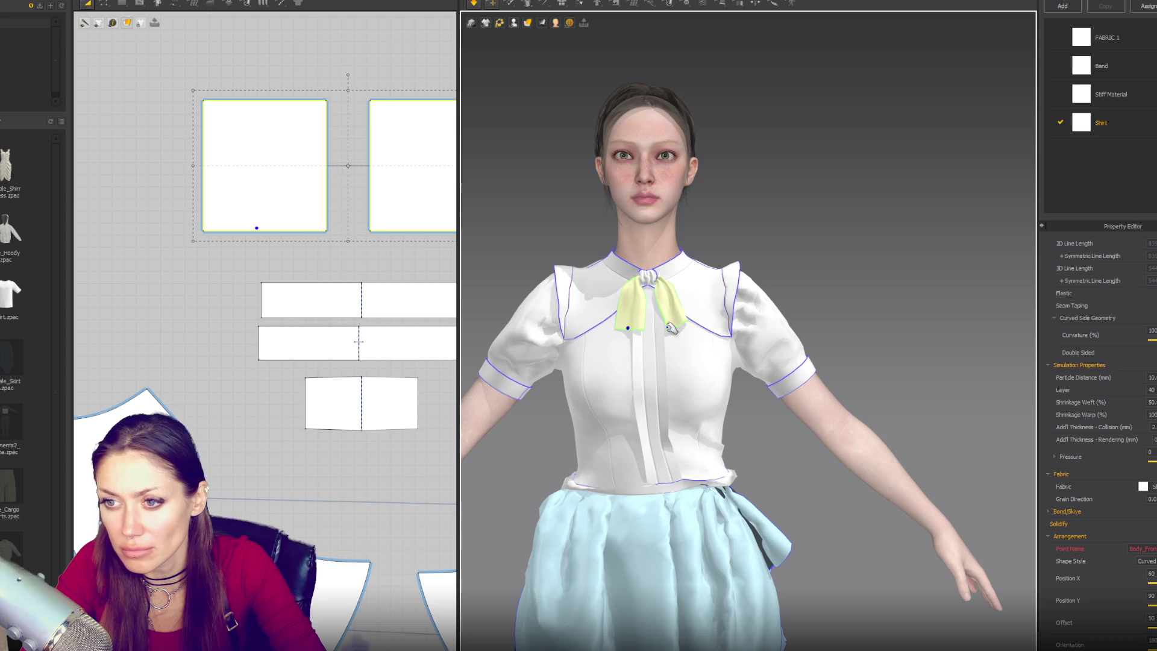
pyautogui.scroll(-3, 347, 179)
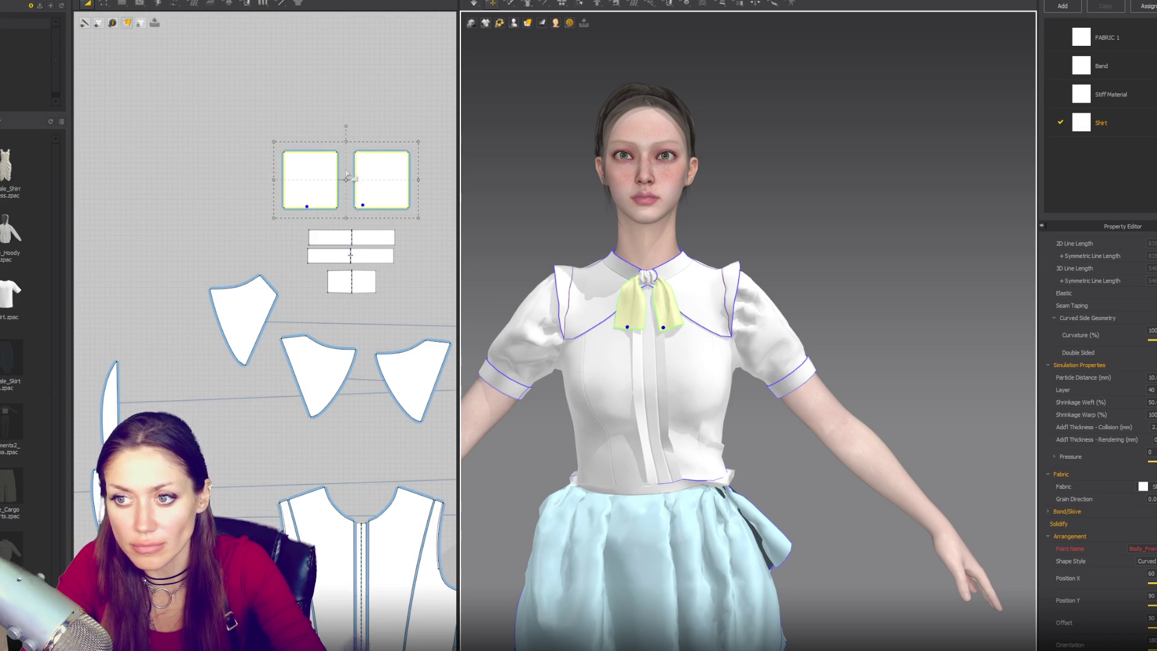
pyautogui.moveTo(273, 141); pyautogui.dragTo(230, 100)
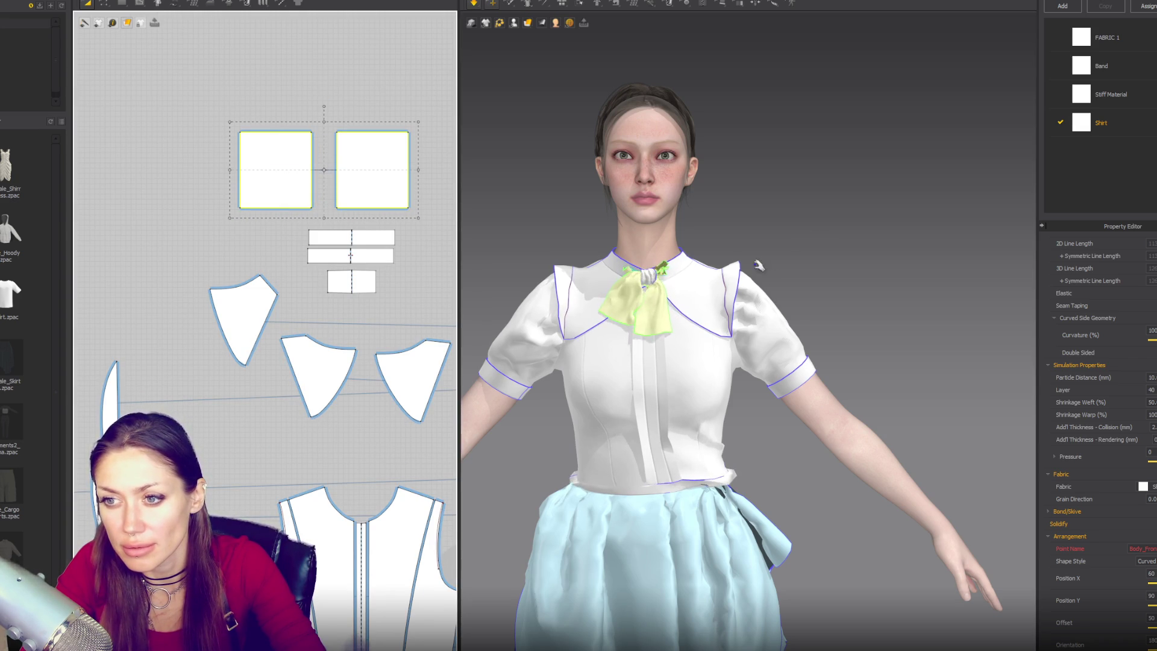
pyautogui.click(679, 318)
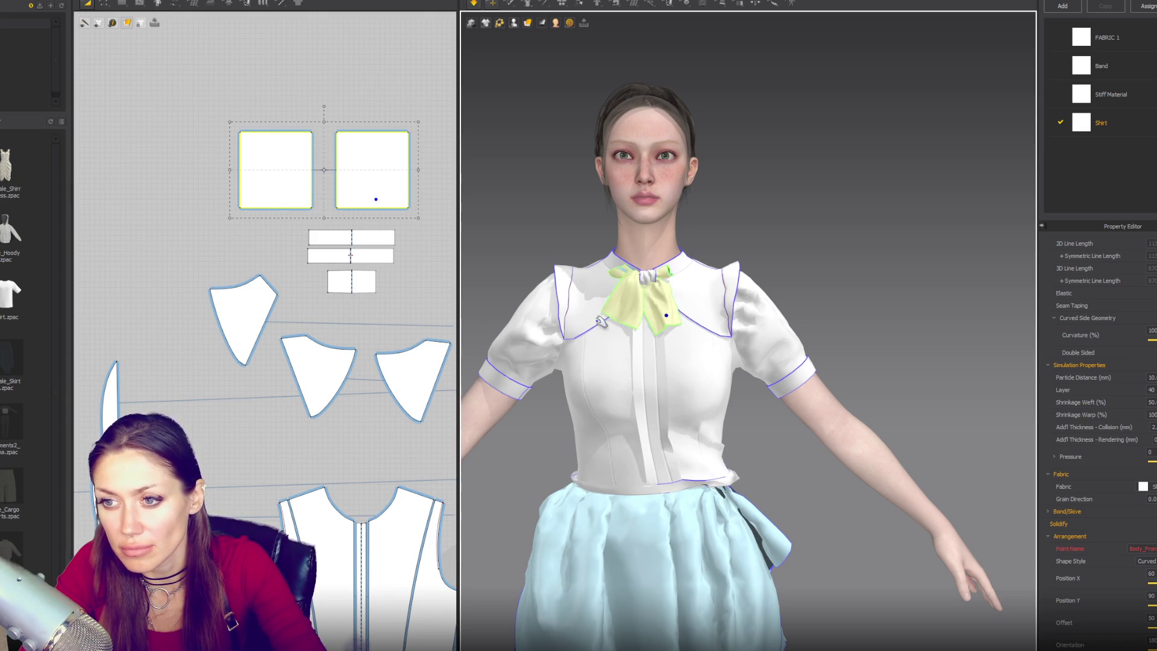
pyautogui.moveTo(676, 323); pyautogui.dragTo(708, 374)
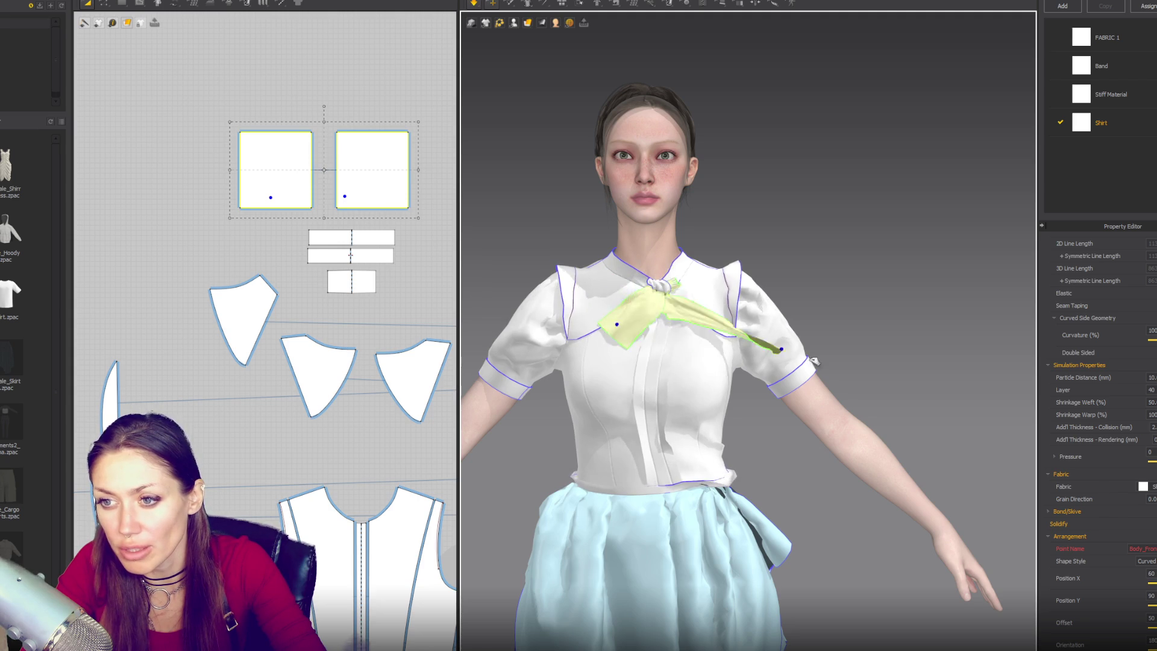
pyautogui.click(612, 315)
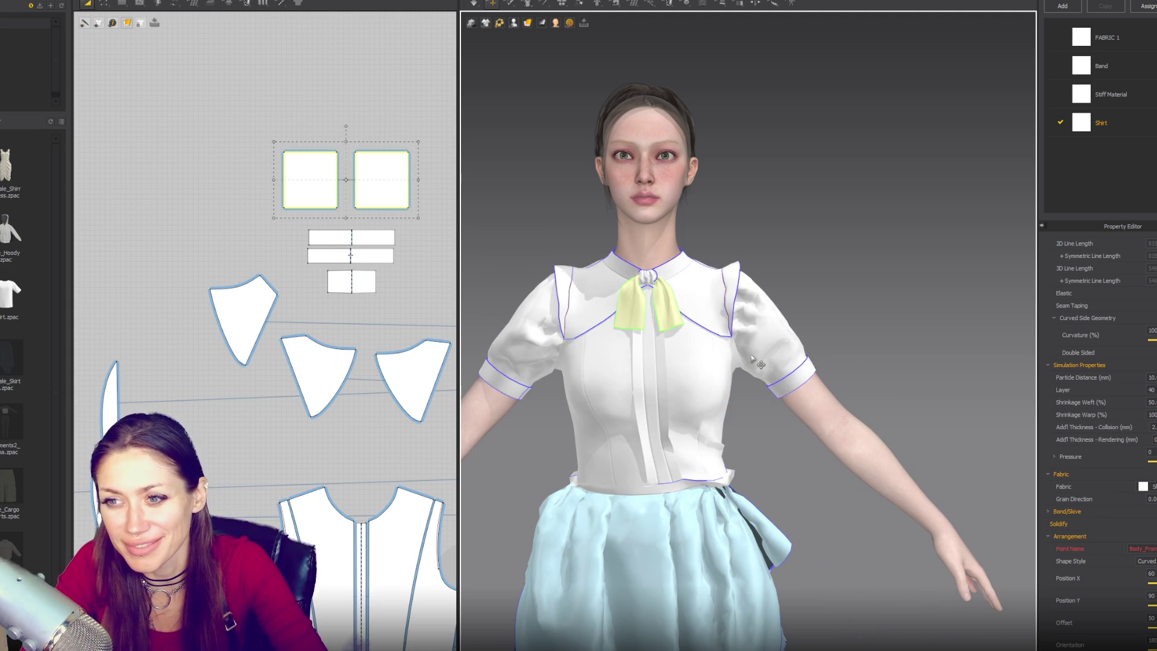
# Widen the square pieces slightly and re-simulate the bow
pyautogui.moveTo(419, 180); pyautogui.dragTo(426, 181)
pyautogui.press('space')
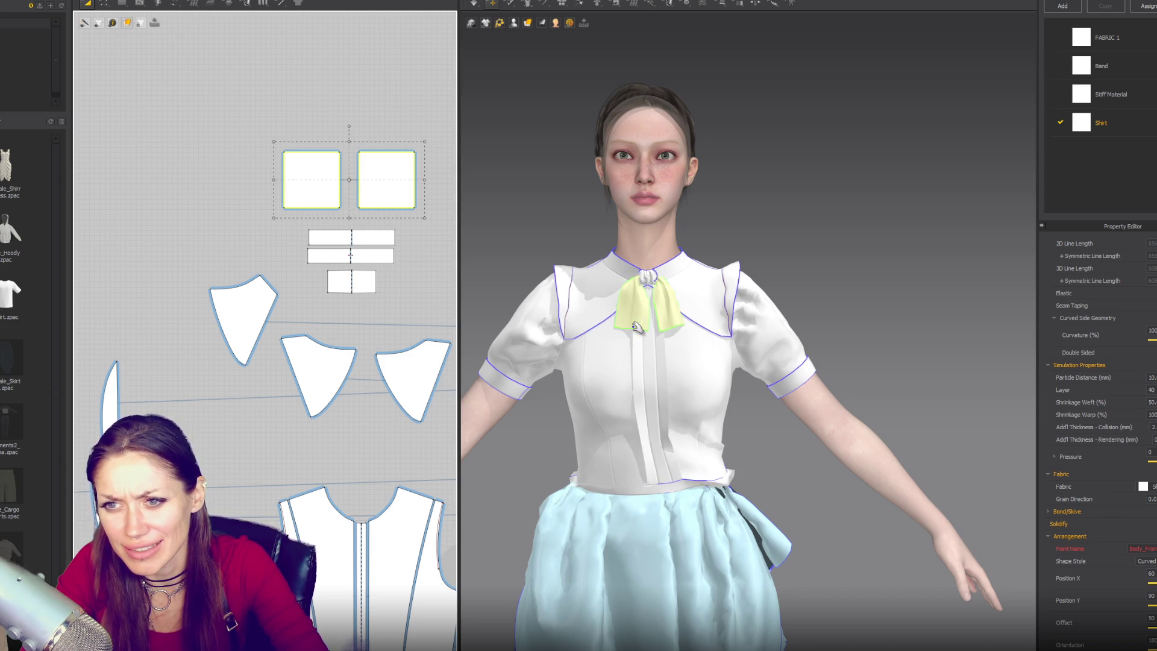
pyautogui.scroll(5, 301, 241)
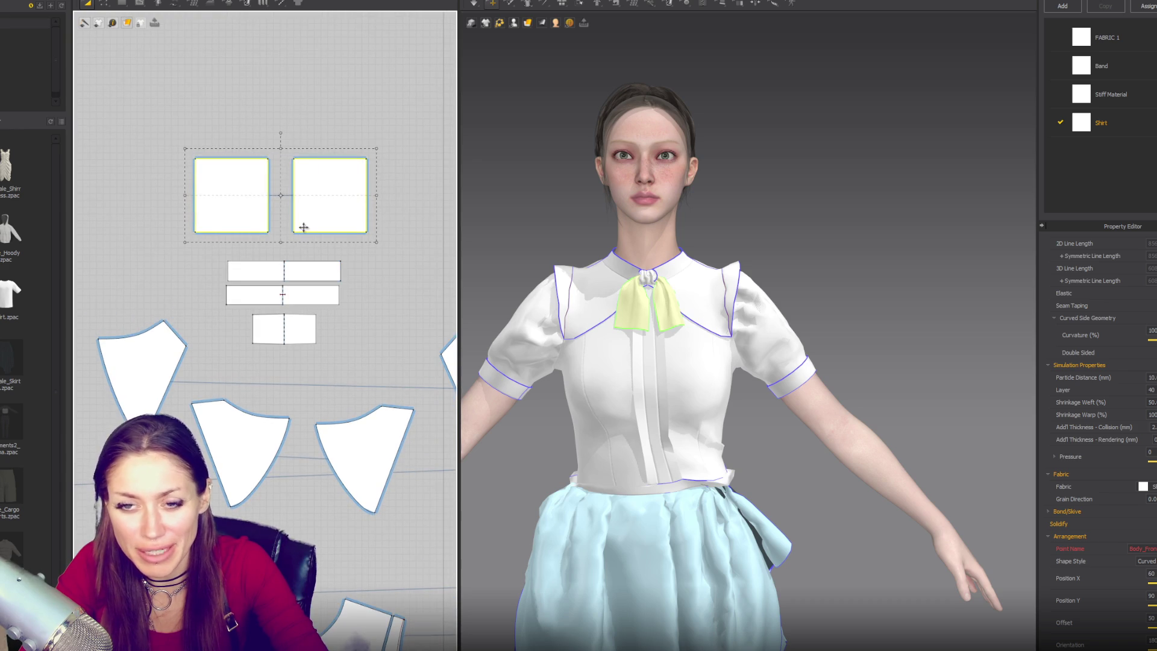
# Show the sewing lines, simulate, and pull the squares' top corners inward into mirrored trapezoids
pyautogui.scroll(-3, 300, 248)
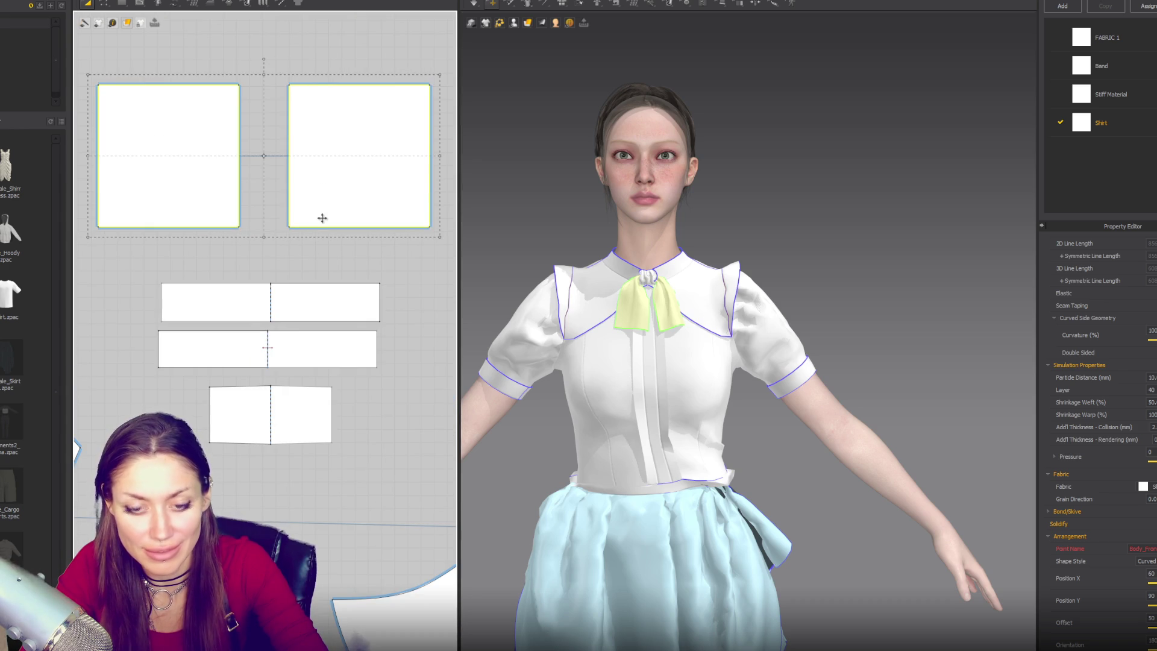
pyautogui.press('b')
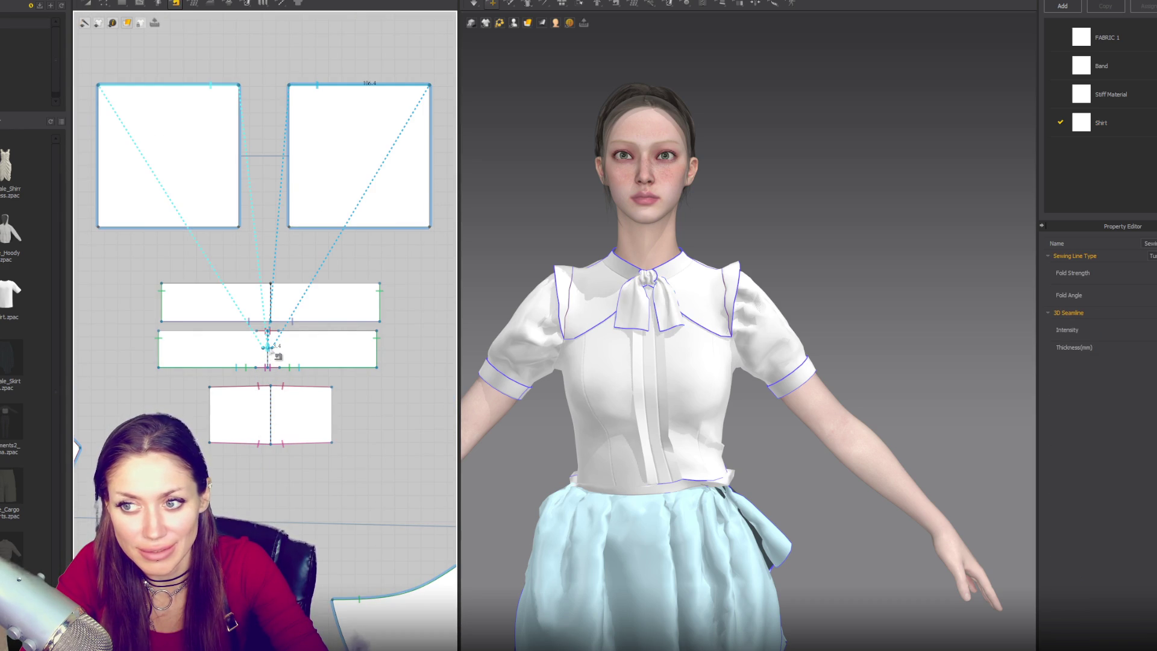
pyautogui.press('space')
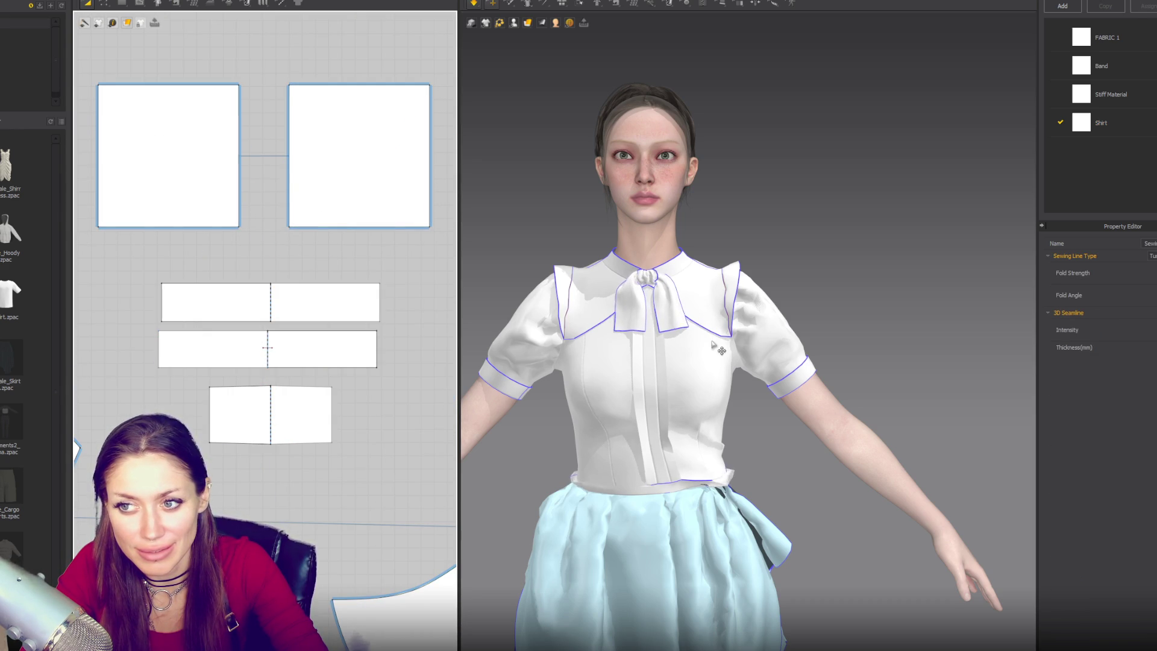
pyautogui.press('space')
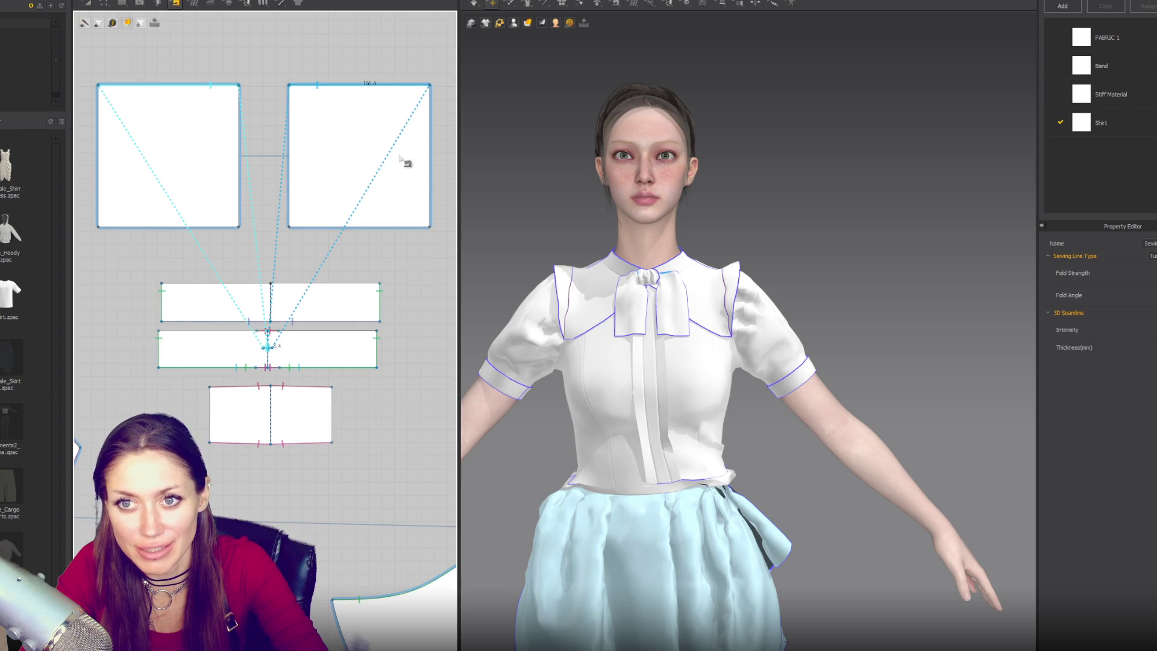
pyautogui.press('z')
pyautogui.moveTo(429, 85); pyautogui.dragTo(380, 85)
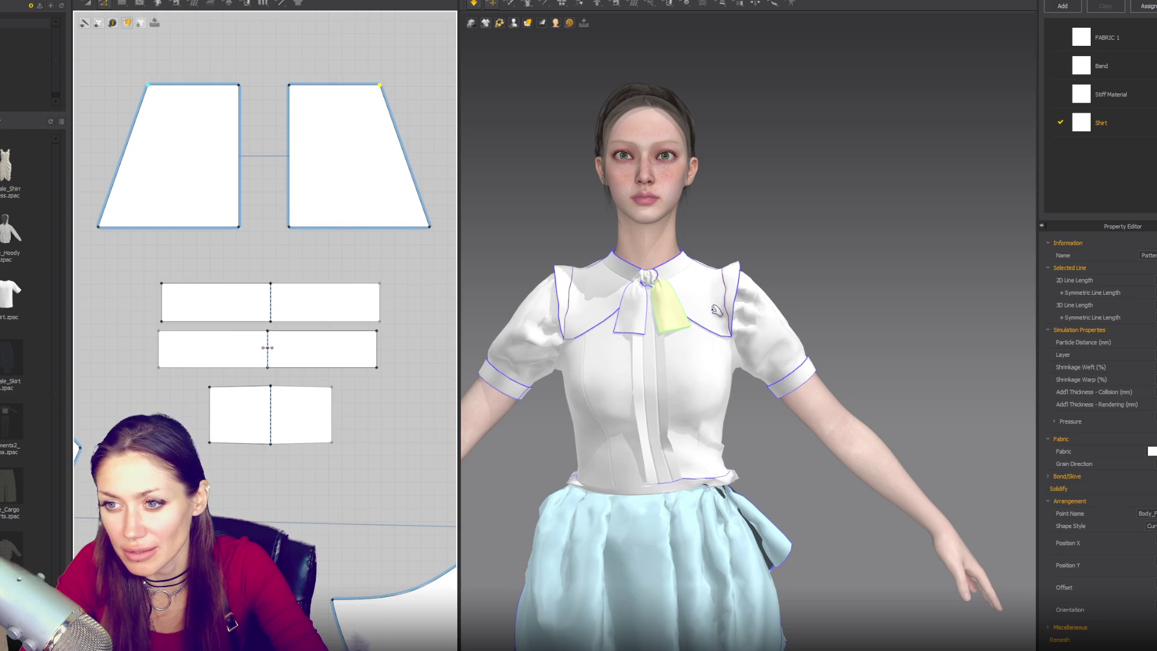
# Re-simulate and nudge the right trapezoid slightly right, checking side and front views
pyautogui.click(625, 275)
pyautogui.press('space')
pyautogui.click(668, 285)
pyautogui.click(669, 323)
pyautogui.moveTo(381, 86)
pyautogui.mouseDown()
pyautogui.moveTo(403, 93)
pyautogui.moveTo(396, 85)
pyautogui.mouseUp()
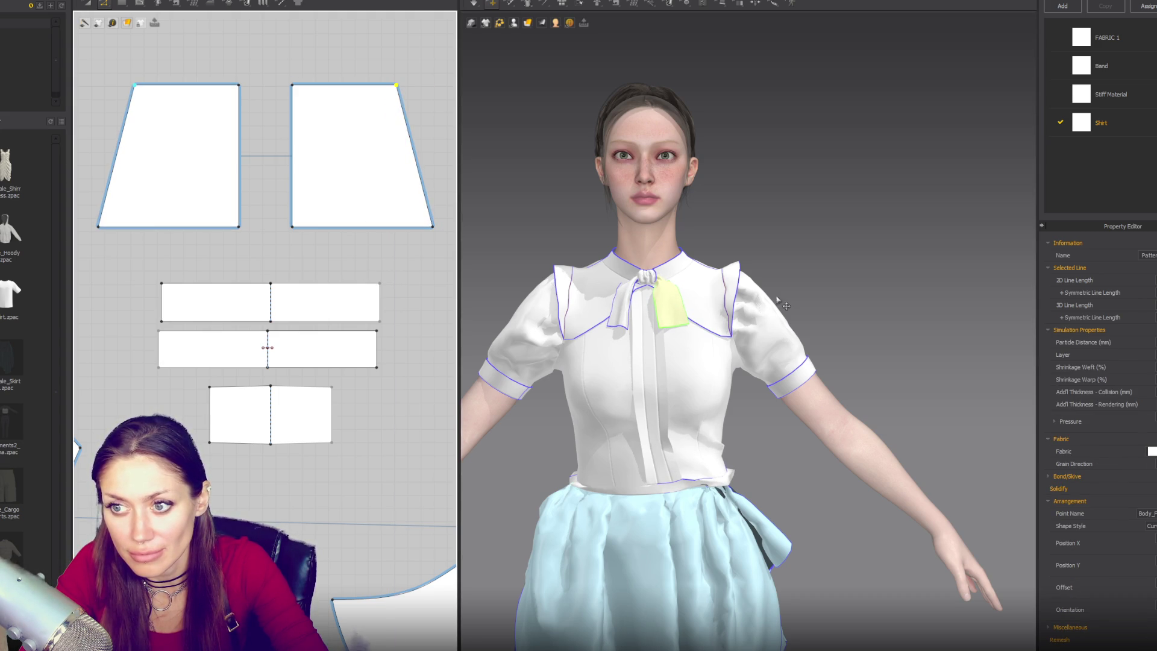
pyautogui.moveTo(779, 298)
pyautogui.mouseDown(button='right')
pyautogui.moveTo(778, 325)
pyautogui.moveTo(828, 325)
pyautogui.mouseUp(button='right')
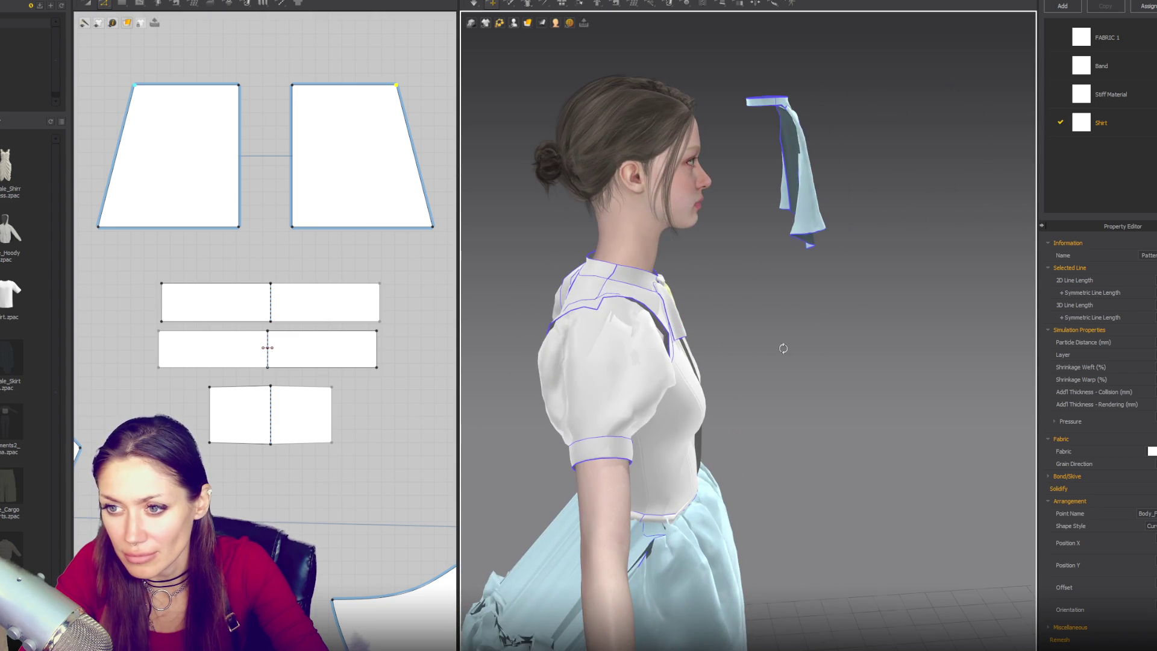
pyautogui.press('2')
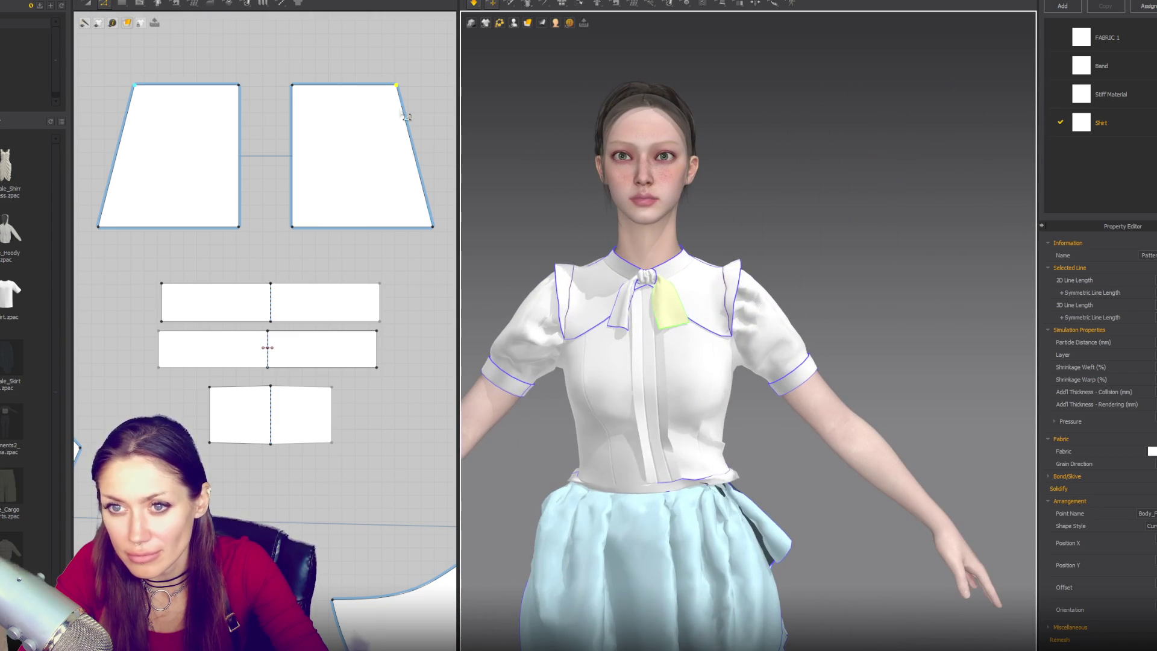
# Move the top corners slightly outward on both pieces and let the bow settle
pyautogui.moveTo(397, 85); pyautogui.dragTo(404, 85)
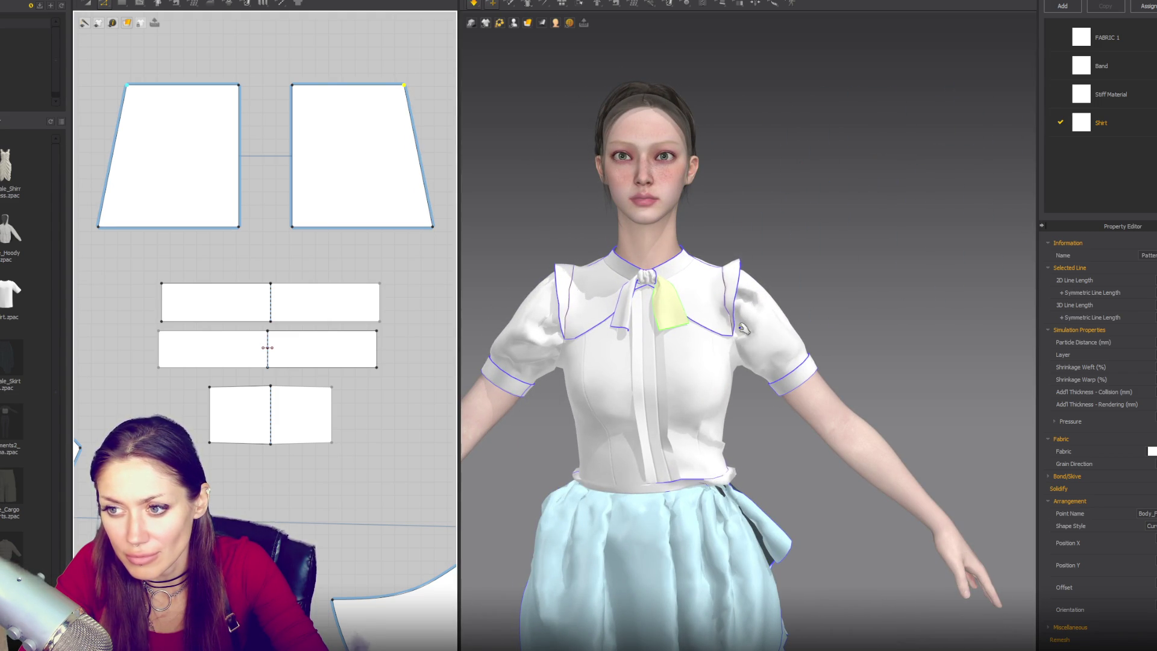
pyautogui.click(666, 312)
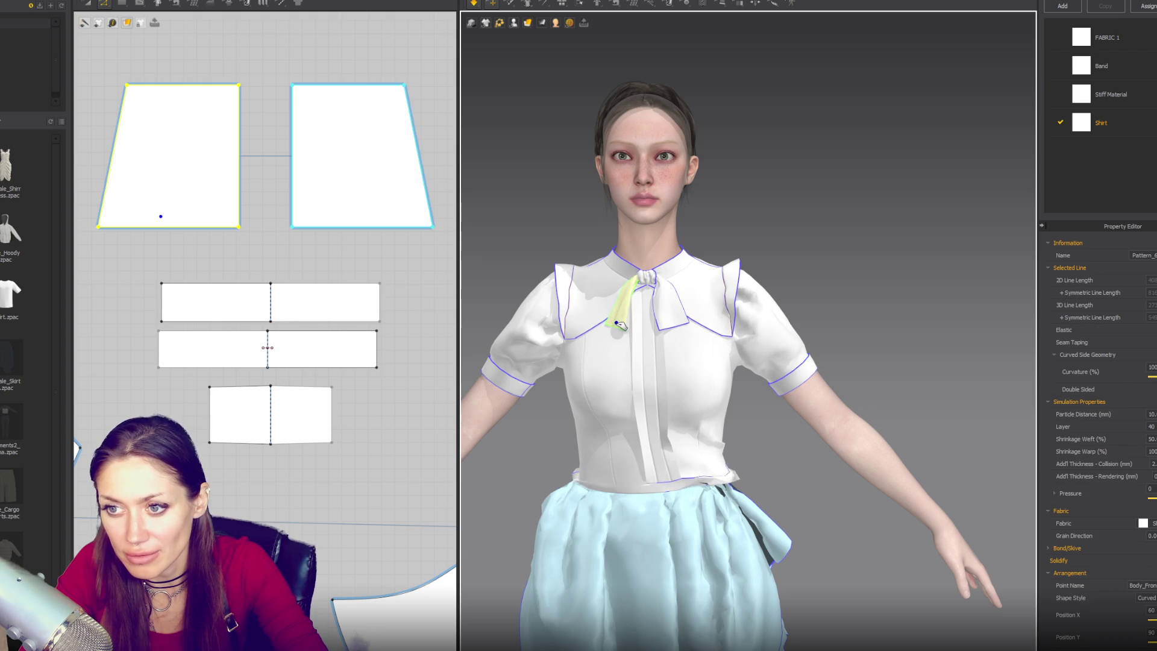
pyautogui.click(672, 329)
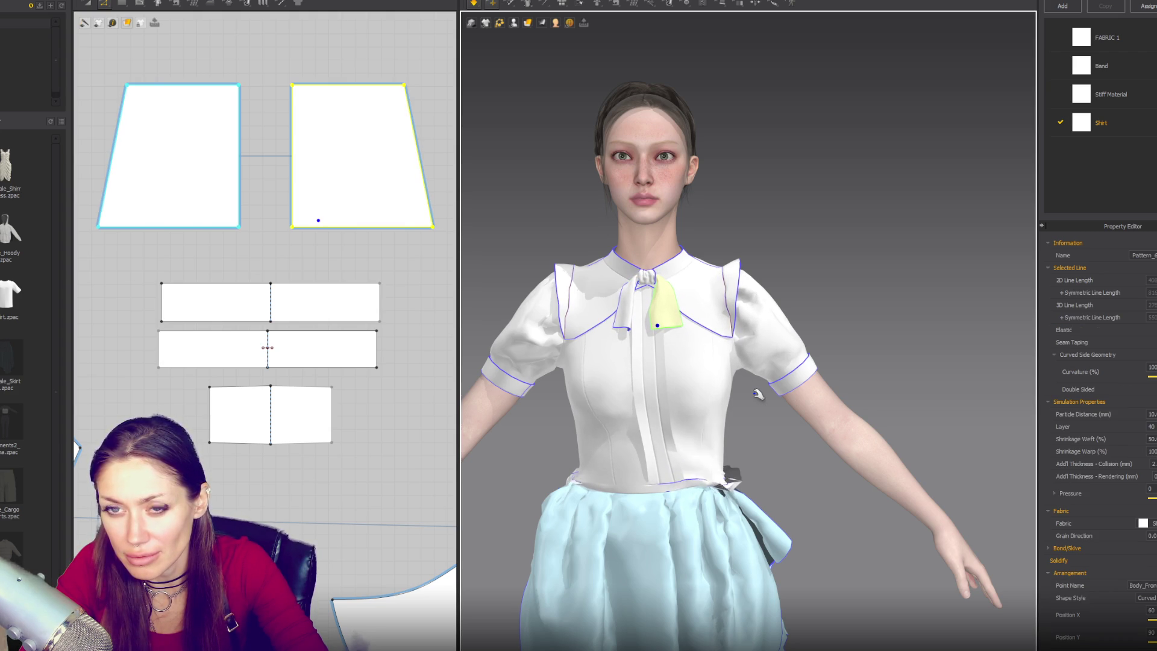
pyautogui.click(916, 158)
pyautogui.scroll(-5, 839, 198)
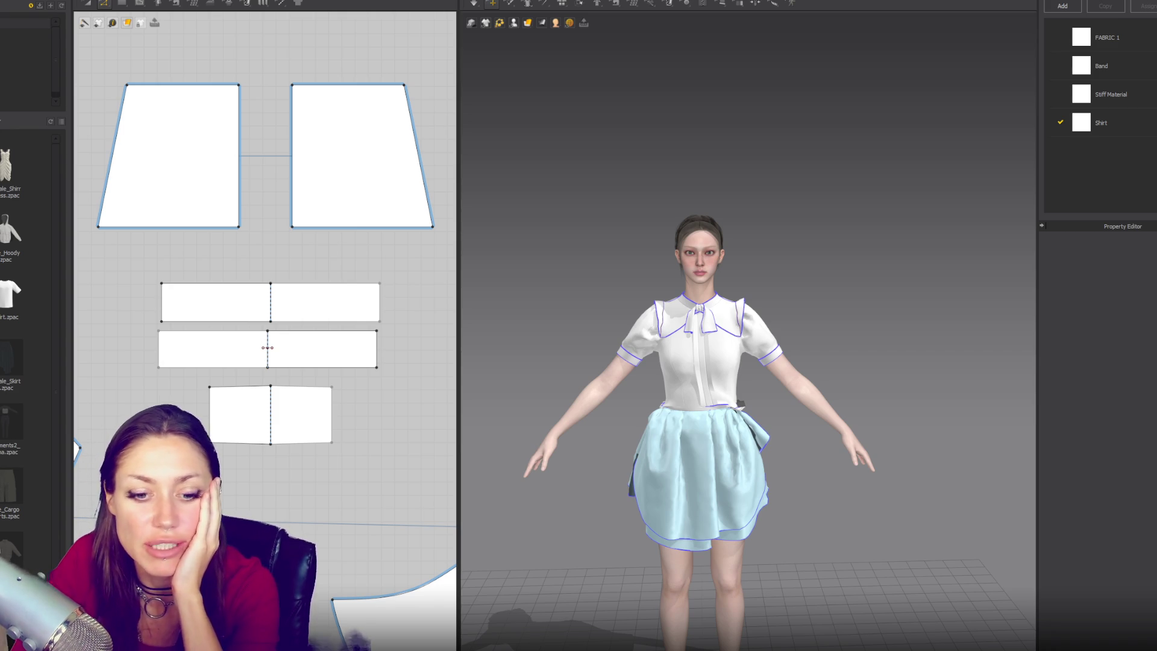
pyautogui.scroll(-3, 554, 369)
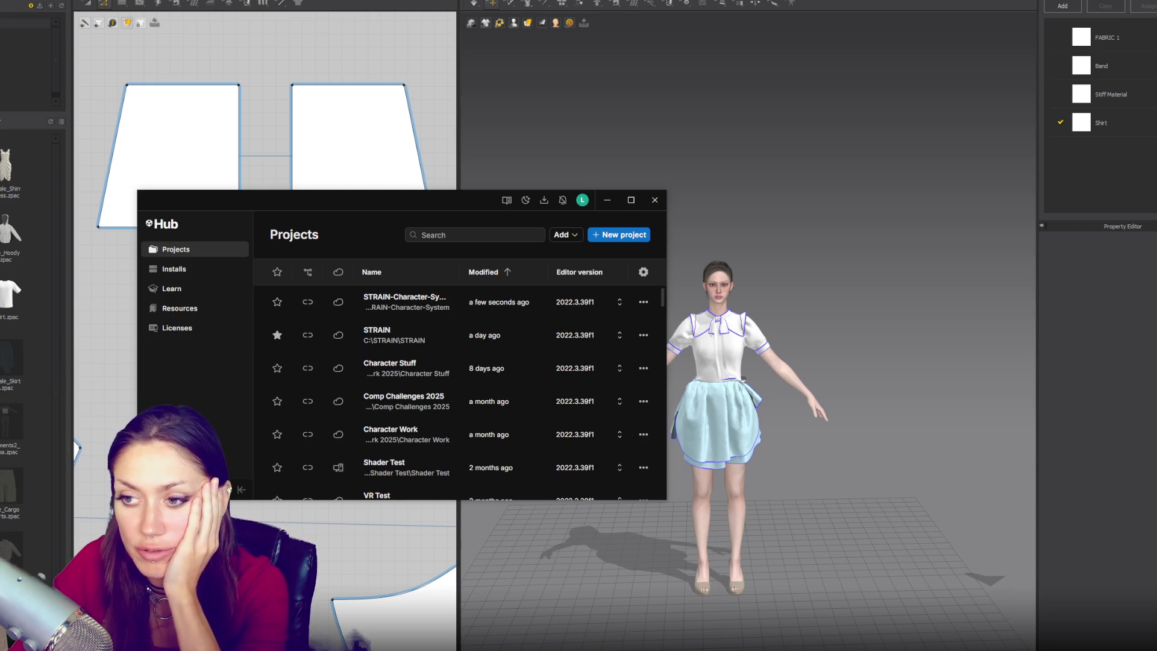
# Open the top STRAIN-Character-System project from Unity Hub, then return to the garment editor
pyautogui.click(418, 308)
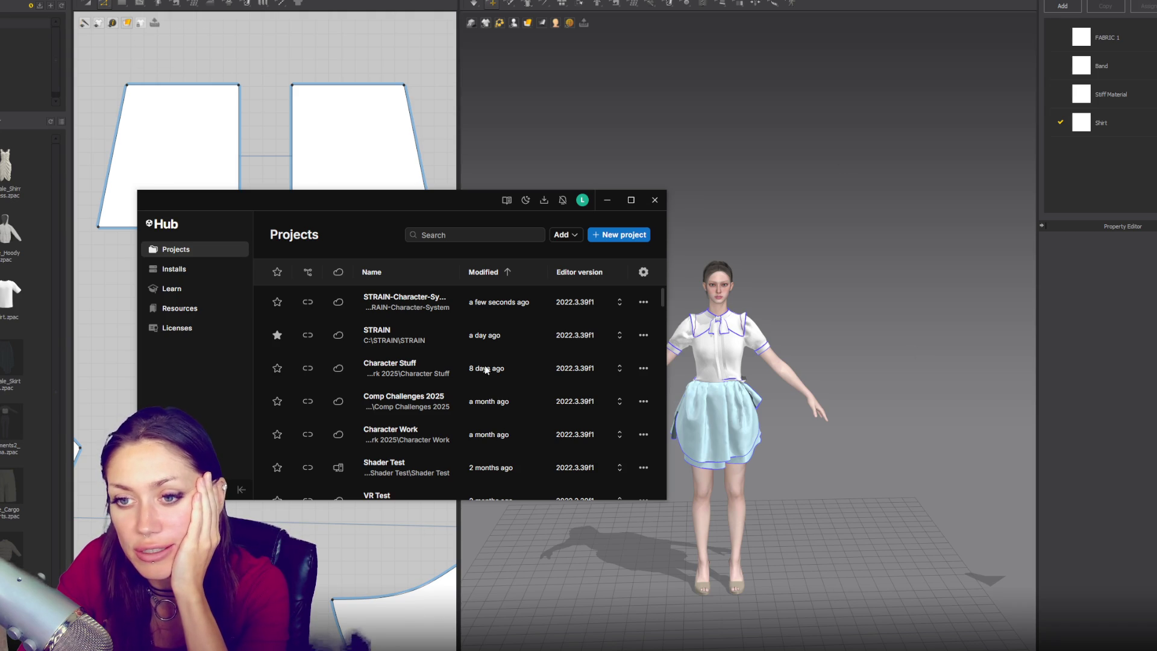
pyautogui.click(726, 258)
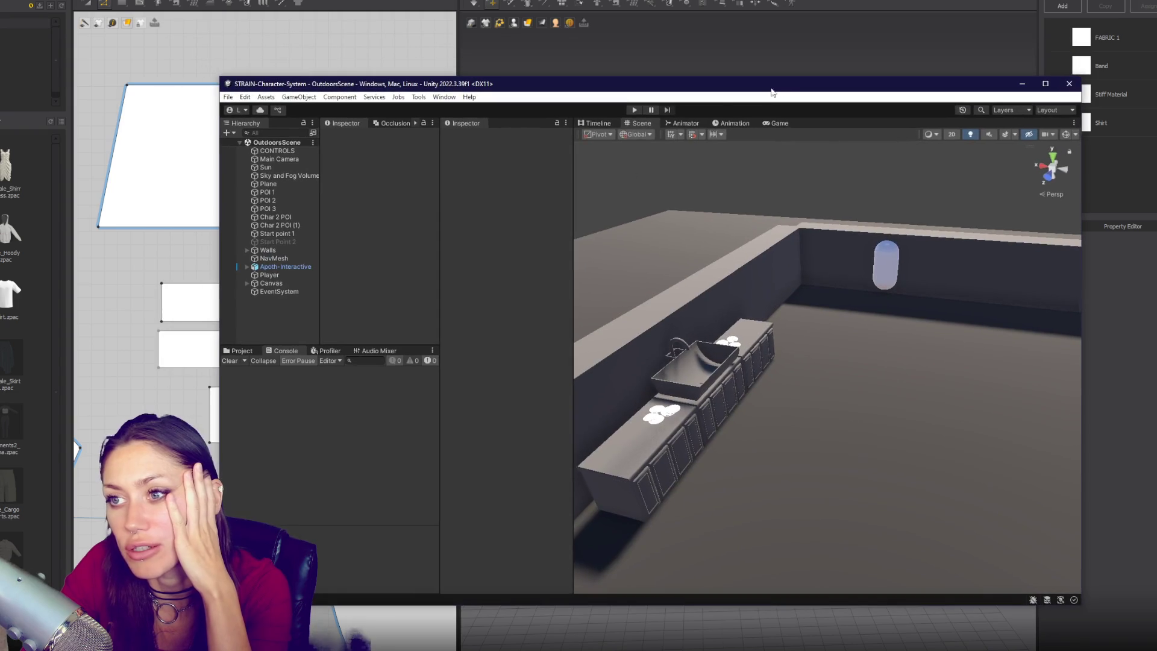
# Restore down the Unity OutdoorScene window, move it aside, and bring Marvelous Designer forward
pyautogui.moveTo(777, 91)
pyautogui.mouseDown()
pyautogui.moveTo(433, 204)
pyautogui.moveTo(722, 86)
pyautogui.mouseUp()
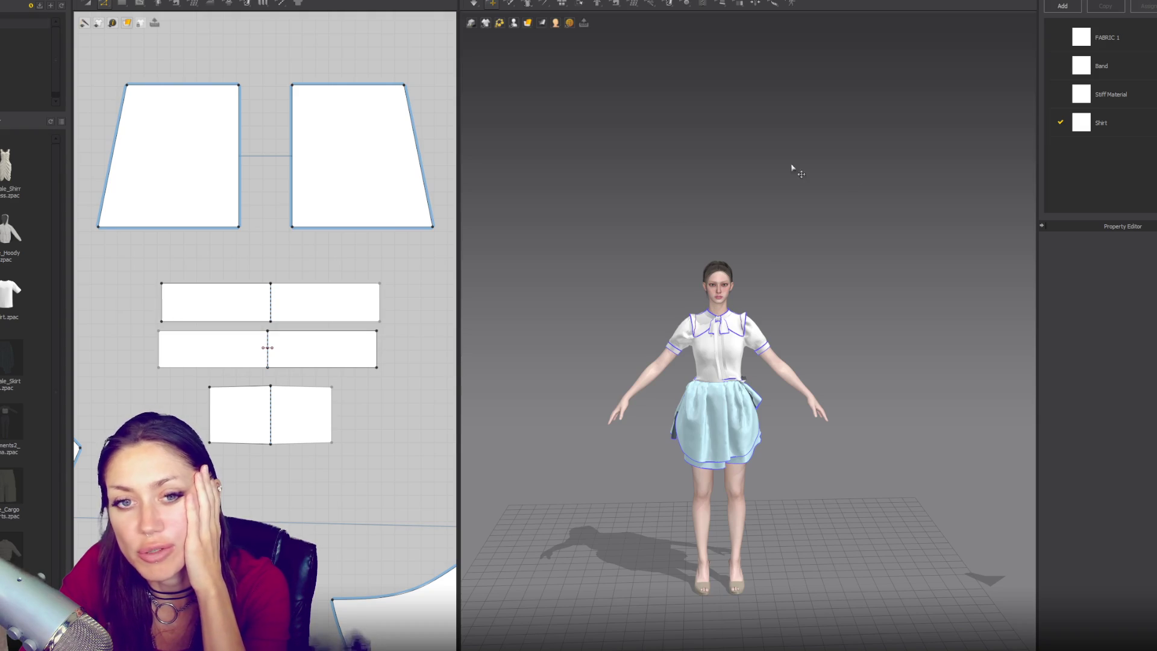
pyautogui.click(659, 234)
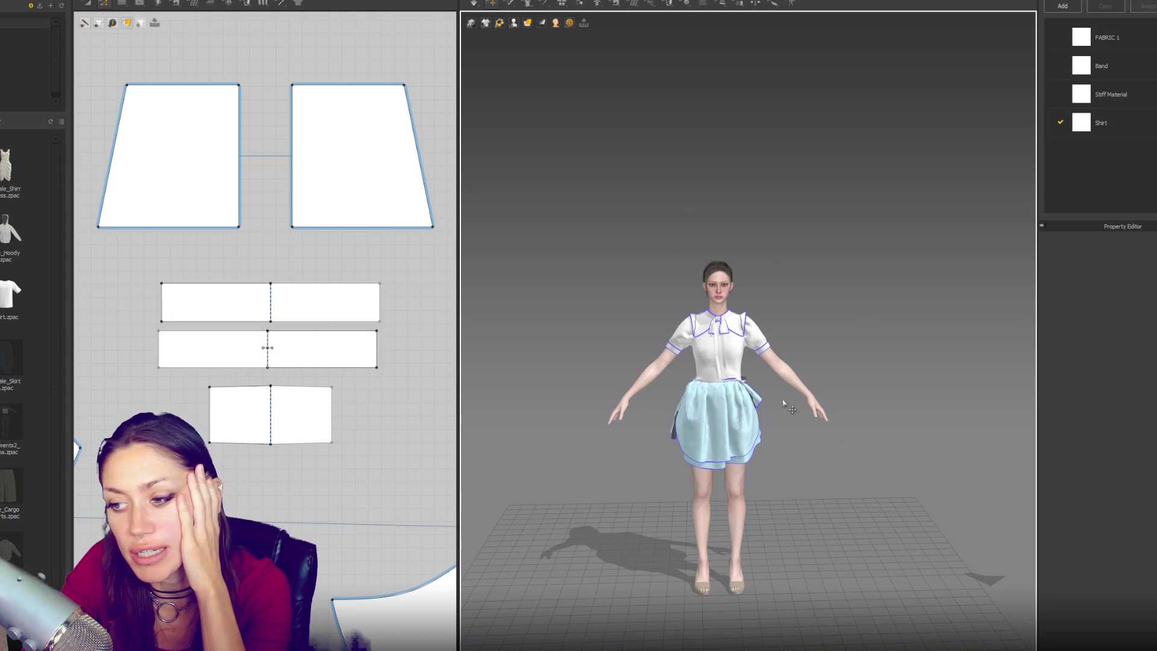
# Delete the extra skirt panels and move the right panel beside the left one
pyautogui.scroll(3, 825, 434)
pyautogui.scroll(-3, 829, 425)
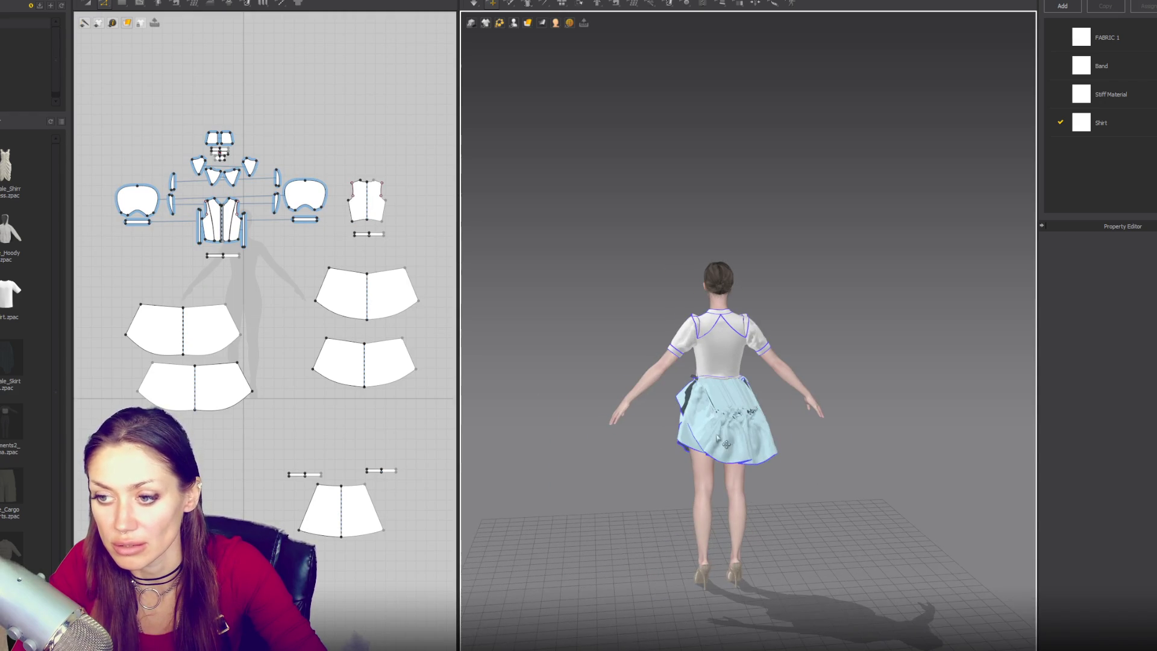
pyautogui.click(747, 444)
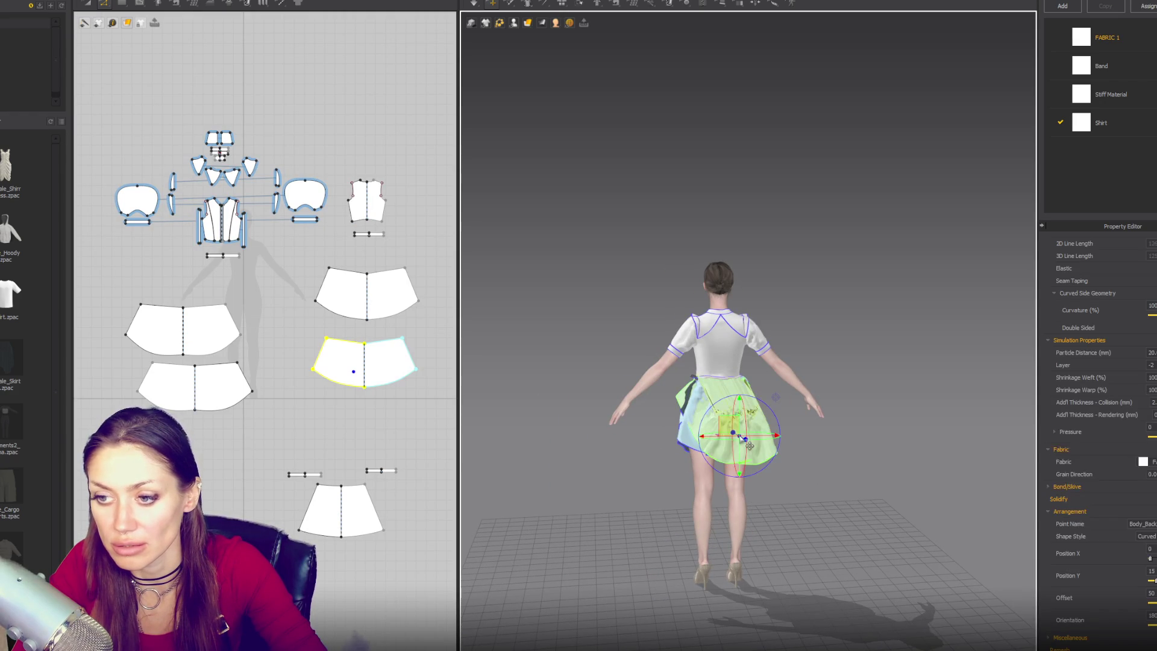
pyautogui.click(687, 398)
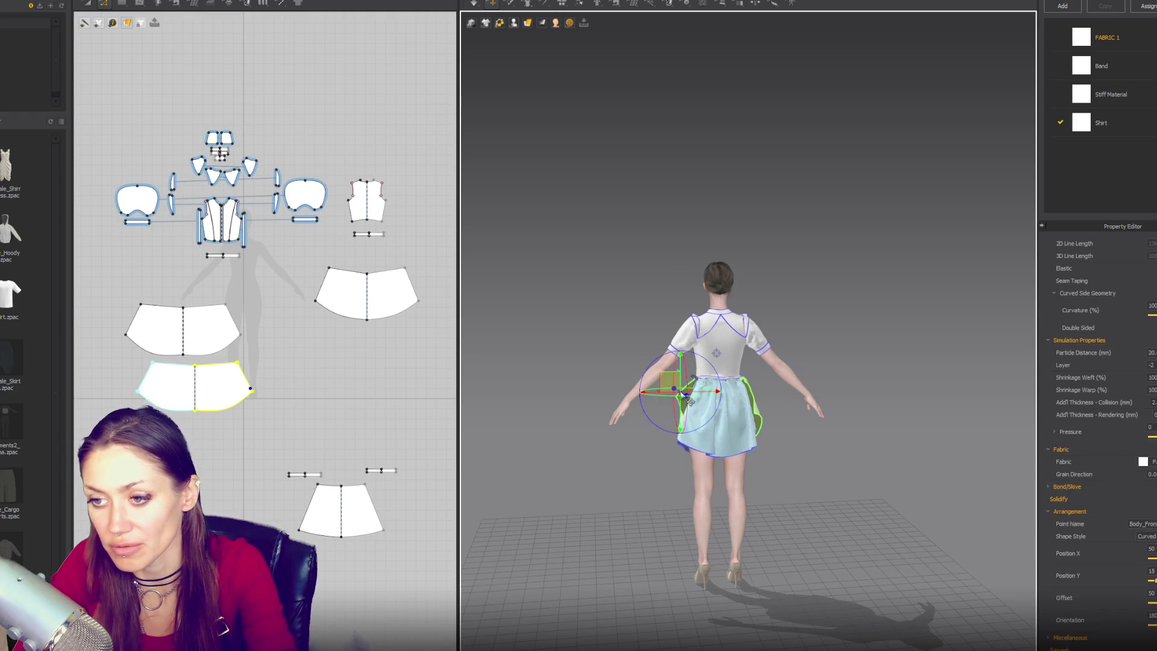
pyautogui.press('Delete')
pyautogui.press('2')
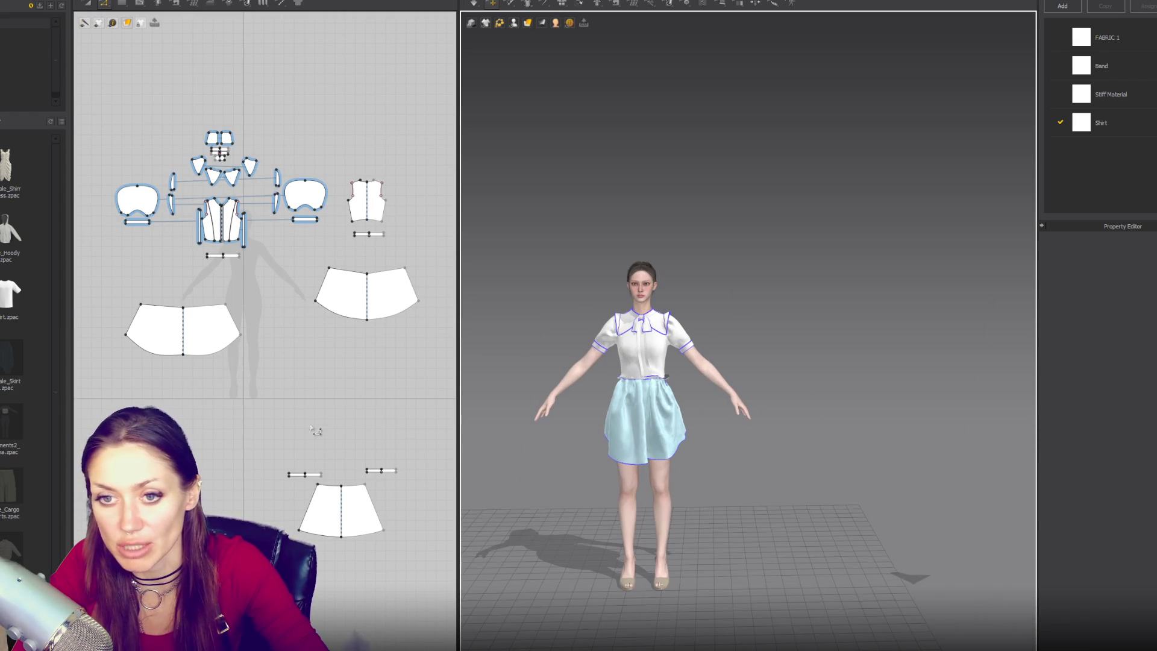
pyautogui.click(347, 298)
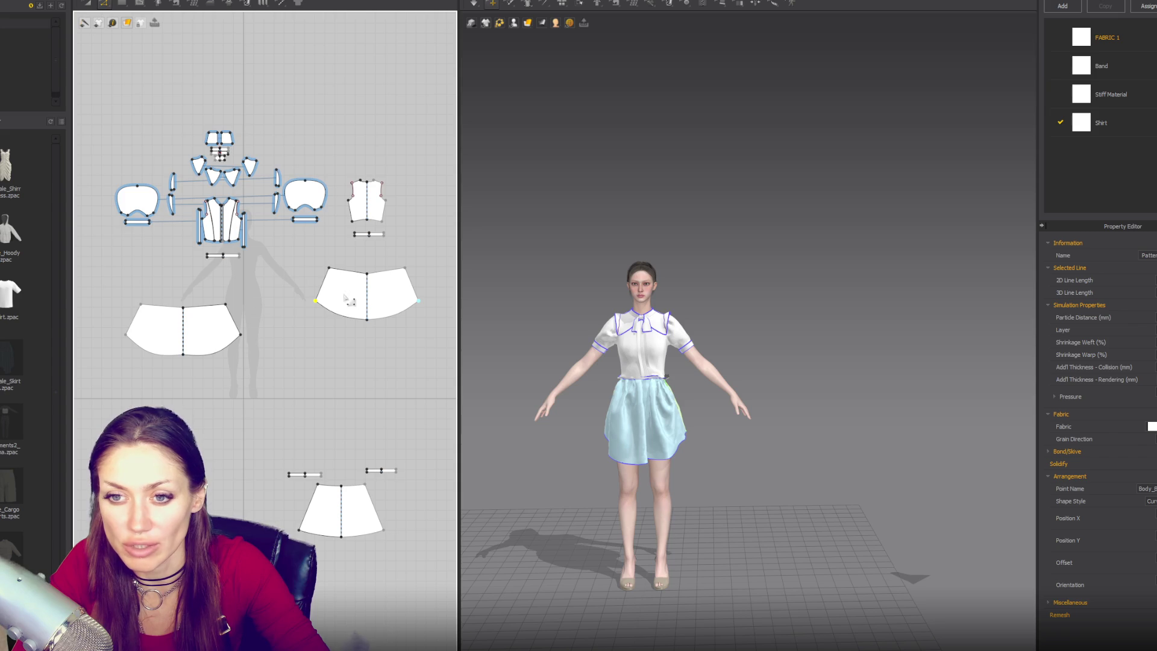
pyautogui.moveTo(347, 298); pyautogui.dragTo(285, 333)
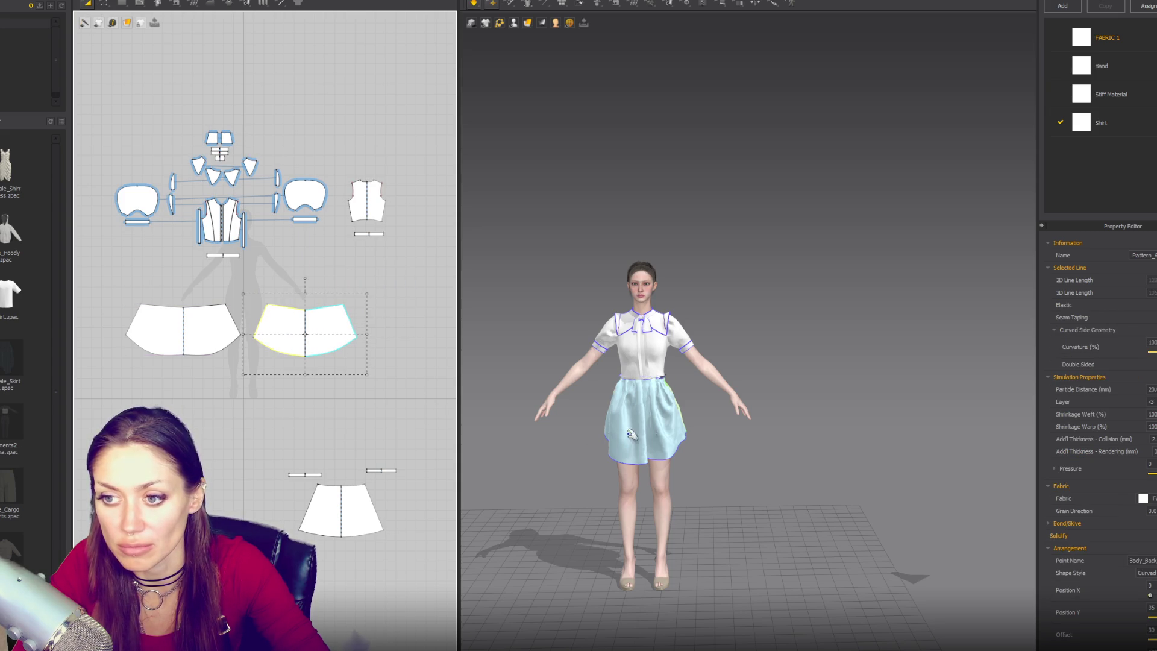
# Apply the same pattern option to the back and left skirt panels
pyautogui.click(608, 438)
pyautogui.moveTo(608, 438); pyautogui.dragTo(783, 430, button='right')
pyautogui.keyDown('shift'); pyautogui.click(707, 445); pyautogui.keyUp('shift')
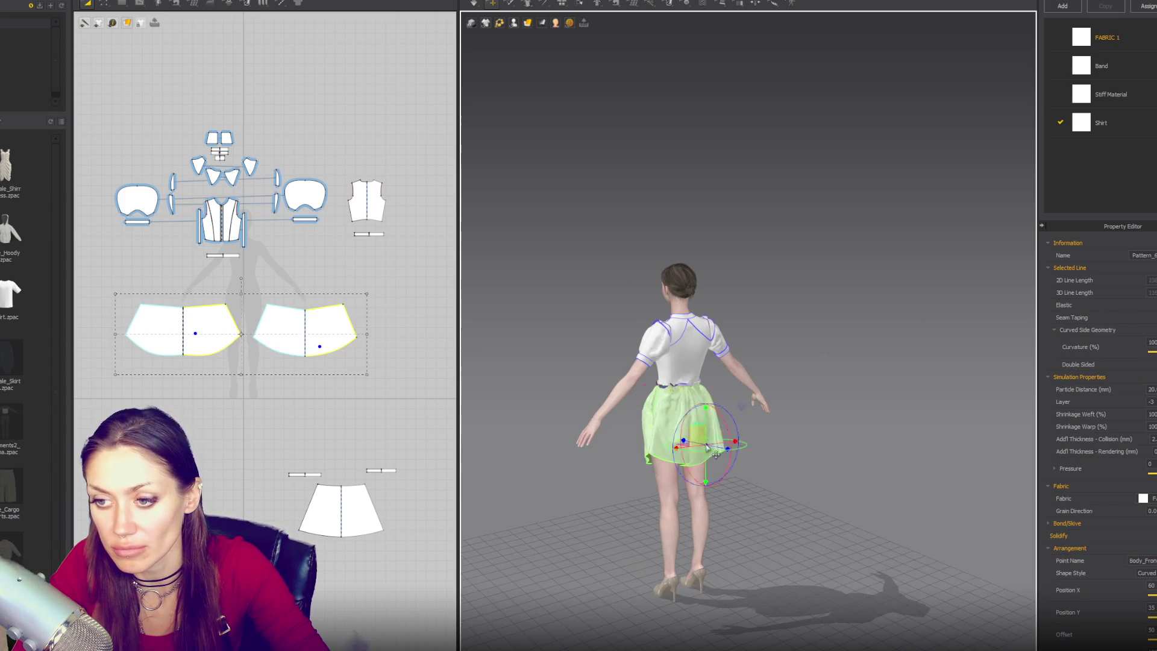
pyautogui.rightClick(811, 282)
pyautogui.rightClick(701, 406)
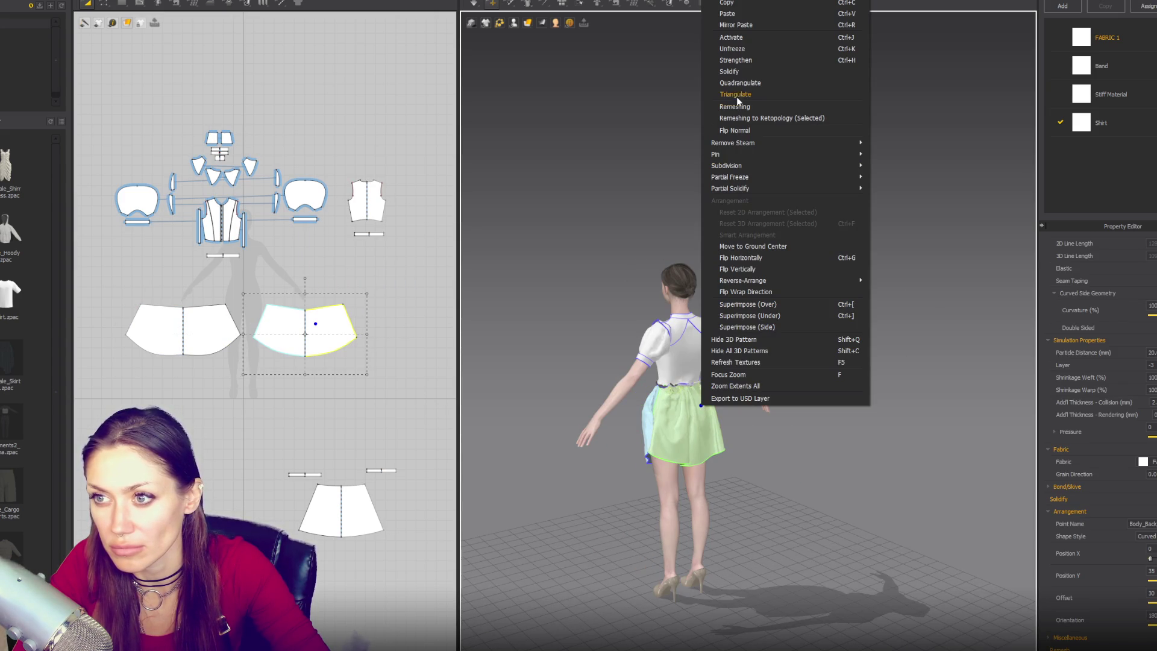
pyautogui.click(746, 61)
pyautogui.press('2')
pyautogui.rightClick(718, 459)
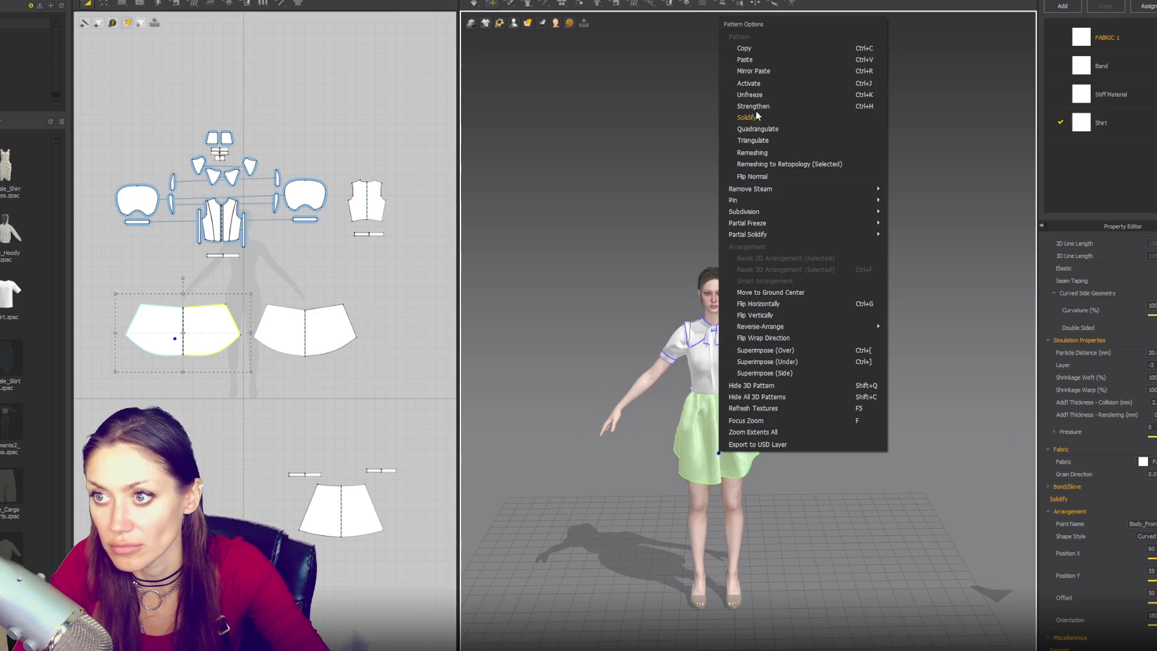
pyautogui.click(796, 285)
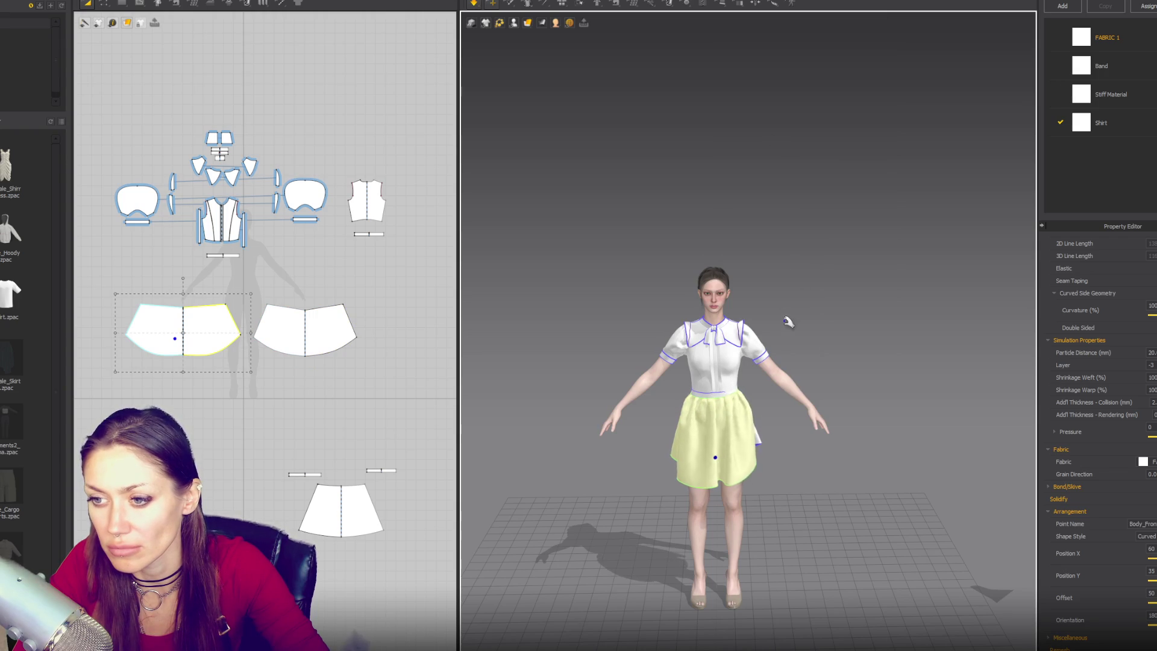
# Check the skirt panels and waistband from straight back and front views
pyautogui.press('8')
pyautogui.click(729, 464)
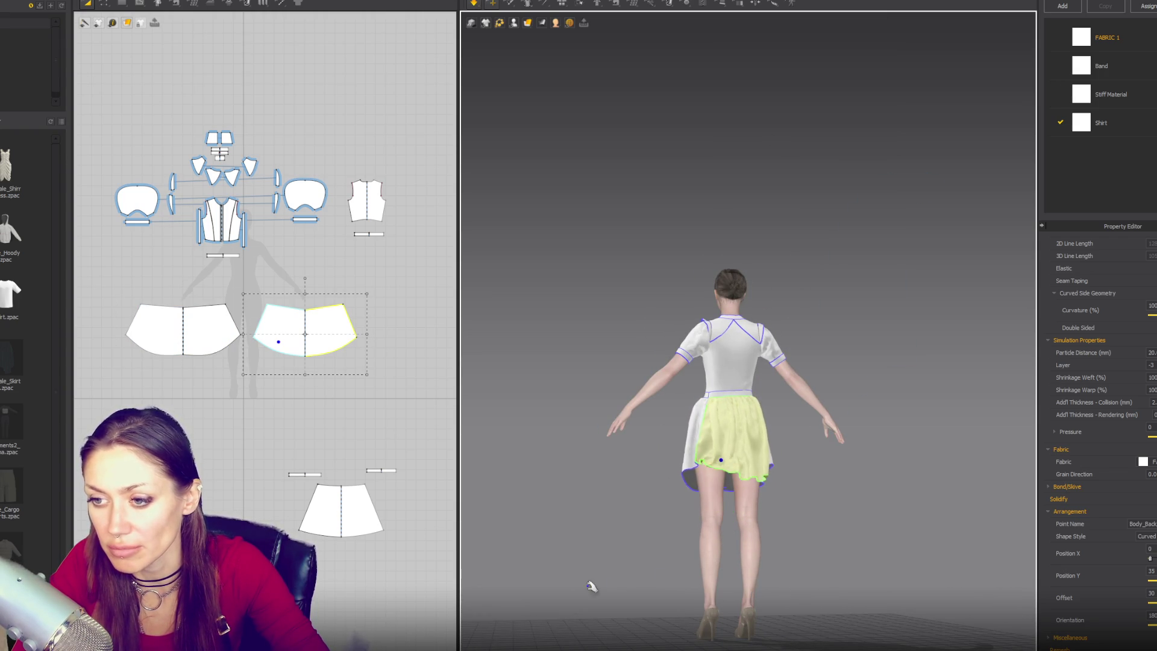
pyautogui.press('2')
pyautogui.click(679, 473)
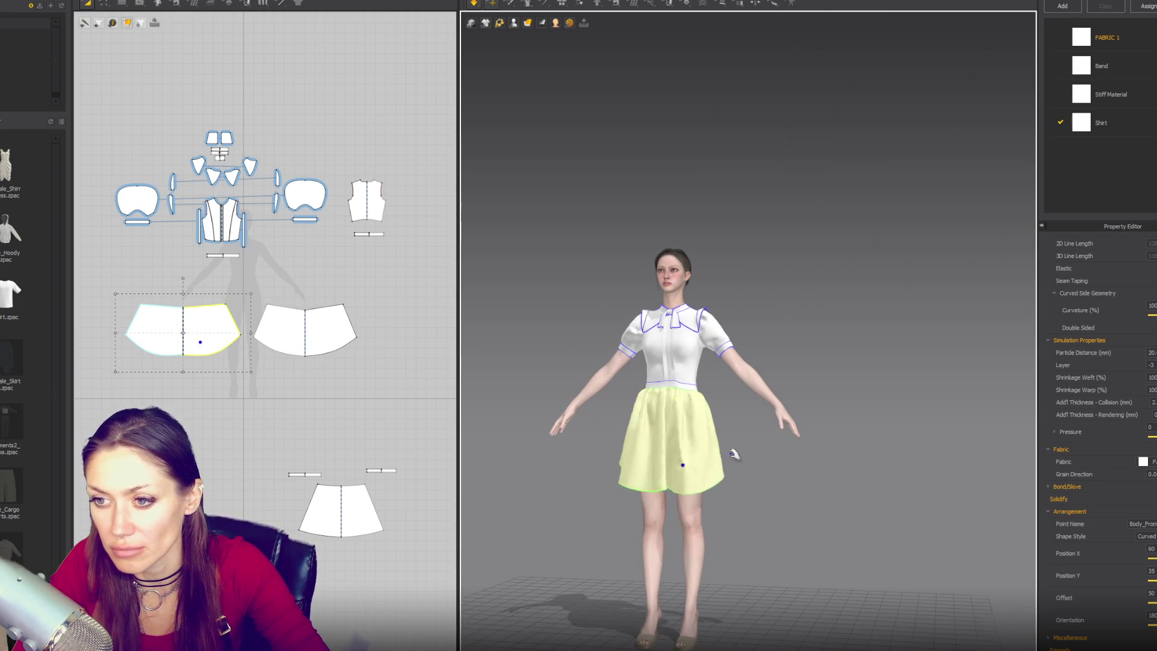
pyautogui.click(652, 390)
pyautogui.press('2')
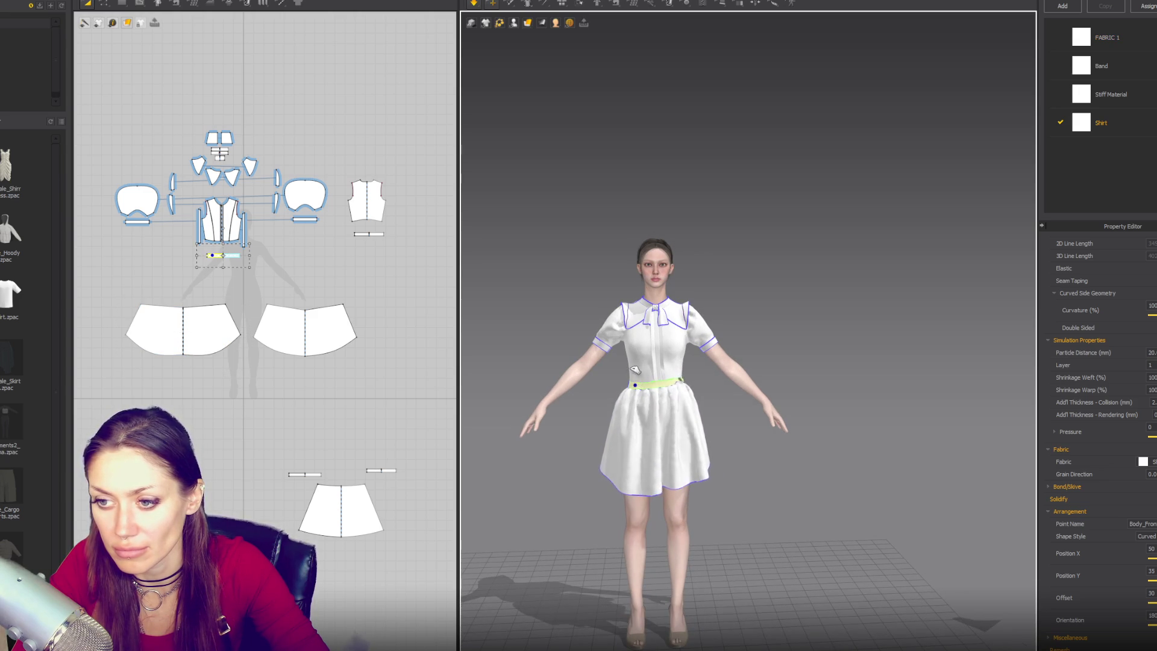
pyautogui.click(680, 417)
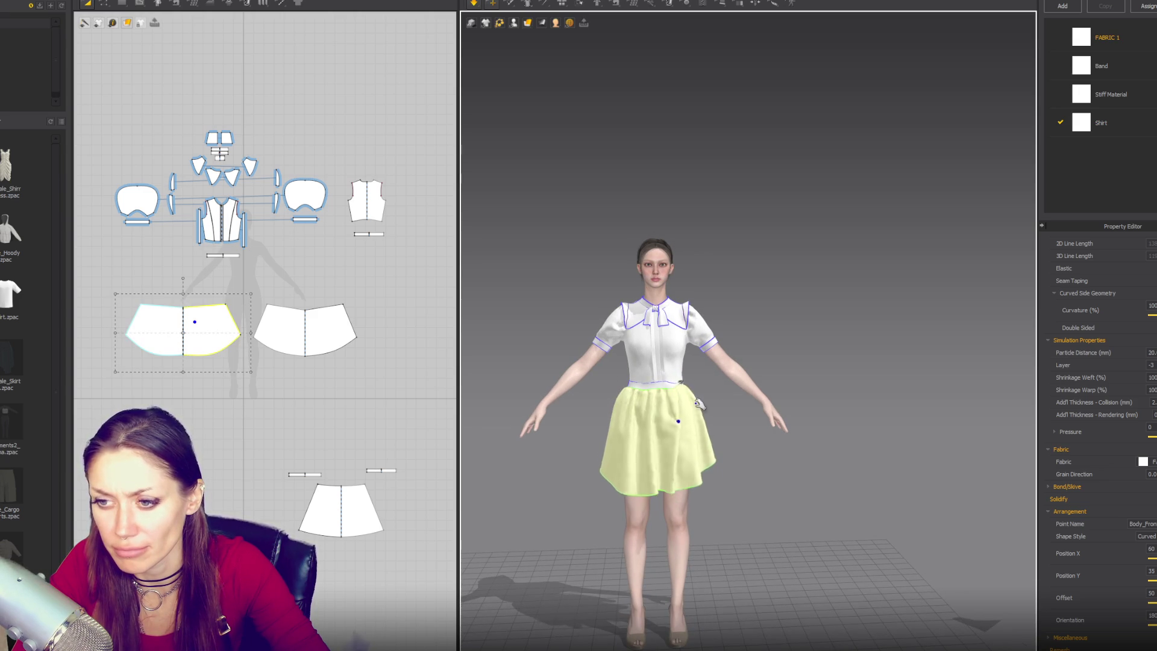
pyautogui.click(679, 362)
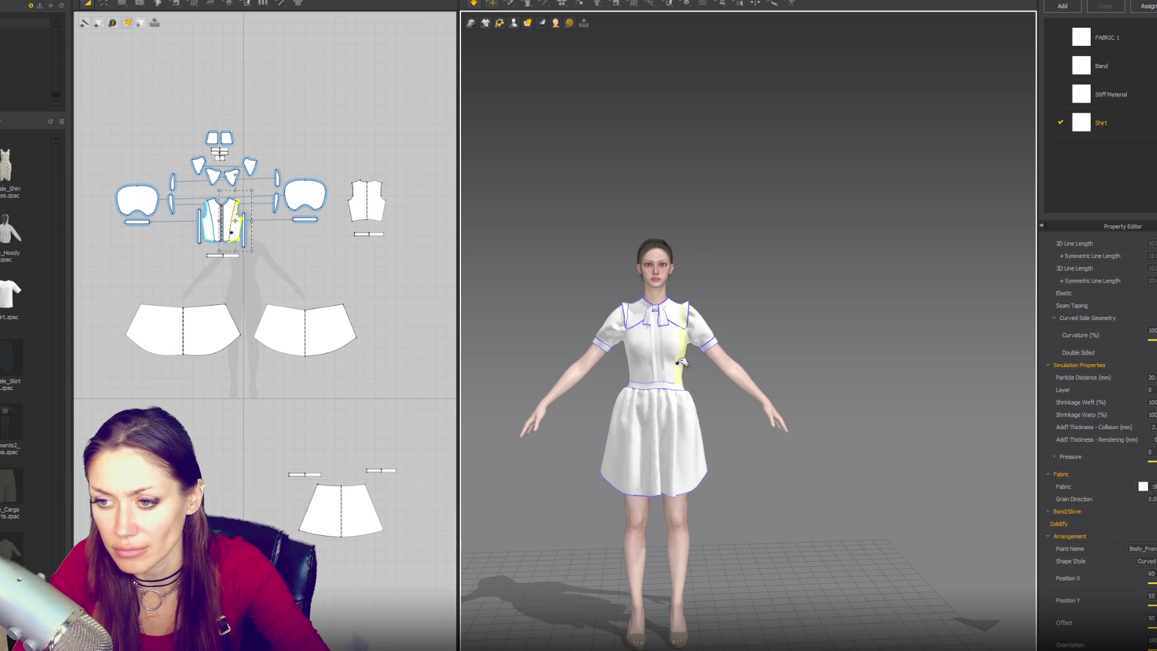
pyautogui.click(669, 496)
pyautogui.moveTo(669, 495)
pyautogui.mouseDown(button='right')
pyautogui.moveTo(612, 362)
pyautogui.moveTo(727, 365)
pyautogui.moveTo(594, 431)
pyautogui.mouseUp(button='right')
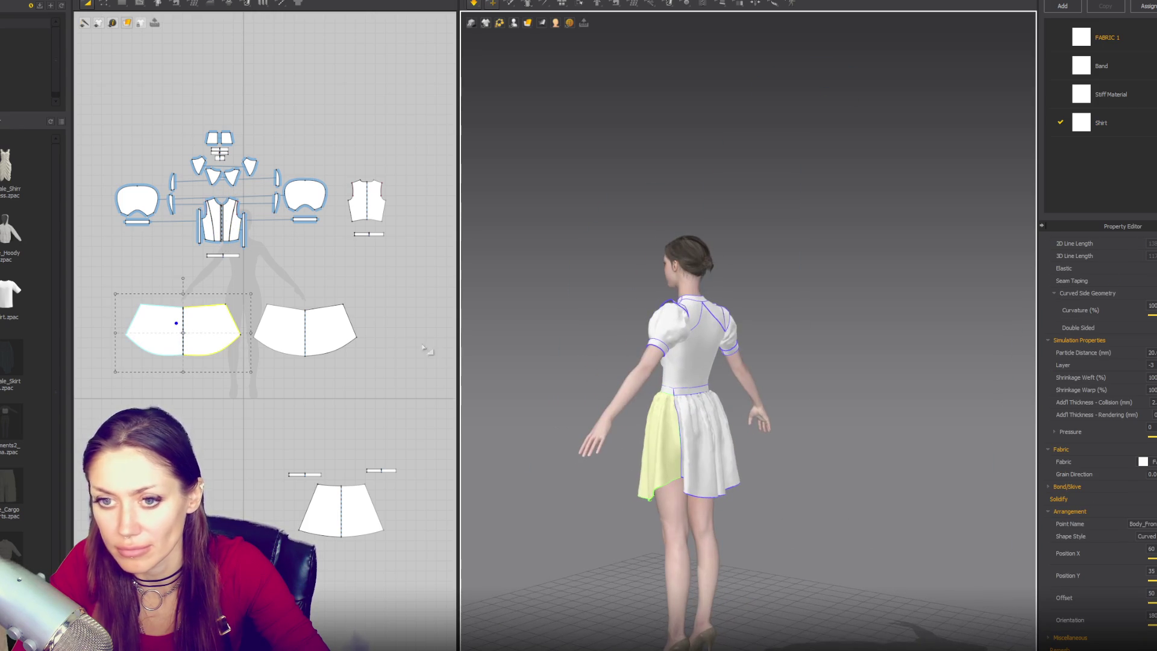
pyautogui.press('z')
pyautogui.click(355, 340)
pyautogui.moveTo(355, 340); pyautogui.dragTo(356, 350)
pyautogui.click(222, 356)
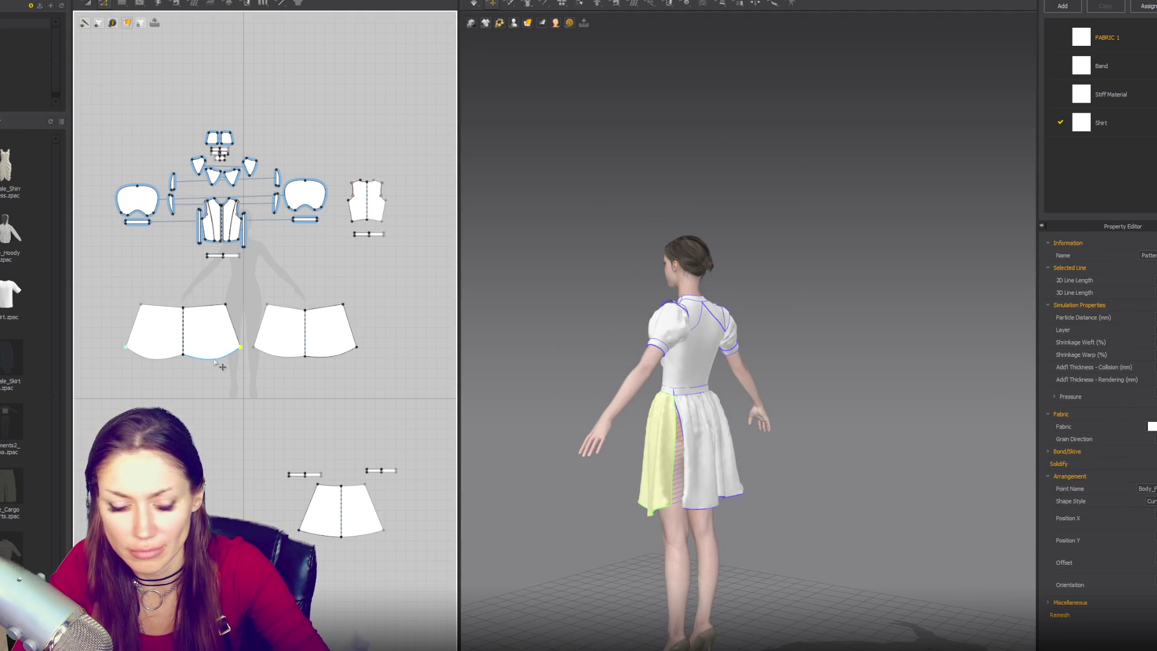
pyautogui.click(217, 361)
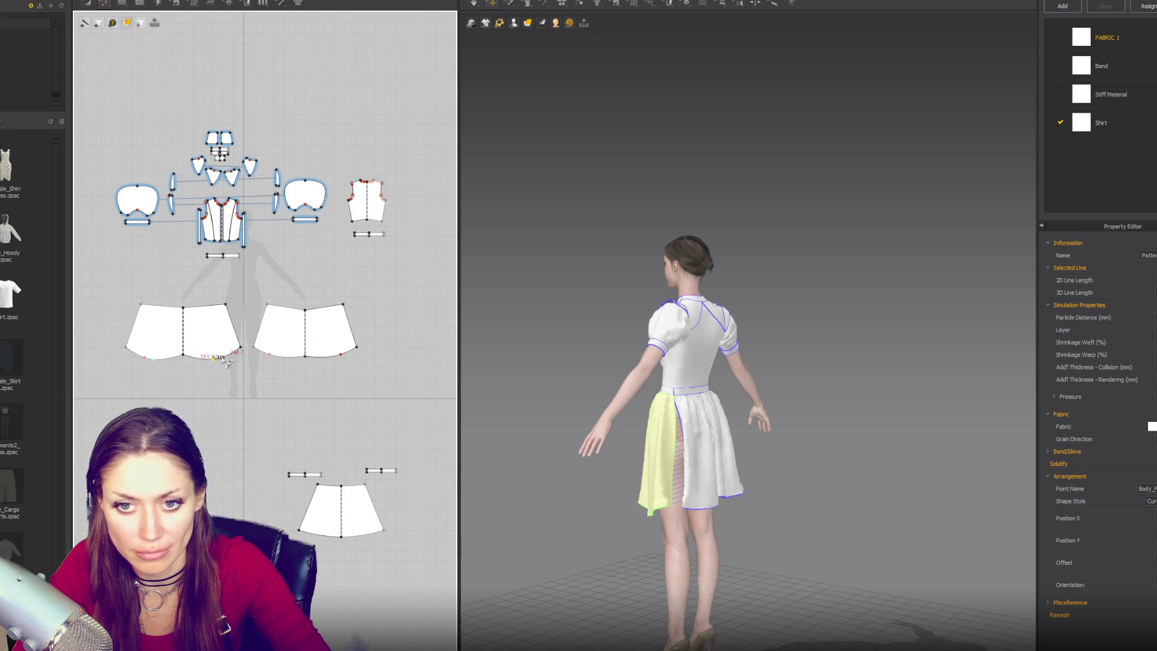
pyautogui.hotkey('ctrl', 'z')
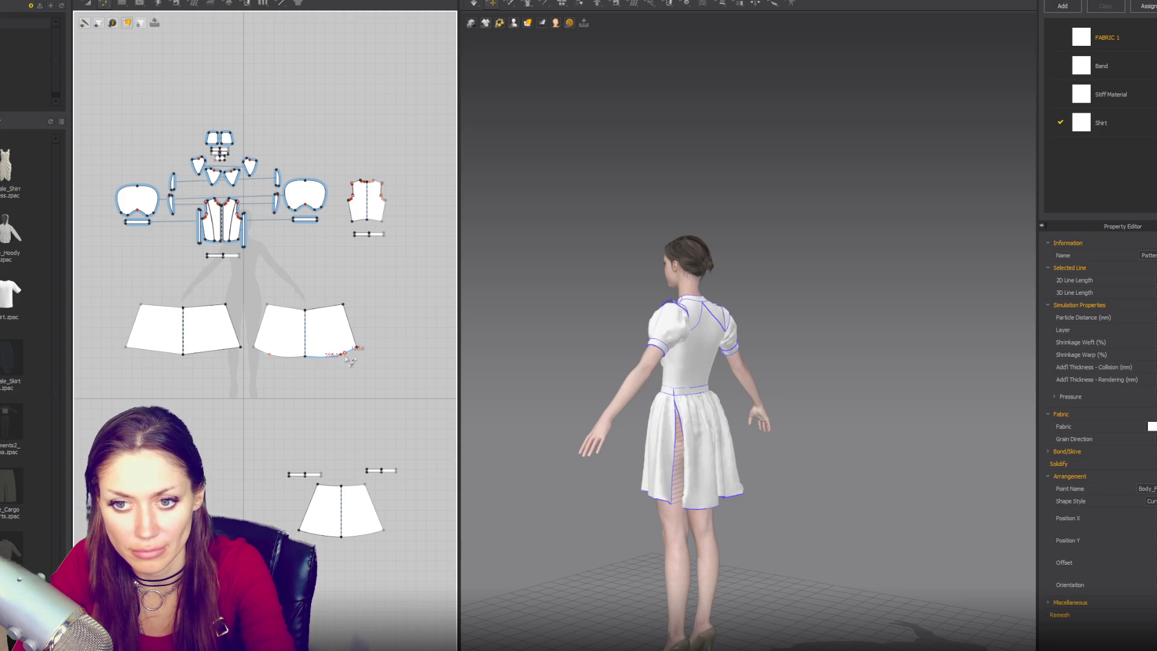
pyautogui.click(342, 355)
pyautogui.hotkey('ctrl', 'z')
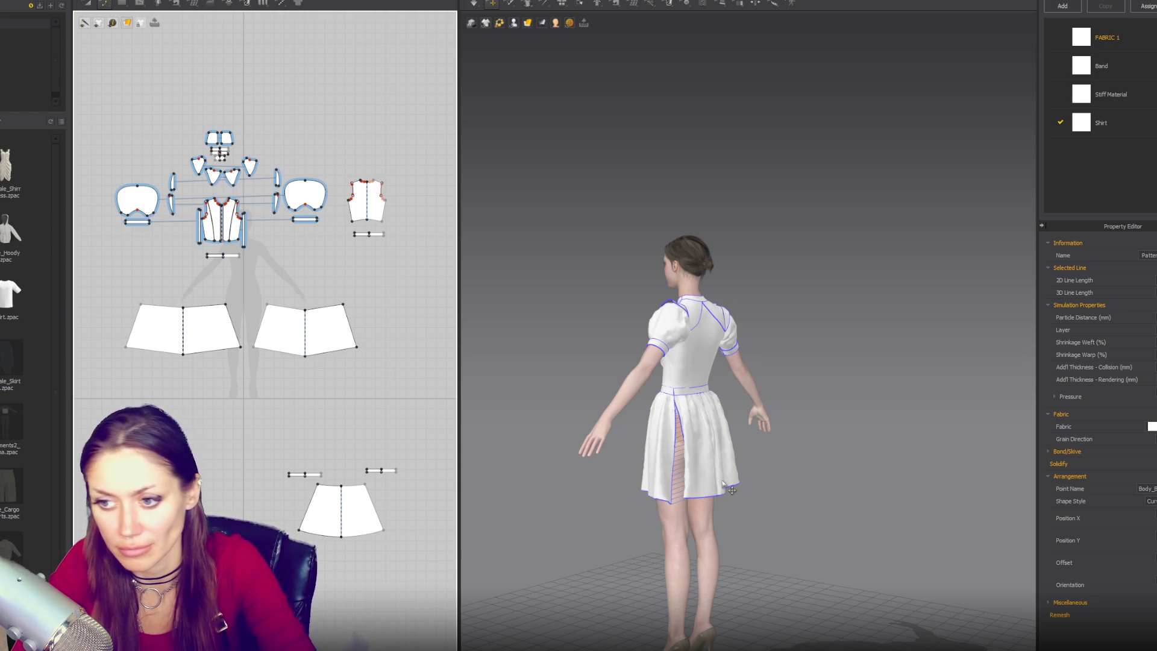
pyautogui.moveTo(658, 476)
pyautogui.mouseDown(button='right')
pyautogui.moveTo(782, 472)
pyautogui.moveTo(662, 462)
pyautogui.mouseUp(button='right')
pyautogui.click(764, 483)
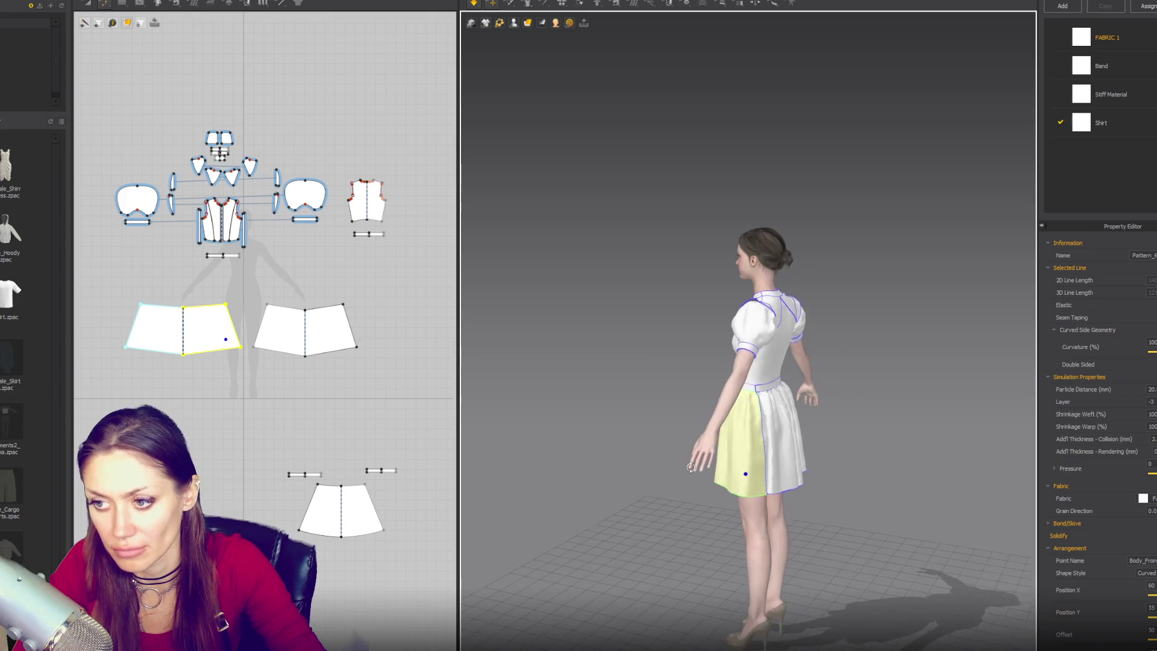
pyautogui.click(283, 354)
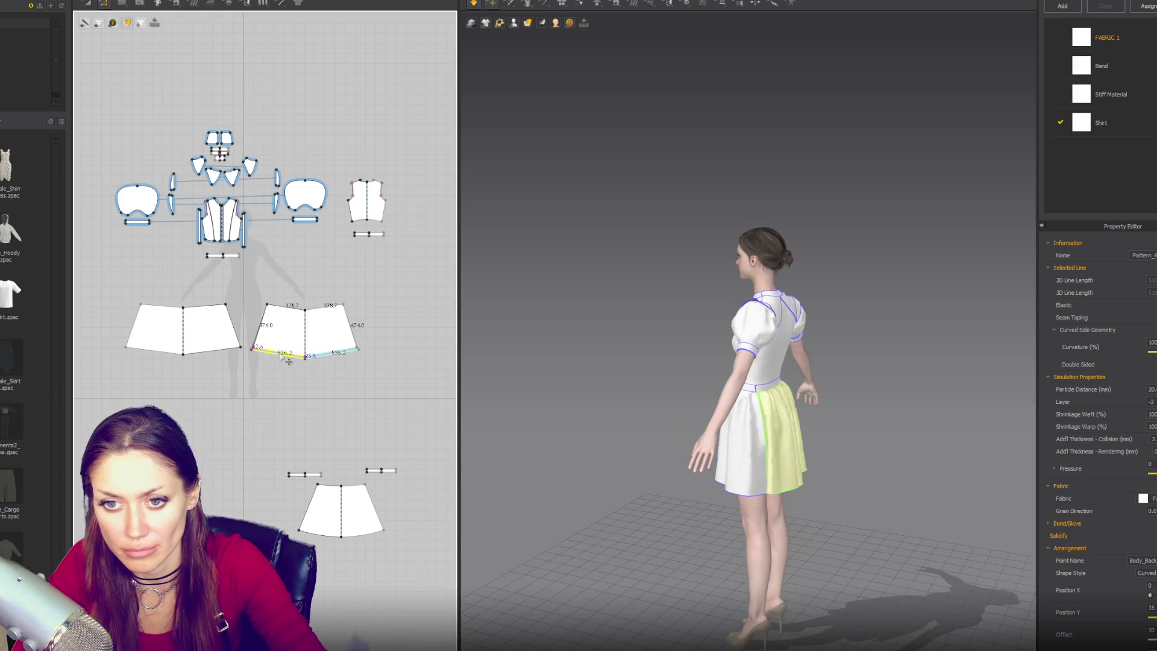
pyautogui.press('2')
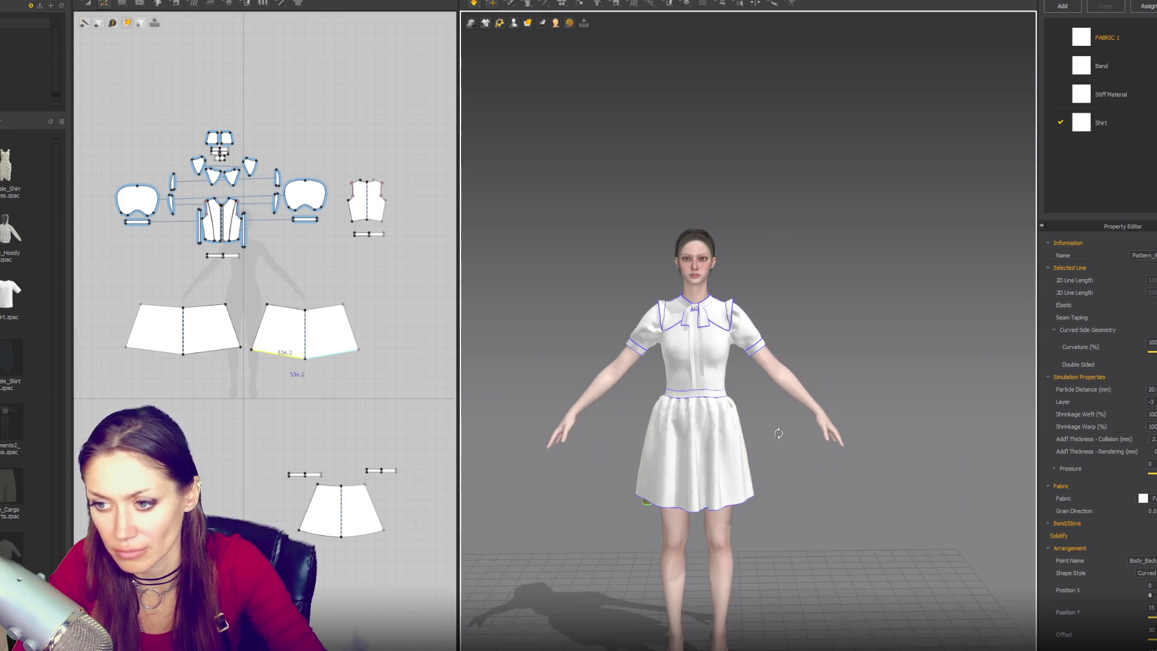
pyautogui.scroll(2, 333, 355)
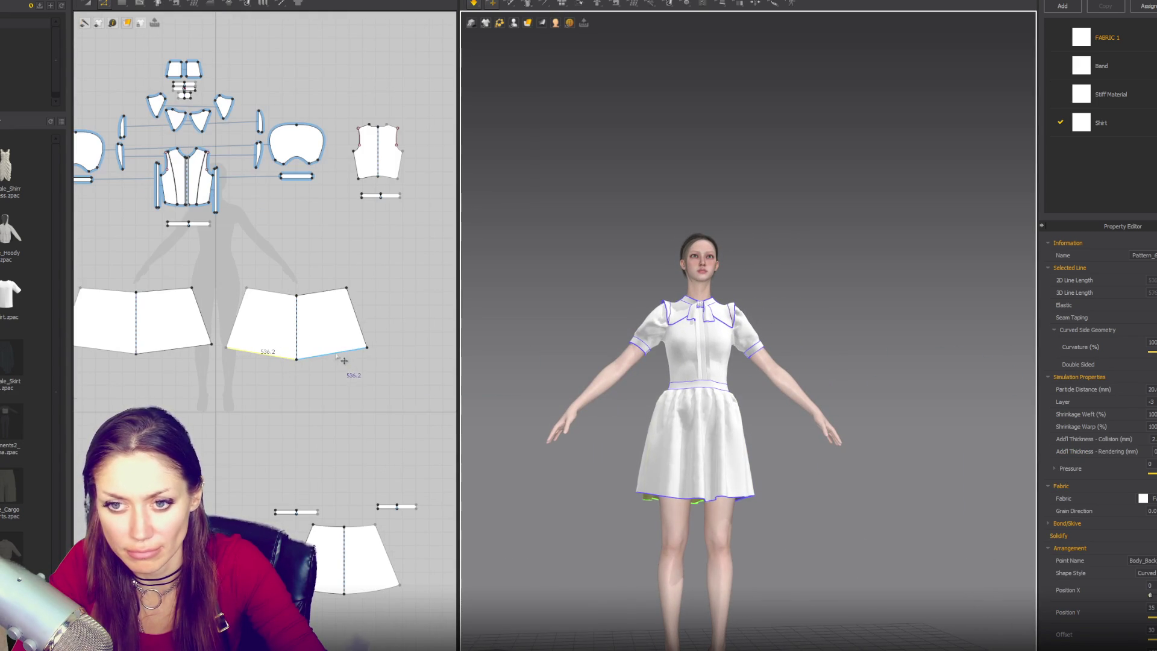
pyautogui.click(372, 348)
pyautogui.moveTo(374, 351); pyautogui.dragTo(371, 348)
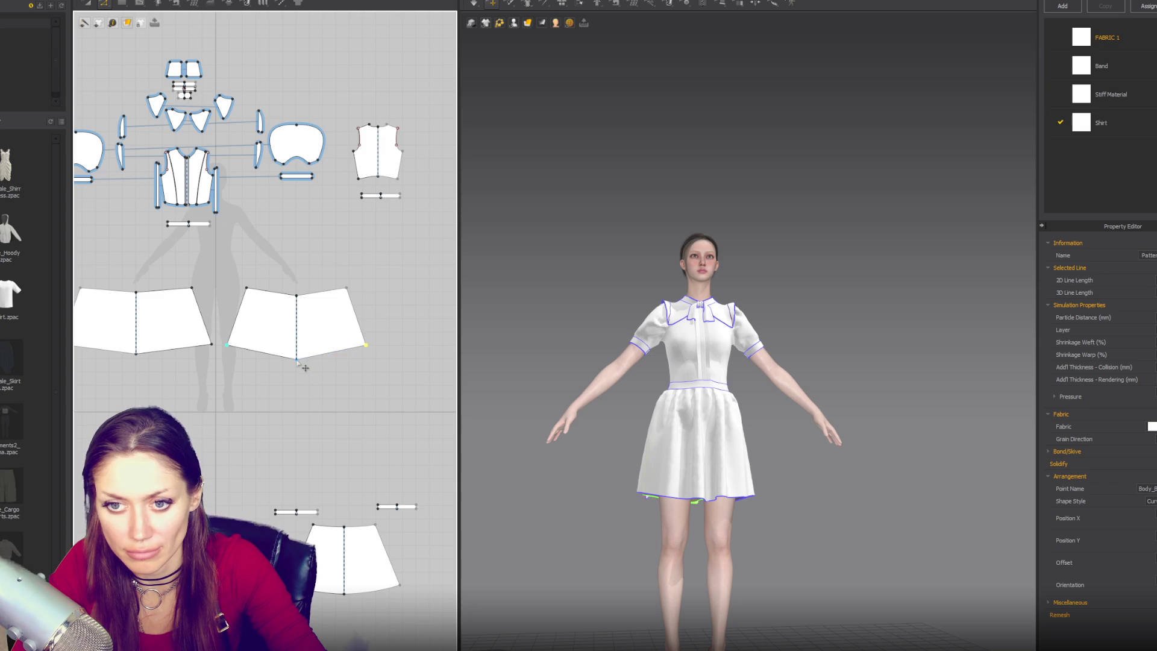
pyautogui.moveTo(306, 364); pyautogui.dragTo(305, 359)
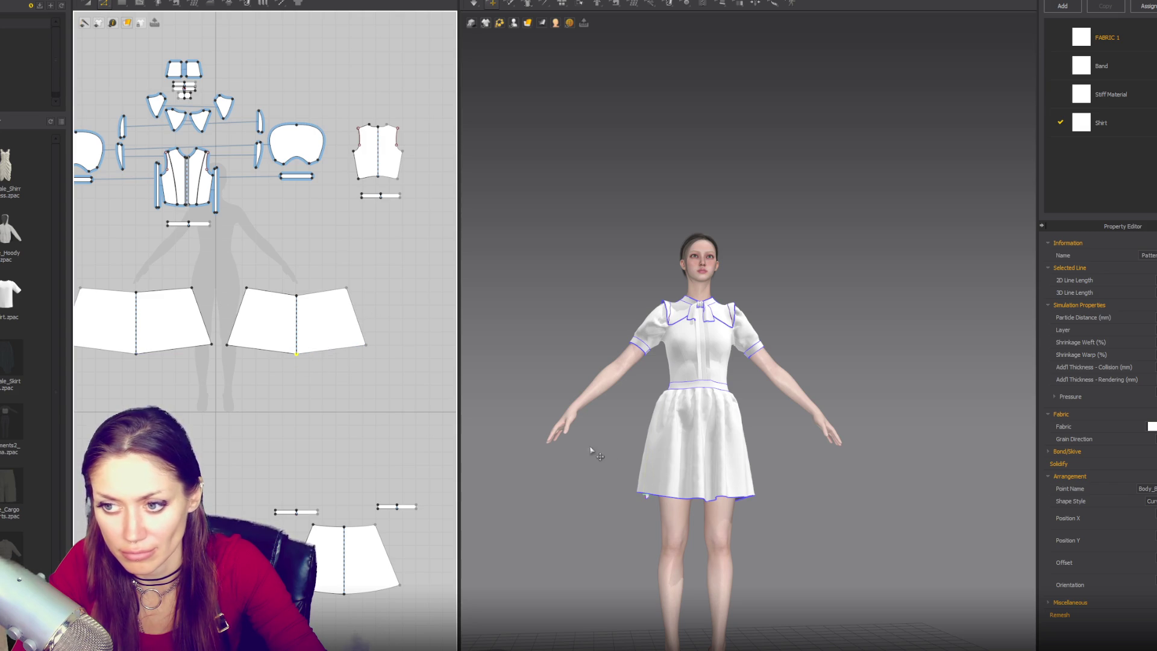
pyautogui.moveTo(592, 416)
pyautogui.mouseDown(button='right')
pyautogui.moveTo(804, 429)
pyautogui.moveTo(594, 422)
pyautogui.mouseUp(button='right')
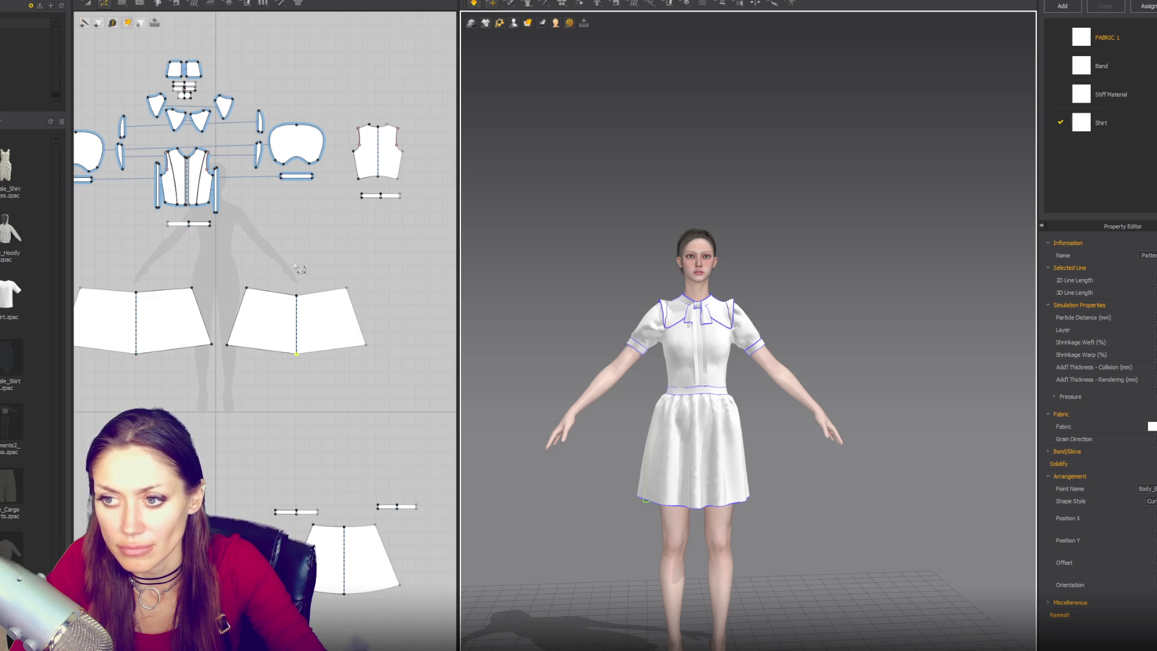
pyautogui.scroll(-3, 572, 282)
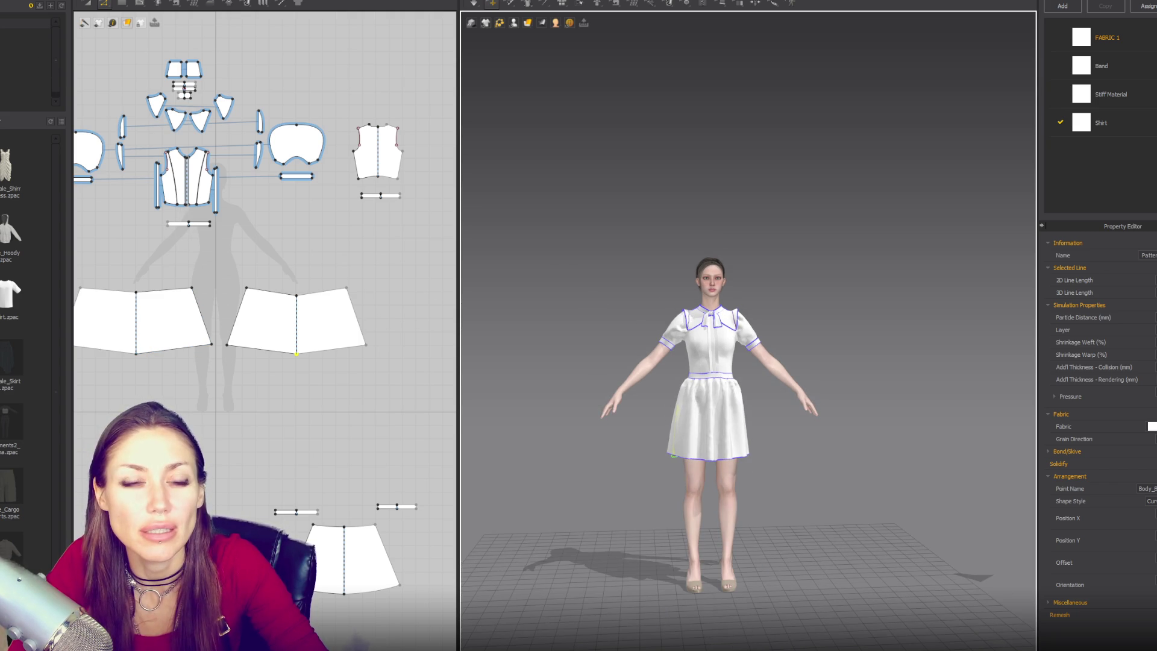
# Start an FBX export of the dressed avatar from the File menu
pyautogui.hotkey('alt', 'f')
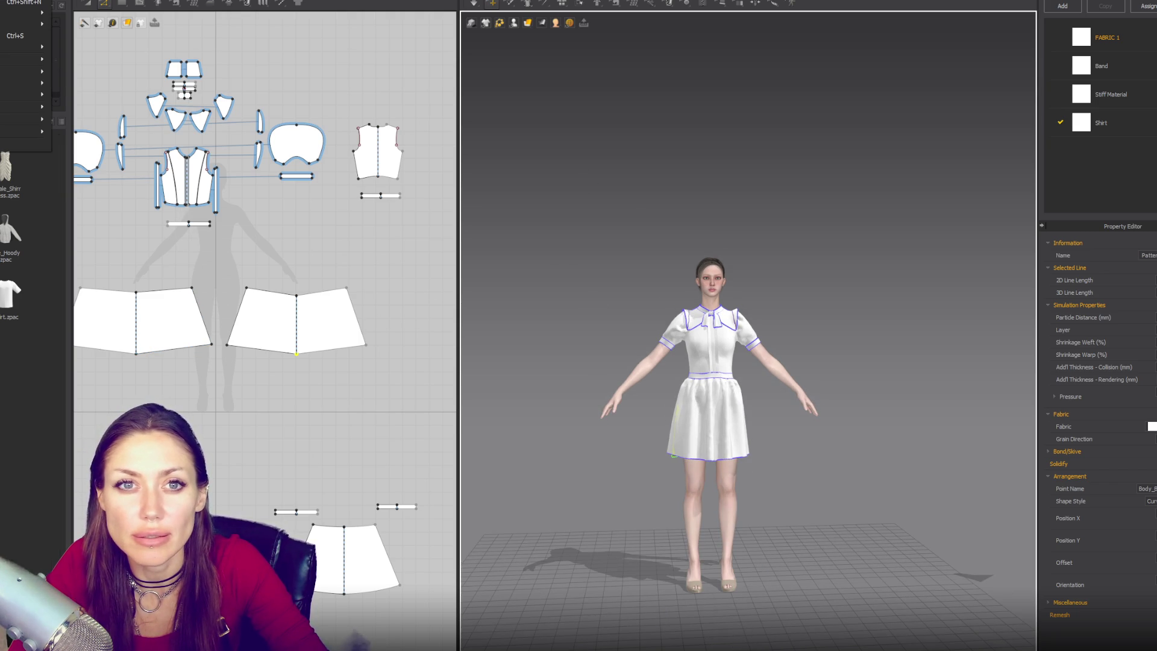
pyautogui.moveTo(28, 95)
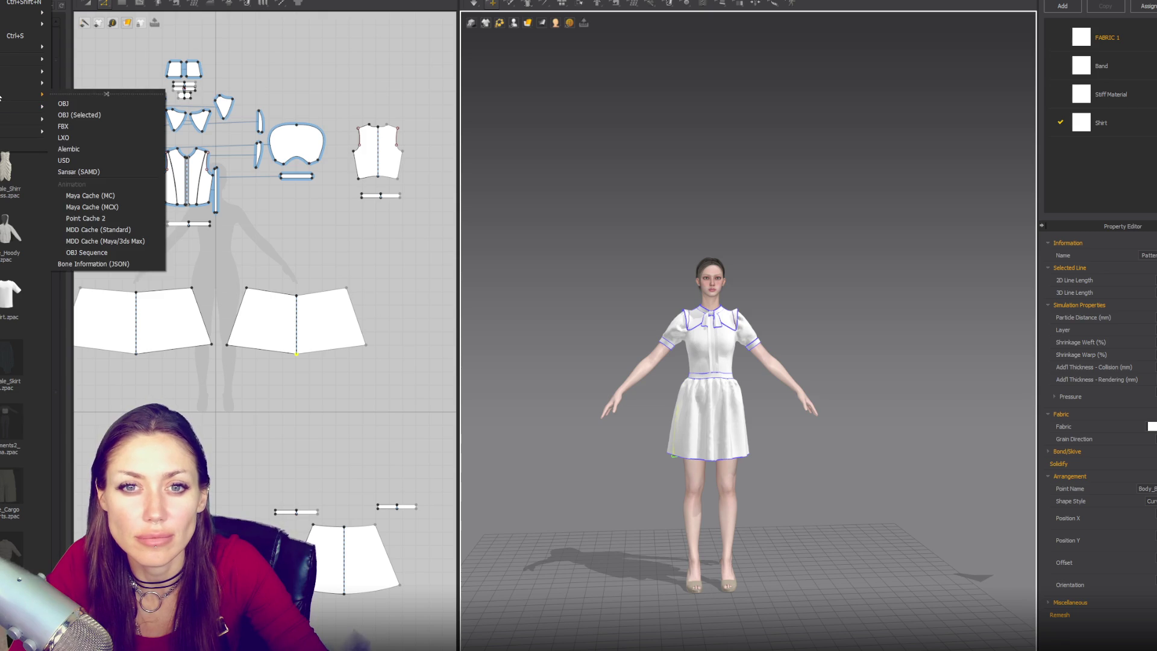
pyautogui.click(125, 128)
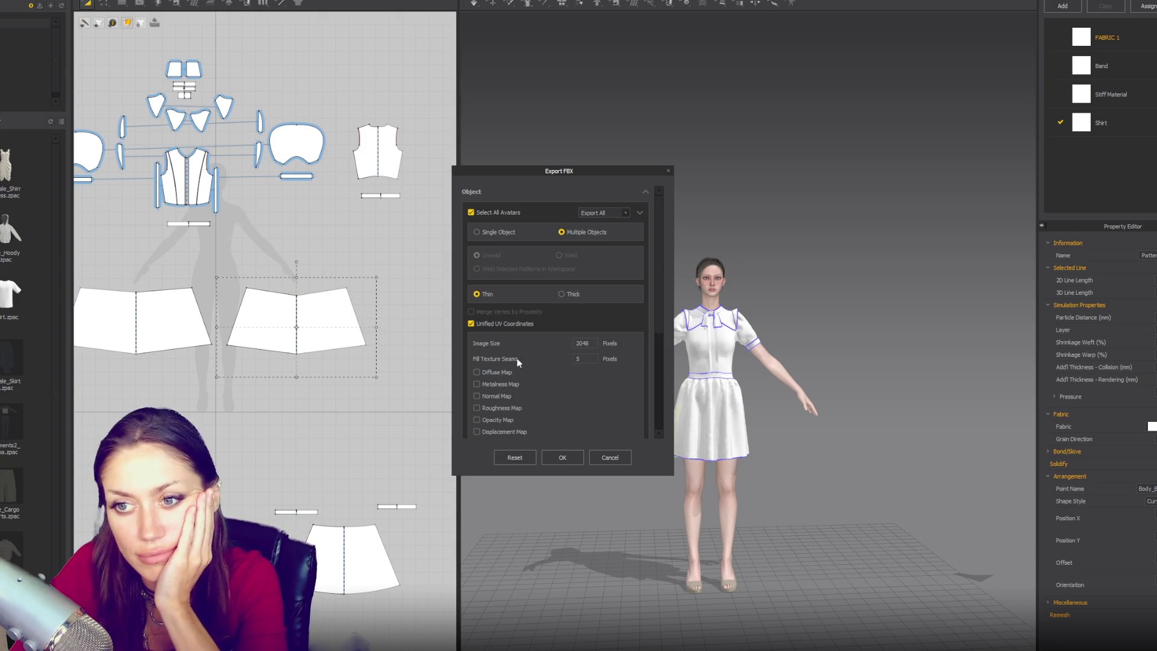
# Export as a single welded object with diffuse, metalness, normal and roughness maps, FBX SDK 2020
pyautogui.click(479, 233)
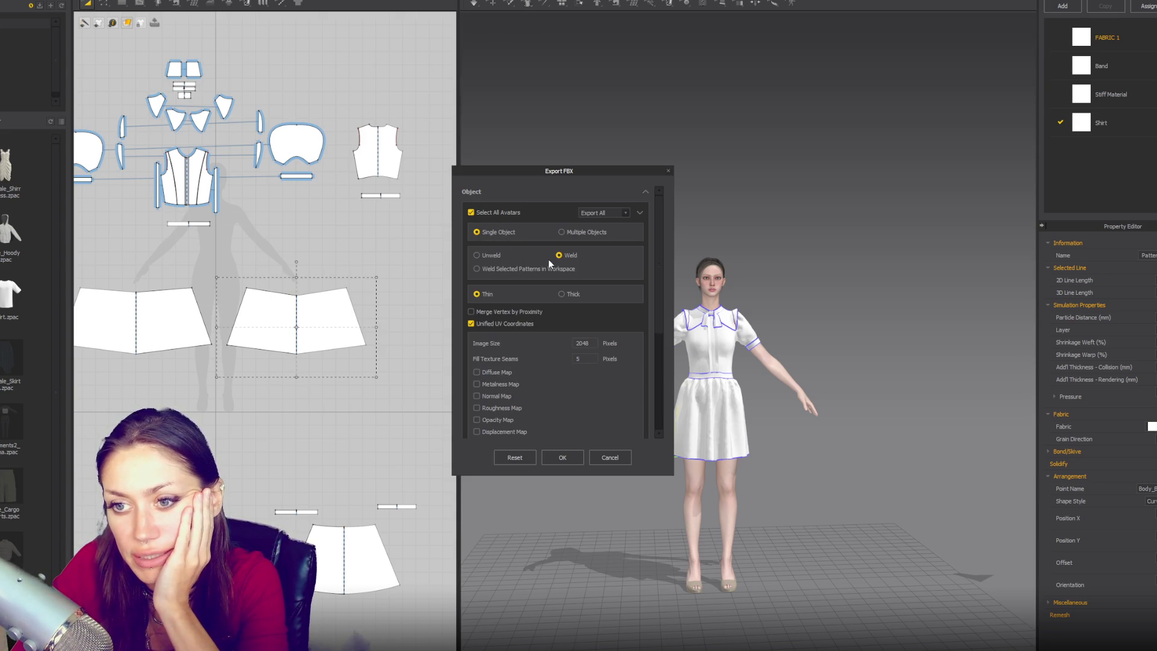
pyautogui.scroll(-2, 606, 243)
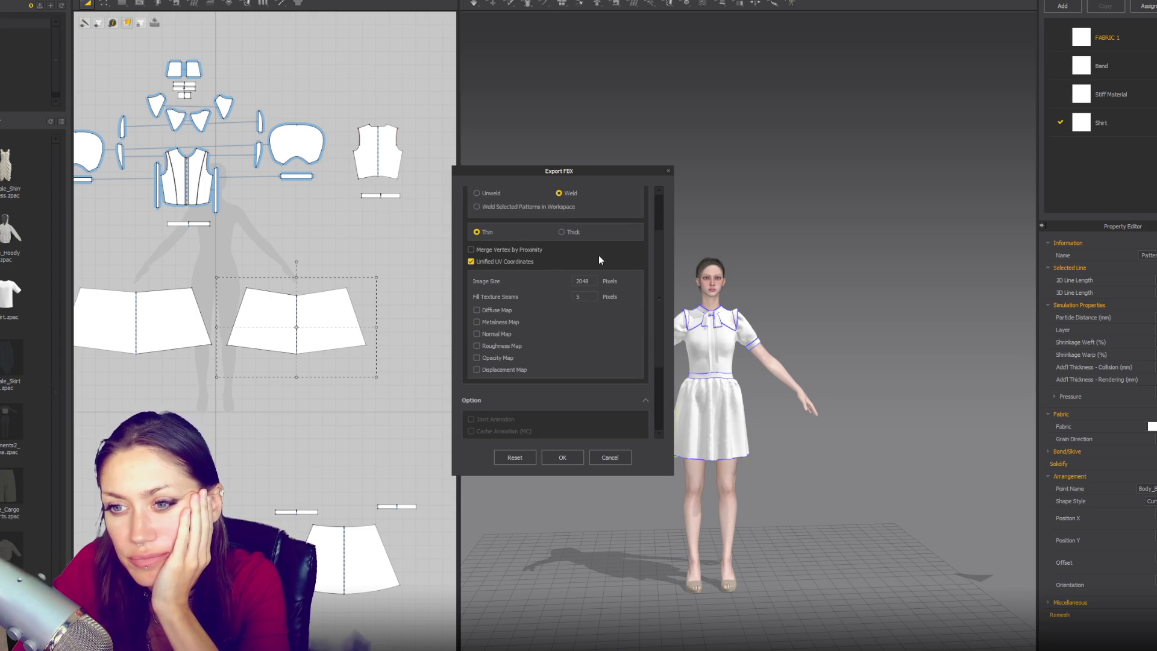
pyautogui.scroll(-3, 599, 257)
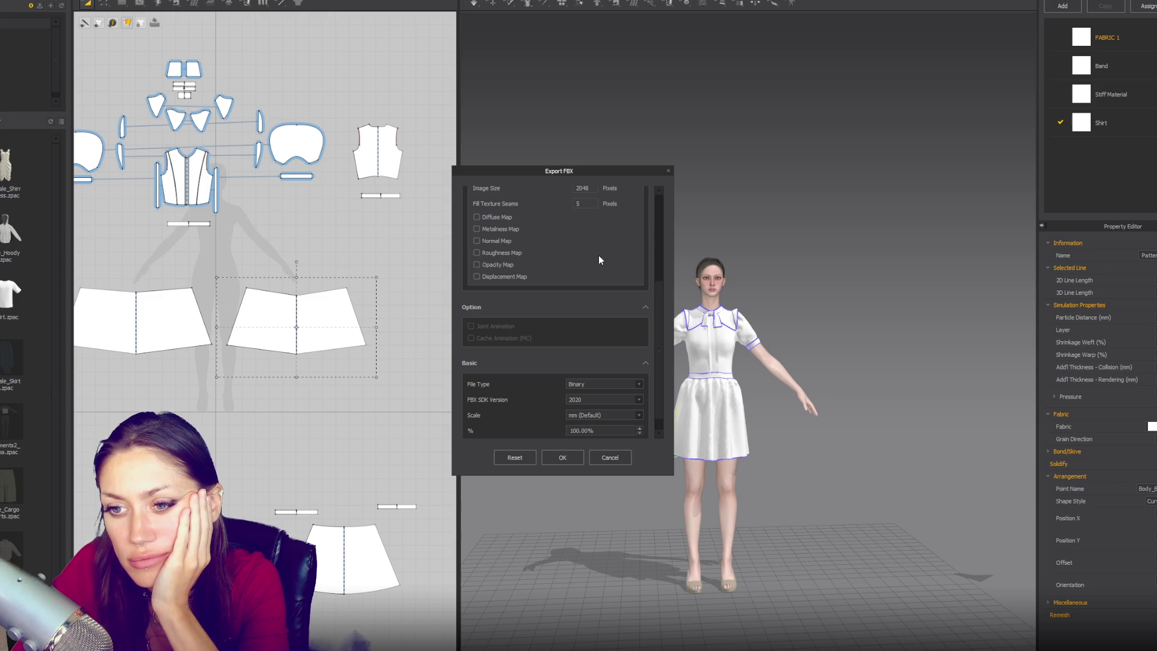
pyautogui.scroll(2, 599, 261)
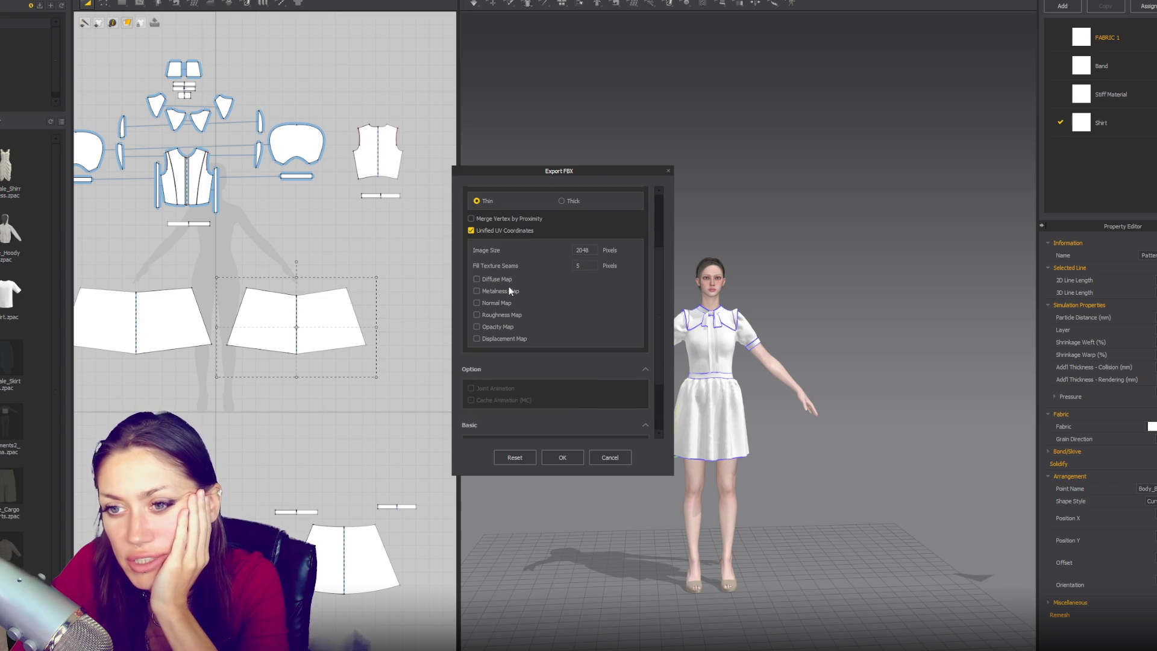
pyautogui.click(477, 279)
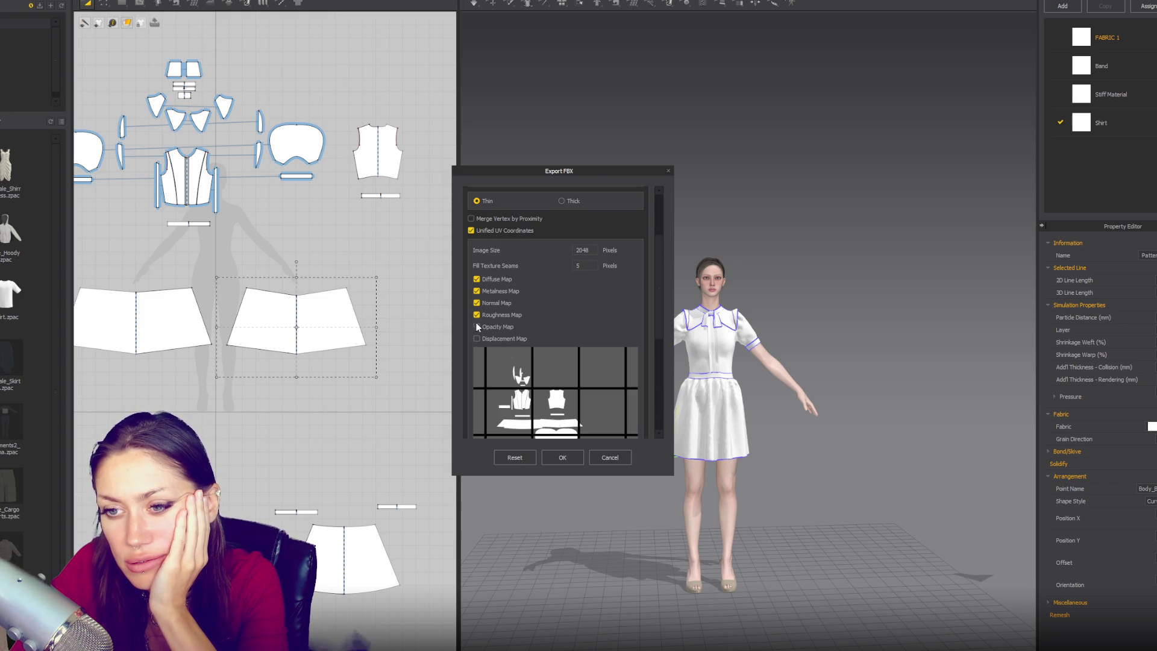
pyautogui.scroll(-5, 613, 340)
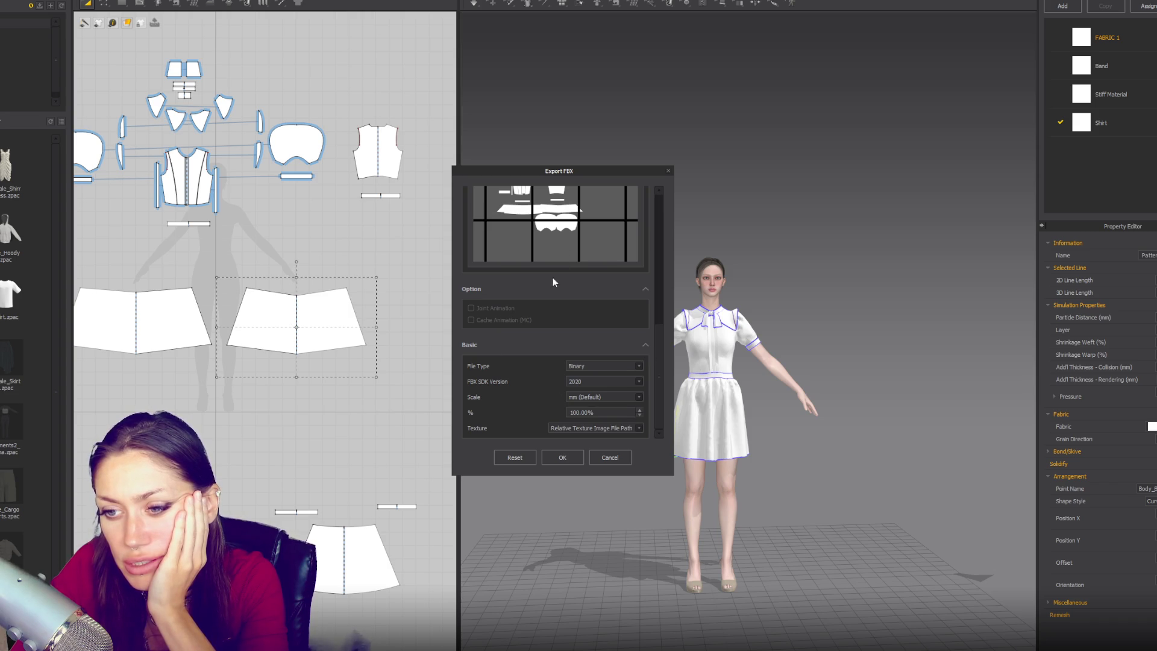
pyautogui.click(599, 381)
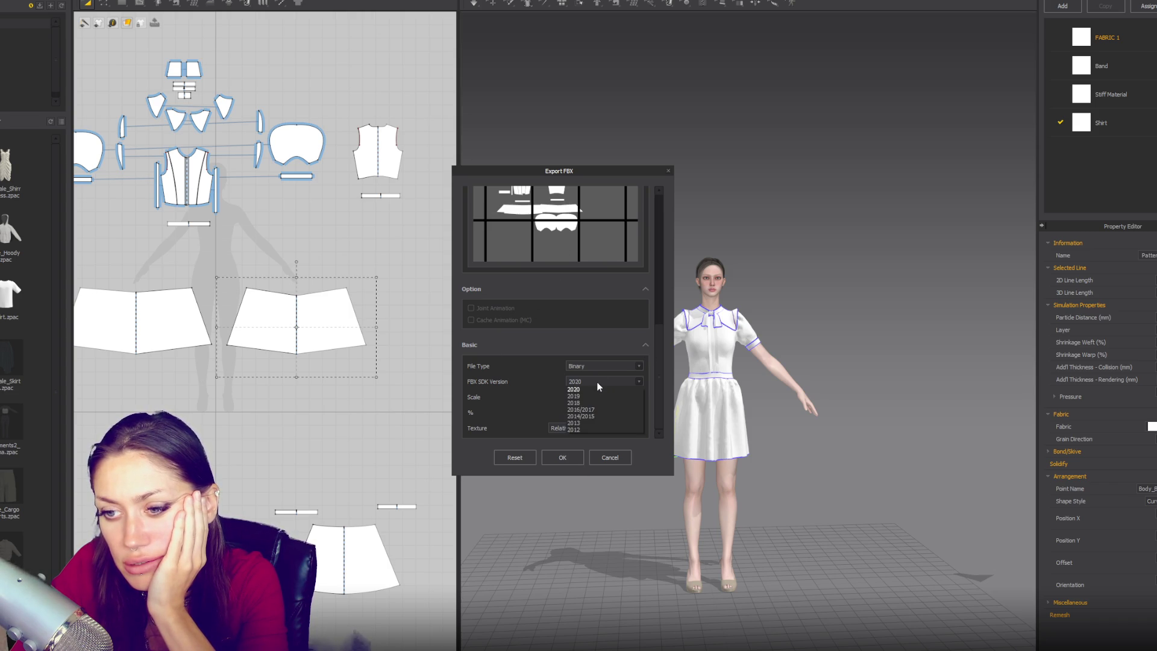
pyautogui.click(599, 385)
pyautogui.click(553, 458)
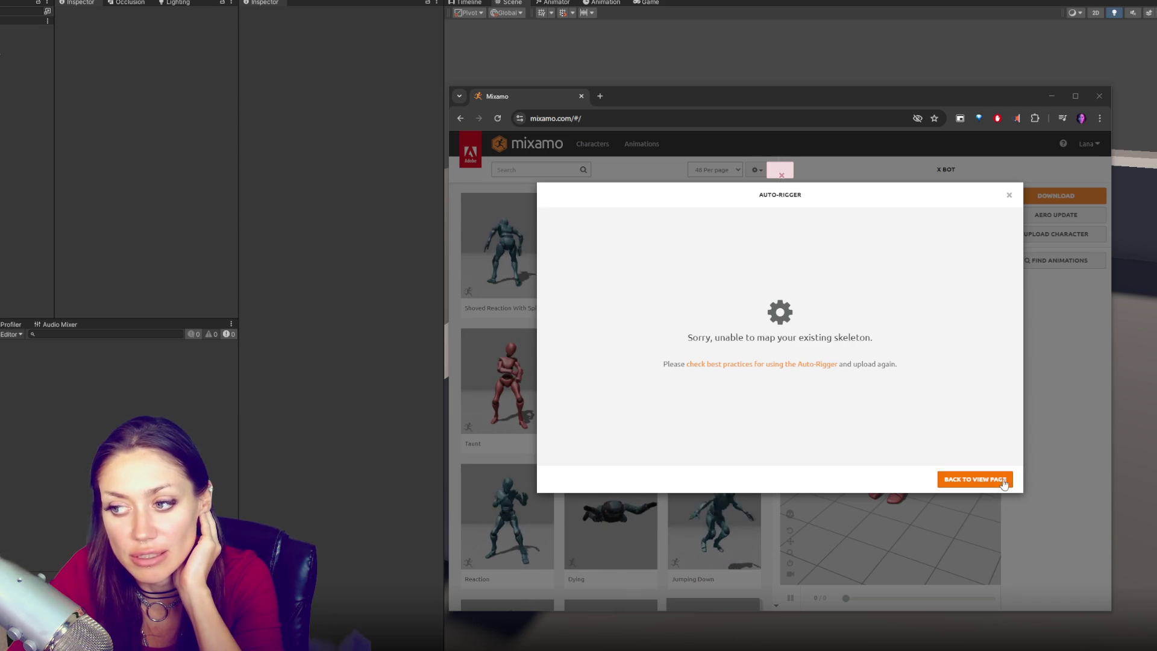
# Dismiss the Auto-Rigger error with Back to View Page and minimize the browser
pyautogui.click(1009, 195)
pyautogui.click(1052, 96)
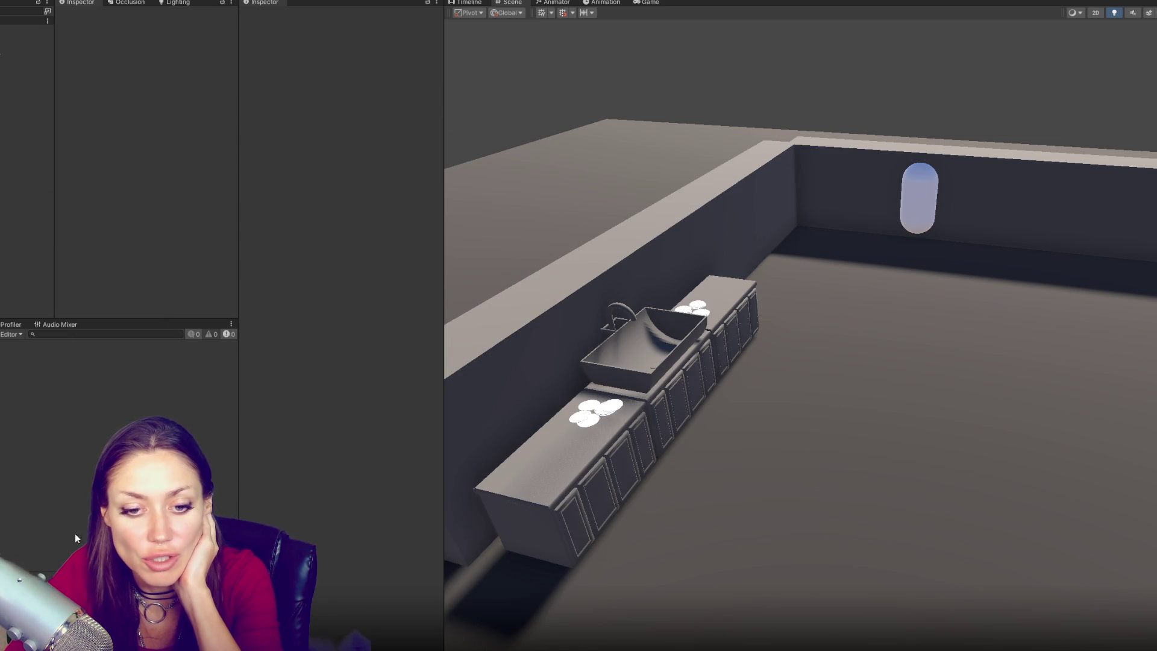
# Create a new MilkMaid folder in the Project assets and open it
pyautogui.press('super')
pyautogui.press('Escape')
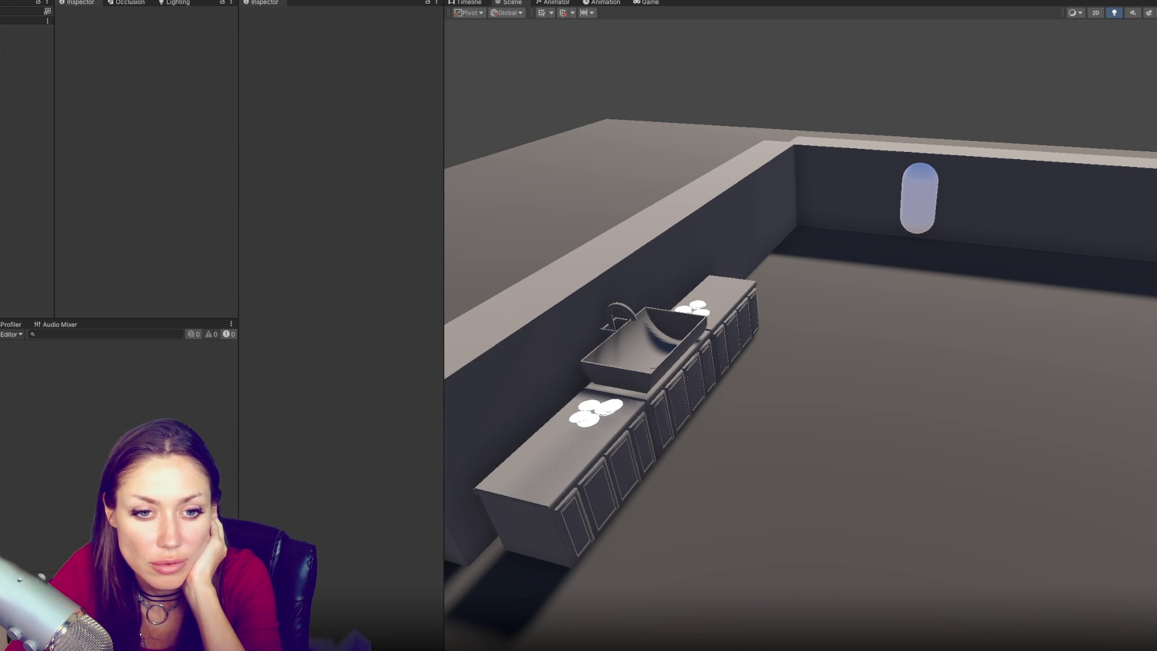
pyautogui.hotkey('ctrl', '5')
pyautogui.rightClick(104, 435)
pyautogui.moveTo(217, 162)
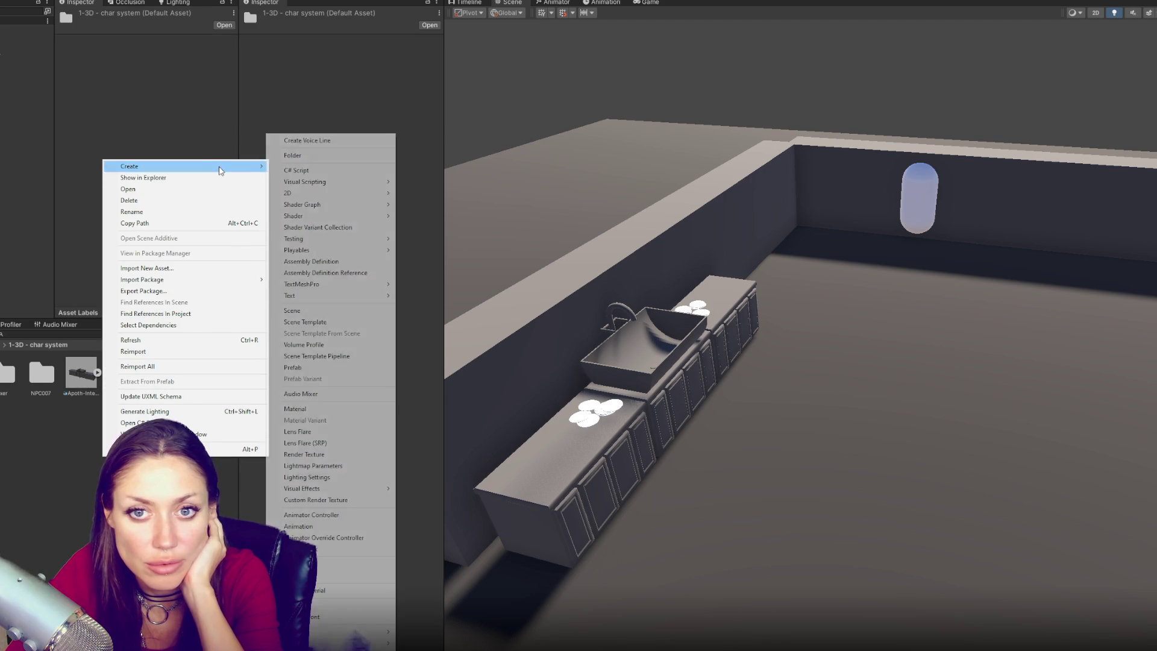
pyautogui.click(335, 154)
pyautogui.write('MilkMaid')
pyautogui.press('Return')
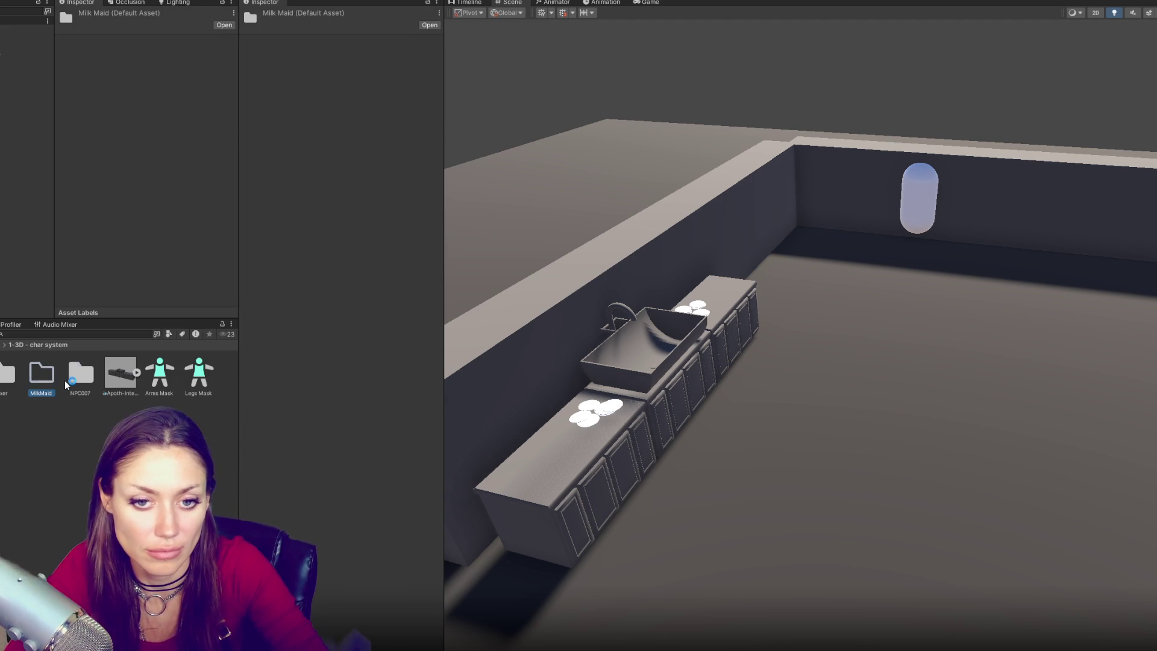
pyautogui.doubleClick(52, 379)
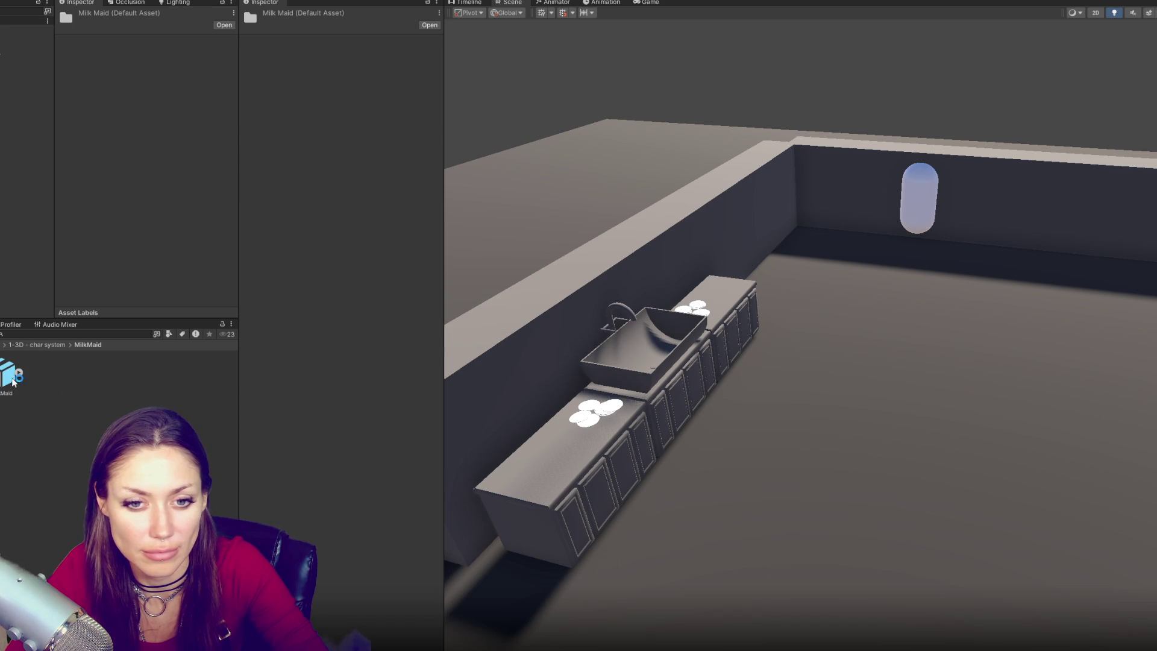
# Frame the MilkMaid model in the Scene view and orbit around it to inspect the dress
pyautogui.press('f')
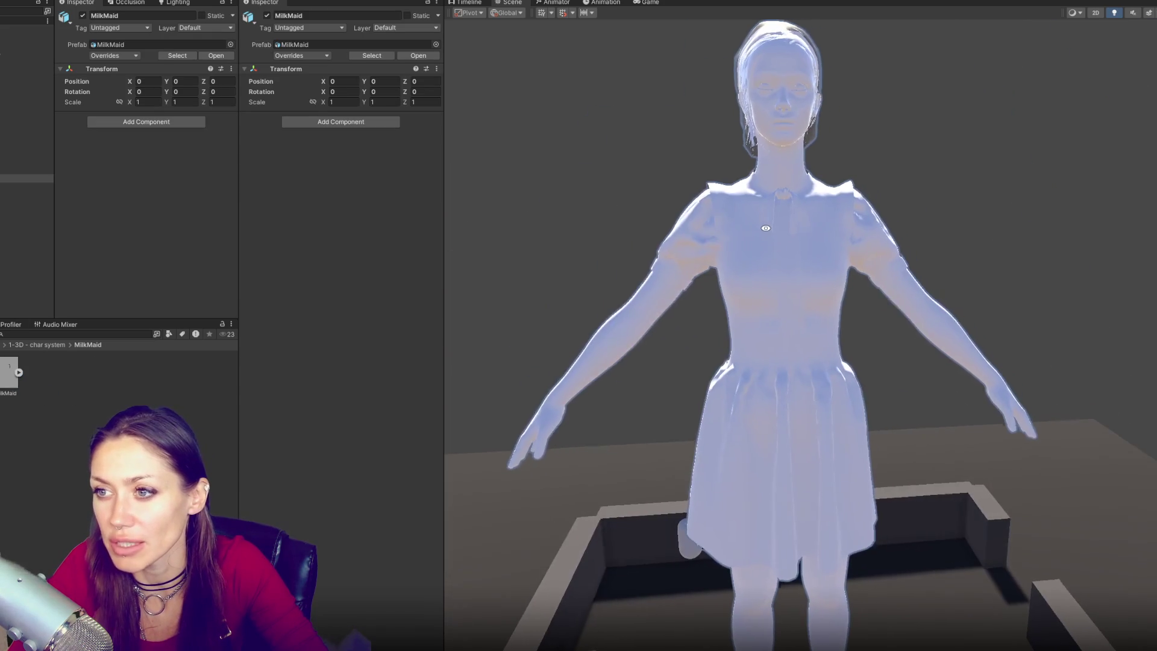
pyautogui.moveTo(765, 228)
pyautogui.keyDown('alt'); pyautogui.mouseDown()
pyautogui.moveTo(514, 251)
pyautogui.moveTo(835, 229)
pyautogui.mouseUp(); pyautogui.keyUp('alt')
pyautogui.scroll(-3, 833, 226)
pyautogui.click(842, 234)
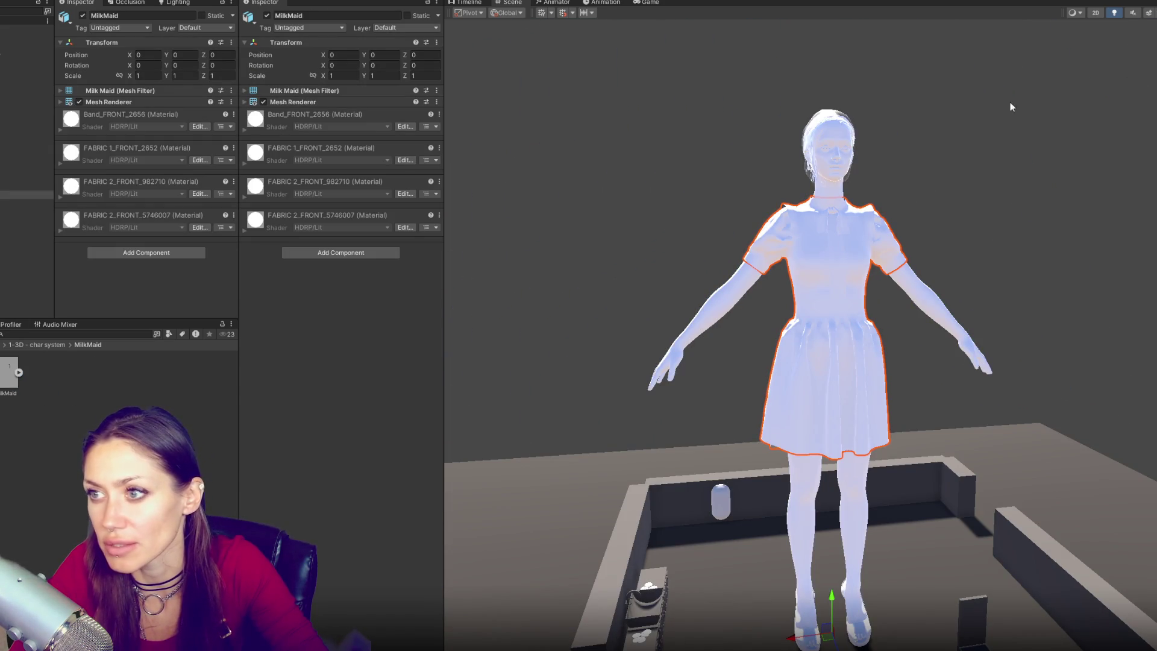
pyautogui.click(530, 245)
# Review MilkMaid's import settings and upper body, then select the small separate skirt pattern piece
pyautogui.click(8, 373)
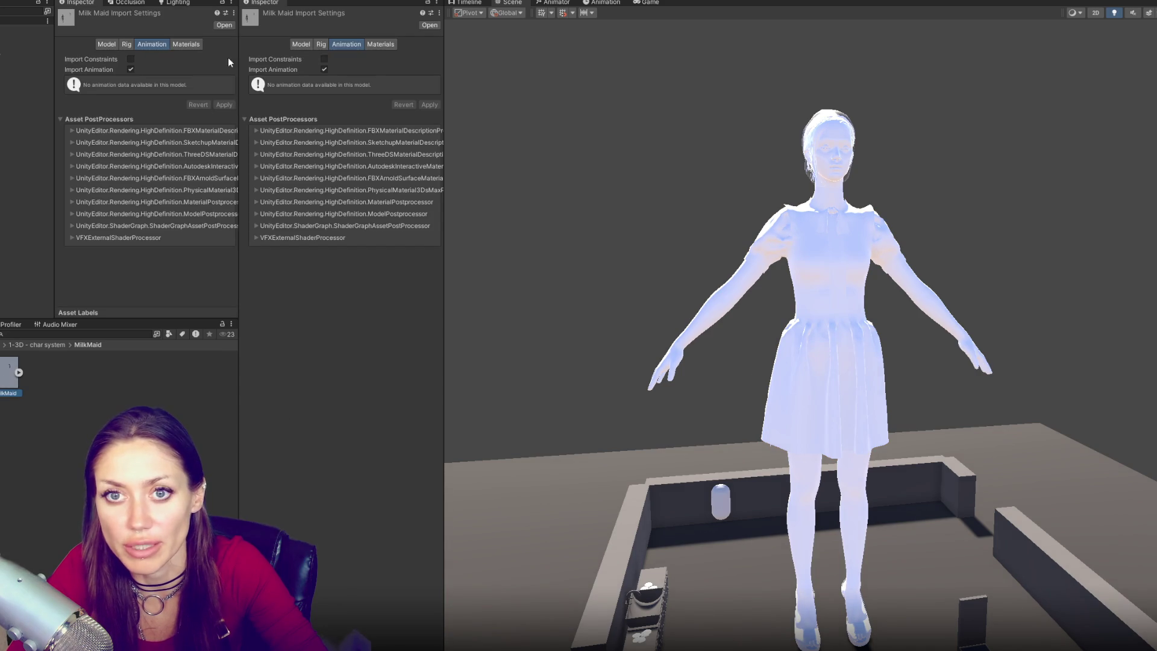
pyautogui.scroll(-5, 771, 108)
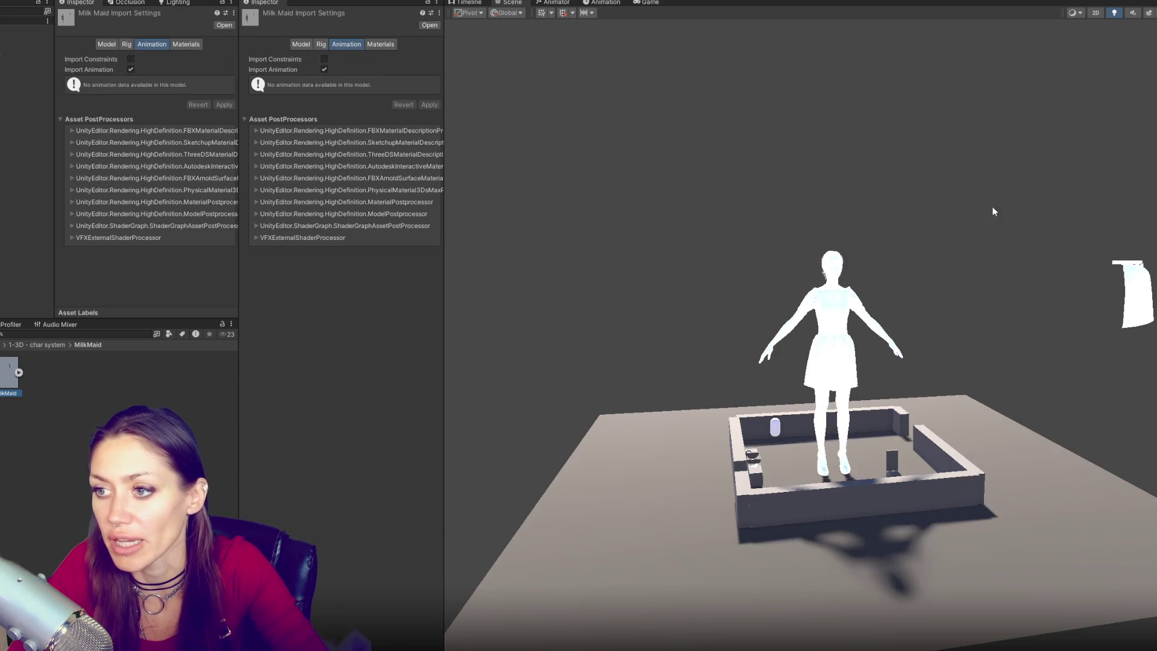
pyautogui.click(832, 325)
pyautogui.scroll(10, 995, 270)
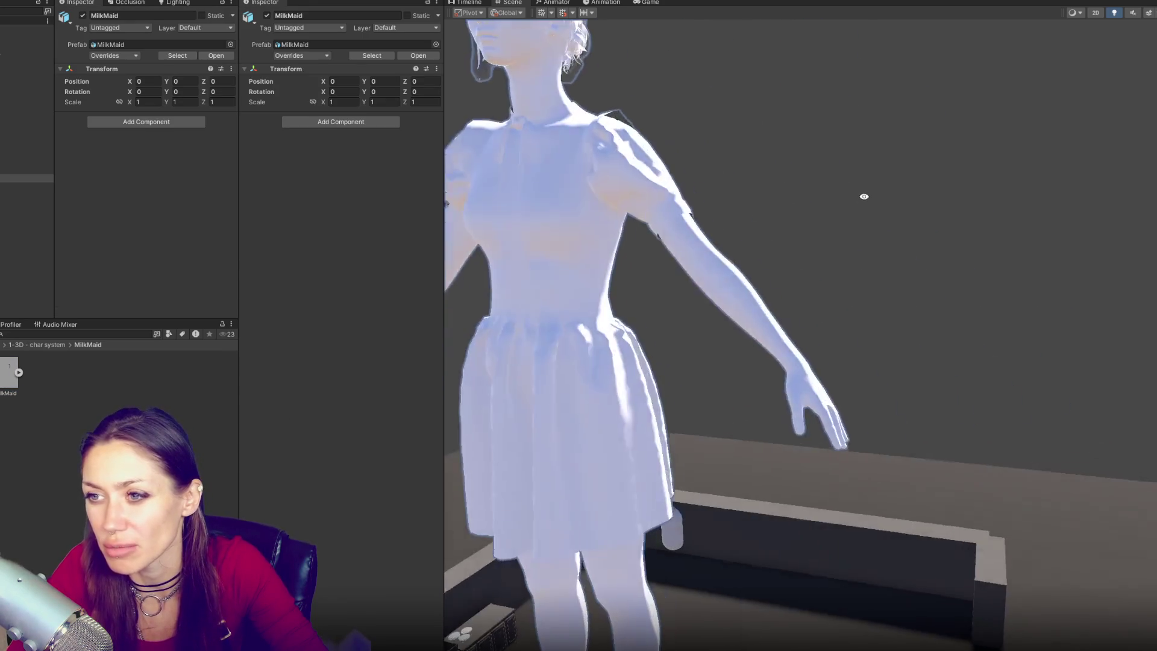
pyautogui.moveTo(863, 197); pyautogui.dragTo(884, 260, button='middle')
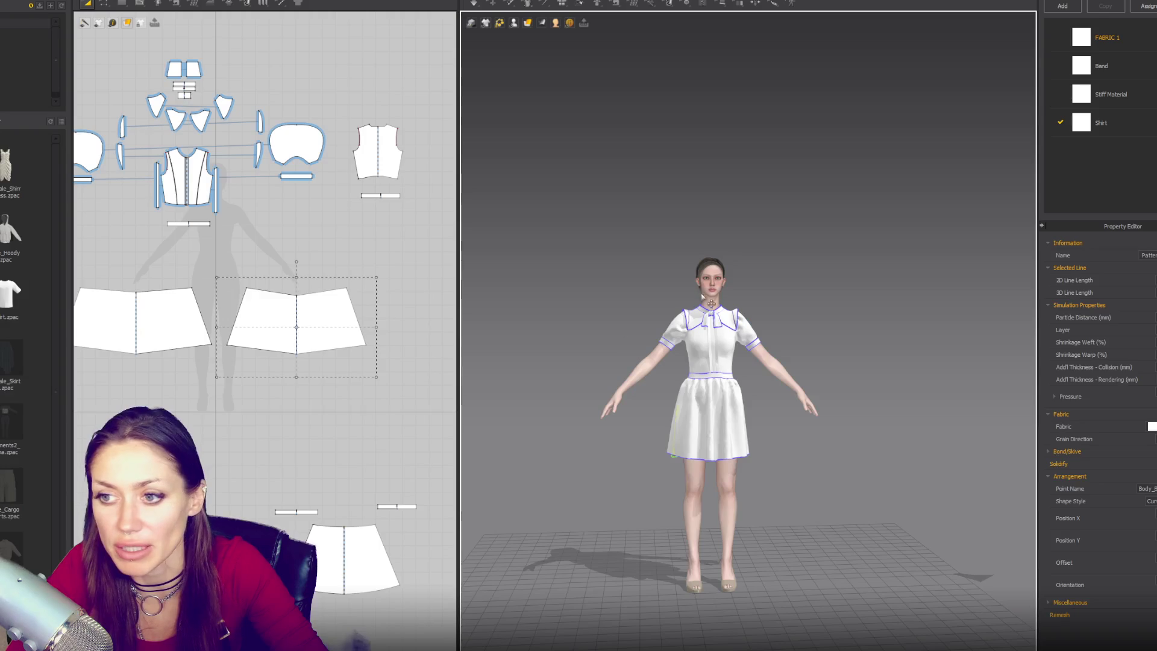
pyautogui.scroll(-5, 322, 310)
pyautogui.click(362, 405)
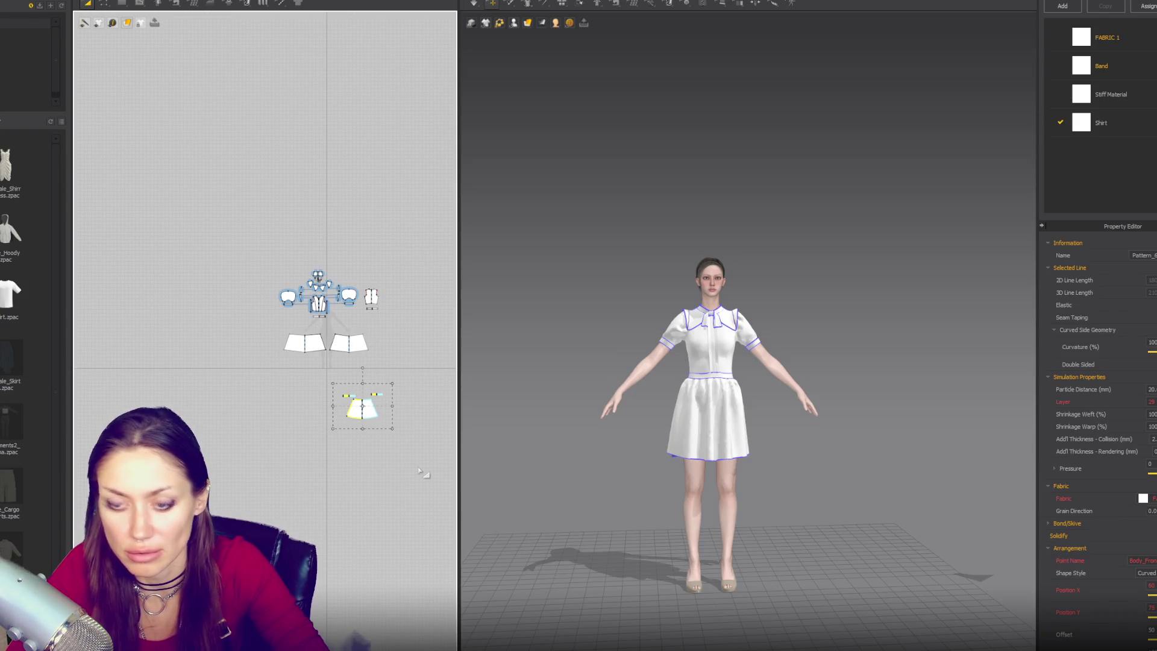
# Delete the separate skirt piece and dismiss the FBX import settings that opened by mistake
pyautogui.press('Delete')
pyautogui.click(3, 2)
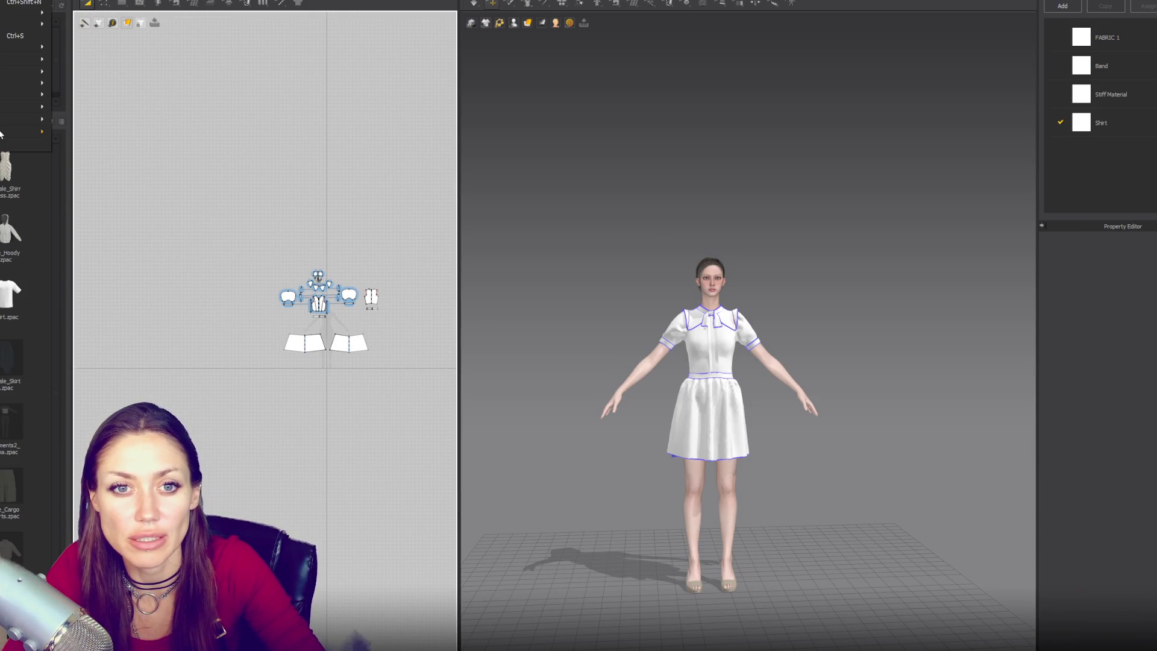
pyautogui.moveTo(37, 72)
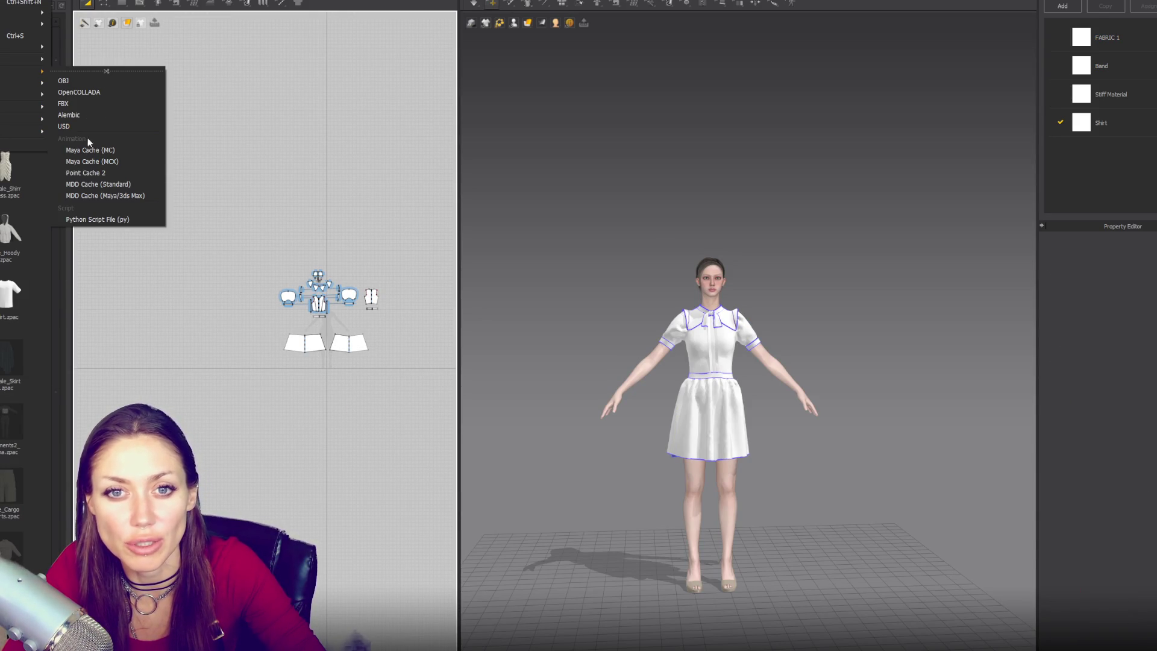
pyautogui.click(85, 103)
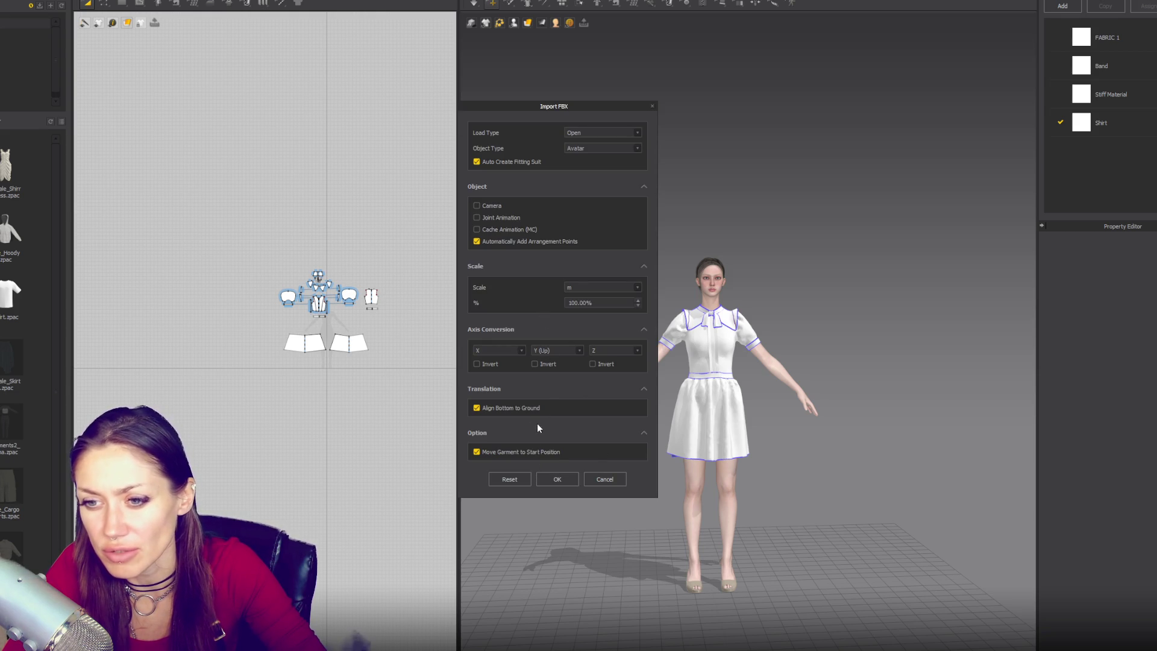
pyautogui.click(603, 478)
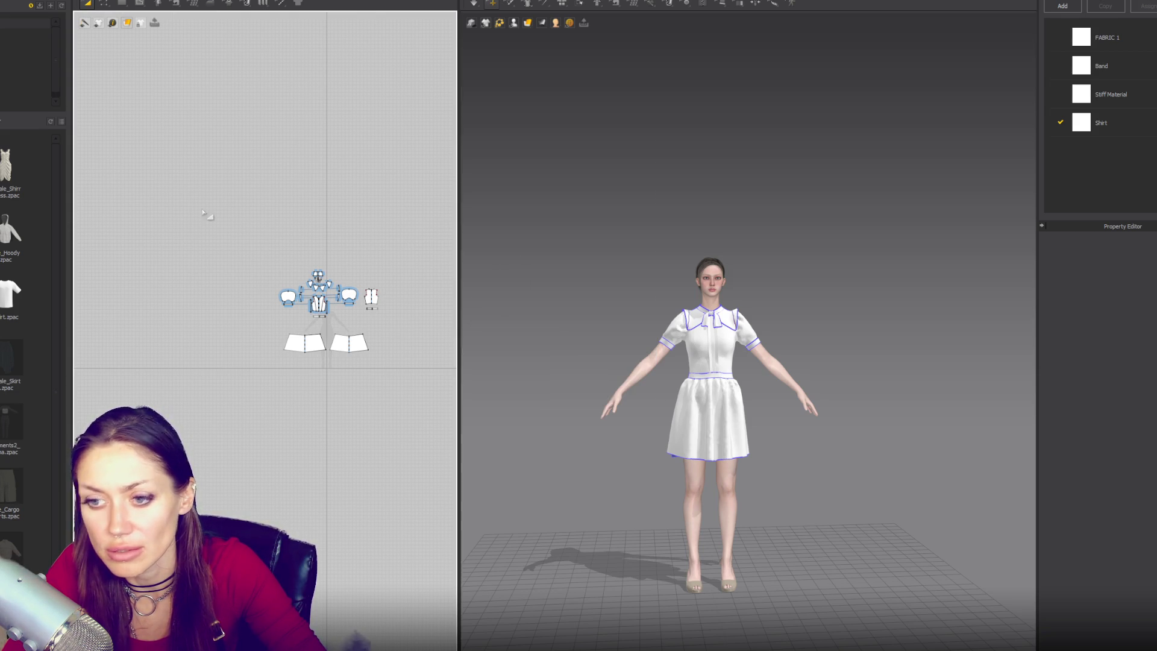
# Export the garment as FBX with diffuse, normal, roughness, opacity and displacement maps turned off
pyautogui.moveTo(36, 106)
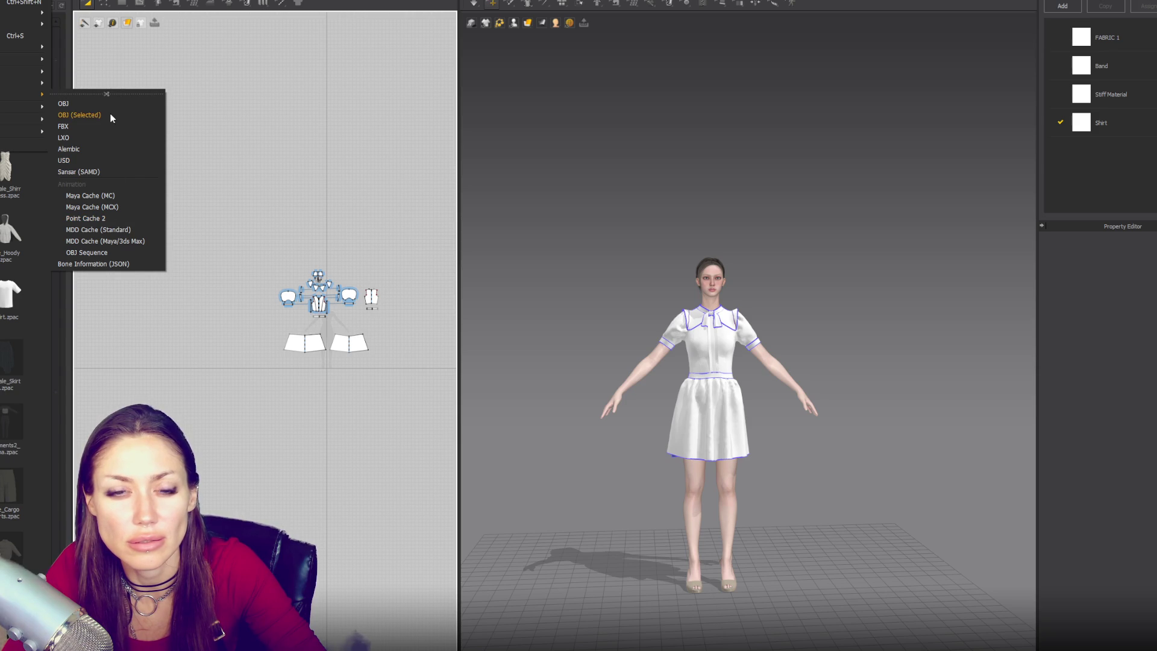
pyautogui.click(108, 115)
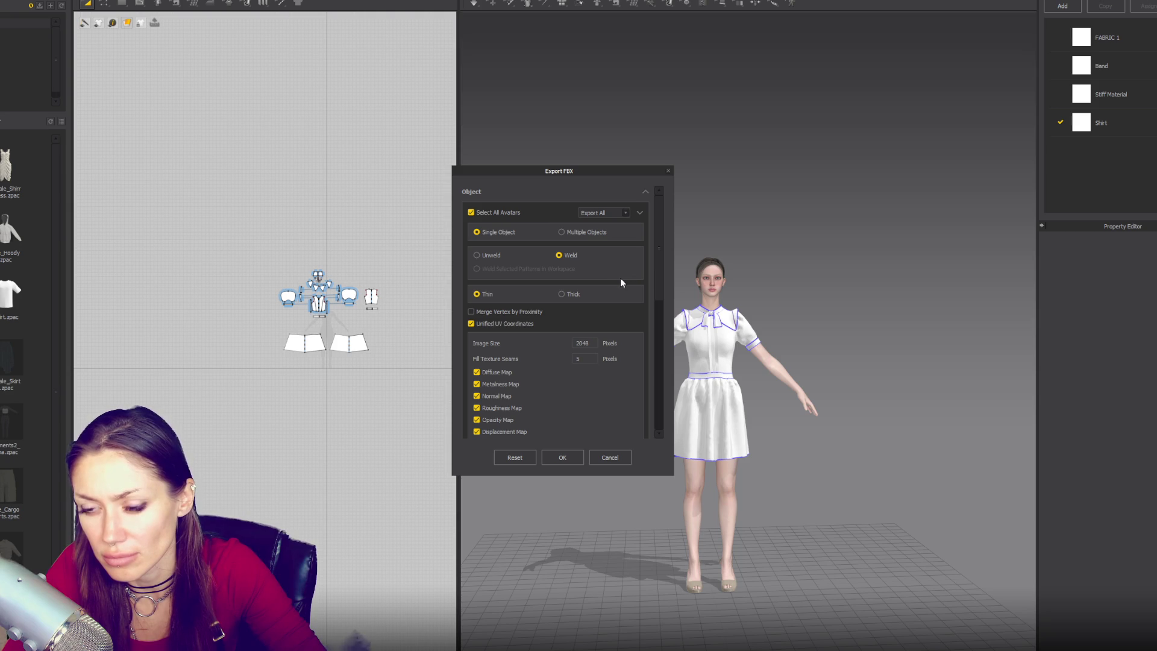
pyautogui.scroll(-5, 621, 278)
pyautogui.scroll(4, 505, 284)
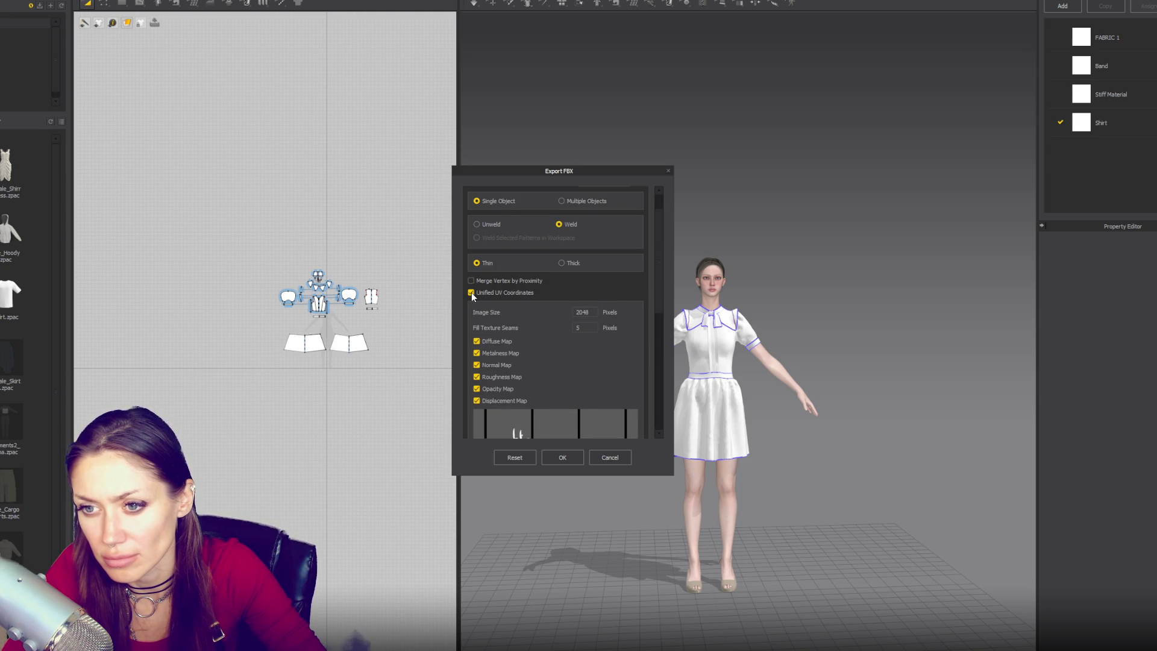
pyautogui.click(477, 341)
pyautogui.click(477, 365)
pyautogui.click(477, 376)
pyautogui.click(477, 388)
pyautogui.click(476, 400)
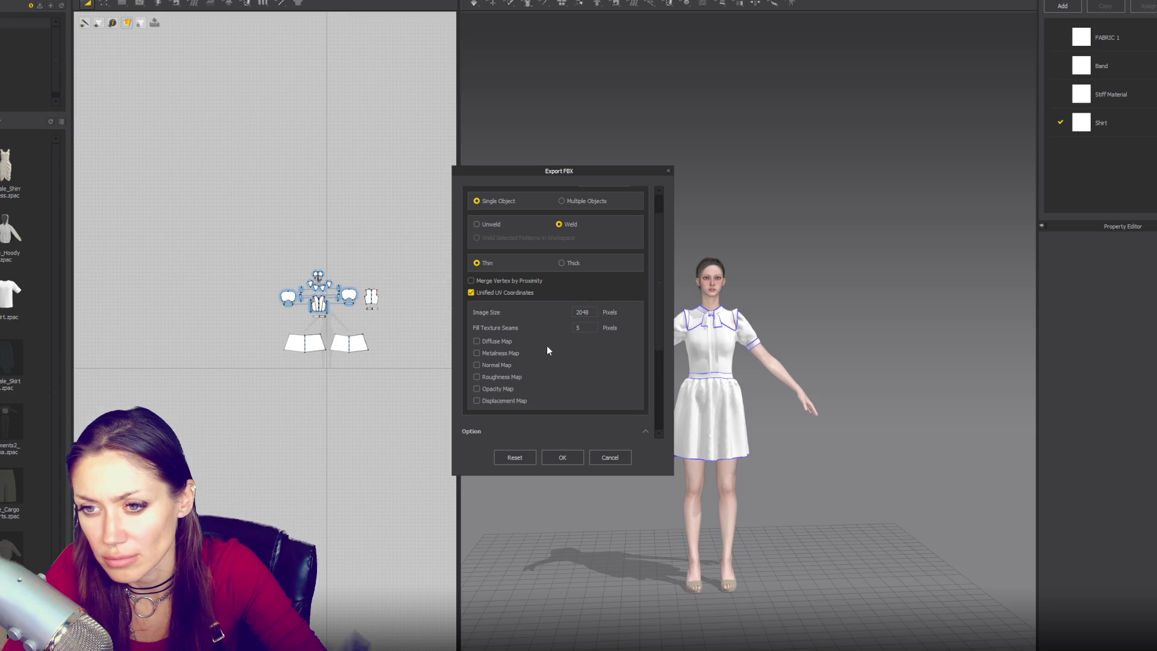
pyautogui.scroll(-3, 547, 347)
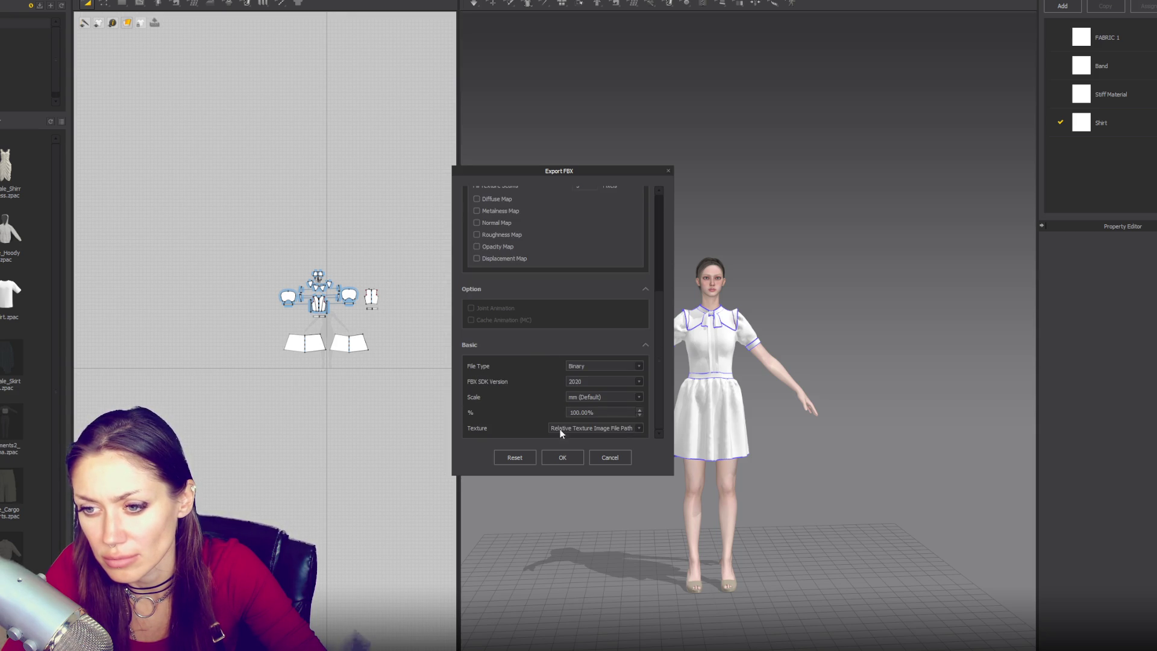
pyautogui.click(557, 457)
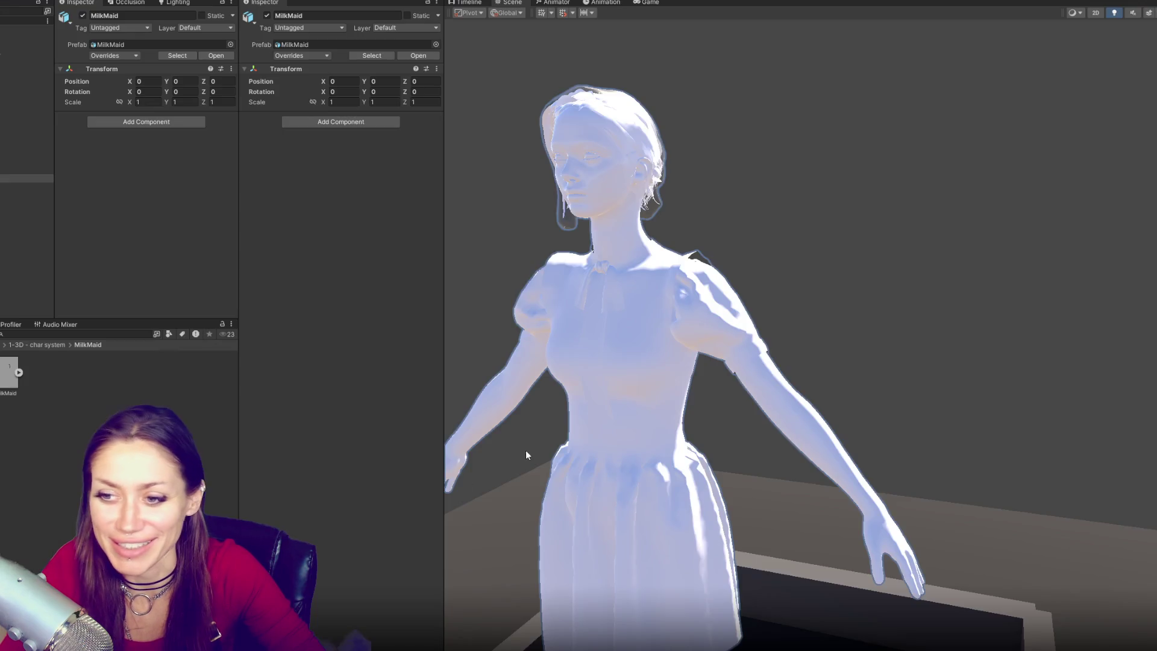
# Orbit and zoom around MilkMaid in the white dress and view the asset's import settings
pyautogui.scroll(-5, 526, 450)
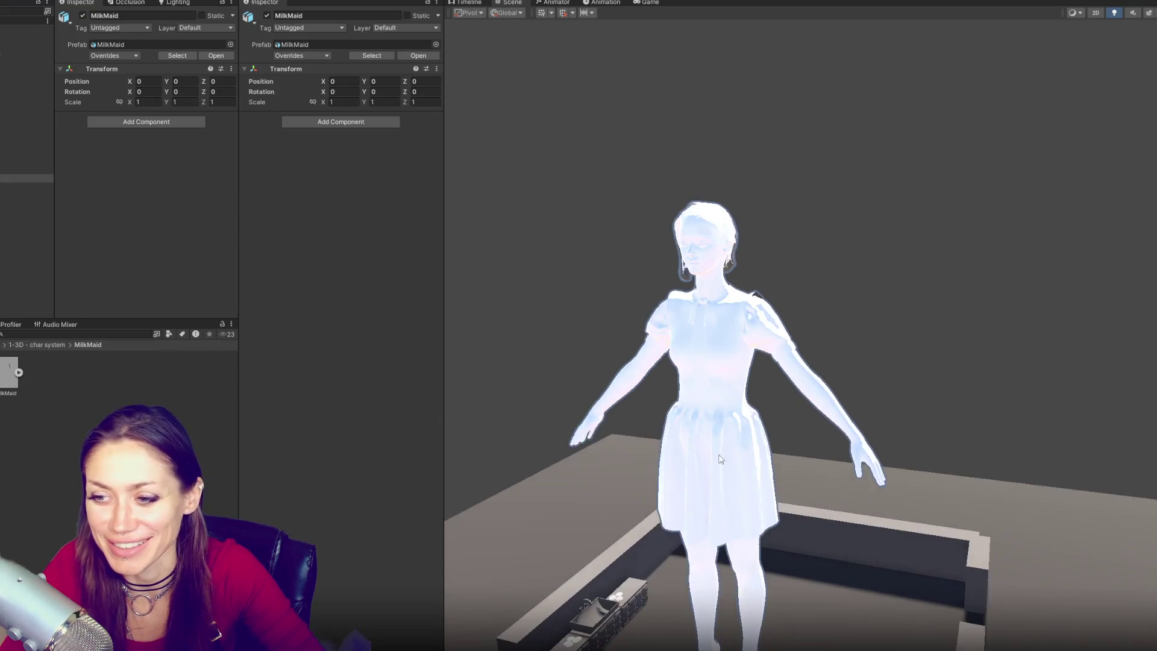
pyautogui.moveTo(525, 450)
pyautogui.keyDown('alt'); pyautogui.mouseDown()
pyautogui.moveTo(663, 361)
pyautogui.moveTo(794, 301)
pyautogui.mouseUp(); pyautogui.keyUp('alt')
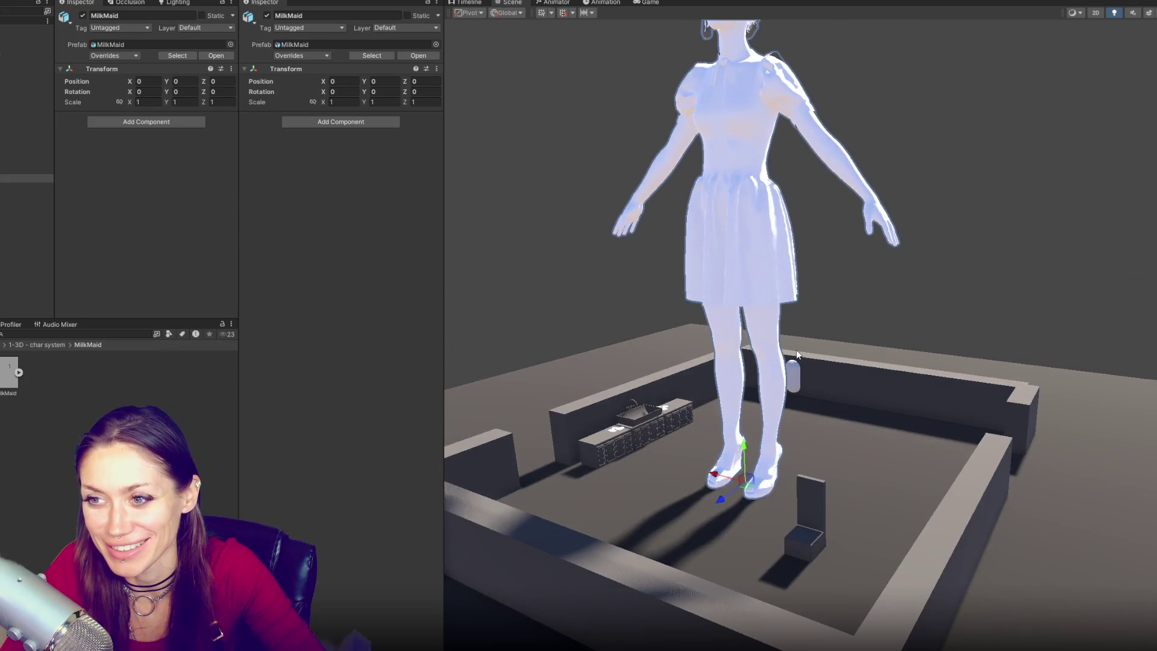
pyautogui.scroll(3, 797, 349)
pyautogui.keyDown('alt'); pyautogui.moveTo(686, 378); pyautogui.dragTo(749, 352); pyautogui.keyUp('alt')
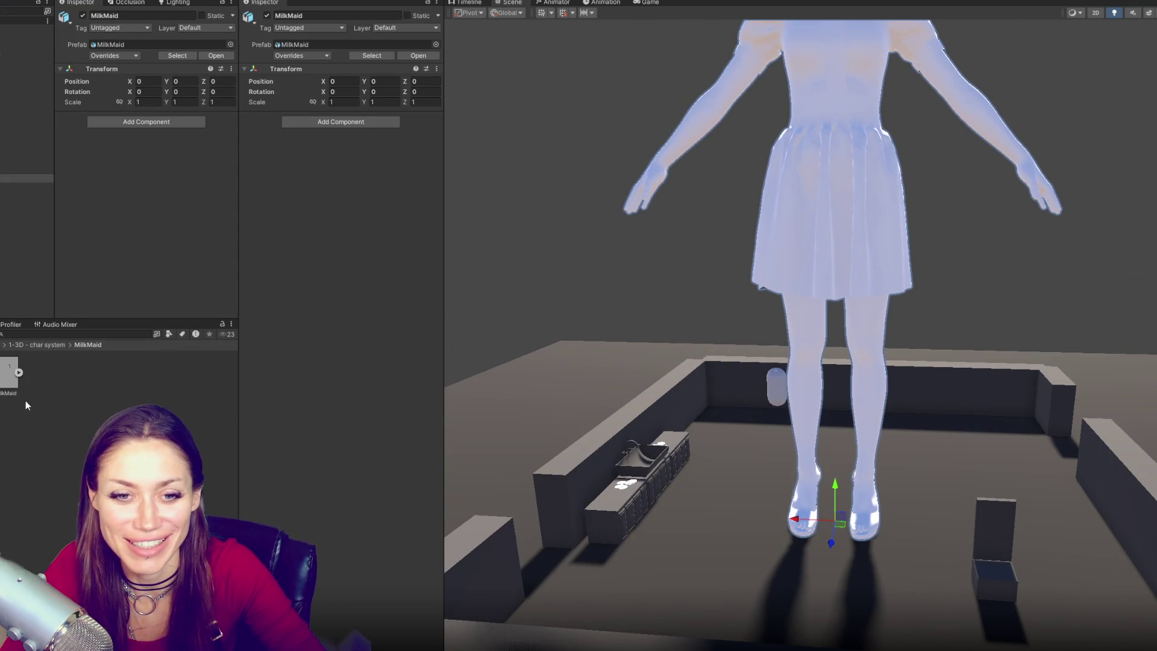
pyautogui.click(10, 377)
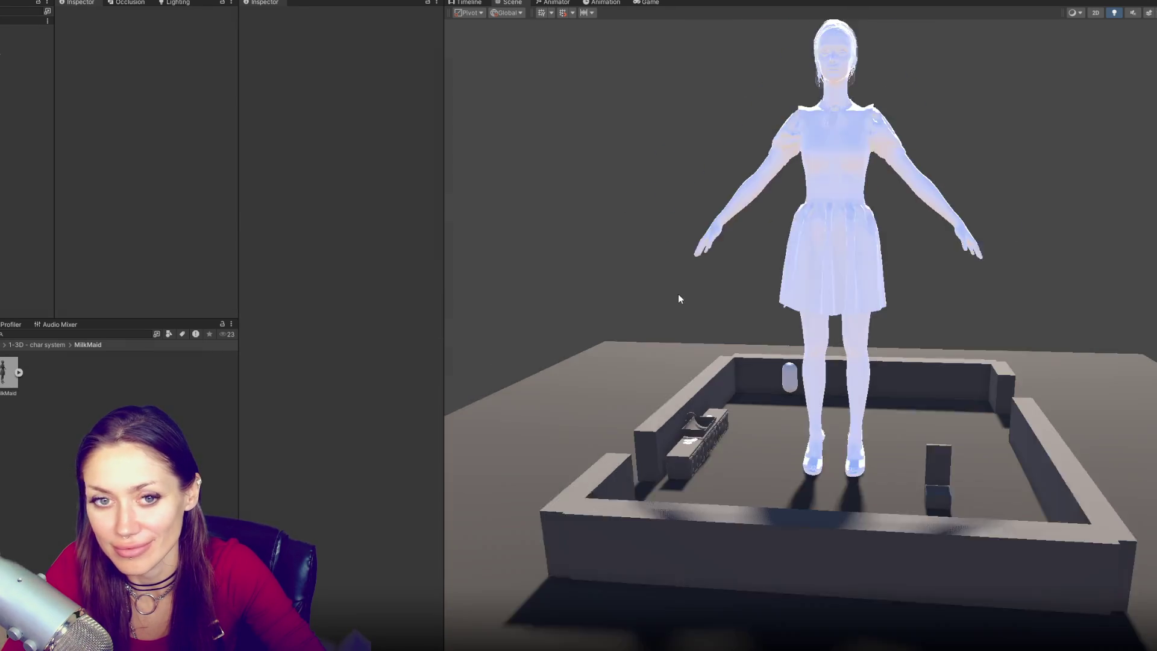
pyautogui.moveTo(679, 295)
pyautogui.keyDown('alt'); pyautogui.mouseDown()
pyautogui.moveTo(651, 289)
pyautogui.moveTo(711, 283)
pyautogui.moveTo(663, 292)
pyautogui.moveTo(675, 295)
pyautogui.mouseUp(); pyautogui.keyUp('alt')
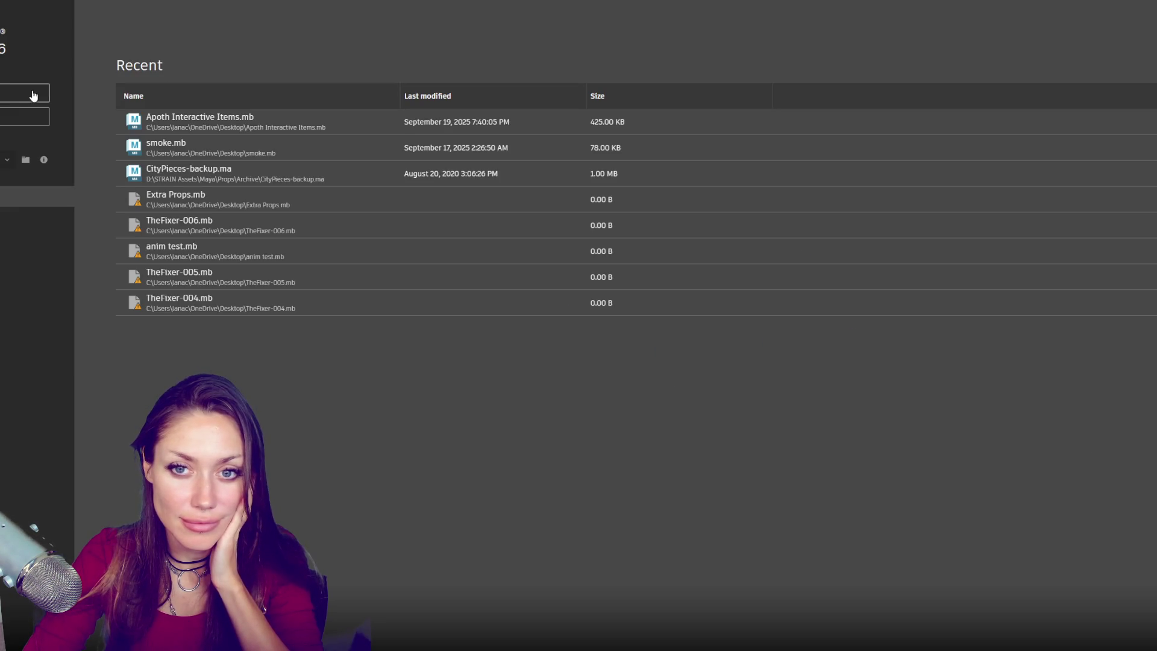
# Start a new empty Maya scene, frame the imported model, zoom out, and quit Maya
pyautogui.click(33, 95)
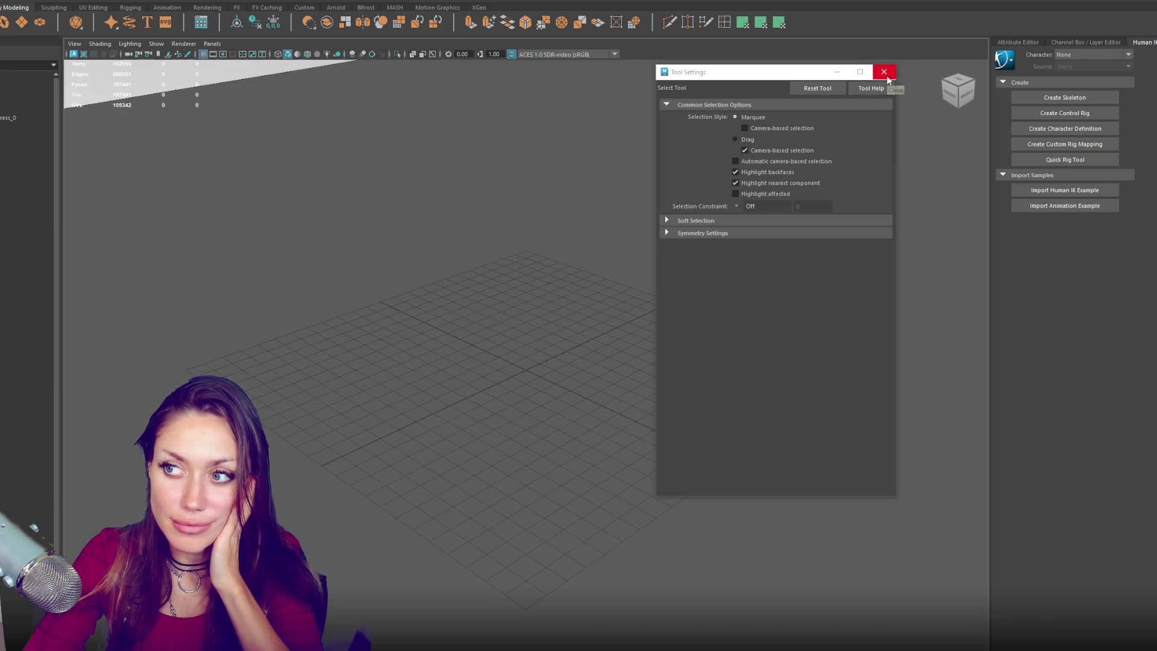
pyautogui.click(884, 73)
pyautogui.press('f')
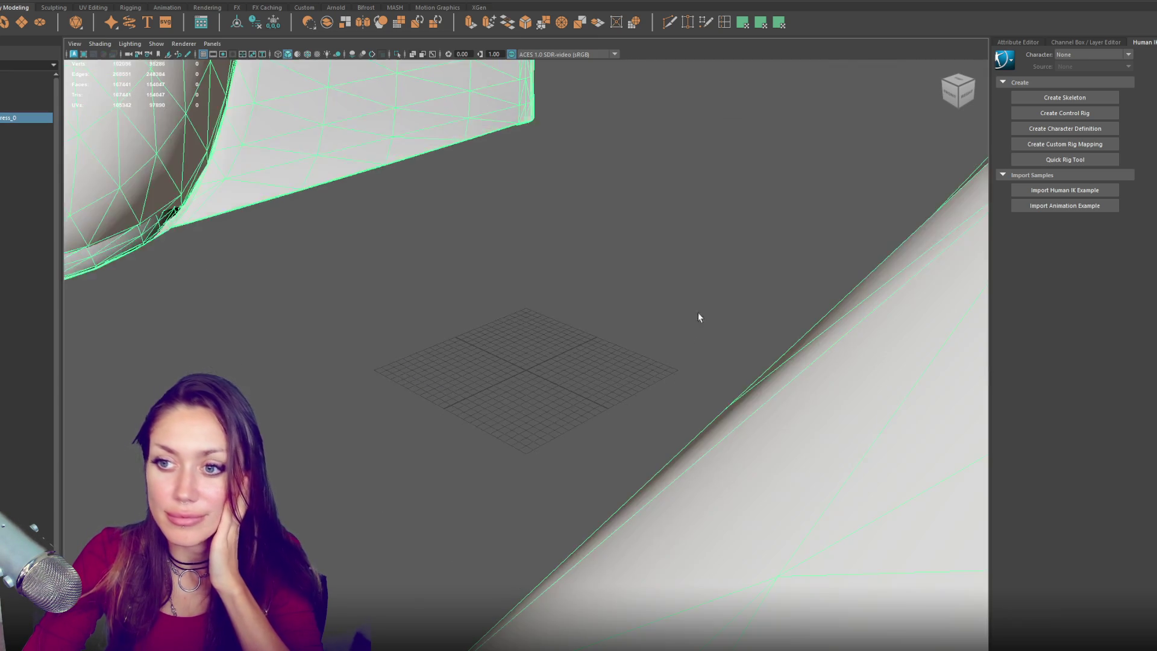
pyautogui.press('[')
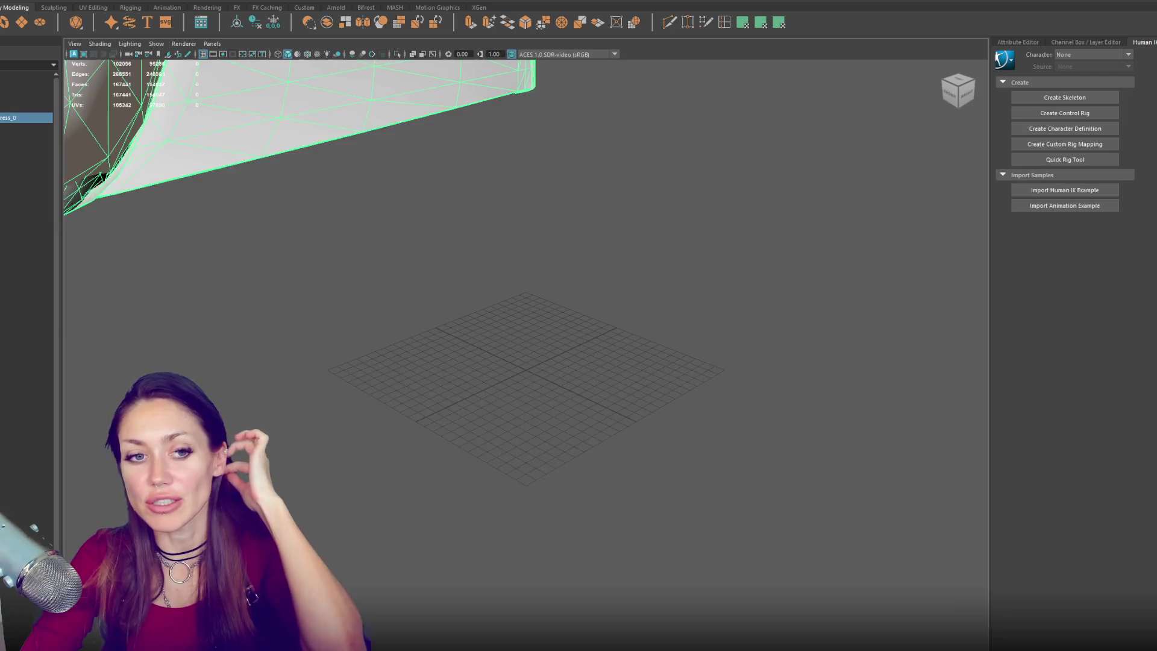
pyautogui.hotkey('ctrl', 'q')
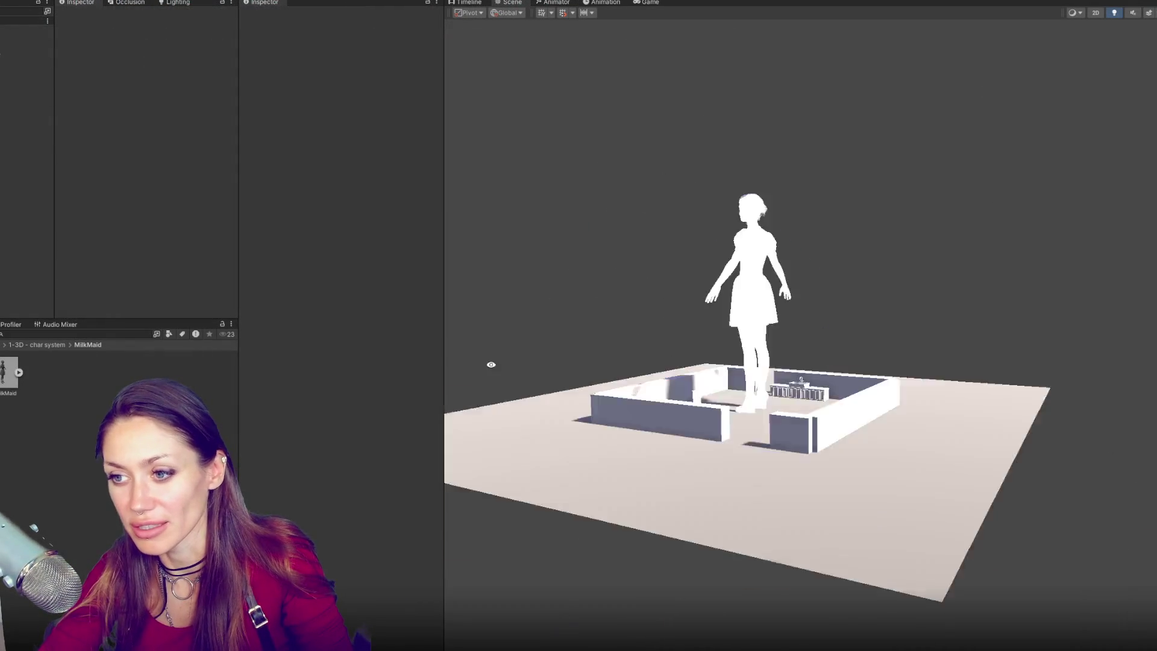
# Select EventSystem, move the view toward the kitchen wall, then close Unity saving the scene changes
pyautogui.click(28, 178)
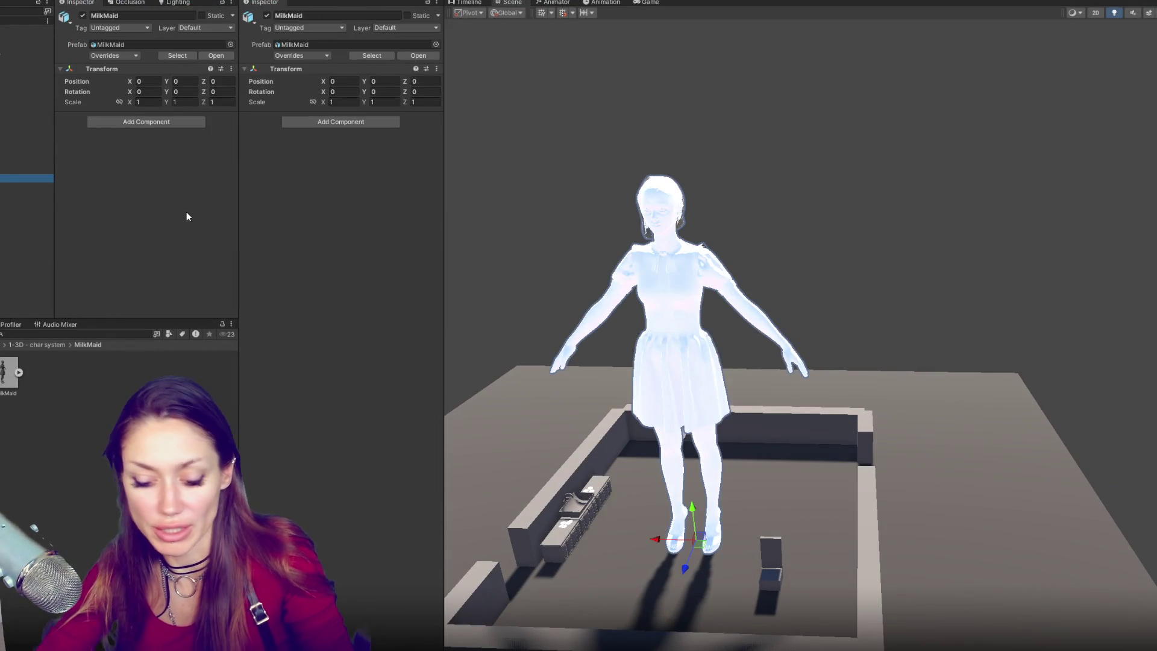
pyautogui.moveTo(754, 338)
pyautogui.mouseDown(button='right')
pyautogui.moveTo(796, 362)
pyautogui.moveTo(784, 359)
pyautogui.mouseUp(button='right')
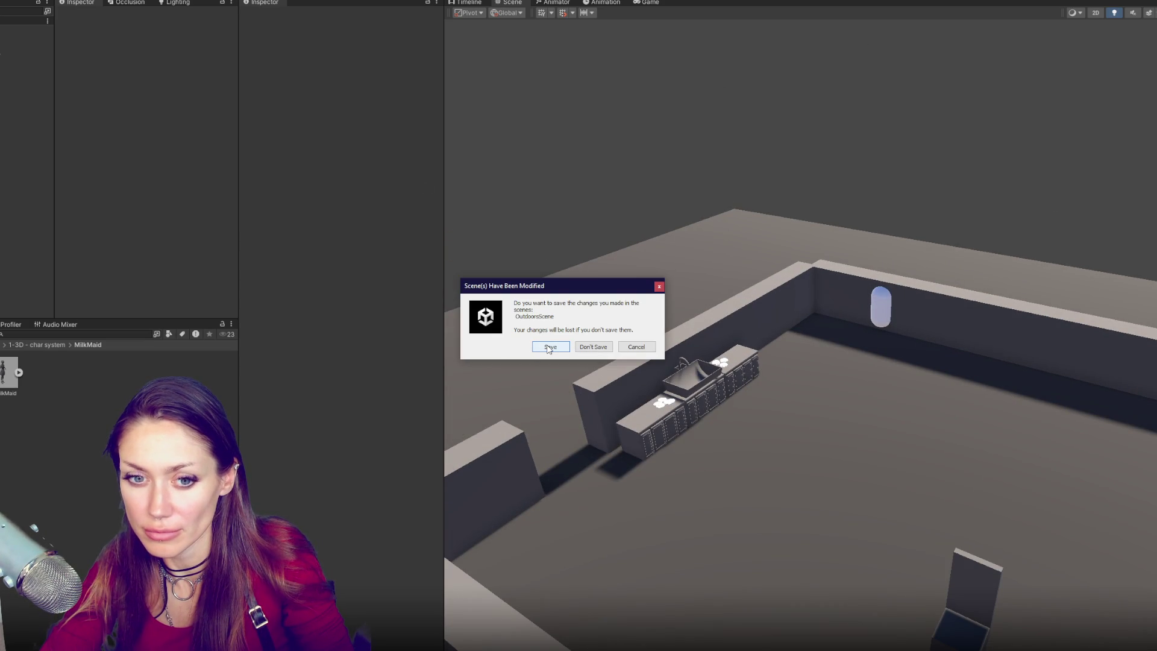
pyautogui.click(651, 347)
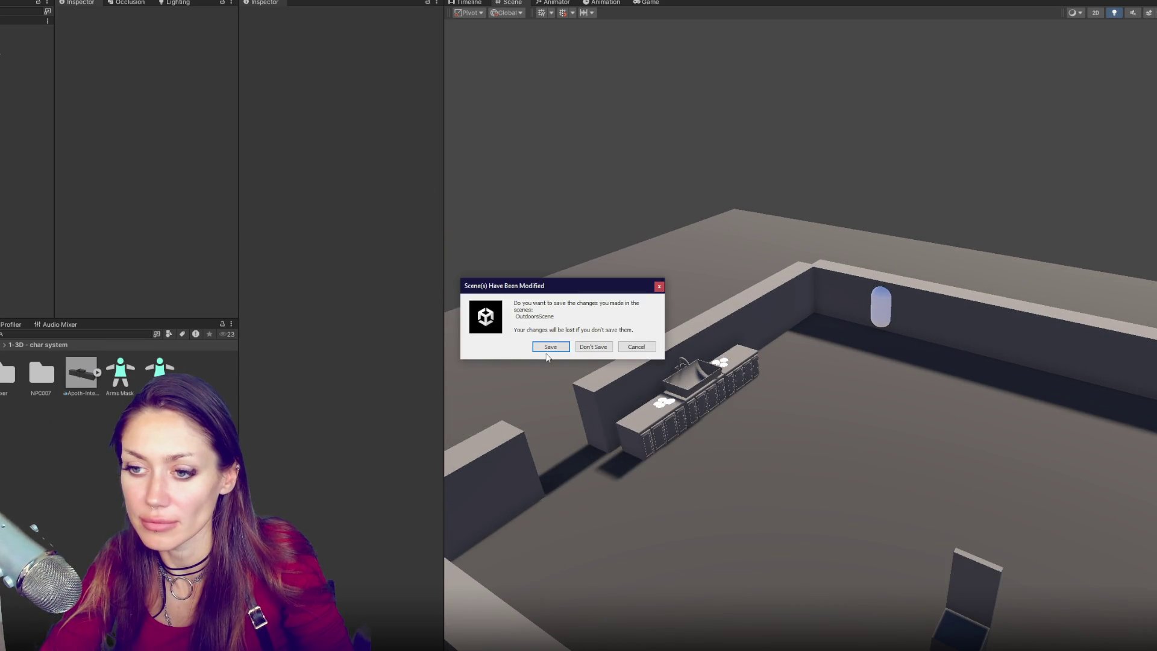
pyautogui.click(544, 347)
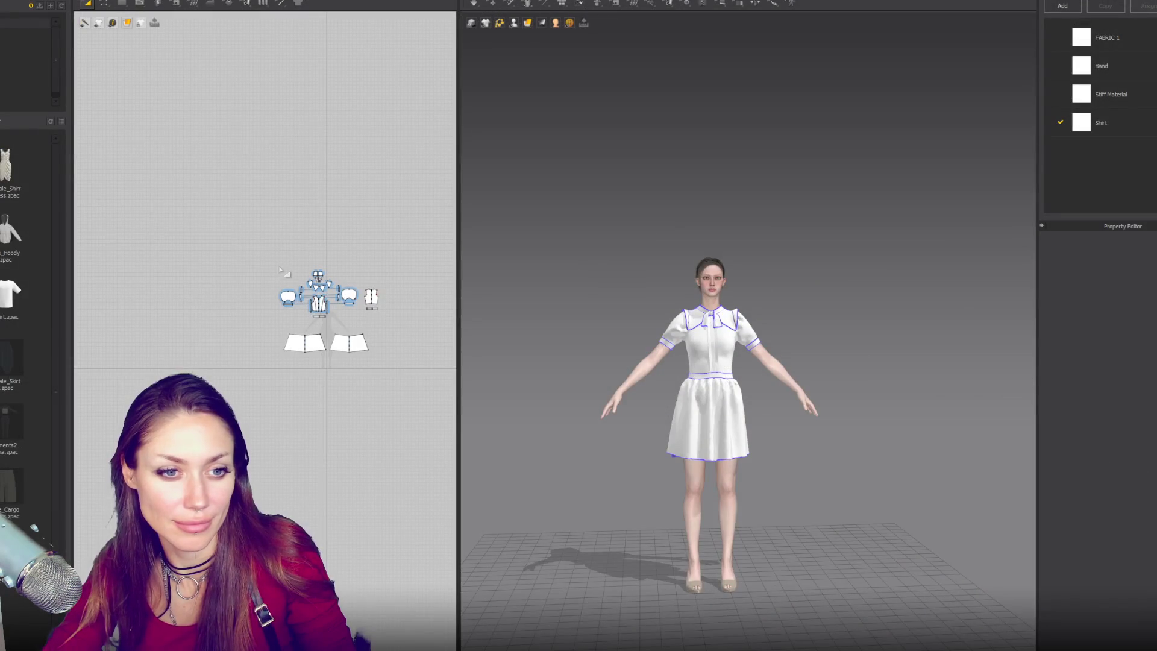
pyautogui.hotkey('ctrl', 'o')
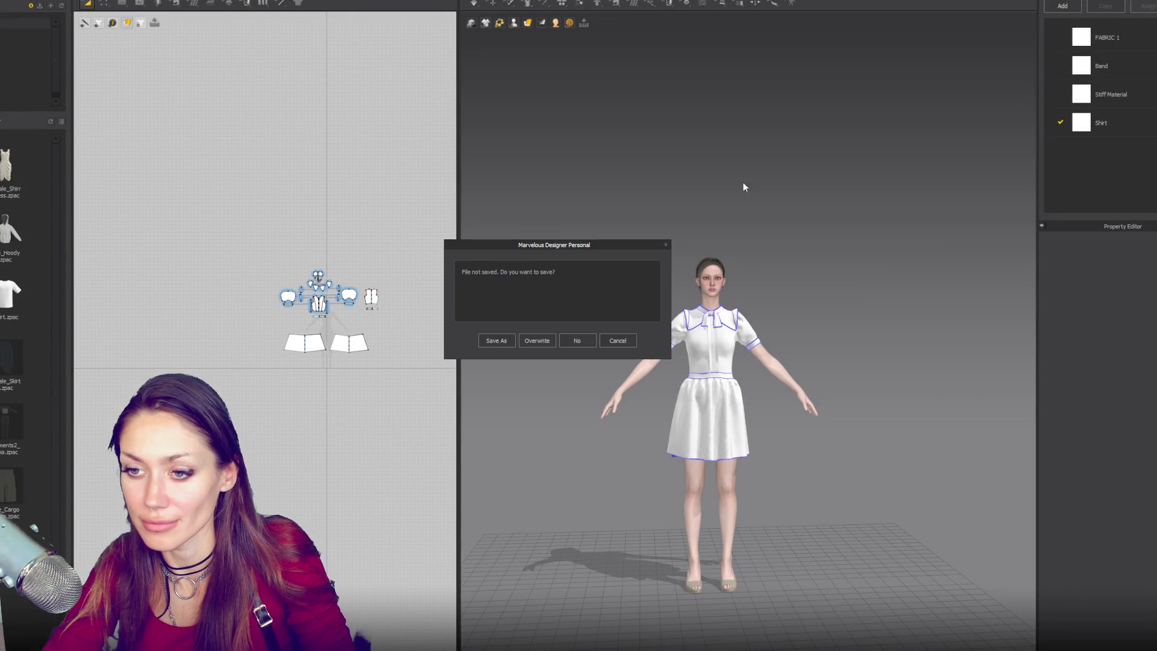
pyautogui.click(500, 343)
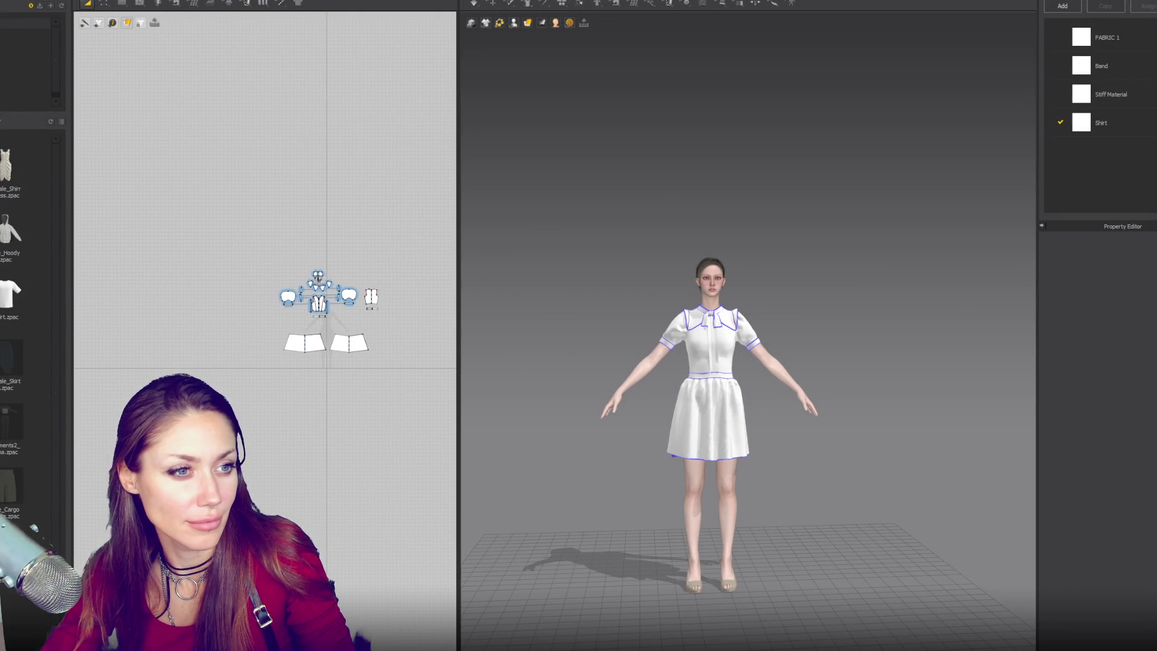
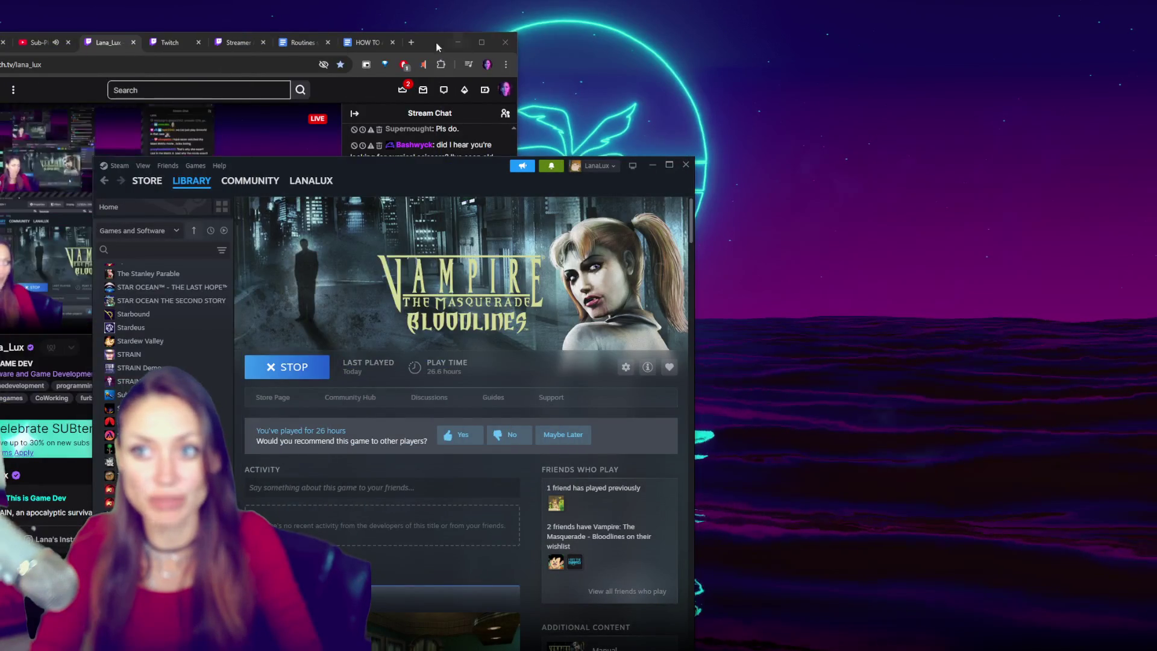
# Minimize the Twitch Chrome window and the Steam library window
pyautogui.click(458, 42)
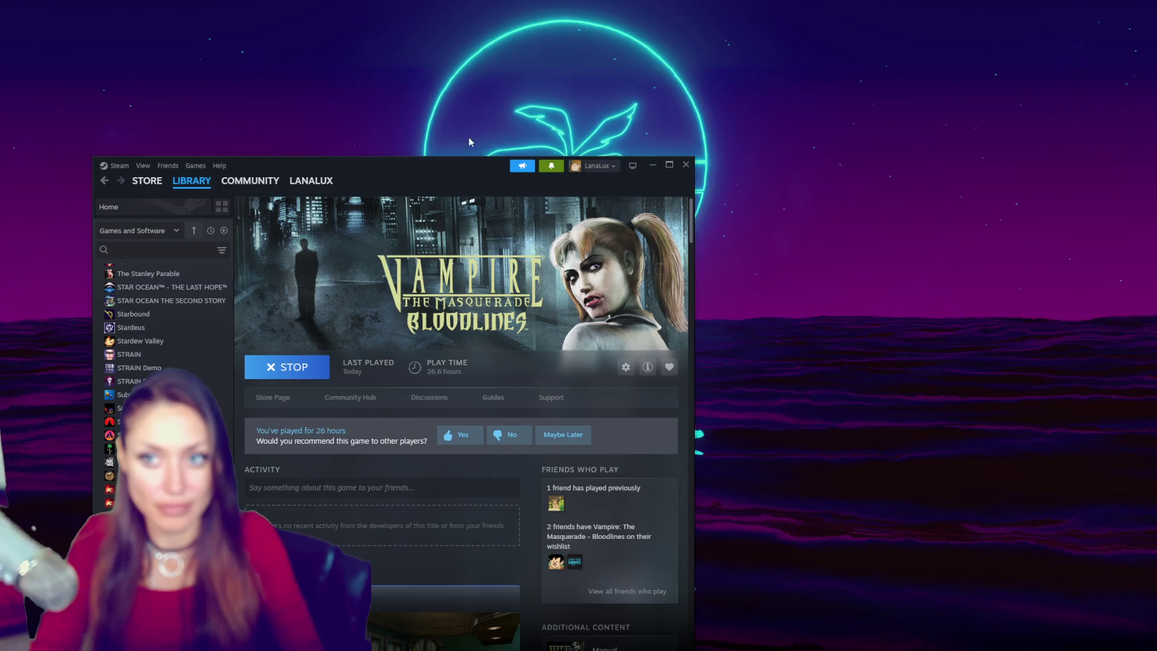
pyautogui.press('super+Down')
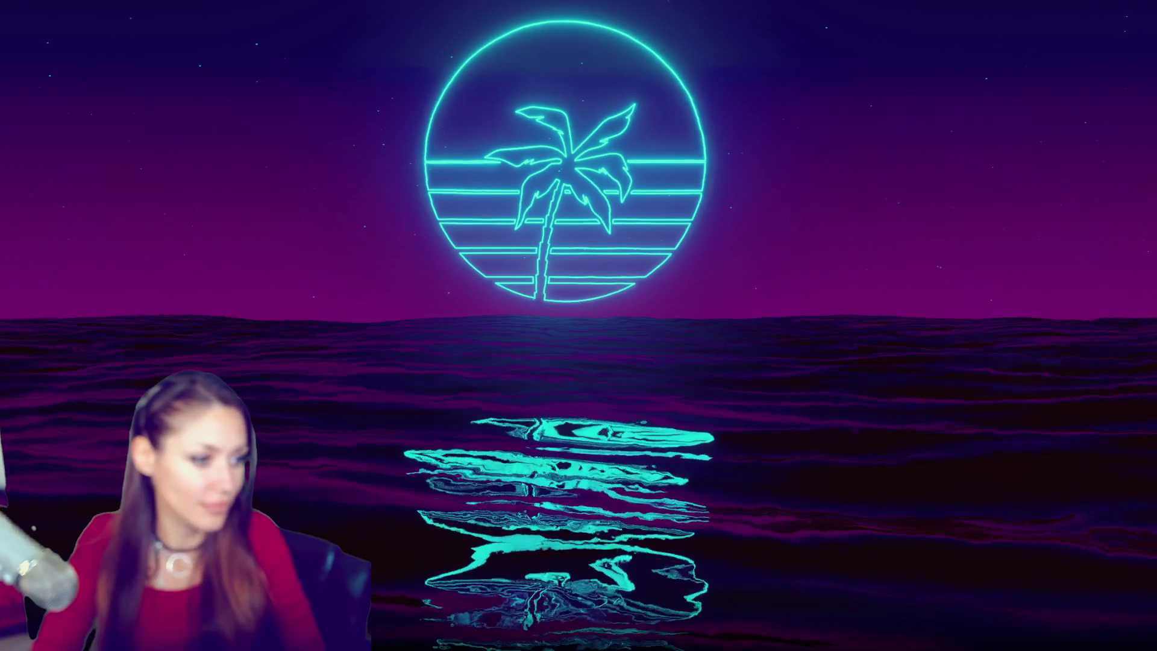
pyautogui.hotkey('ctrl', 'shift', 'Escape')
# Move Task Manager off the main screen onto the other monitor
pyautogui.moveTo(376, 181); pyautogui.dragTo(0, 181)
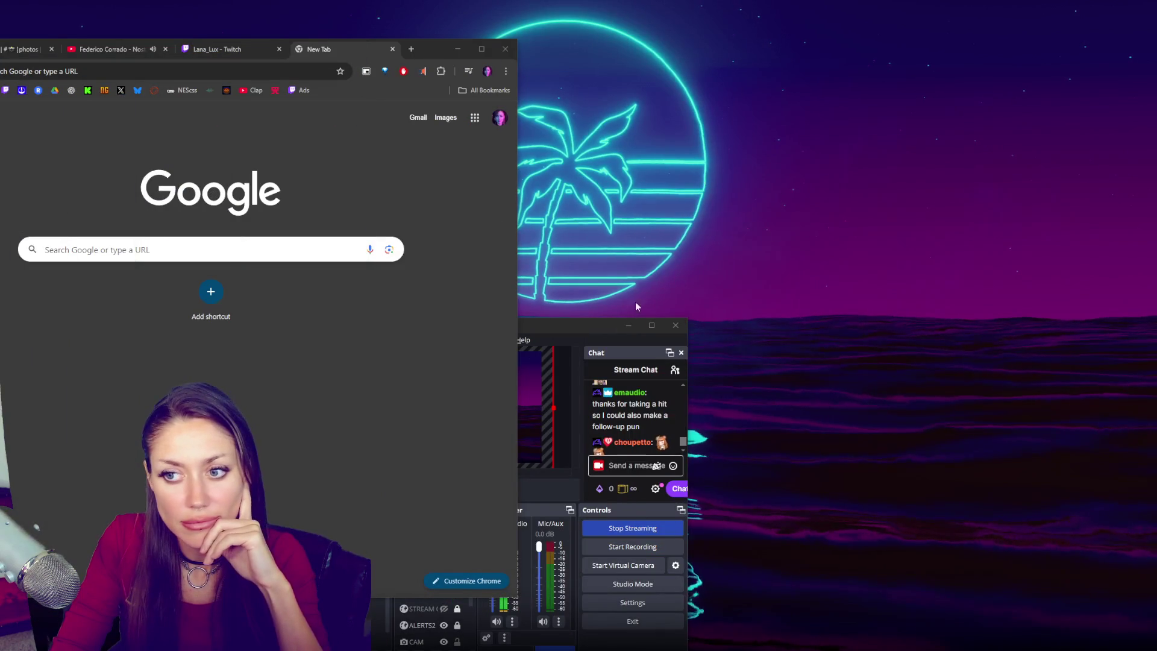
# Park the OBS window in the bottom-left corner and minimize Chrome
pyautogui.moveTo(612, 323); pyautogui.dragTo(42, 406)
pyautogui.click(458, 48)
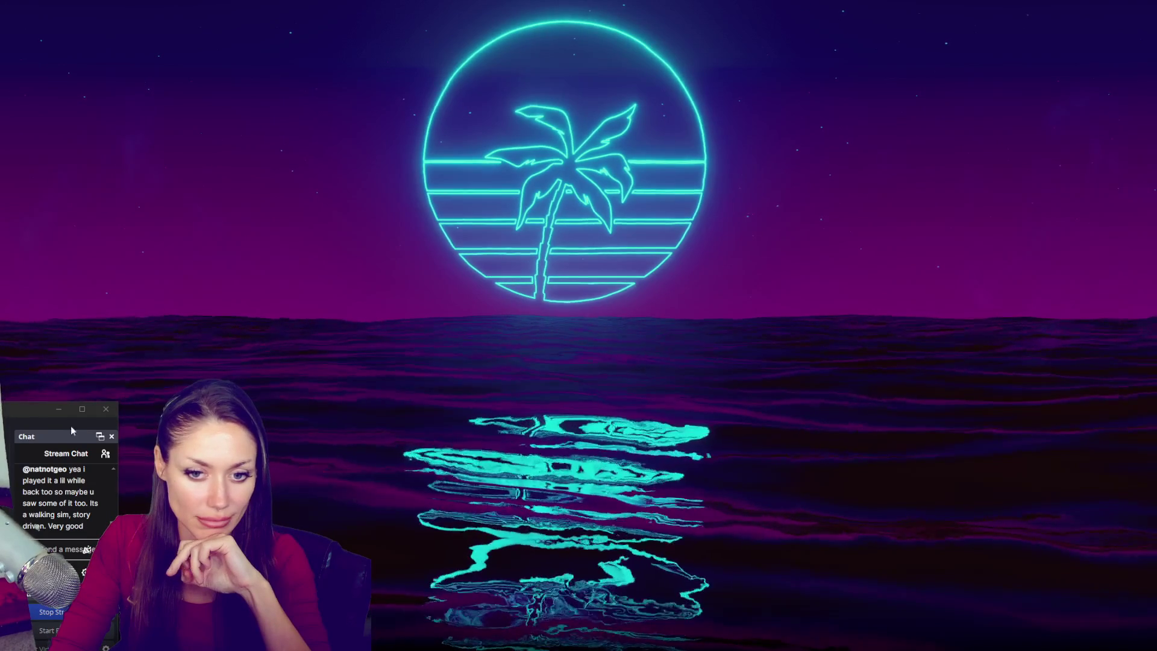
# Float the Chat dock out of OBS, enlarge it, and shift it toward the right
pyautogui.moveTo(69, 431); pyautogui.dragTo(648, 44)
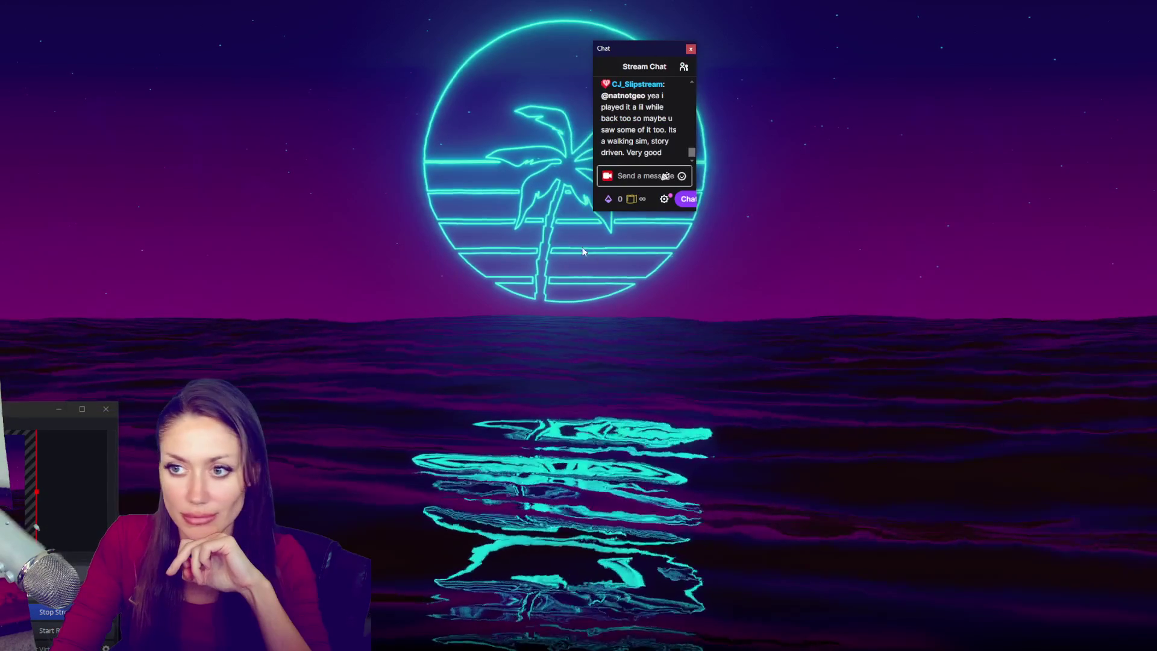
pyautogui.moveTo(595, 211)
pyautogui.mouseDown()
pyautogui.moveTo(380, 374)
pyautogui.moveTo(412, 509)
pyautogui.mouseUp()
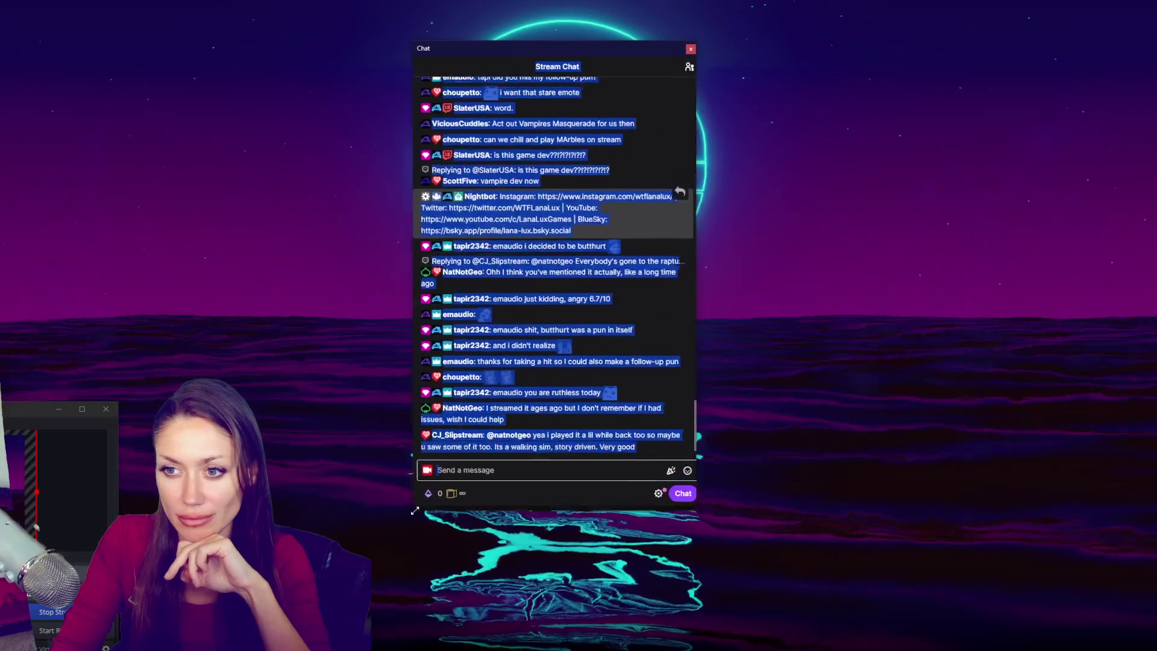
pyautogui.moveTo(562, 48); pyautogui.dragTo(1019, 91)
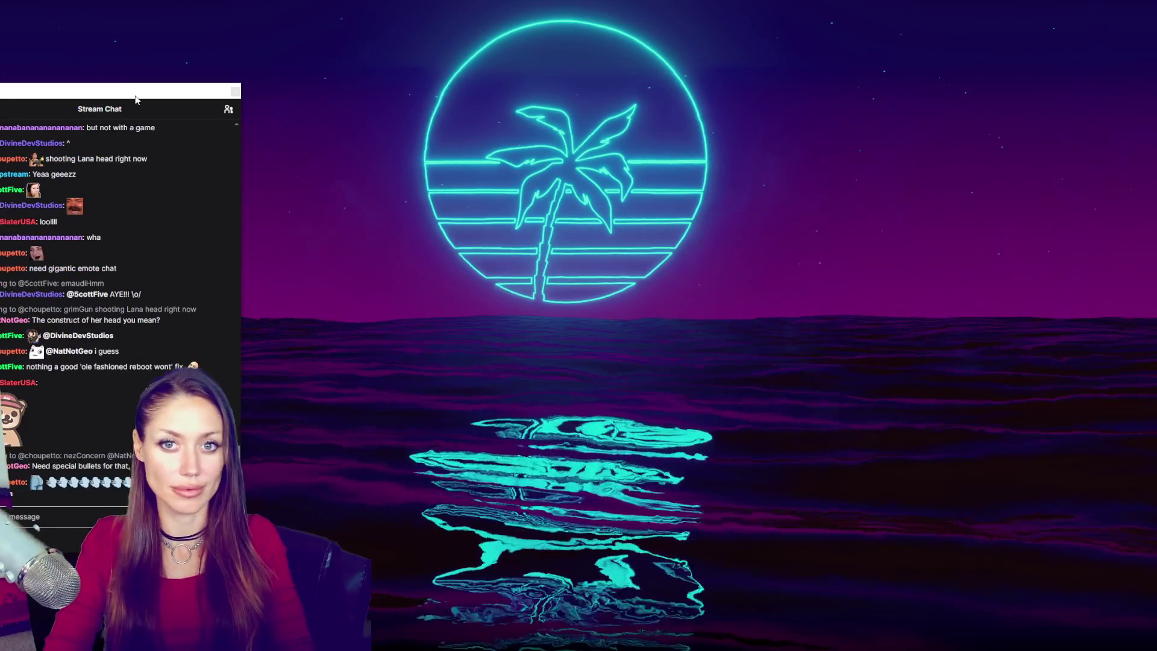
# Move chat to the top right, minimize Chrome and Steam, and reposition OBS
pyautogui.moveTo(138, 107); pyautogui.dragTo(1015, 30)
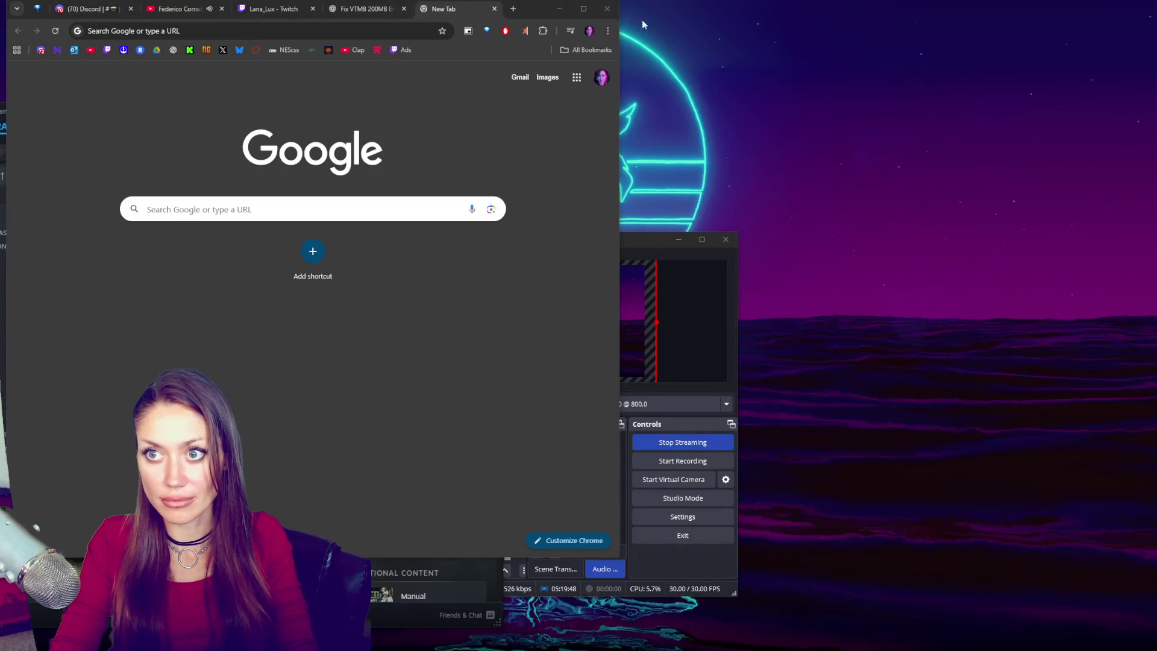
pyautogui.click(559, 8)
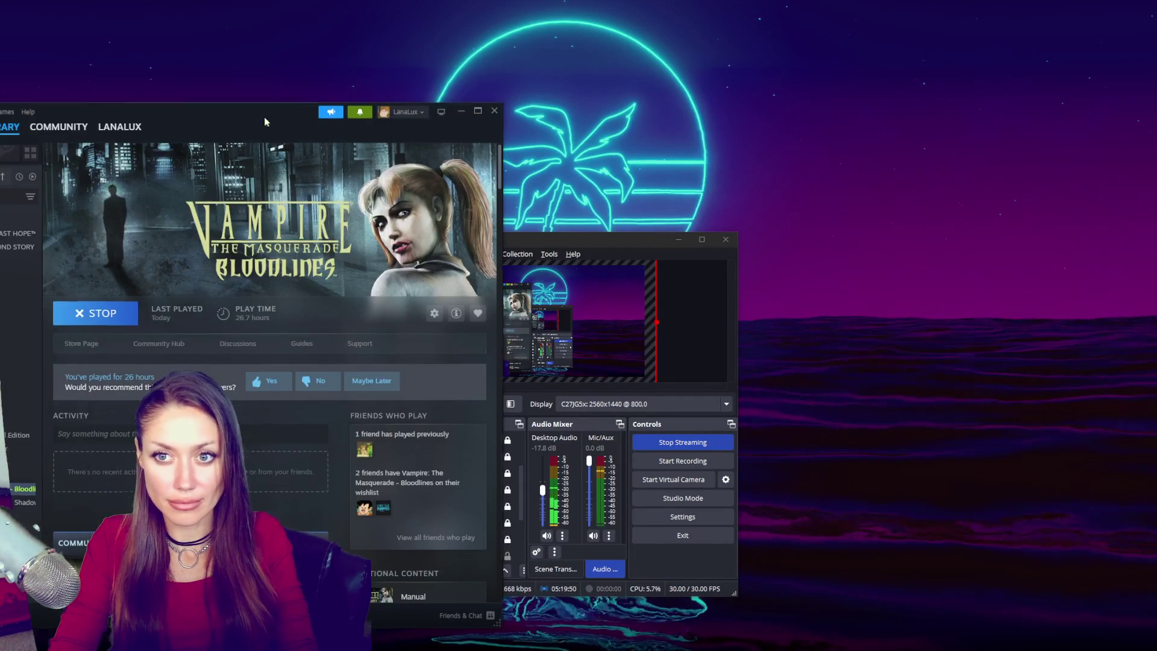
pyautogui.click(461, 111)
pyautogui.moveTo(592, 240)
pyautogui.mouseDown()
pyautogui.moveTo(998, 74)
pyautogui.moveTo(108, 140)
pyautogui.moveTo(209, 209)
pyautogui.mouseUp()
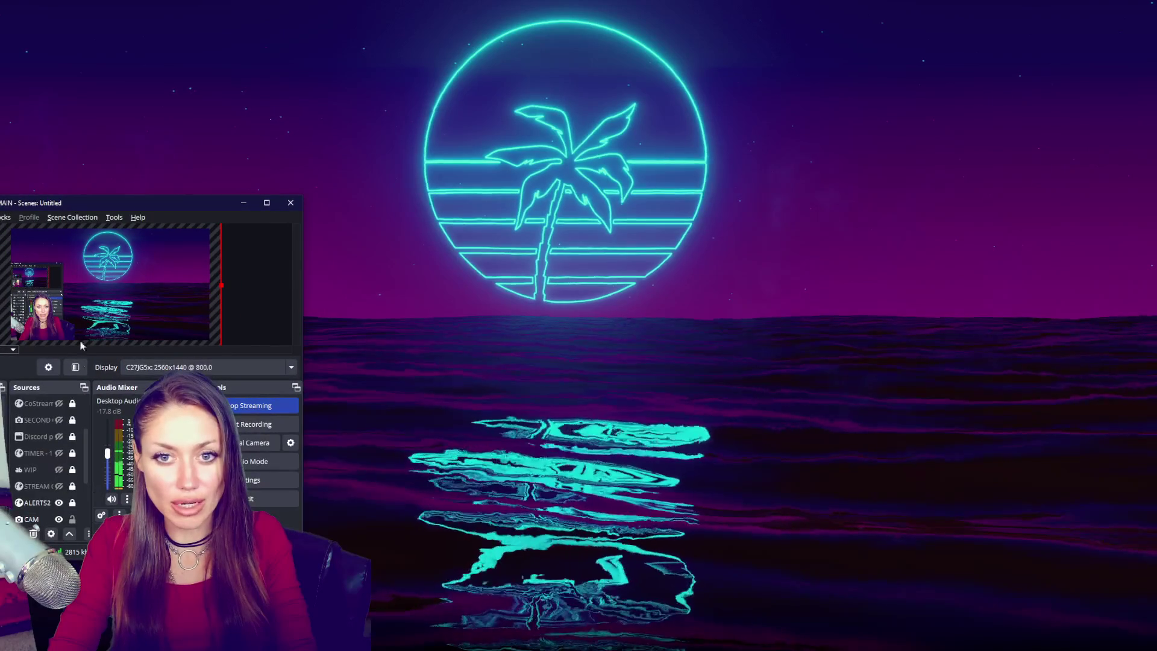
pyautogui.click(72, 217)
pyautogui.click(3, 218)
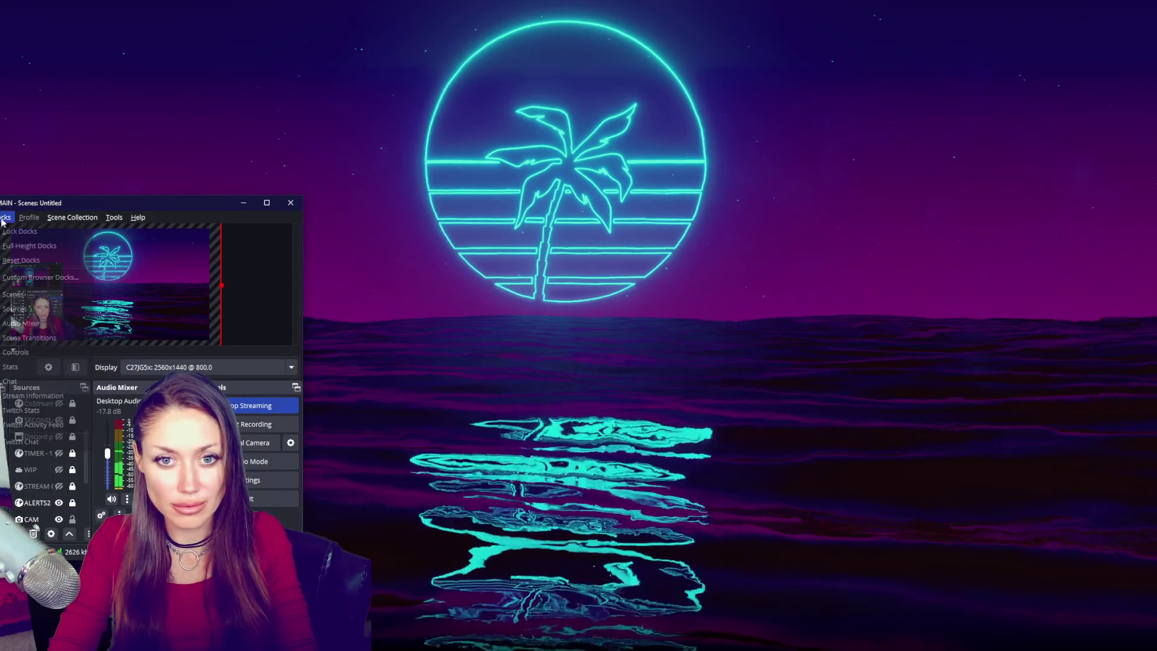
pyautogui.click(18, 381)
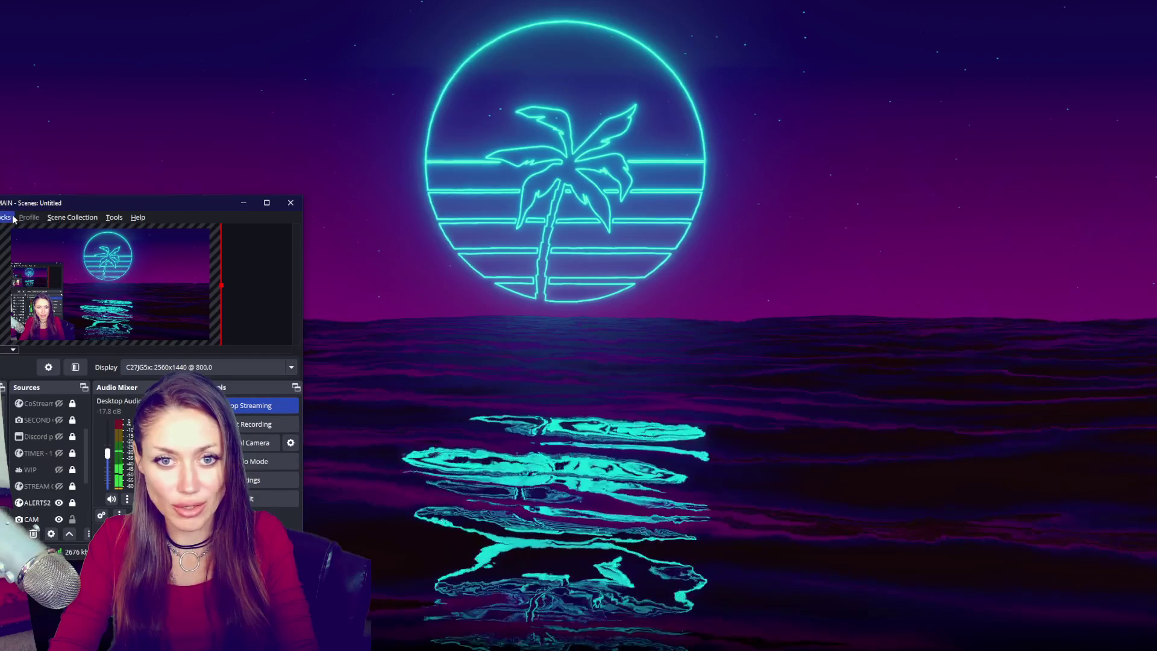
pyautogui.click(6, 218)
pyautogui.click(157, 197)
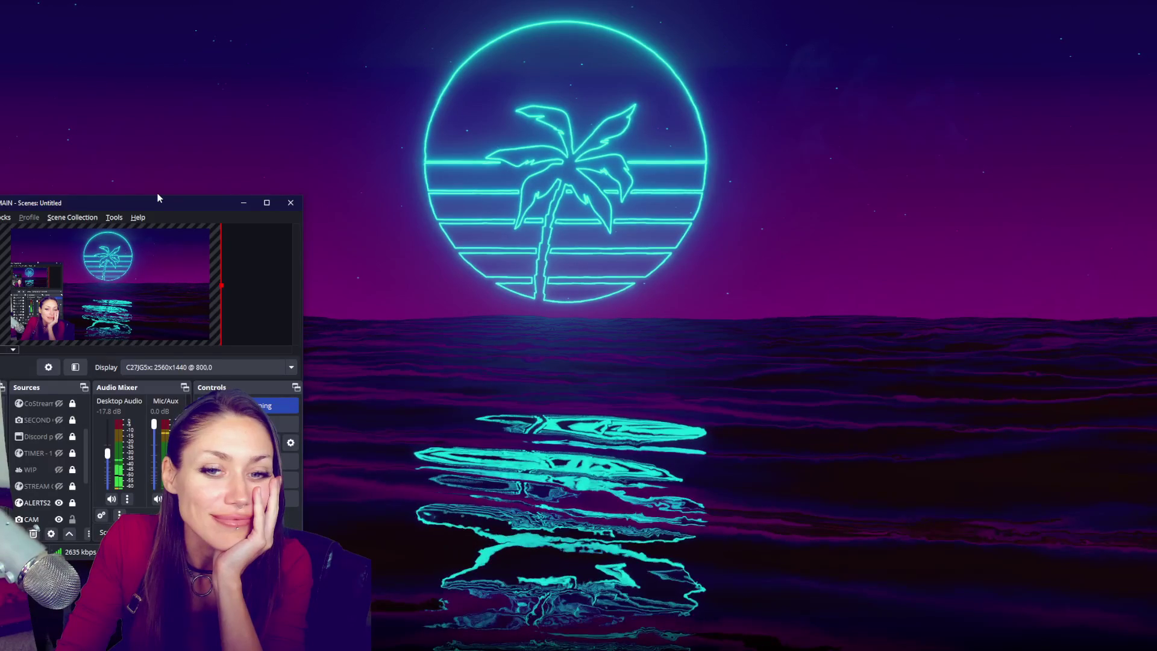
# Bring the Twitch Stream Chat window forward with Alt+Tab and minimize OBS
pyautogui.hotkey('alt', 'Tab')
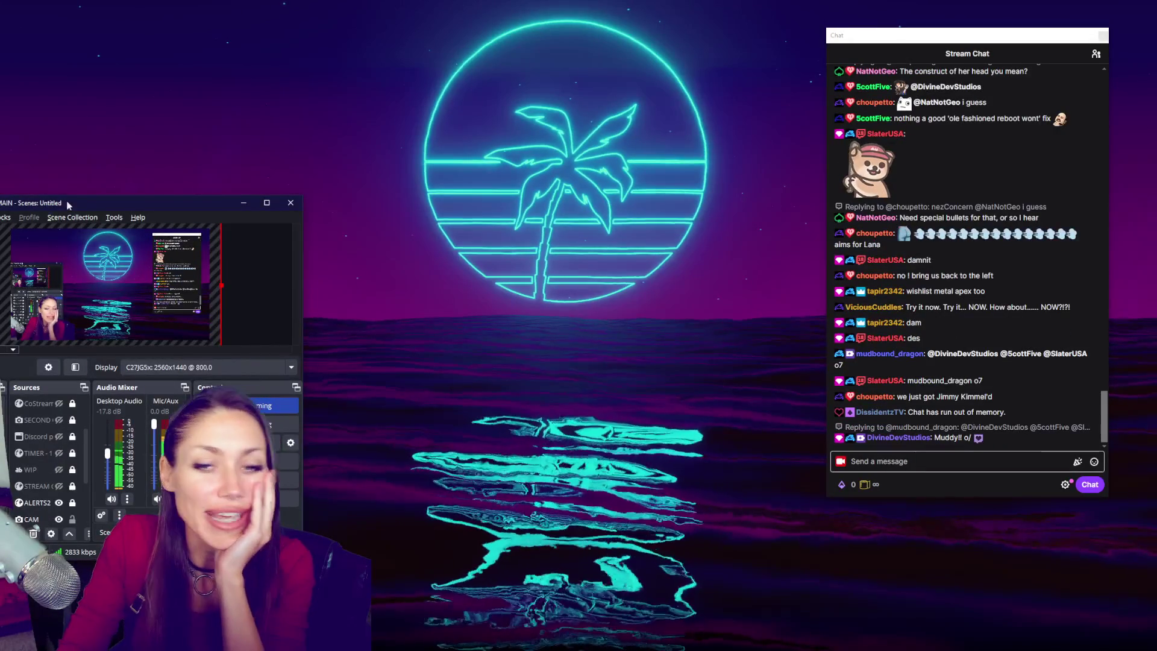
pyautogui.press('super+Down')
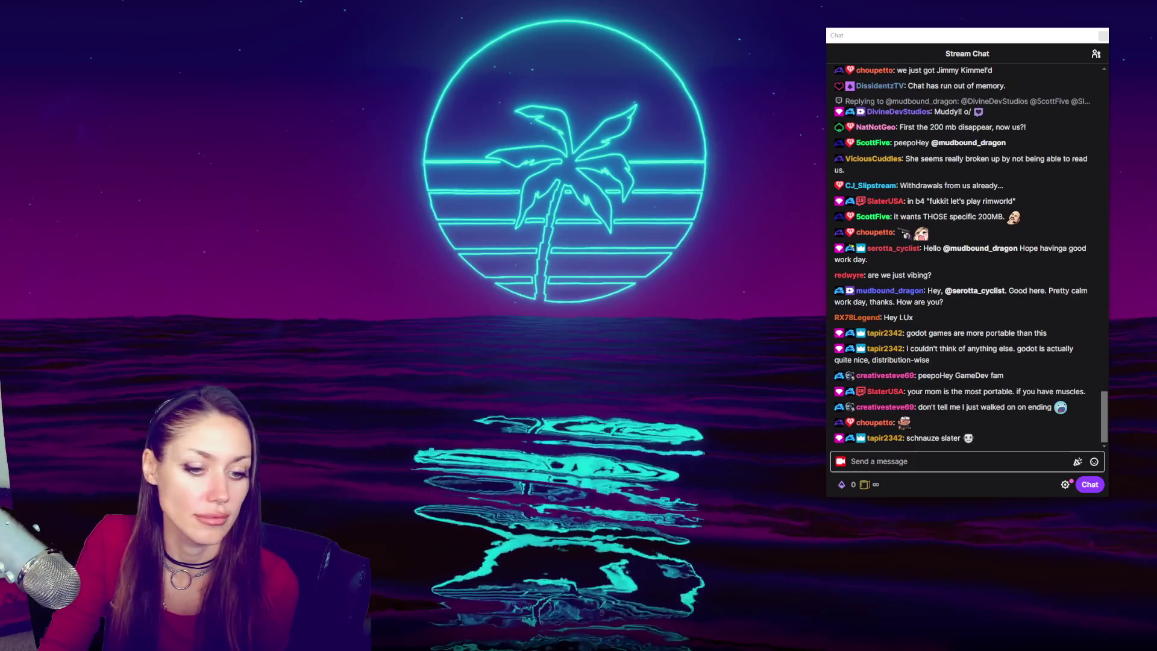
pyautogui.press('super')
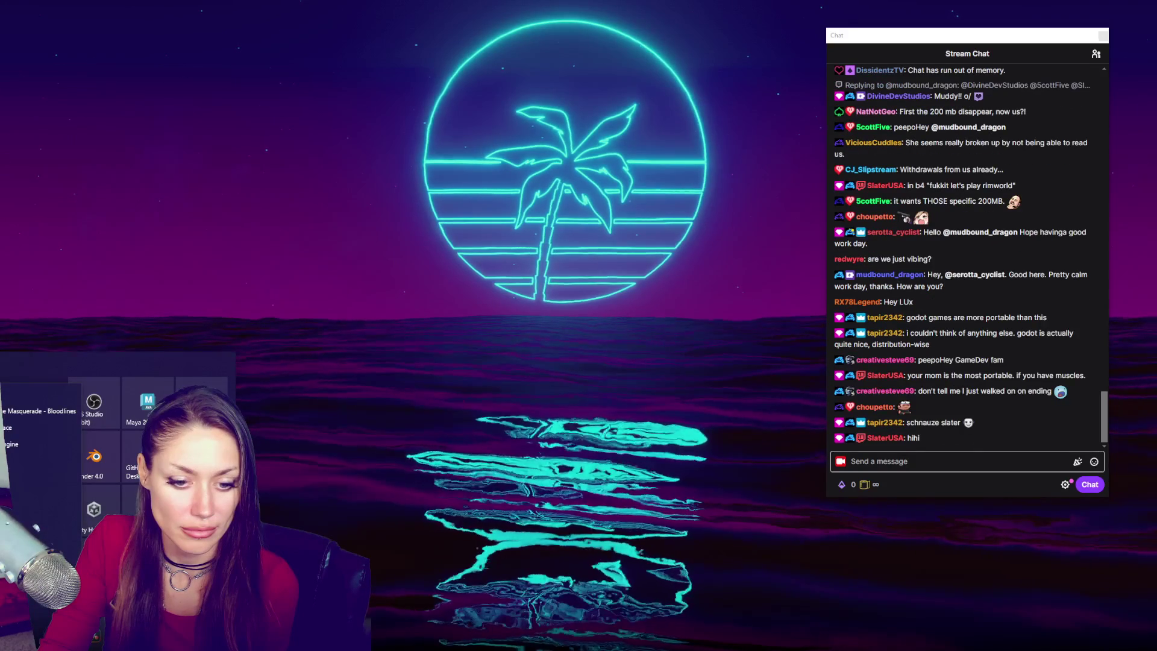
pyautogui.press('super')
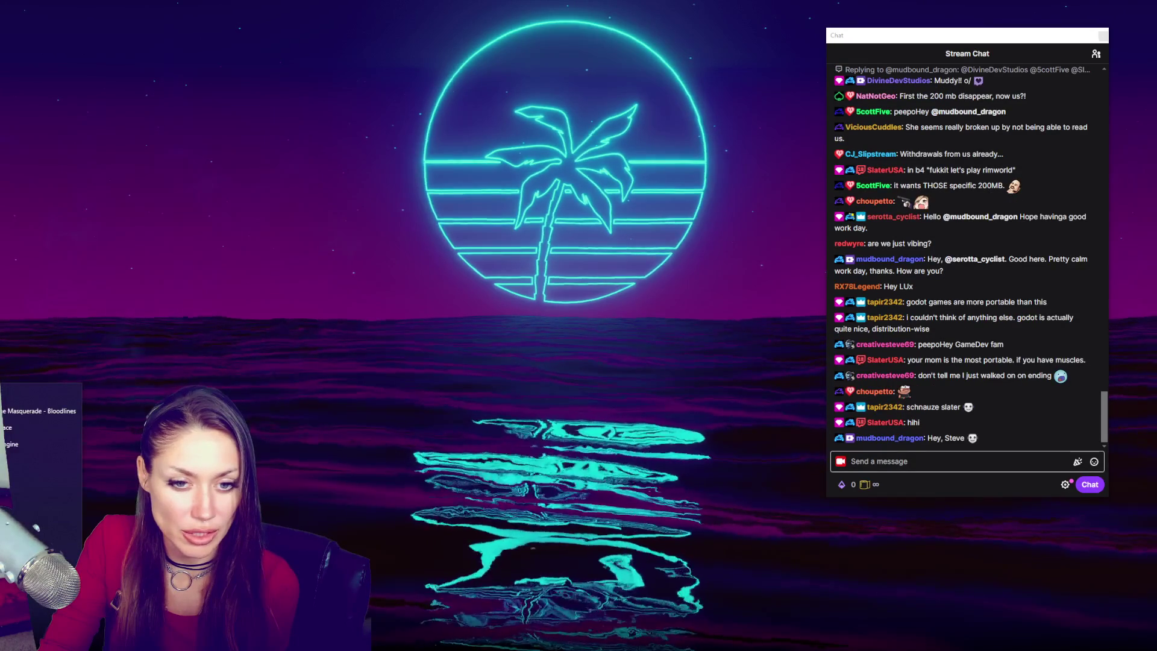
pyautogui.press('super')
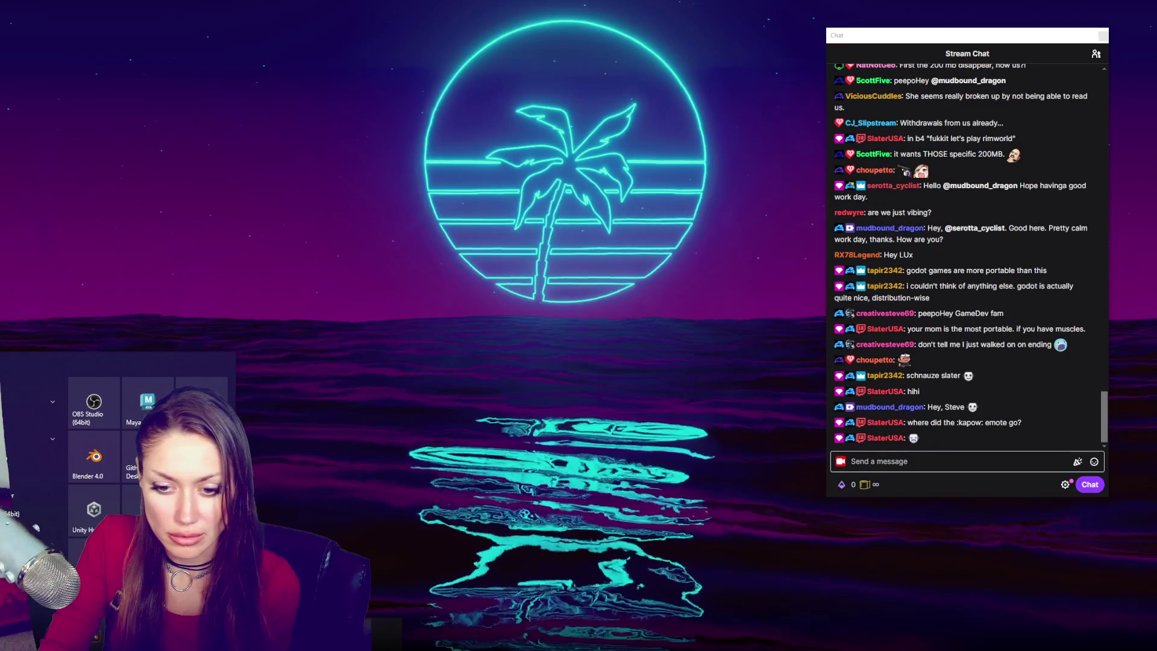
pyautogui.press('Escape')
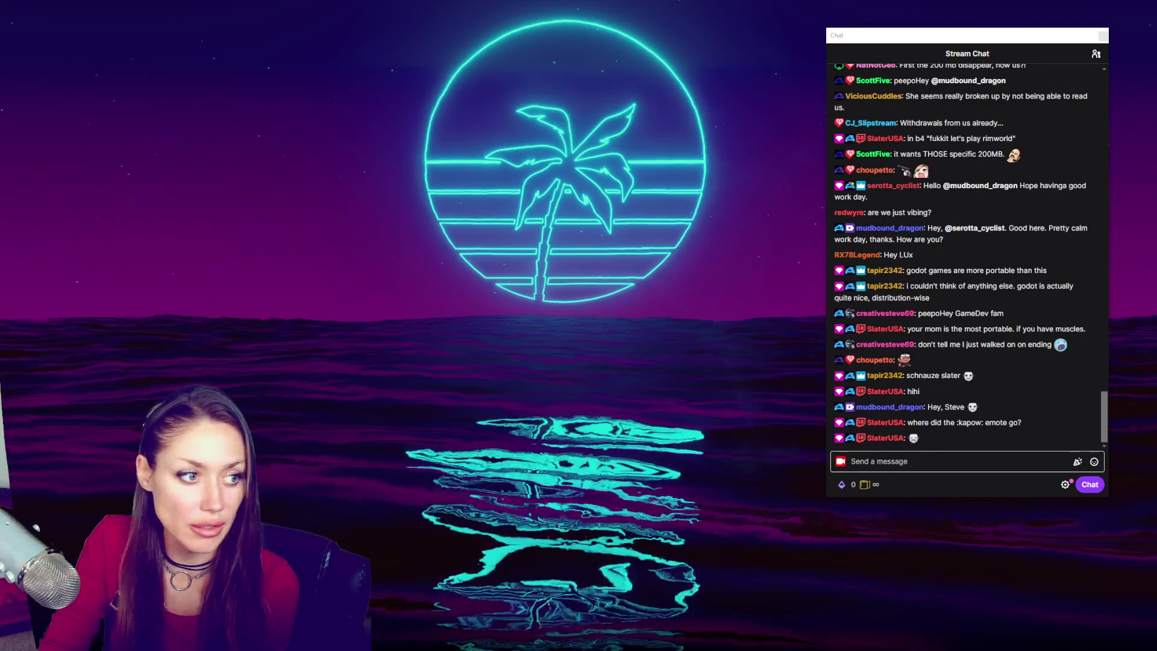